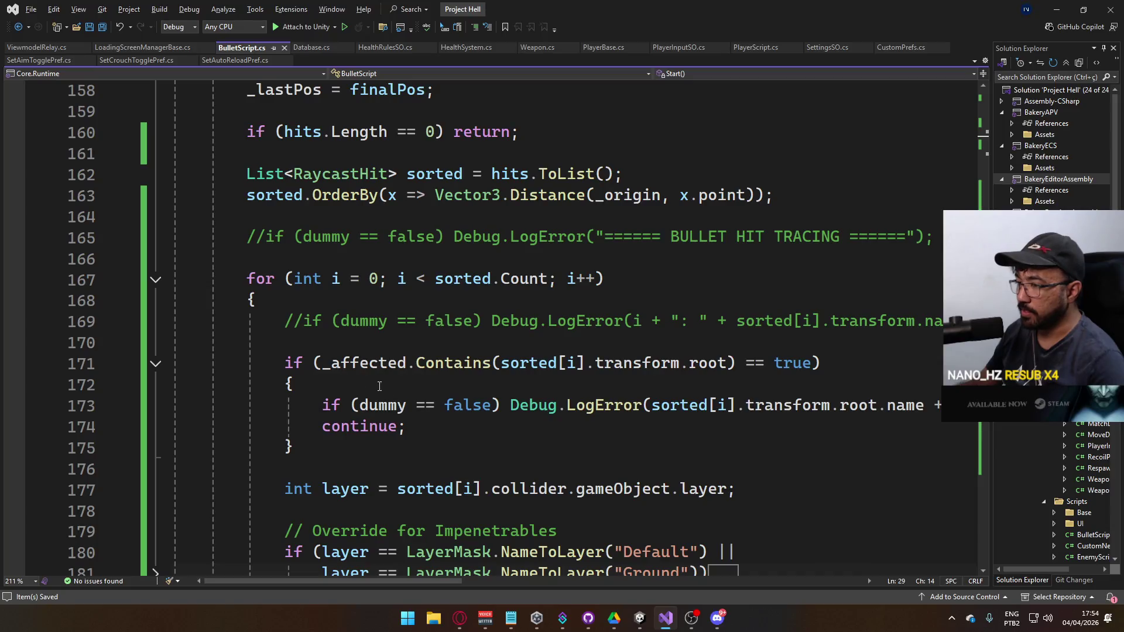
- Wrap the Override for Impenetrables block (lines 180–196) in a /* */ comment
scroll(281, 283, "up", 1)
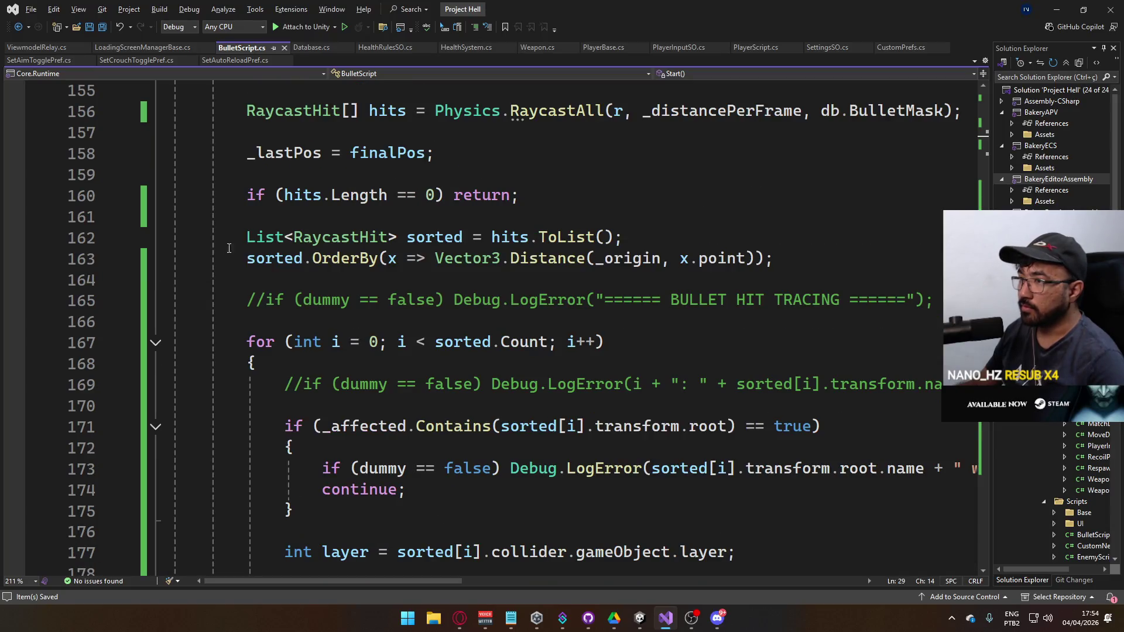
scroll(327, 269, "up", 3)
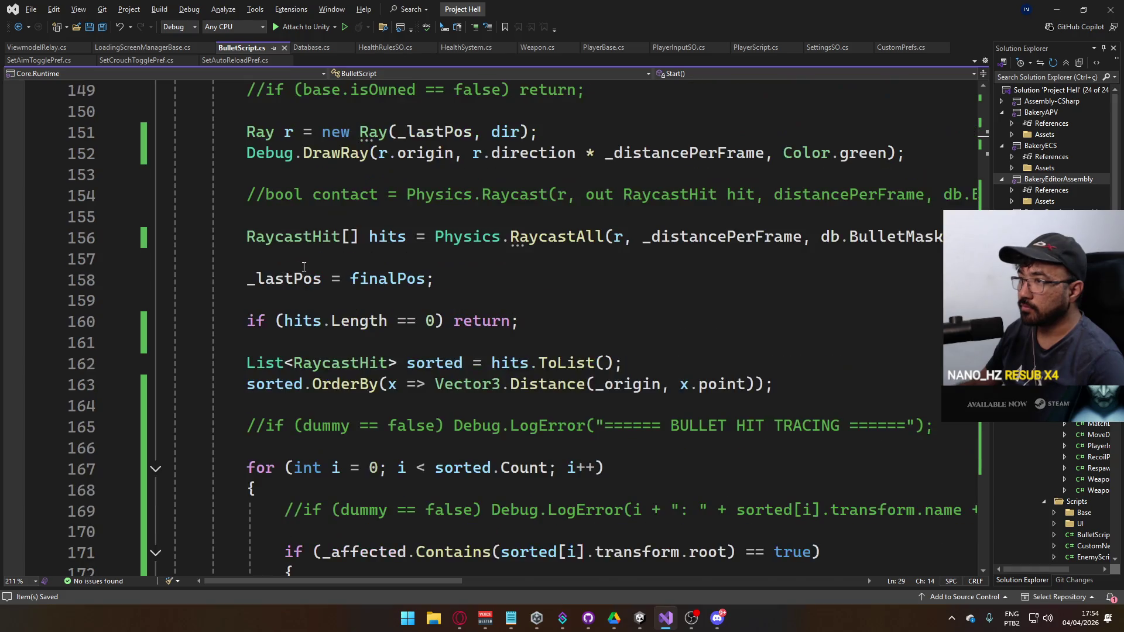
scroll(363, 276, "up", 1)
scroll(409, 293, "down", 5)
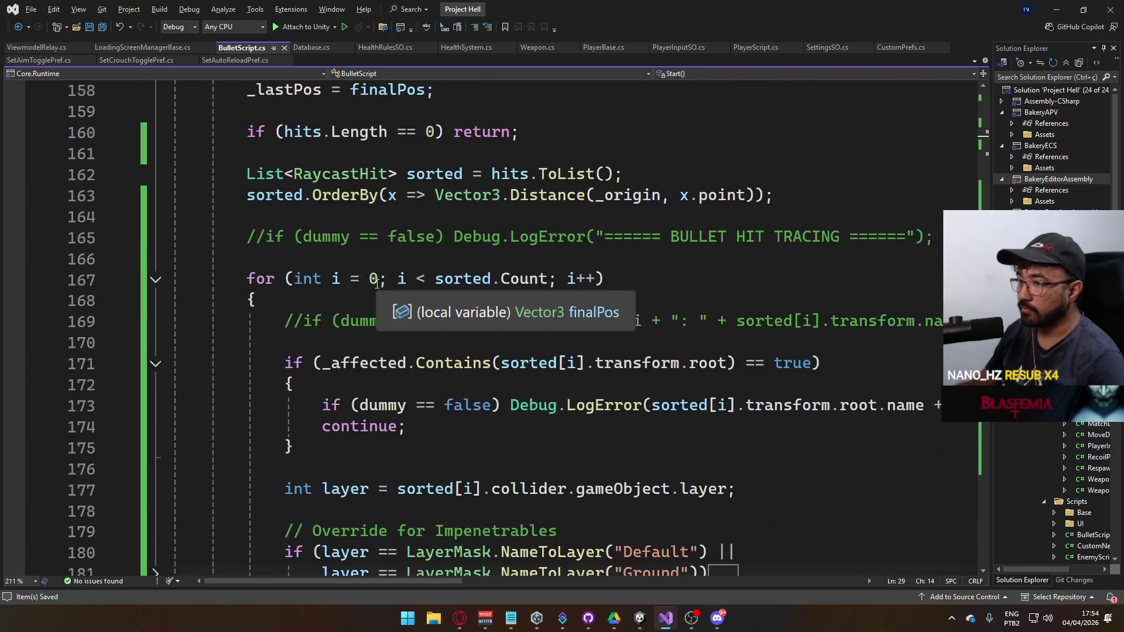
scroll(497, 325, "down", 4)
scroll(549, 340, "down", 1)
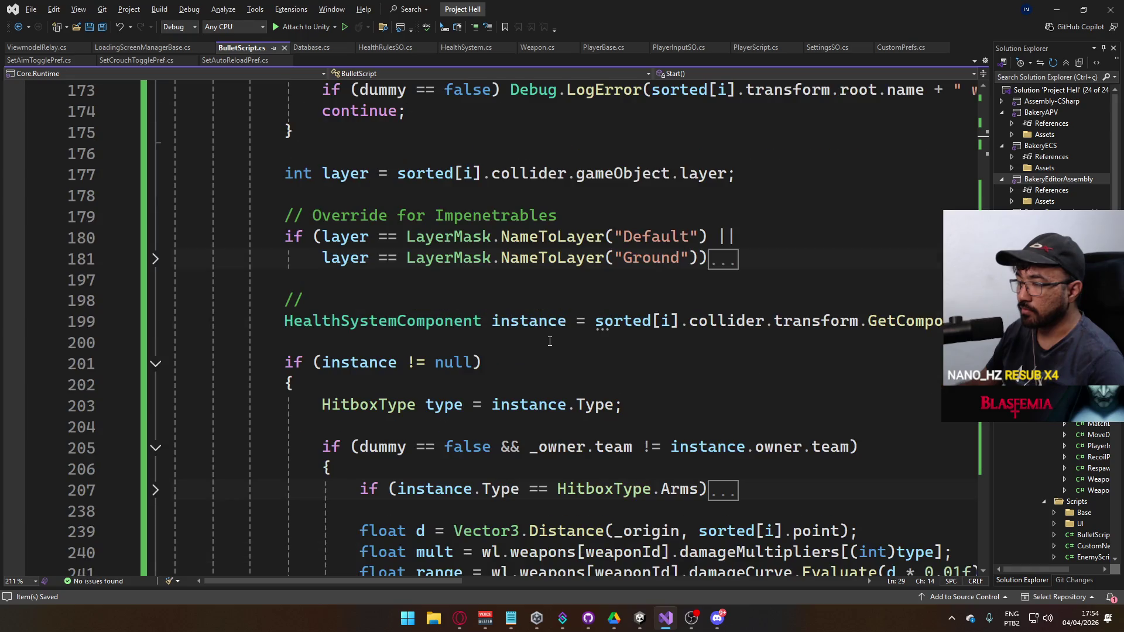
scroll(513, 337, "up", 1)
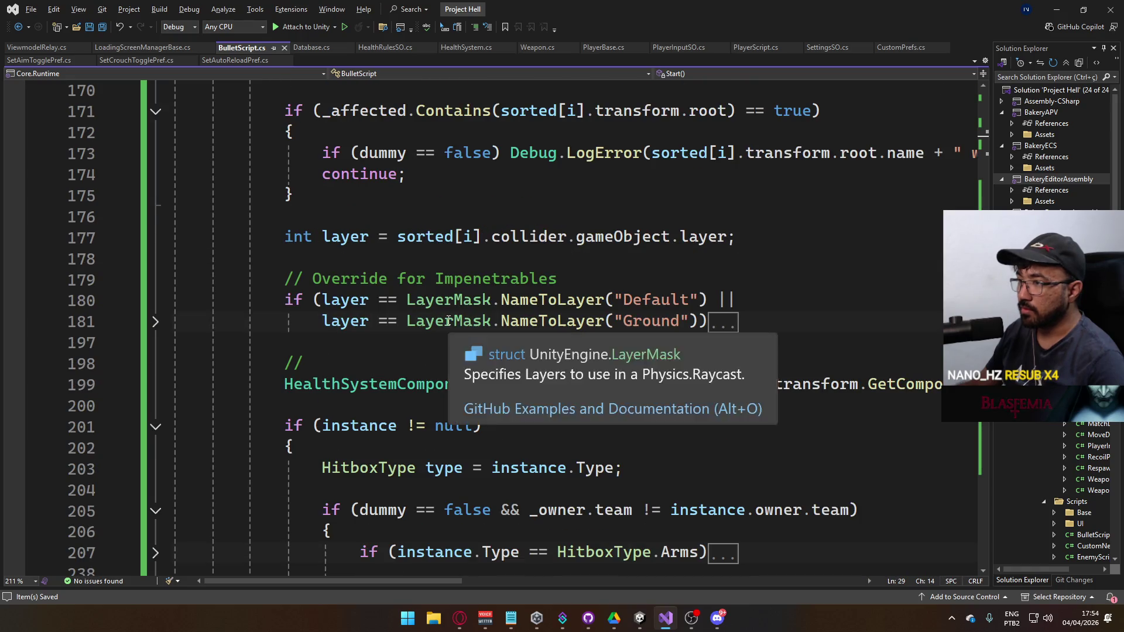
left_click(287, 300)
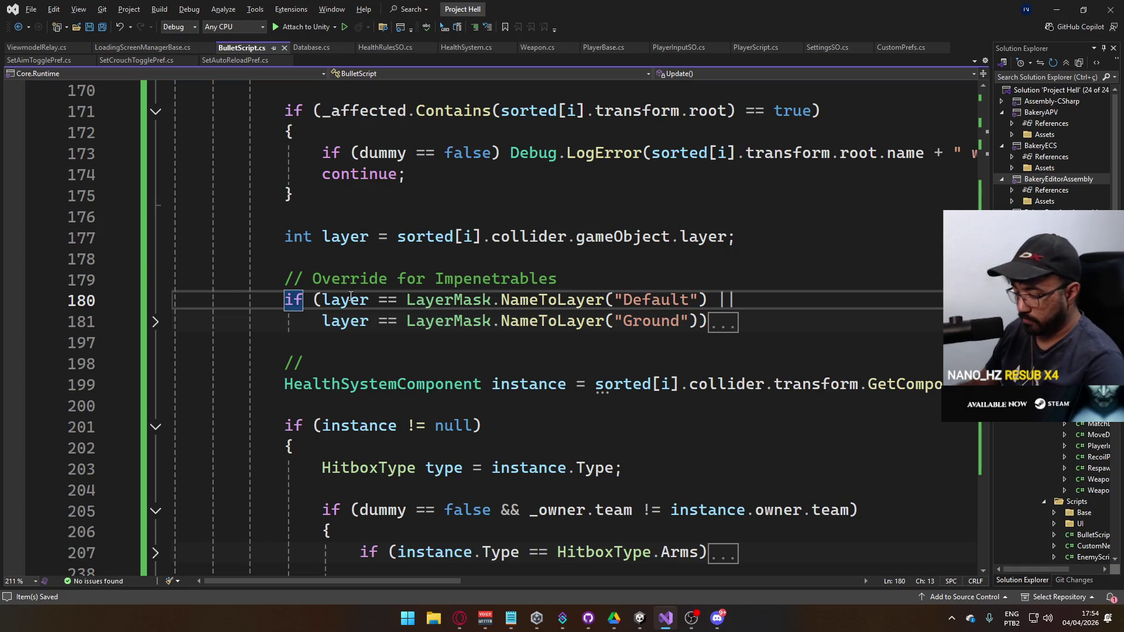
type("*")
key("Left")
type("/")
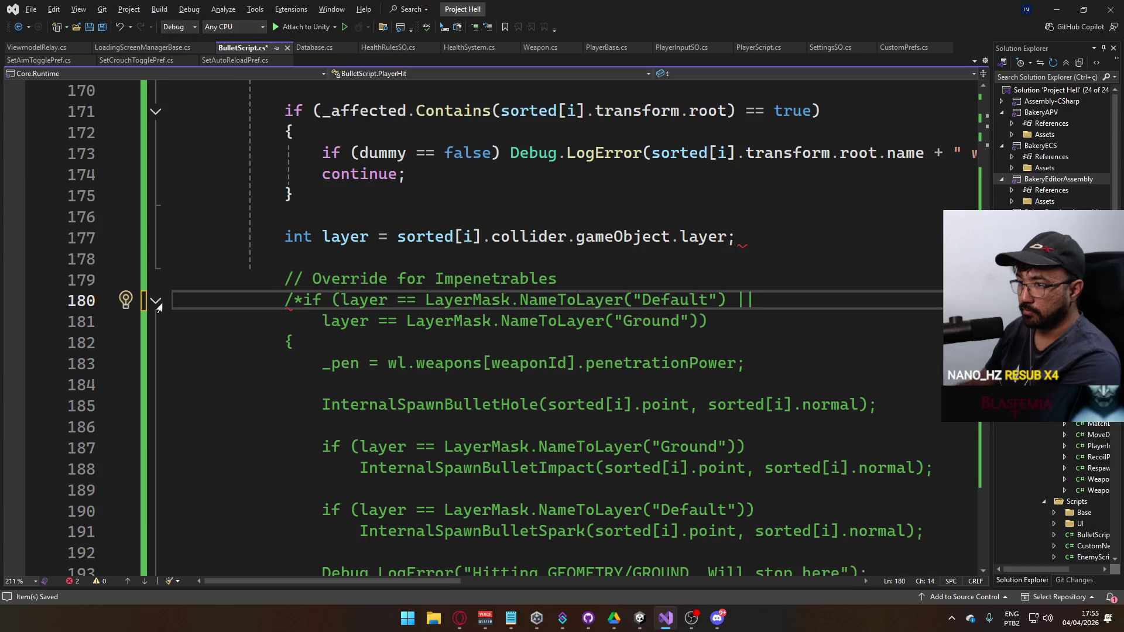
scroll(155, 305, "down", 5)
left_click(420, 322)
type("*/")
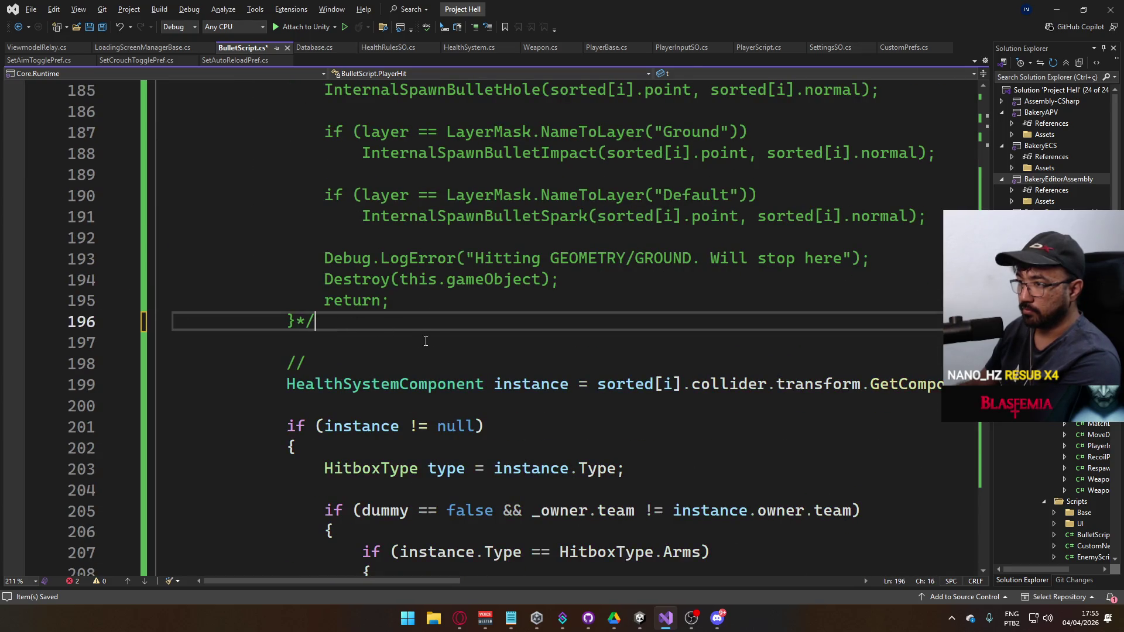
- Save BulletScript.cs and switch over to Unity
scroll(439, 325, "up", 5)
key("ctrl+s")
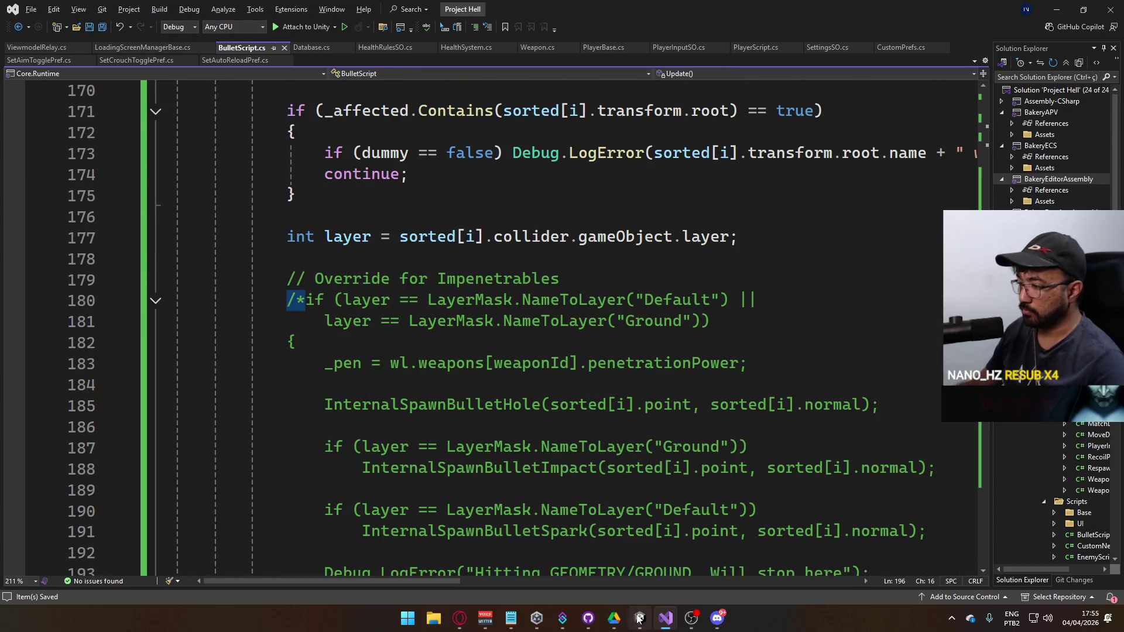
left_click(639, 619)
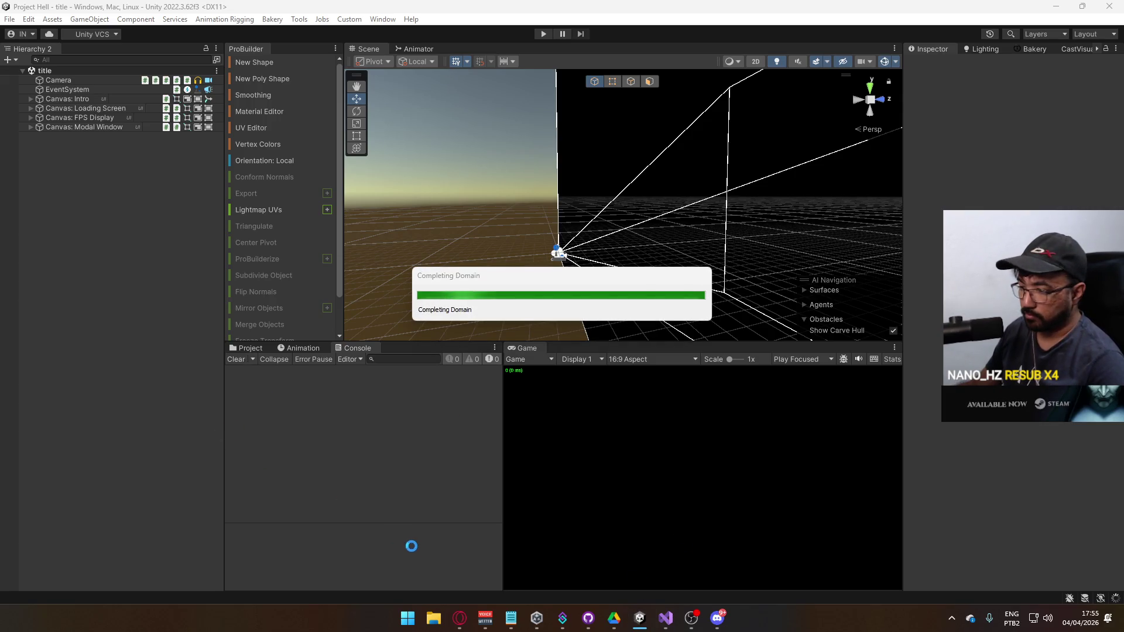
- Run File > Build And Run to rebuild the game, which succeeds in 6 seconds
left_click(9, 20)
left_click(91, 150)
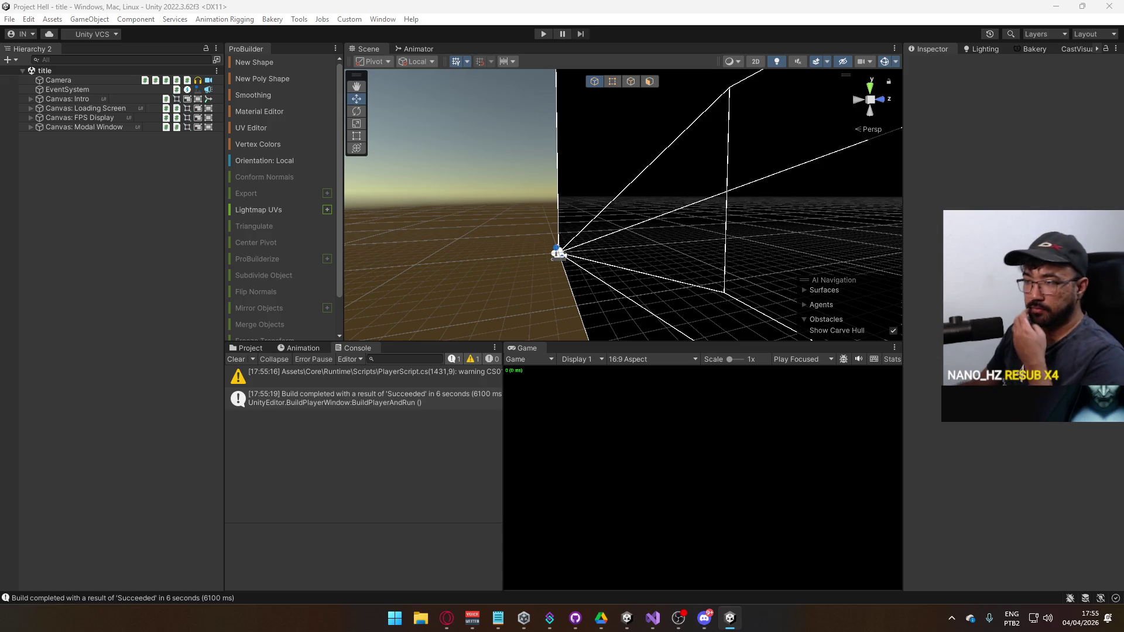
key("super")
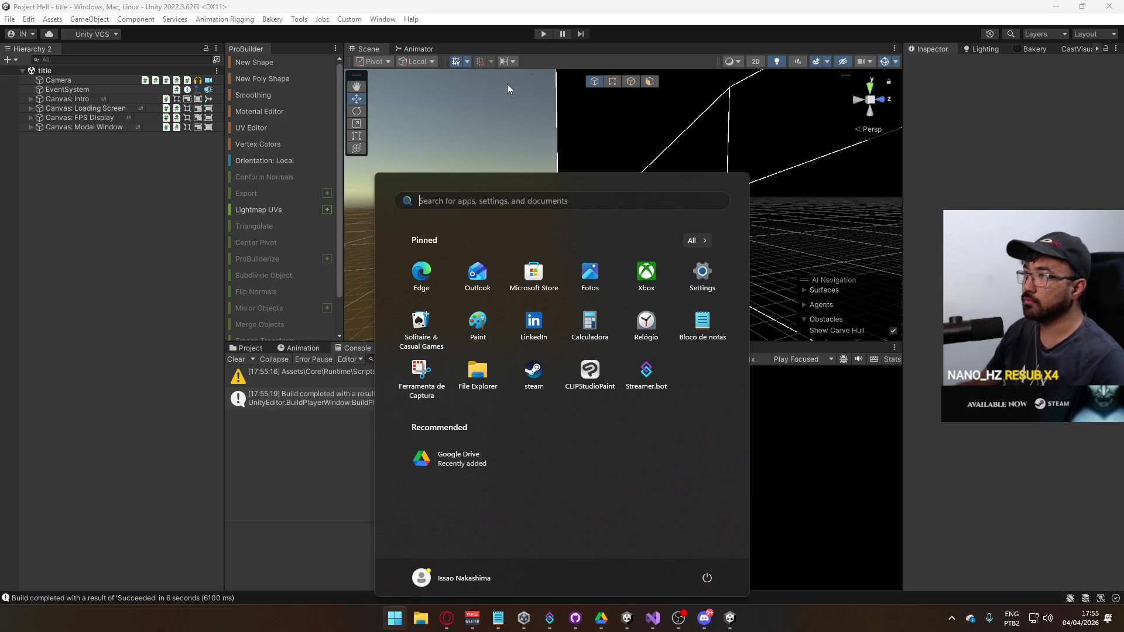
- Enter play mode and host a match so the shipment map loads
left_click(544, 34)
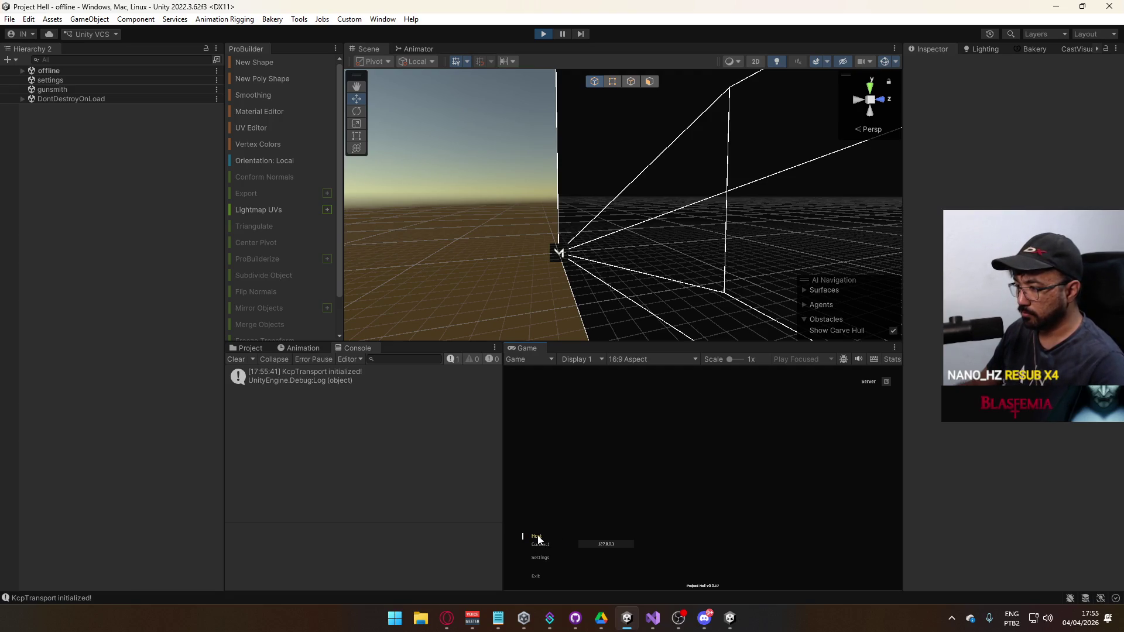
left_click(538, 539)
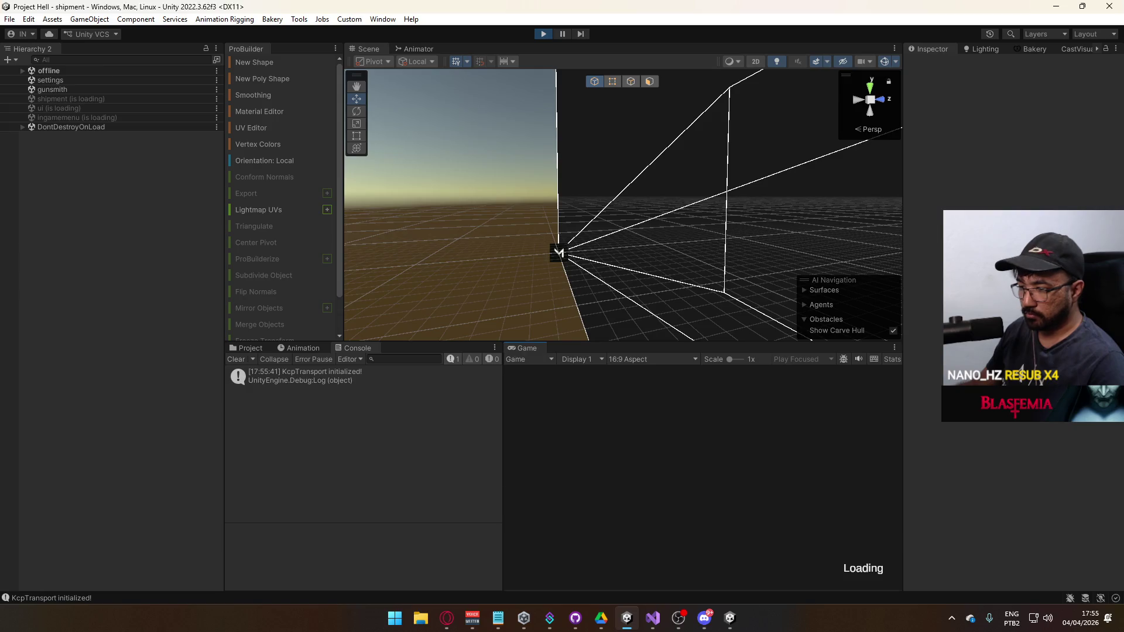
- Confirm the MP5 loadout to enter the match
key("super")
key("super")
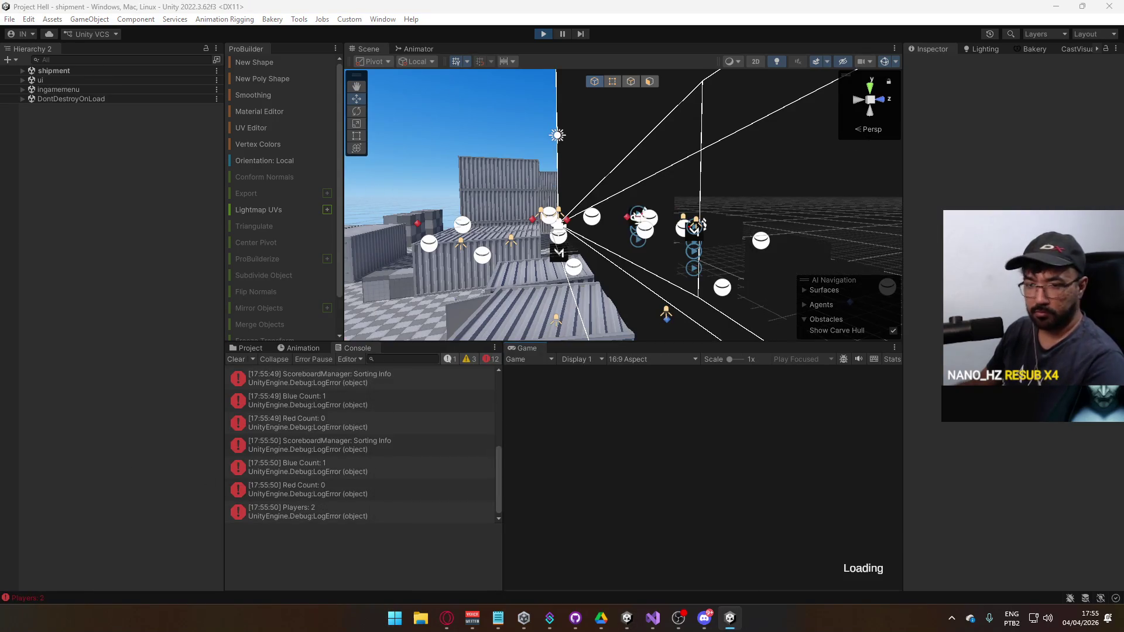
key("super")
key("super")
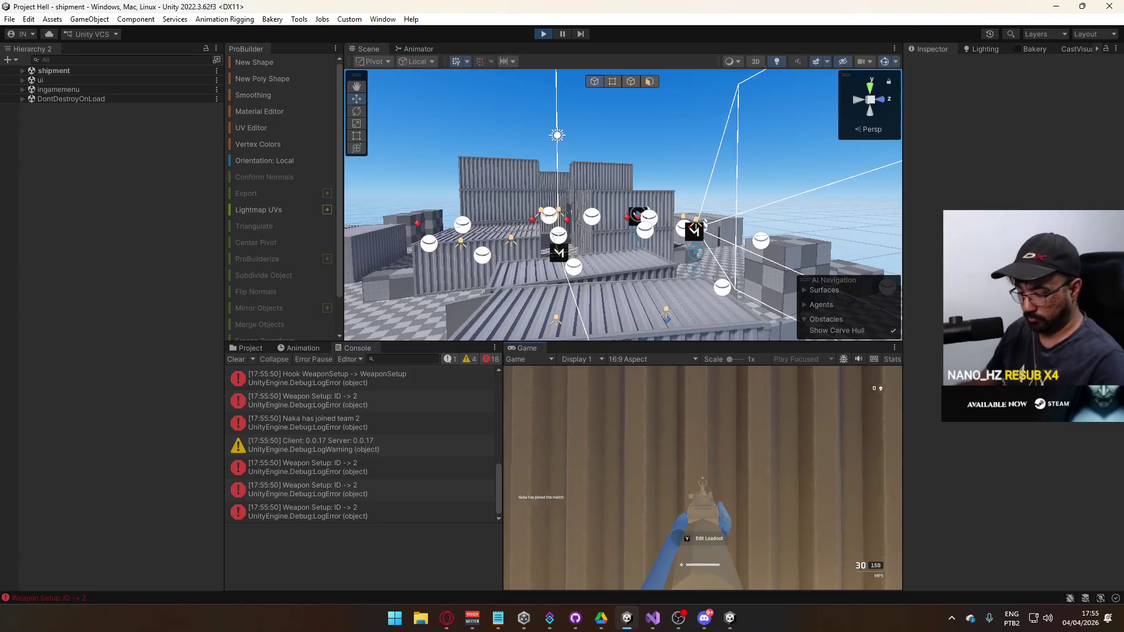
left_click(542, 531)
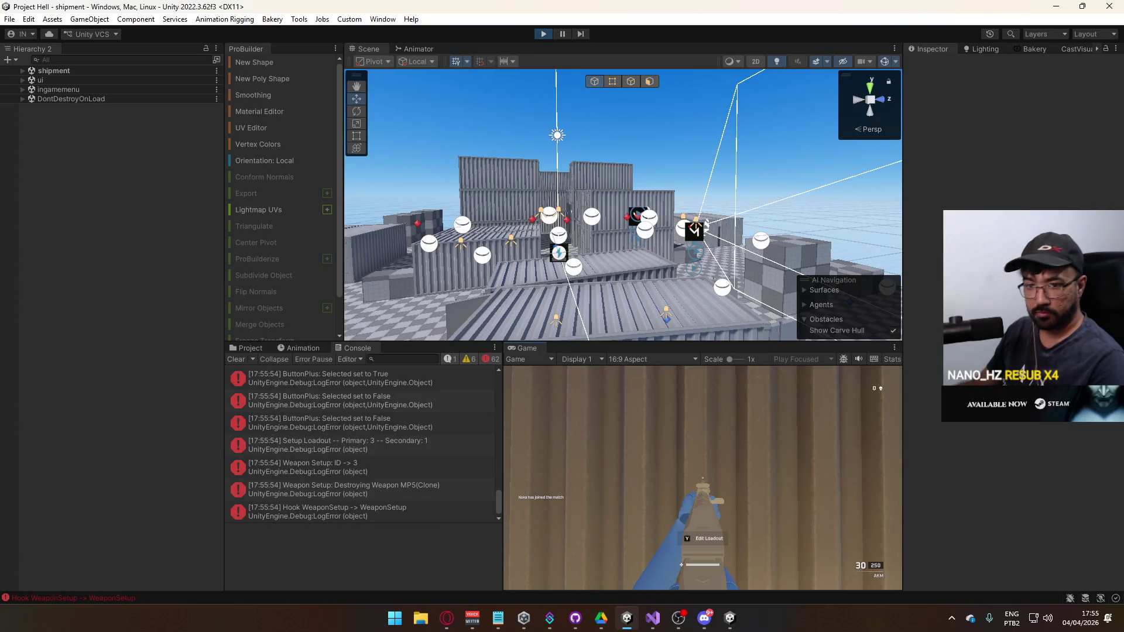
key("alt+Tab")
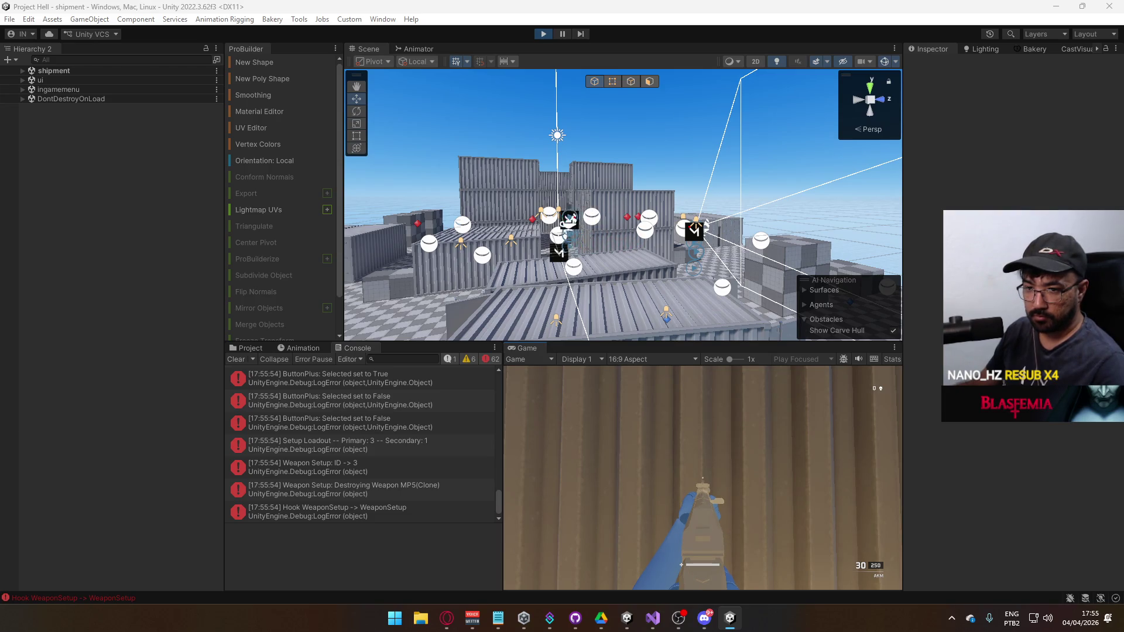
- Sprint into the container corridor and shoot a target, logging 'Damage Calc: 28'
key("shift")
key("w")
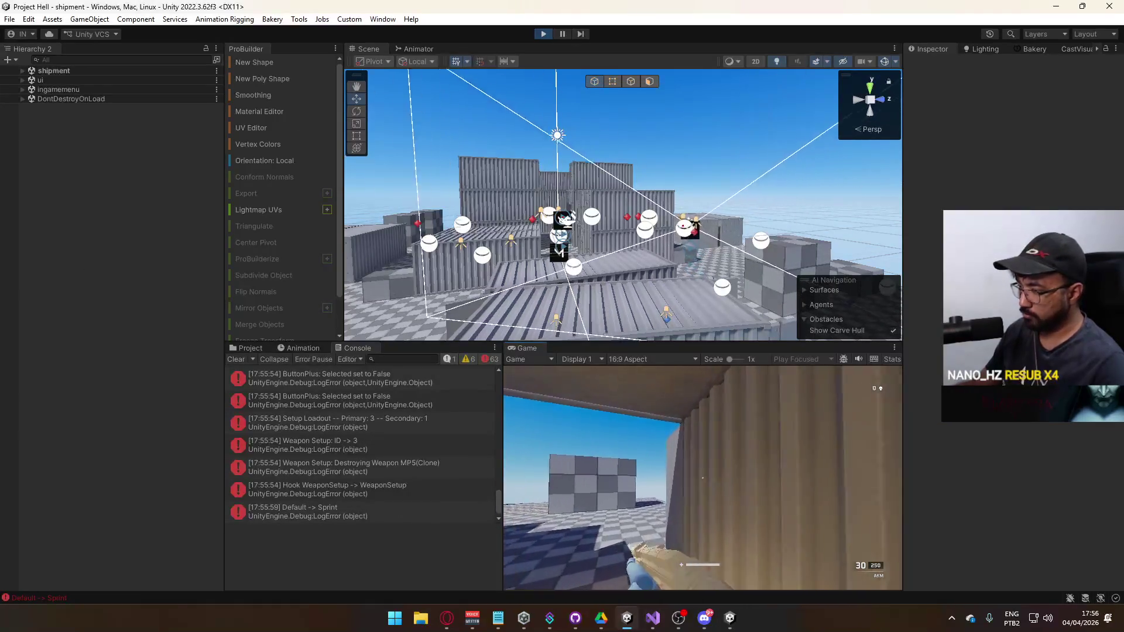
key("super")
key("super")
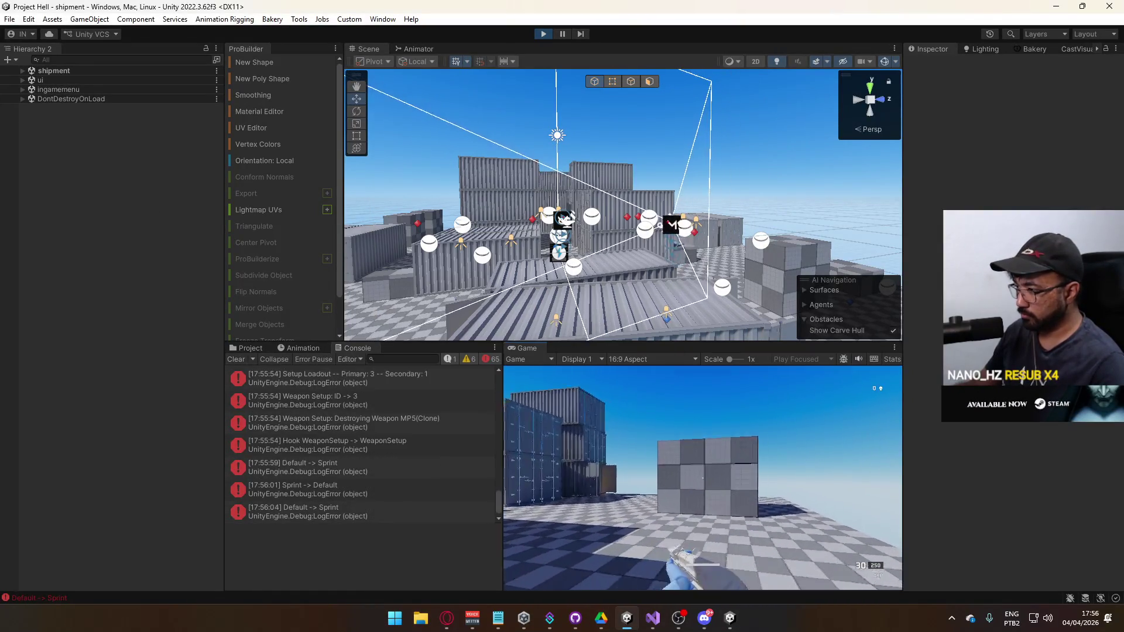
key("shift")
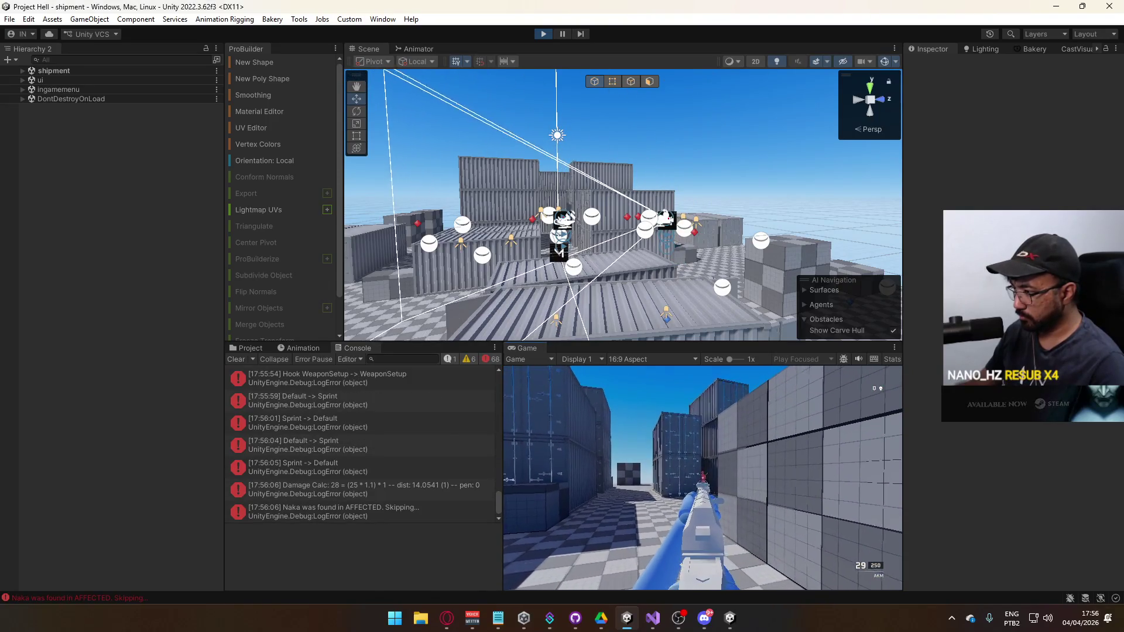
left_click(702, 478)
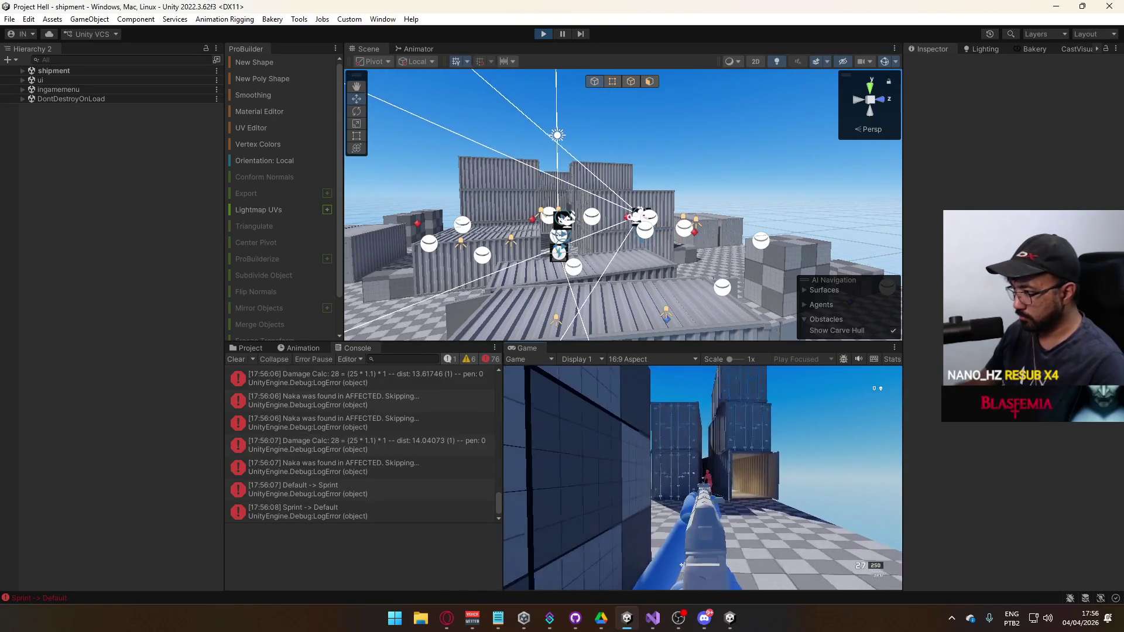
left_click(703, 478)
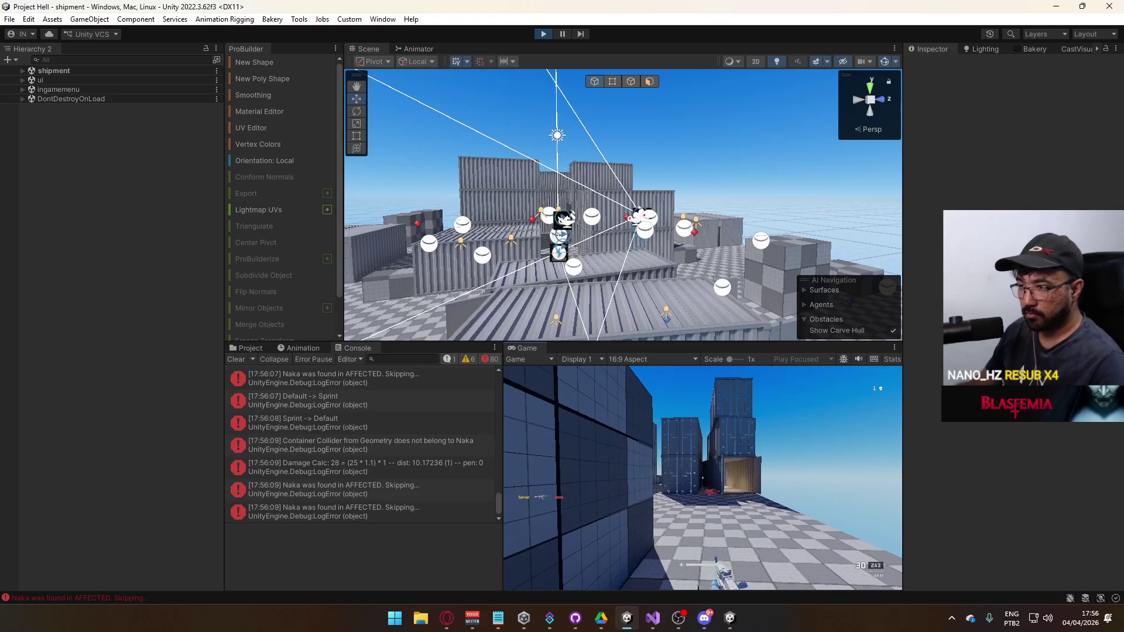
key("w")
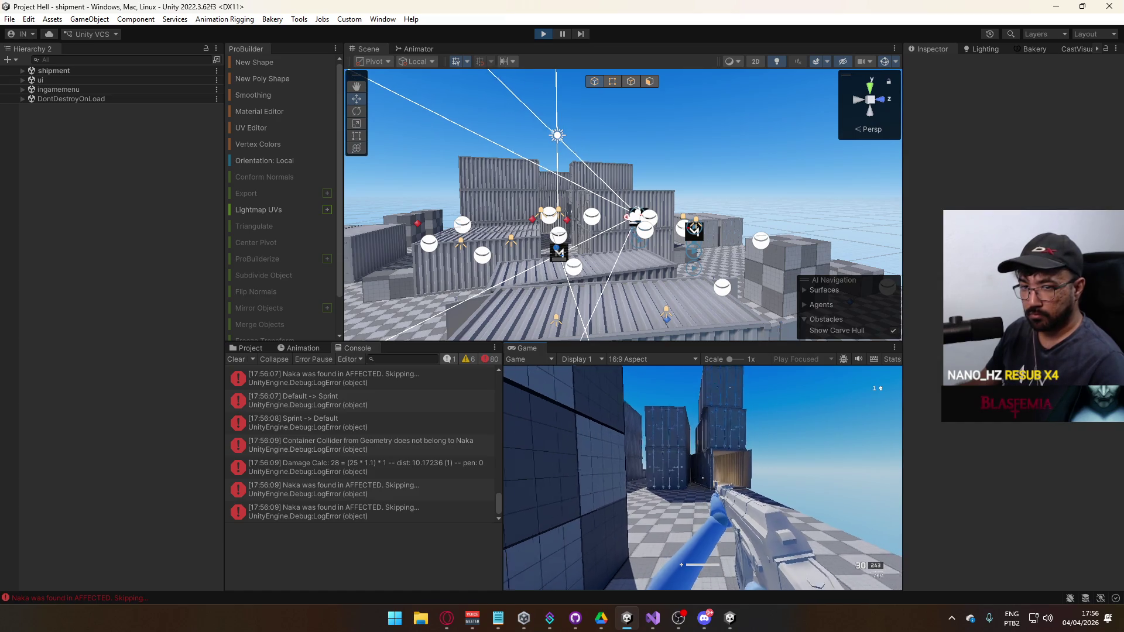
key("alt+Tab")
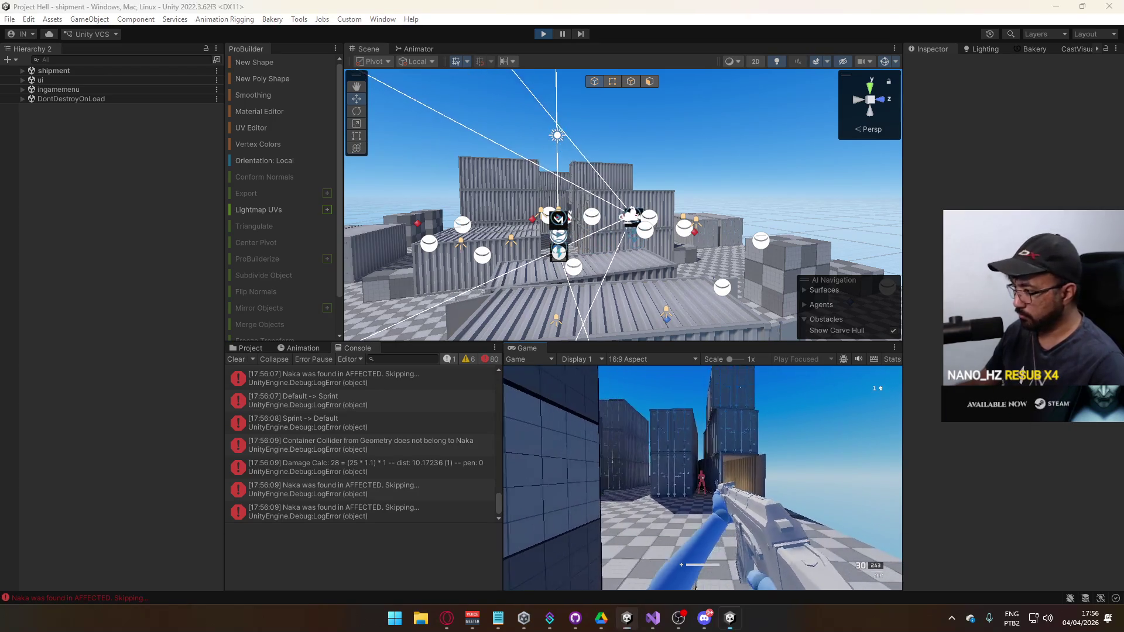
key("super")
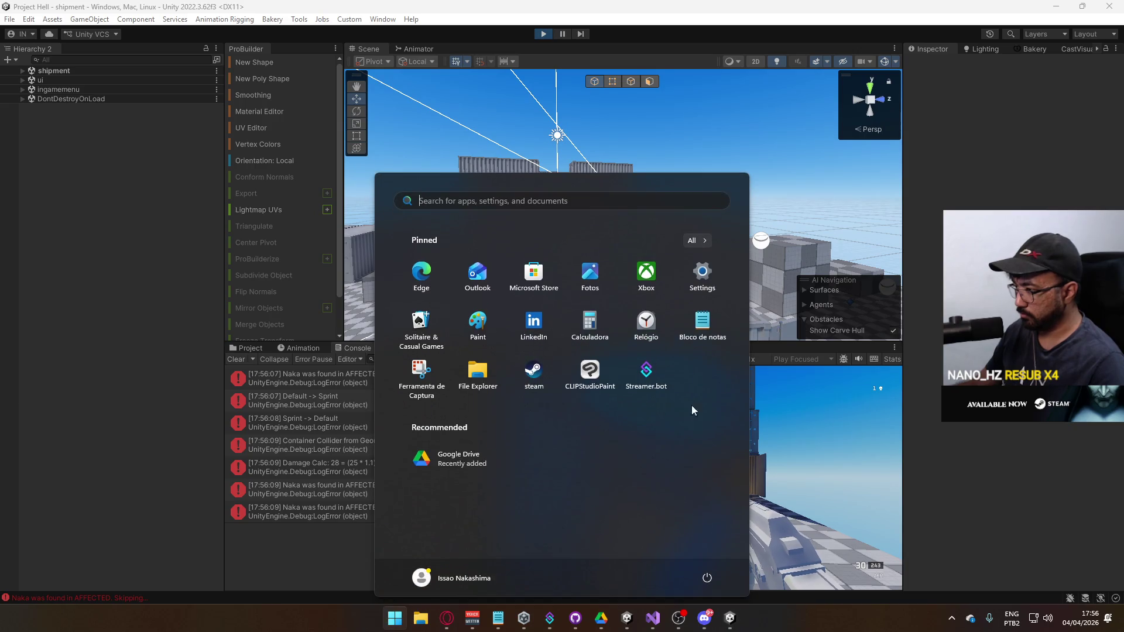
- Refocus the Game view, reload the rifle to a full 30-round magazine and aim down sights
left_click(810, 449)
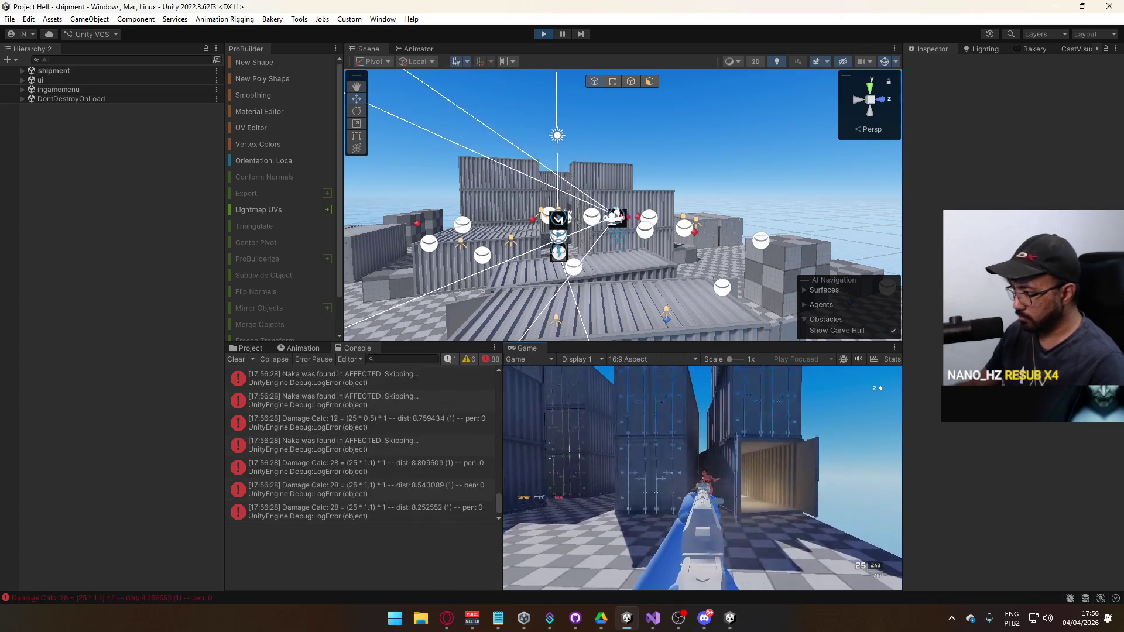
key("r")
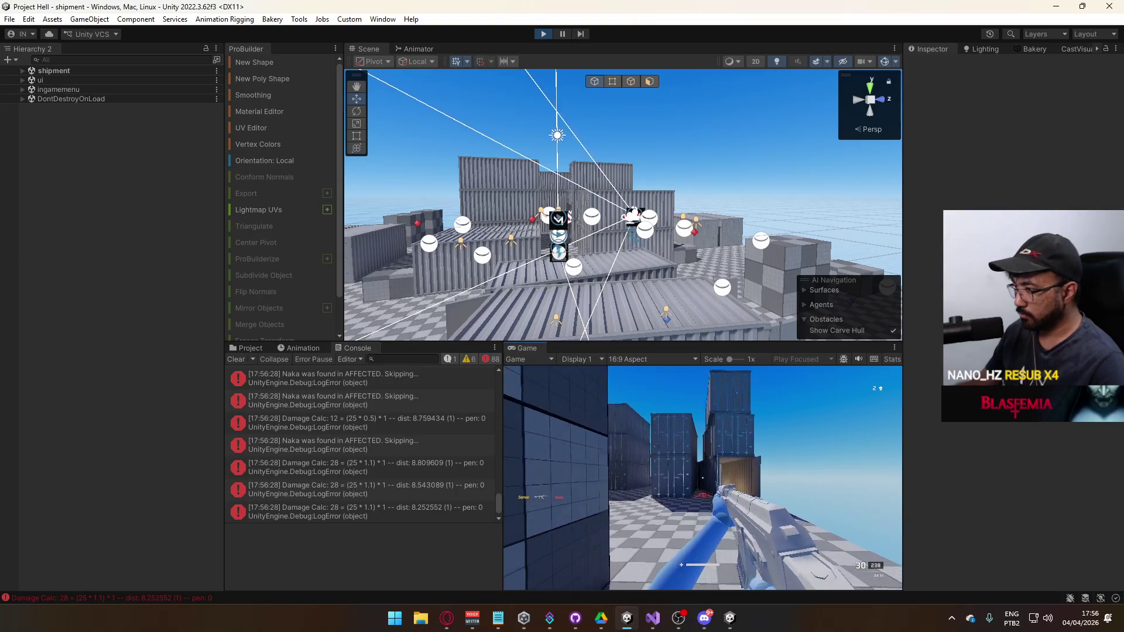
right_click(702, 477)
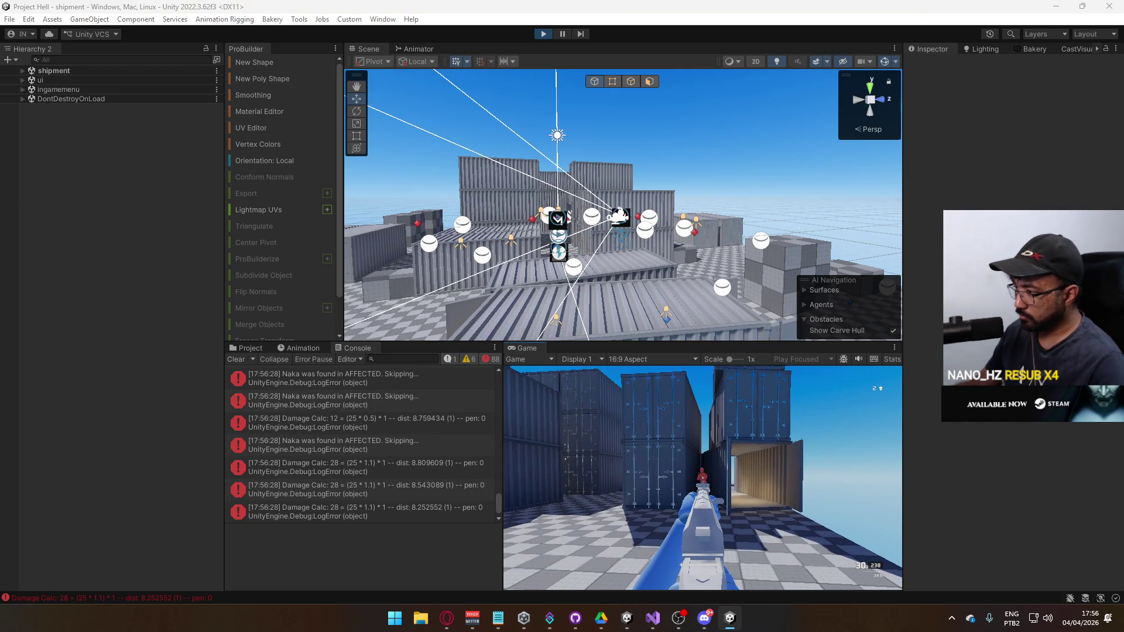
key("super")
key("super")
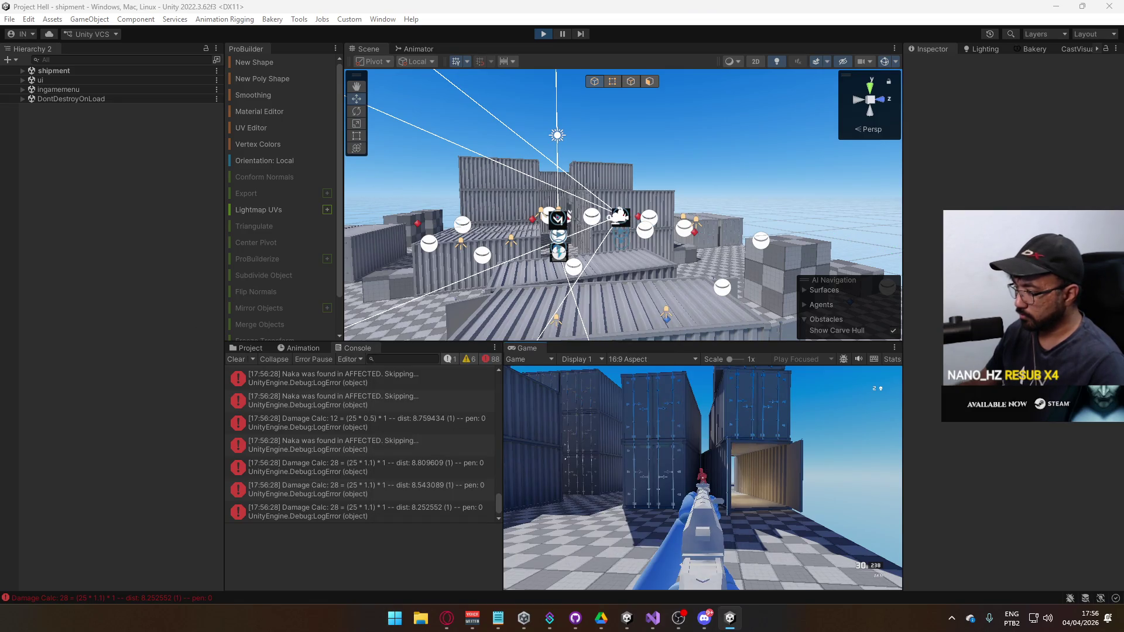
key("super")
left_click(838, 466)
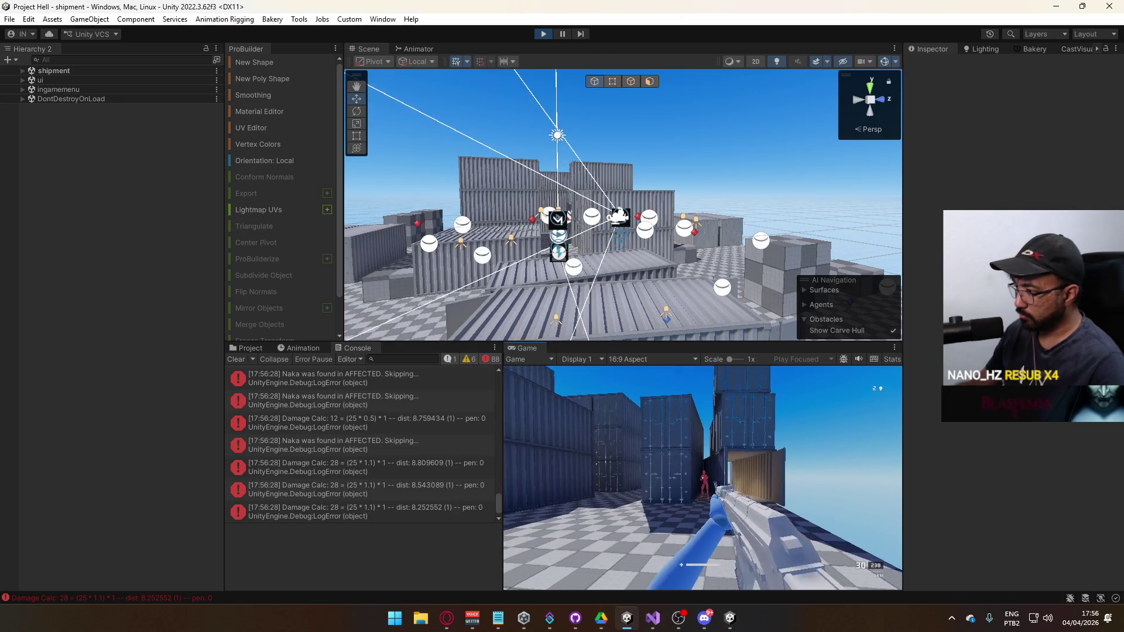
key("r")
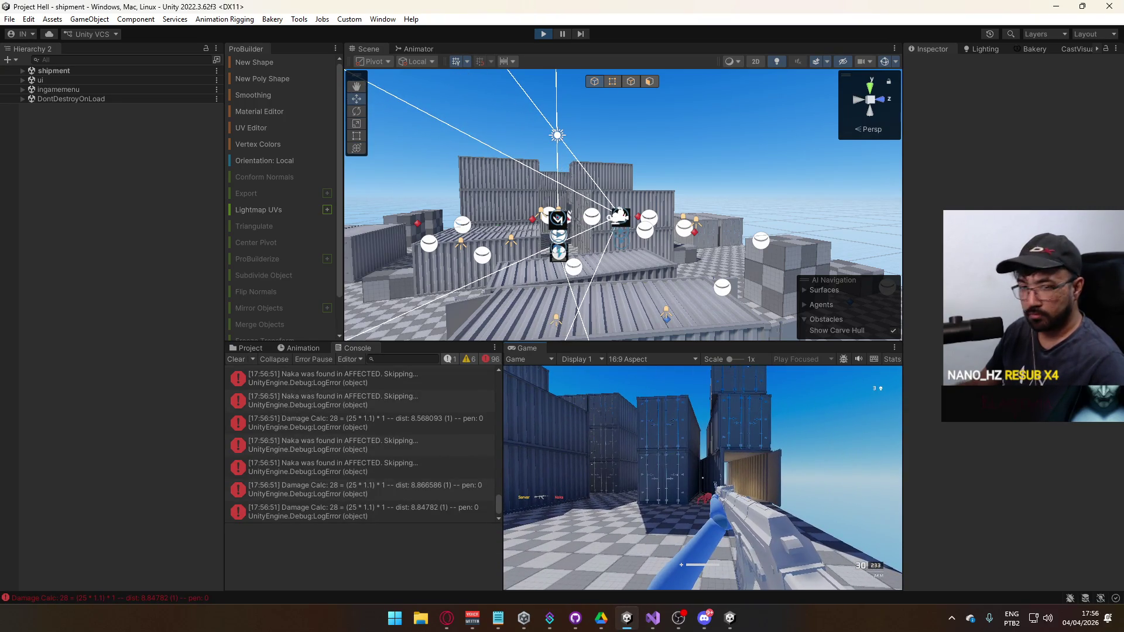
key("super")
key("super")
right_click(528, 346)
- Maximize the Game view, then crouch, shoot the enemy in the container and reload
left_click(559, 384)
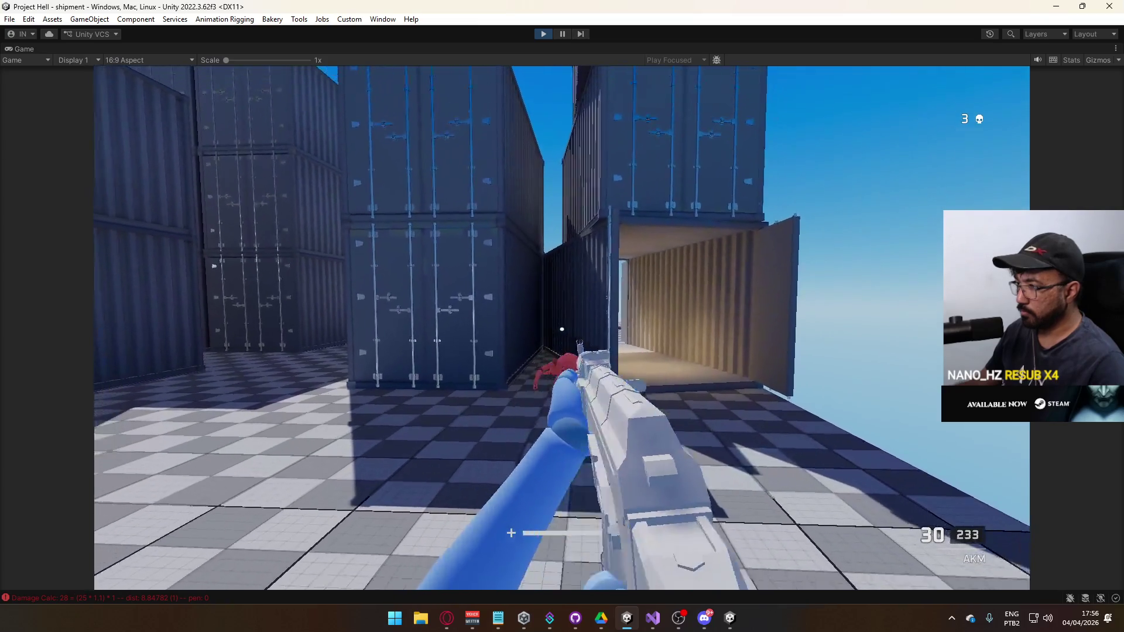
key("w")
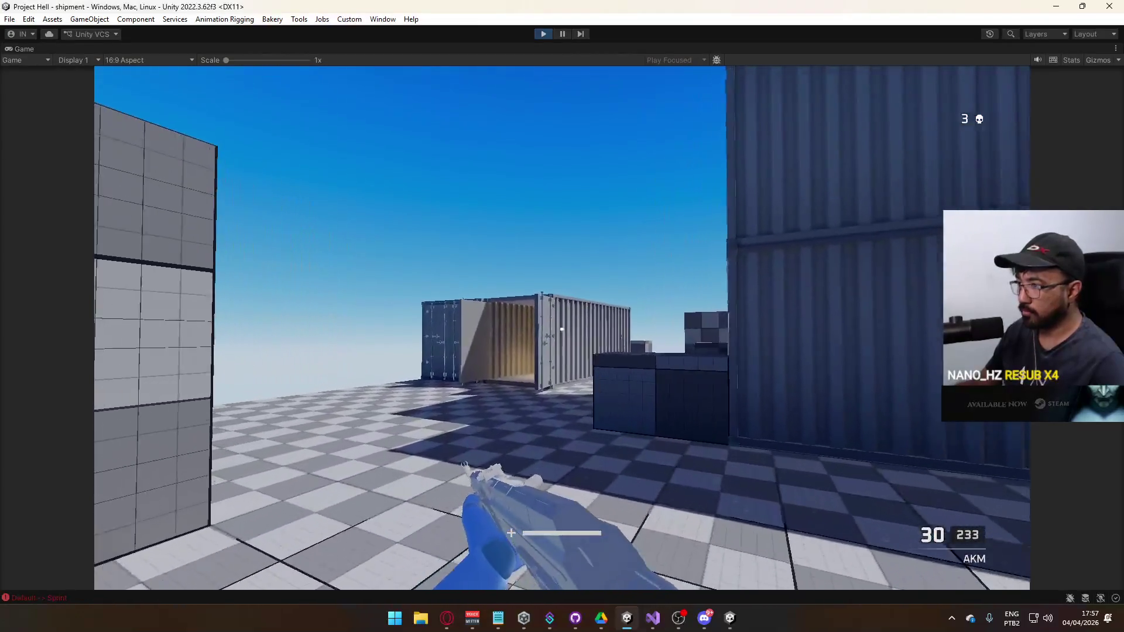
key("shift")
key("c")
left_click(562, 329)
left_click(562, 329)
left_click(562, 329)
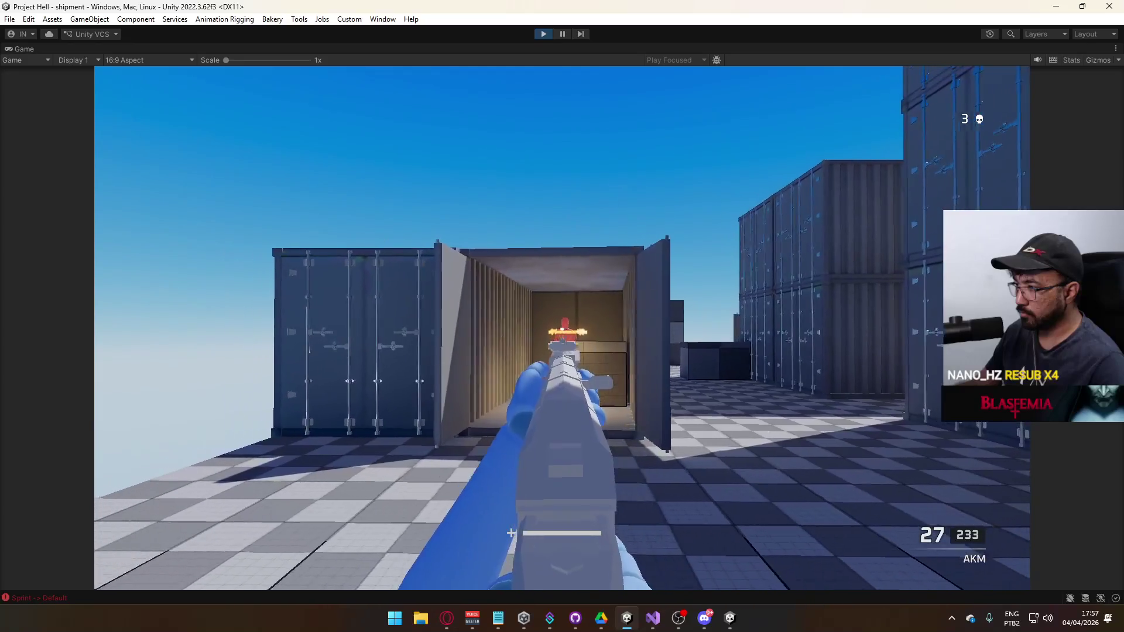
key("c")
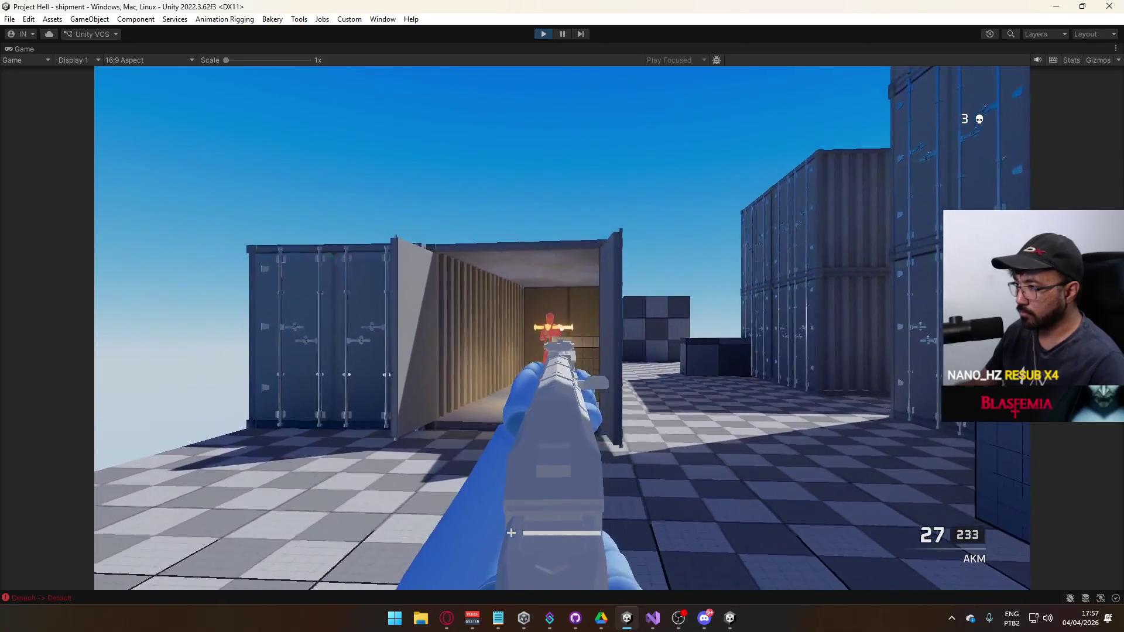
left_click(562, 328)
left_click(562, 329)
left_click(562, 329)
left_click(562, 329)
left_click(562, 329)
key("r")
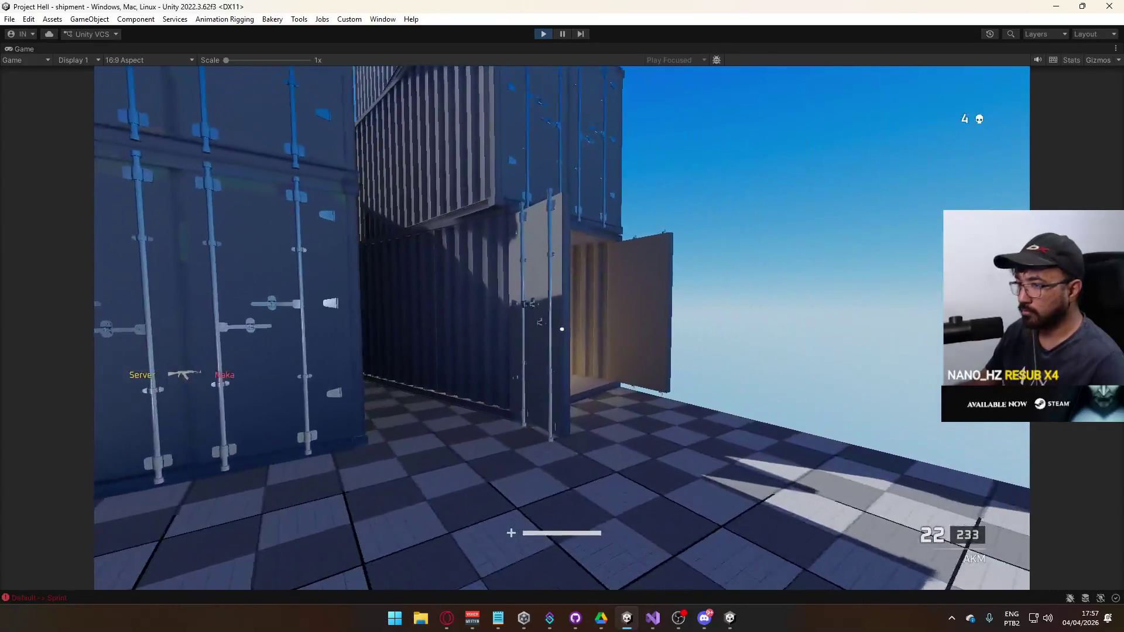
- Jump and sprint in and out of the shipping containers across the yard
key("space")
key("space")
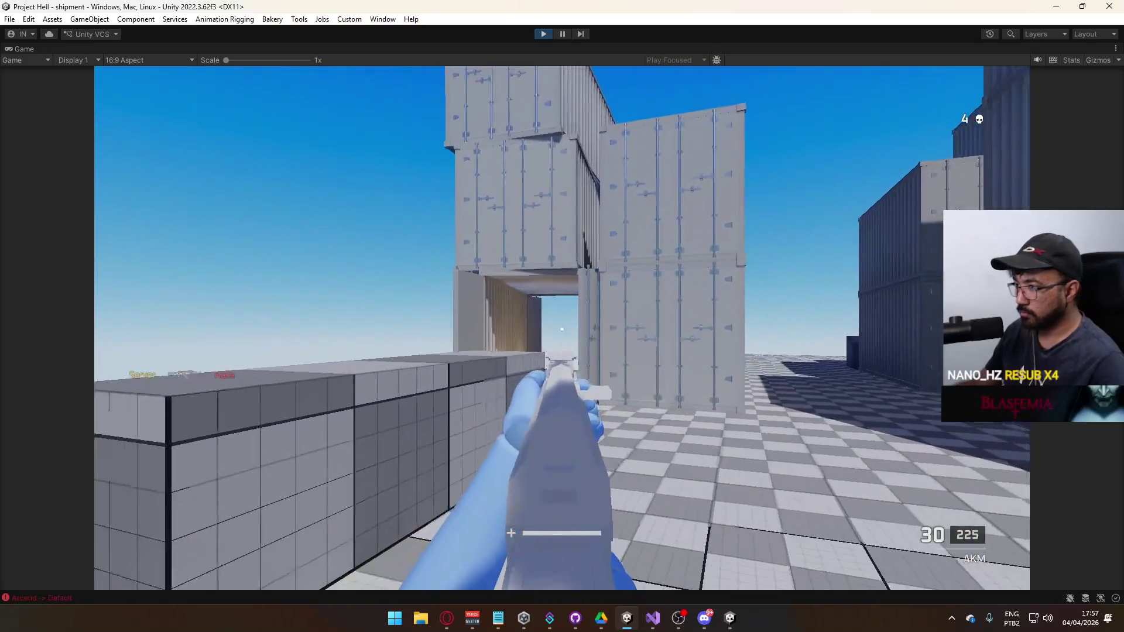
key("w")
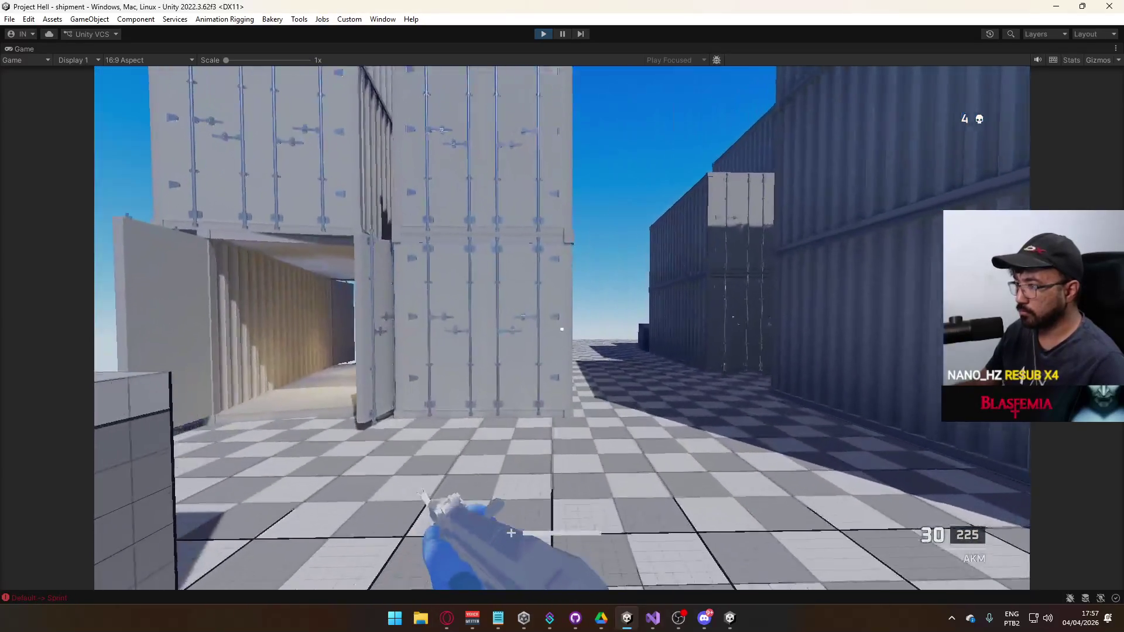
key("w")
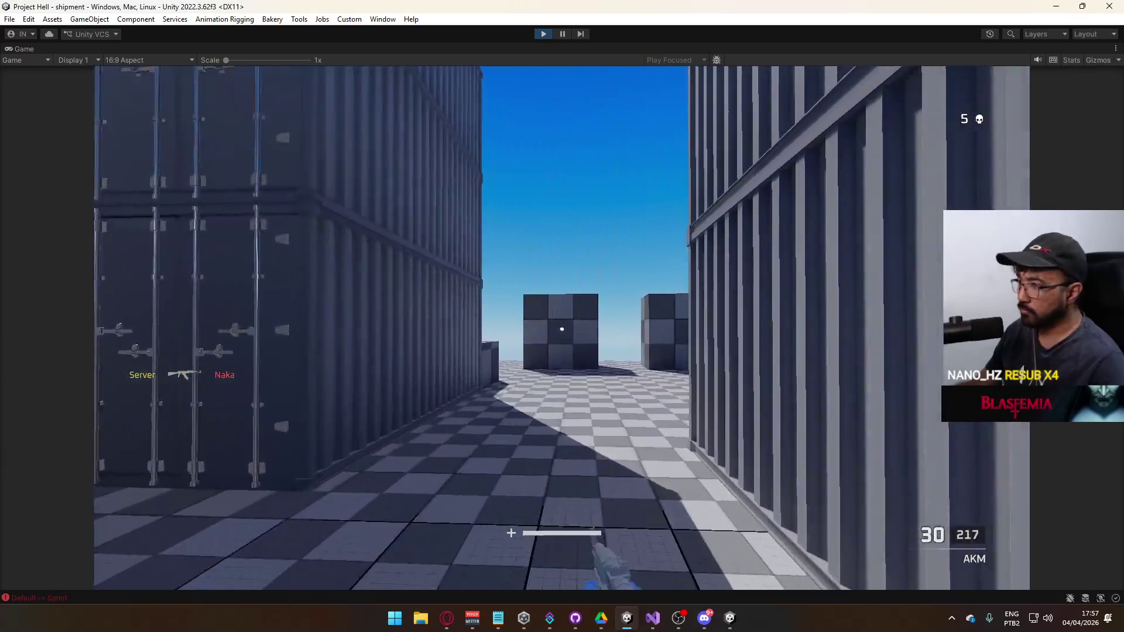
key("w")
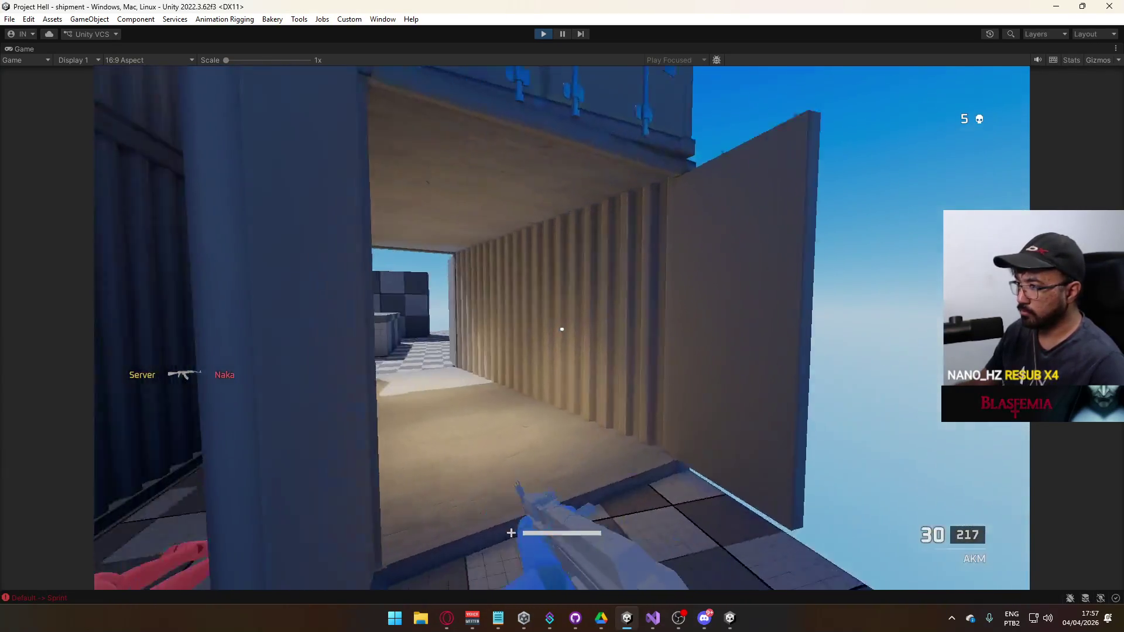
key("w")
key("shift+w")
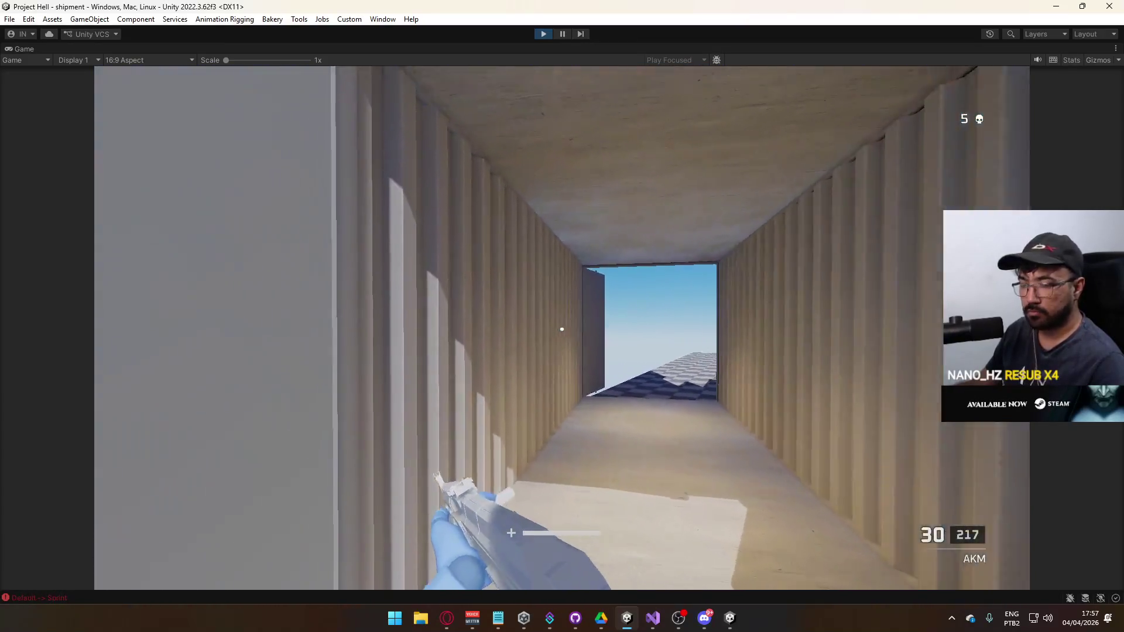
key("shift+w")
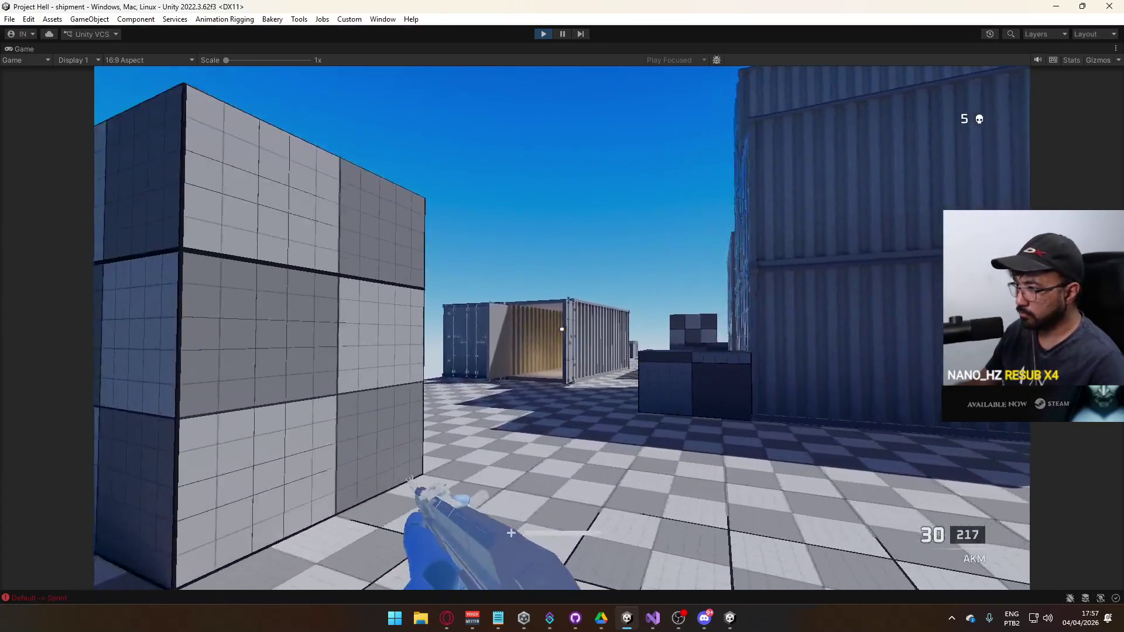
key("w")
- Fire repeatedly at the container enemy for more kills, raising the count to 6, then reload
left_click(561, 329)
left_click(562, 329)
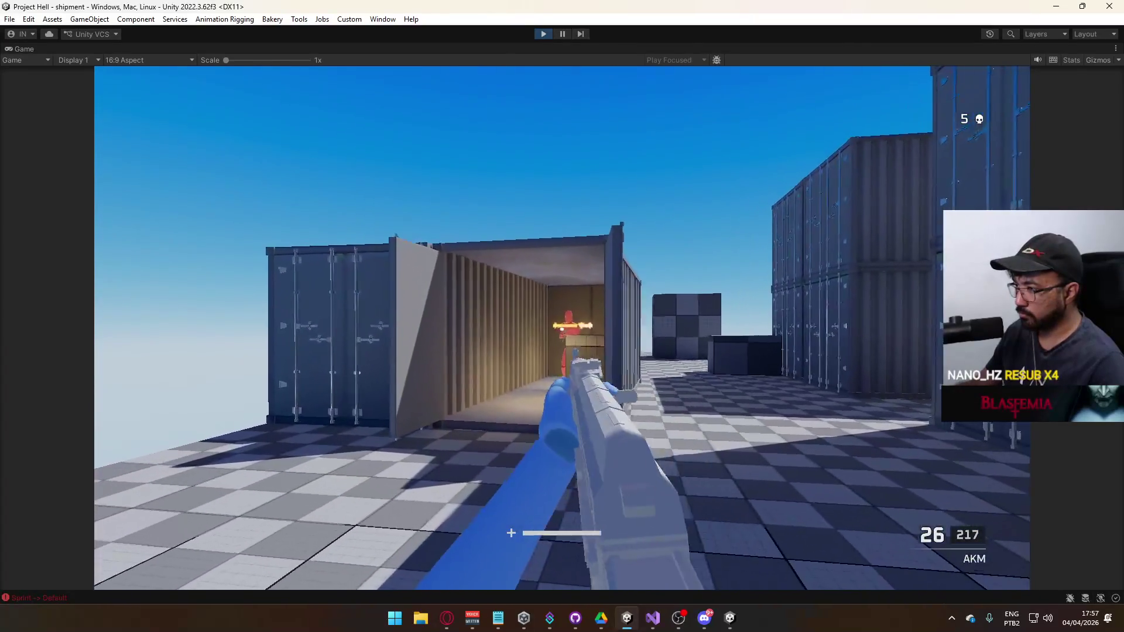
left_click(562, 329)
left_click(562, 329)
left_click(562, 329)
left_click(562, 329)
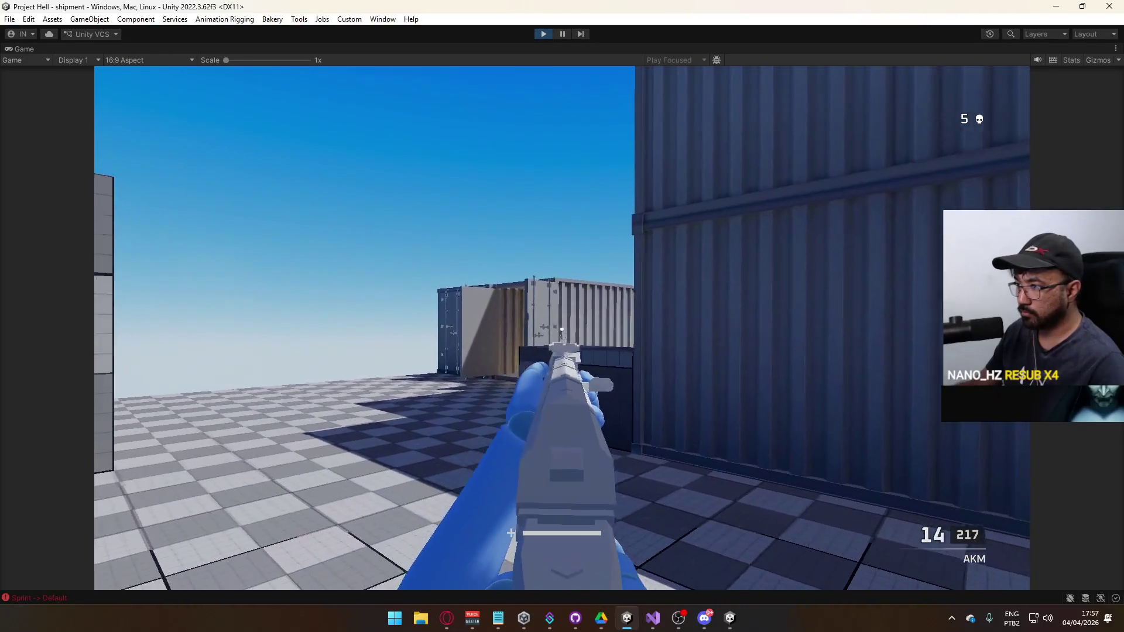
left_click(562, 329)
left_click(562, 329)
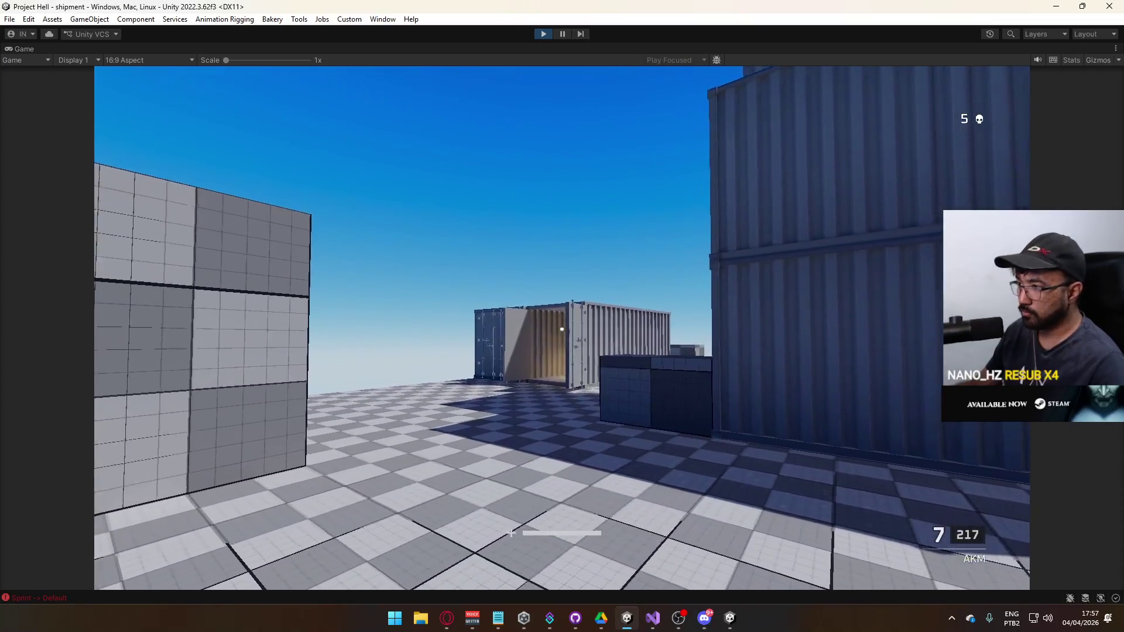
left_click(561, 329)
left_click(562, 329)
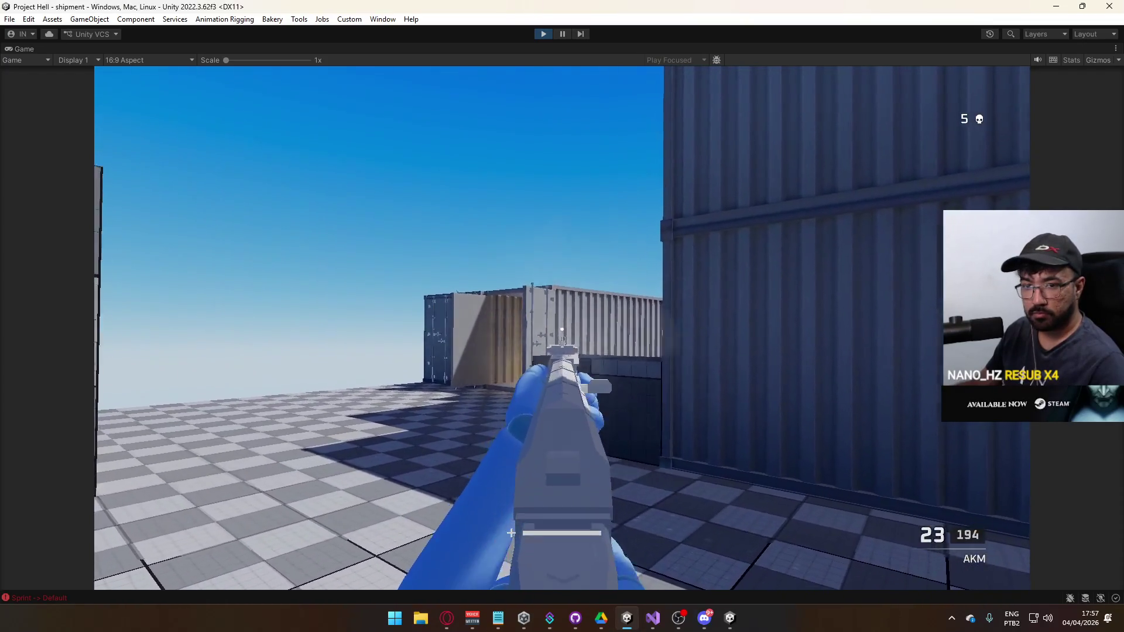
left_click(562, 329)
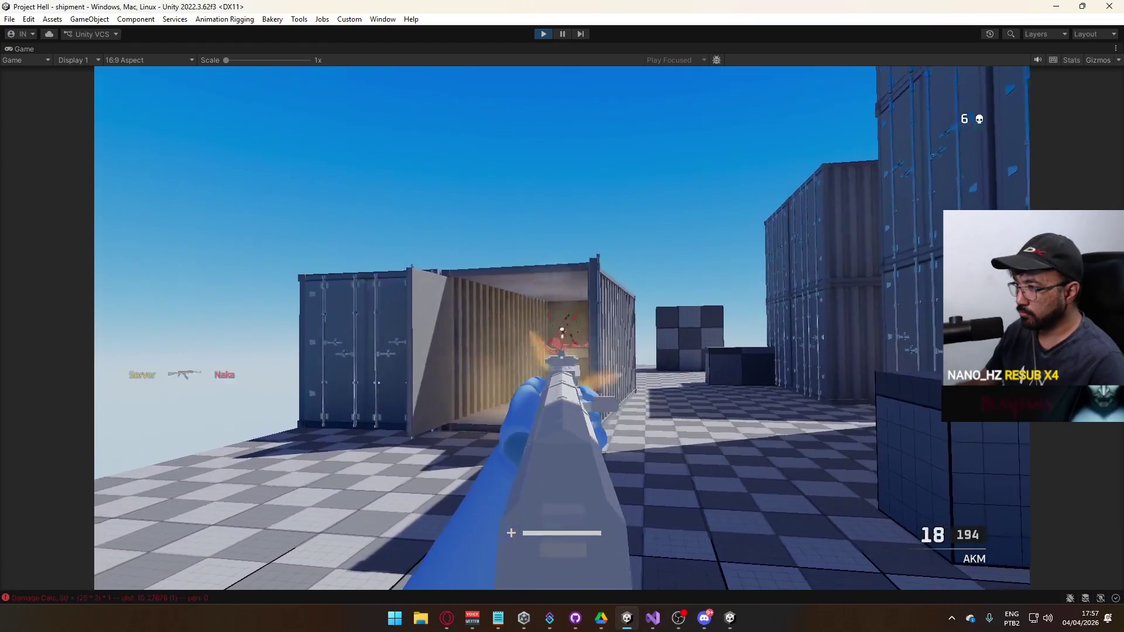
left_click(562, 329)
key("r")
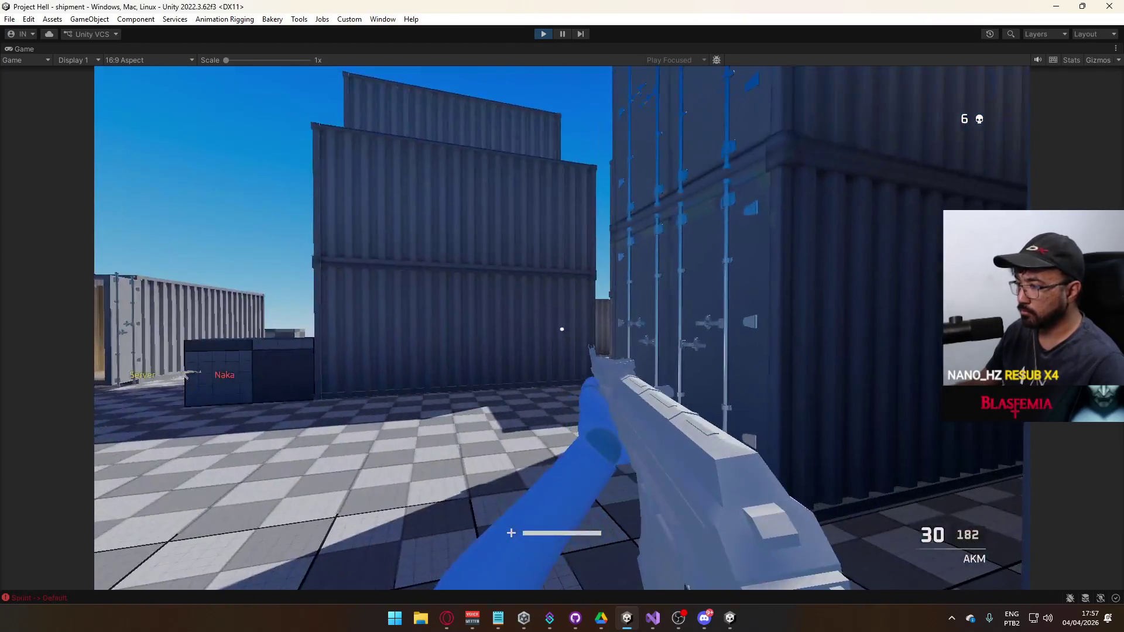
- Stop play mode and return to BulletScript.cs in Visual Studio
key("w")
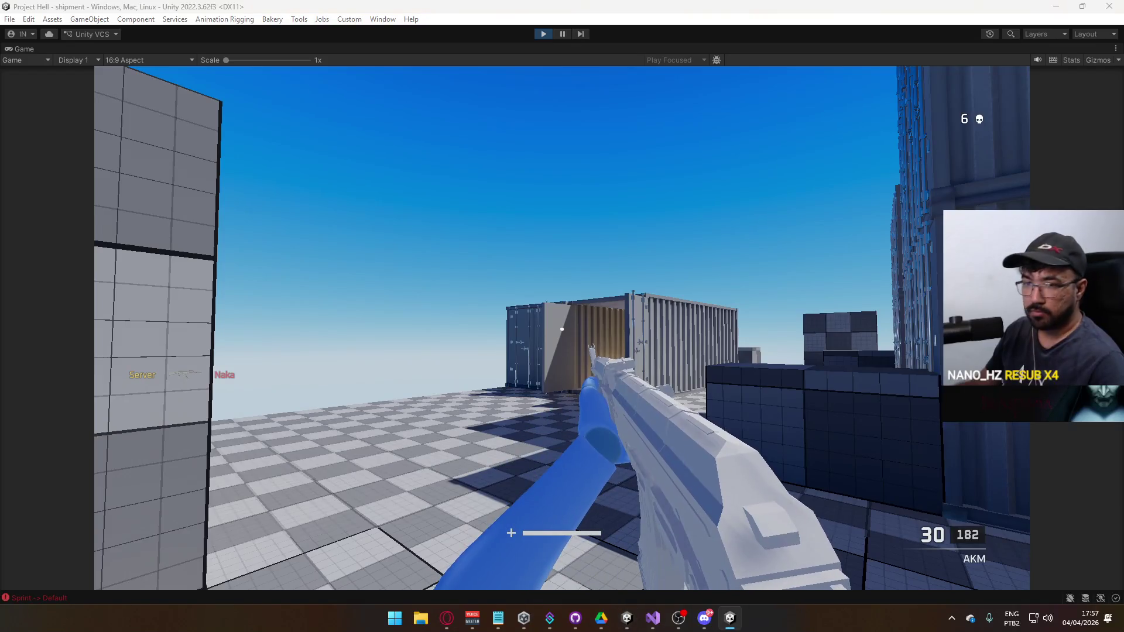
key("super")
key("super")
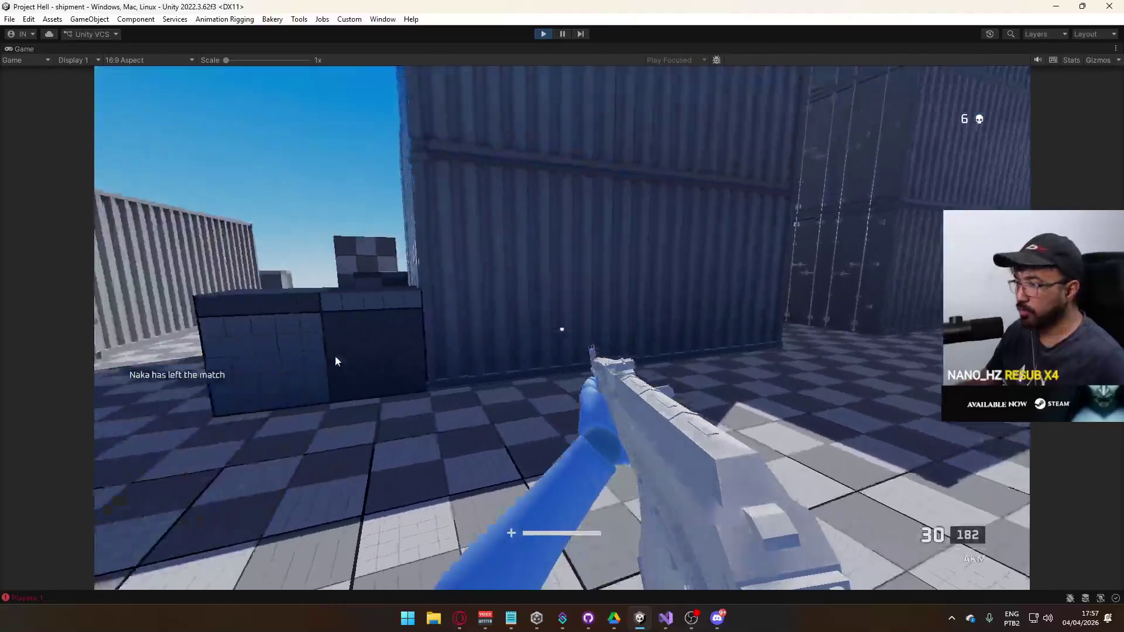
left_click(543, 33)
left_click(665, 618)
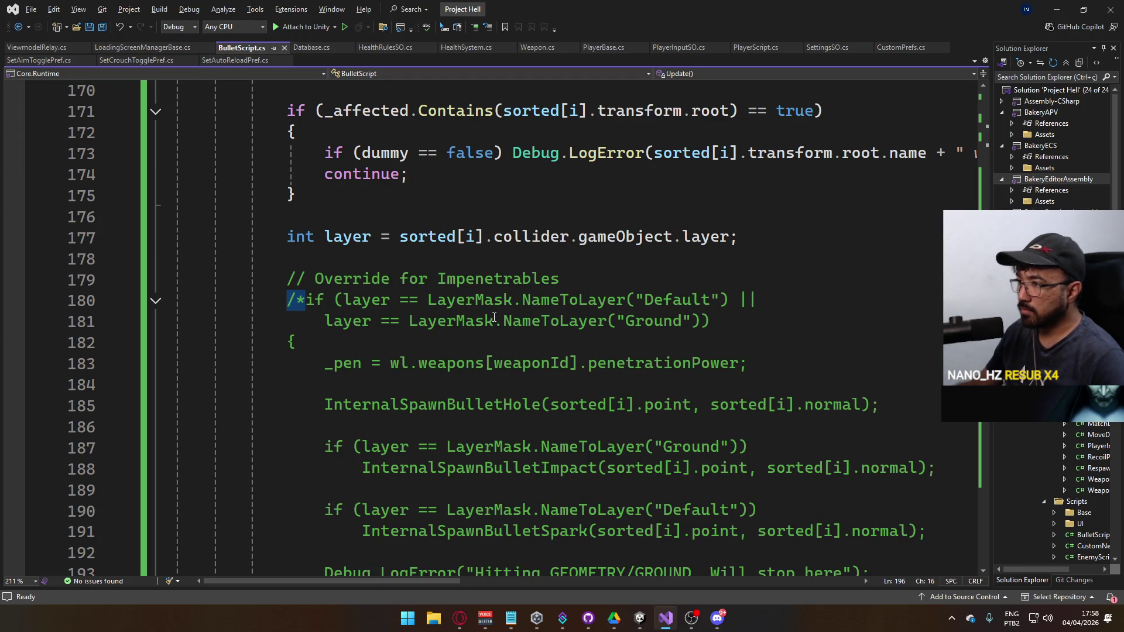
- Uncomment the per-hit Debug.LogError on line 169 and comment out the log on line 173
scroll(494, 318, "up", 3)
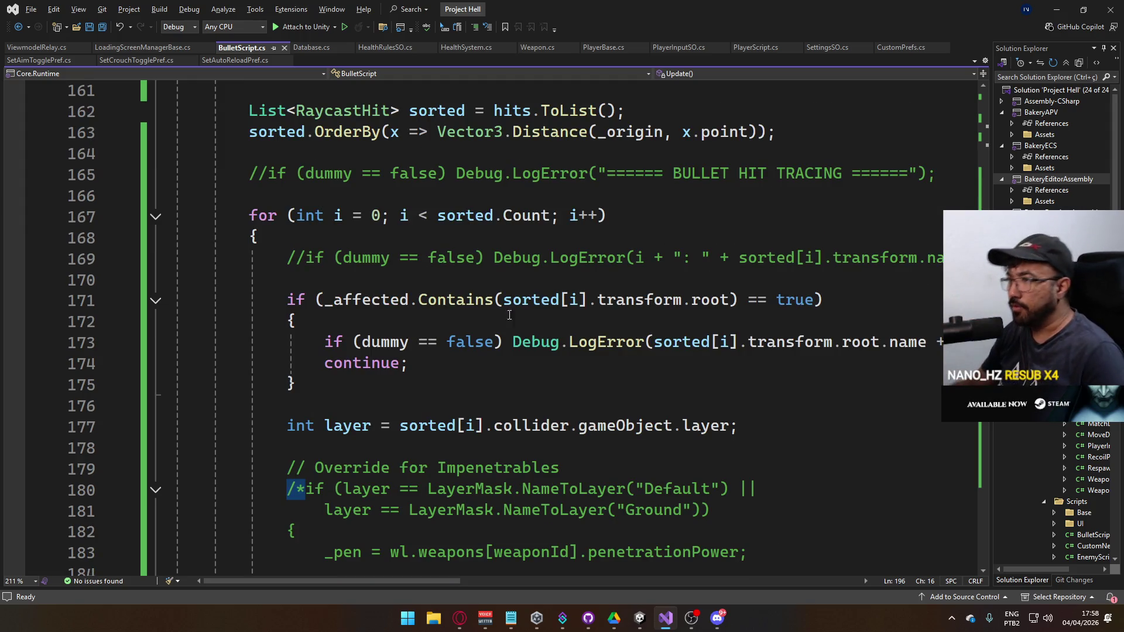
scroll(429, 276, "up", 2)
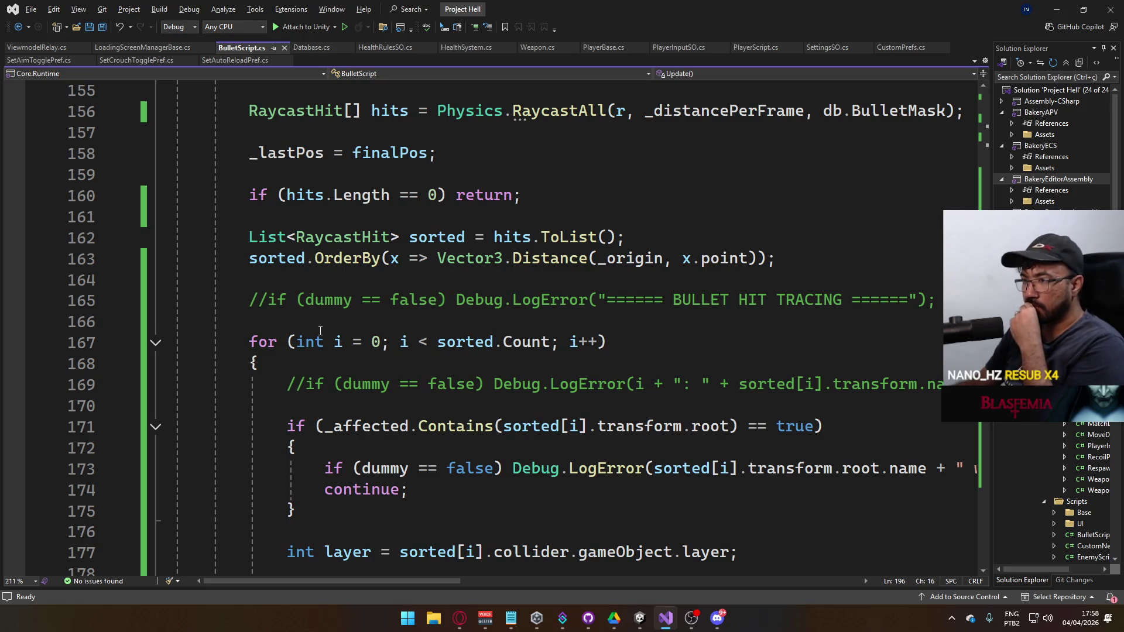
left_click(299, 386)
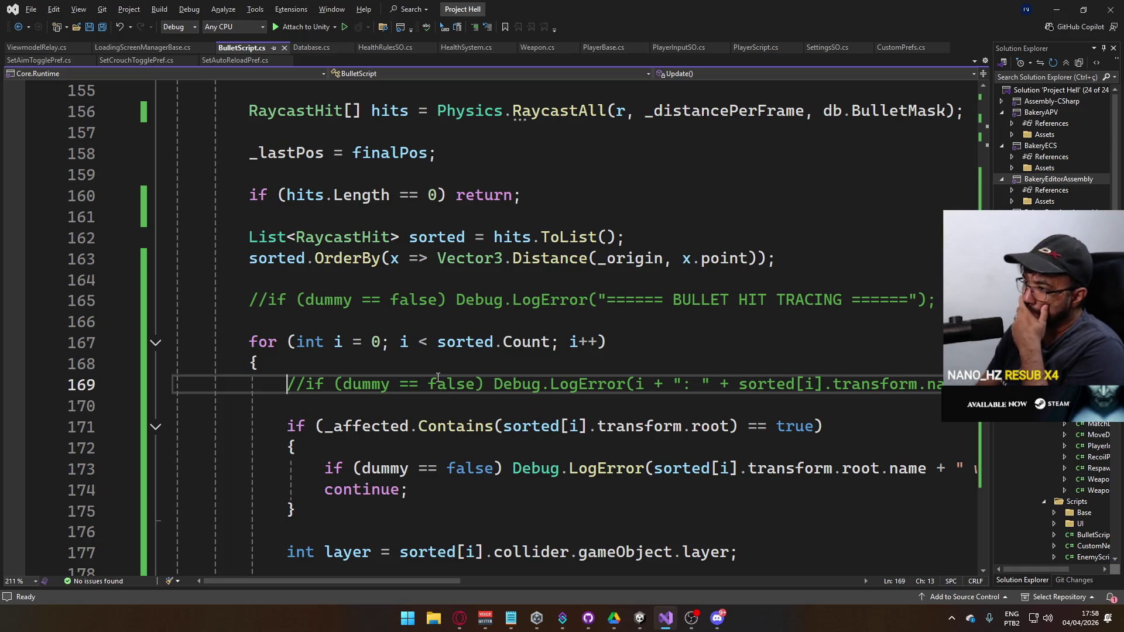
key("Delete")
key("Delete")
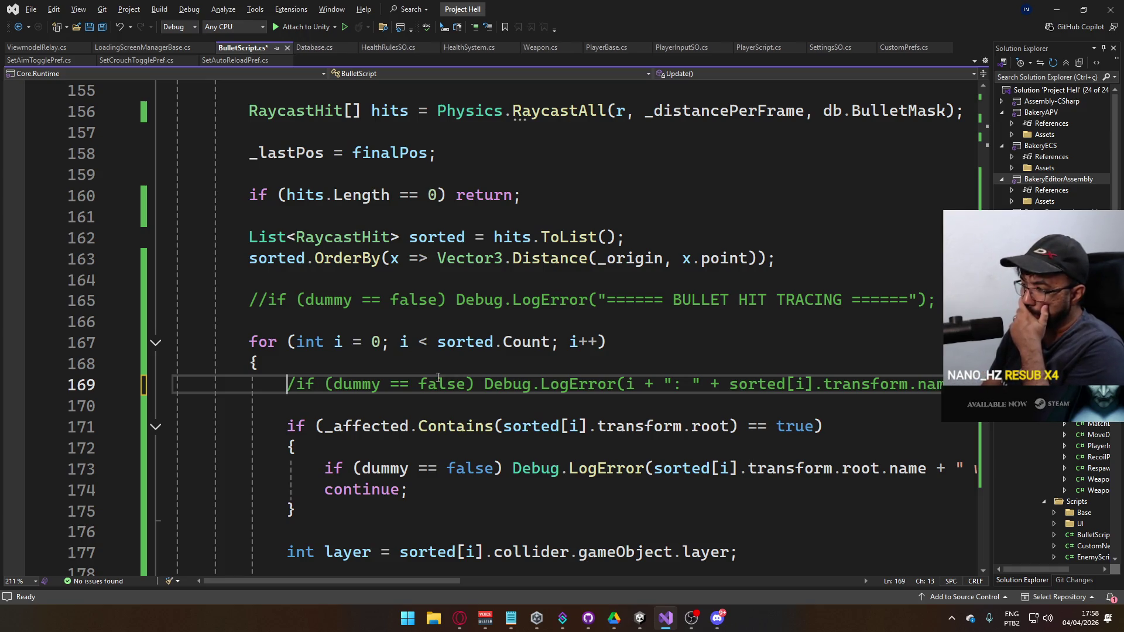
left_click(326, 468)
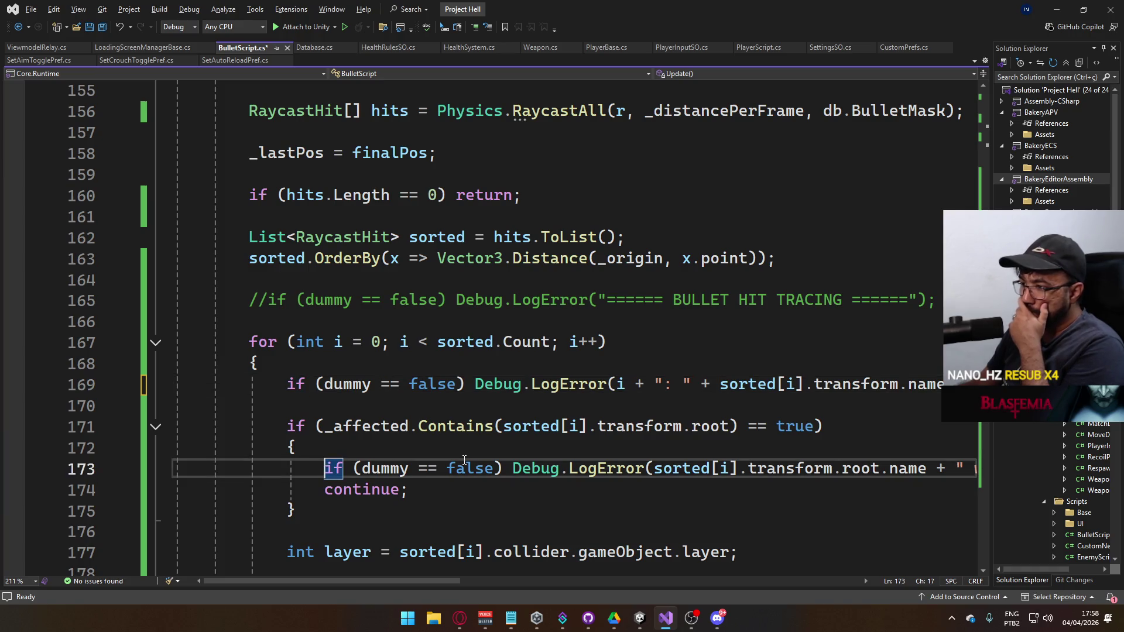
type("//")
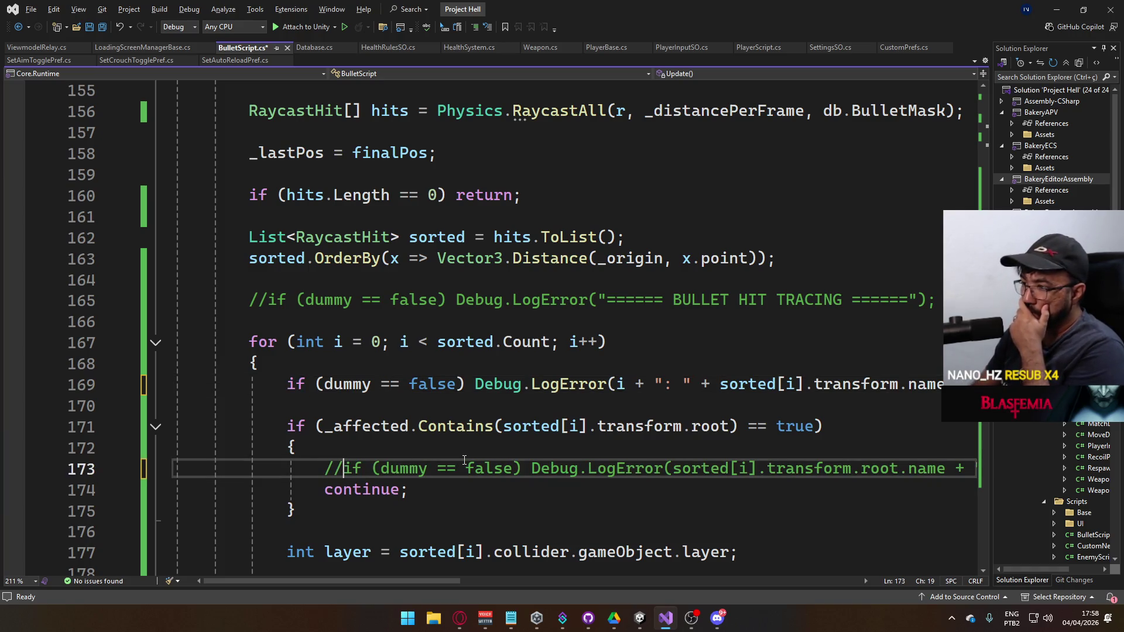
scroll(472, 420, "down", 12)
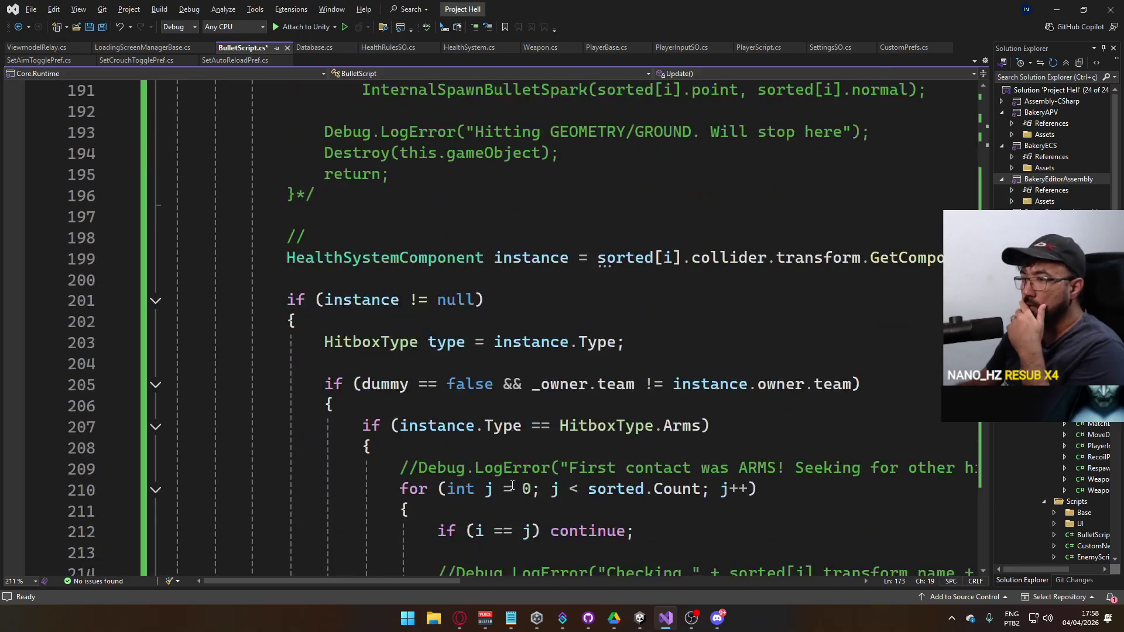
- Collapse the if (instance != null) block at line 201 and scroll back up to the sorted-hits loop
scroll(480, 466, "down", 12)
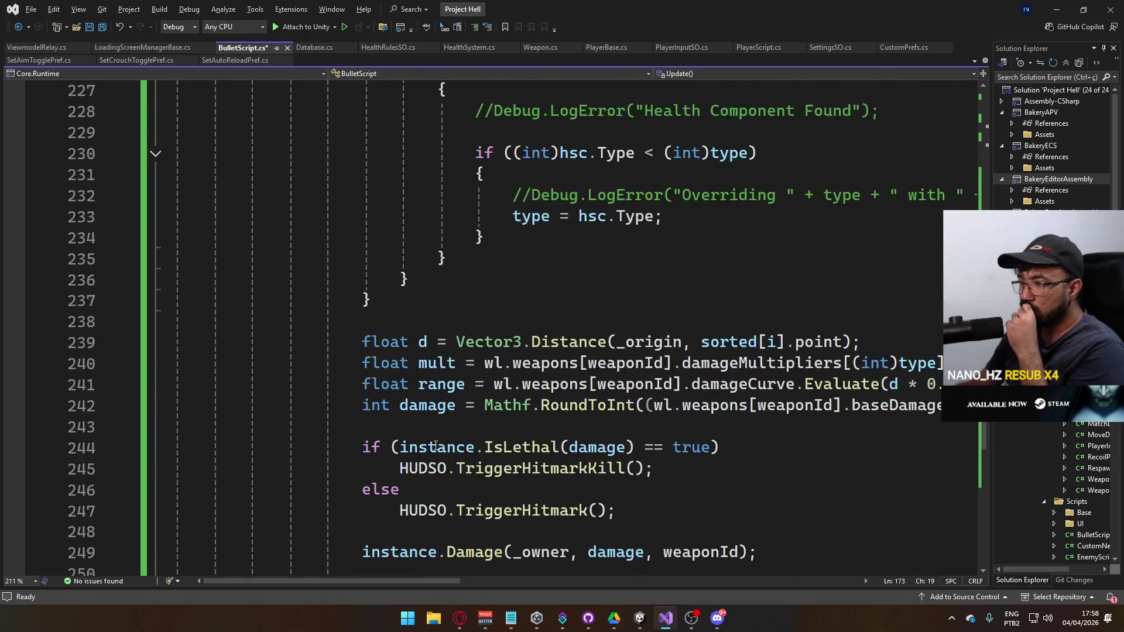
scroll(485, 405, "down", 3)
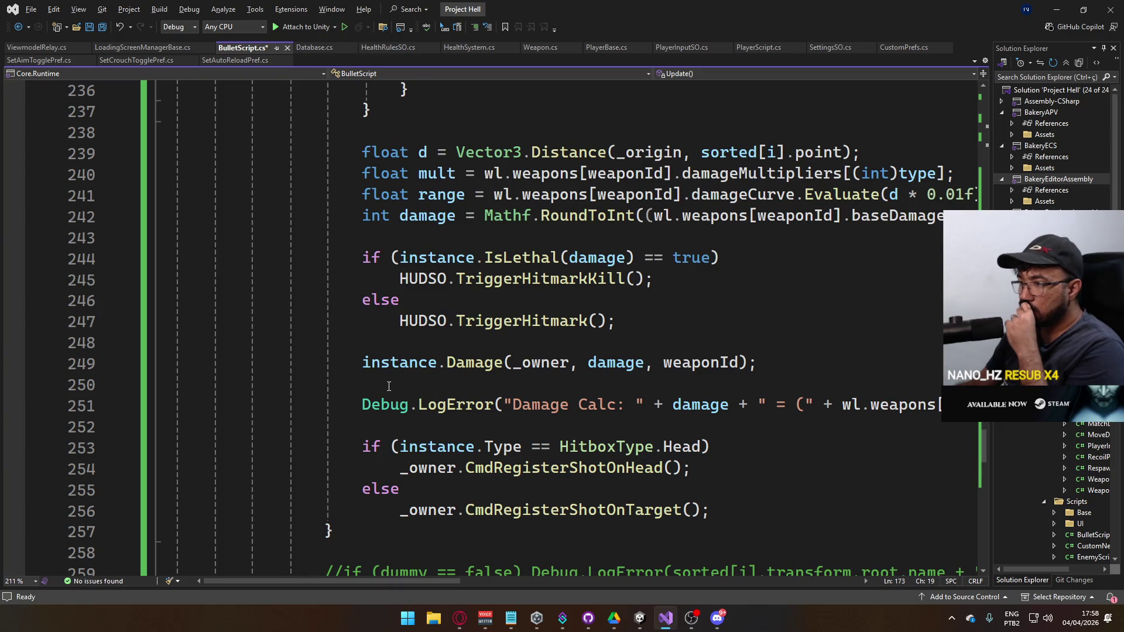
scroll(310, 364, "down", 3)
scroll(310, 364, "down", 4)
scroll(308, 367, "up", 7)
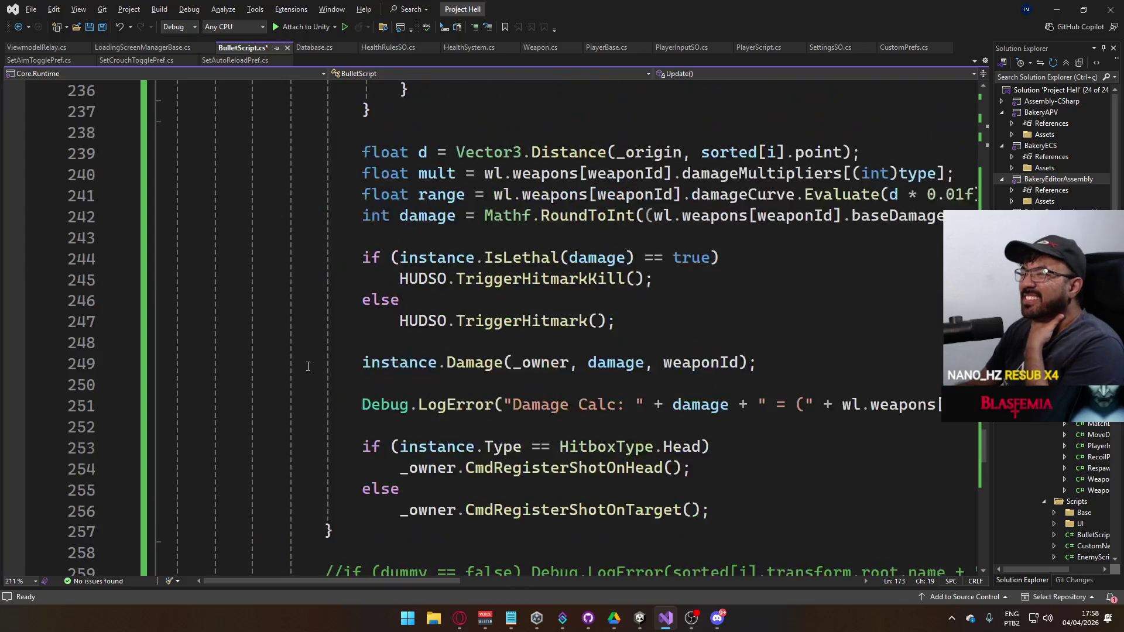
scroll(307, 367, "up", 14)
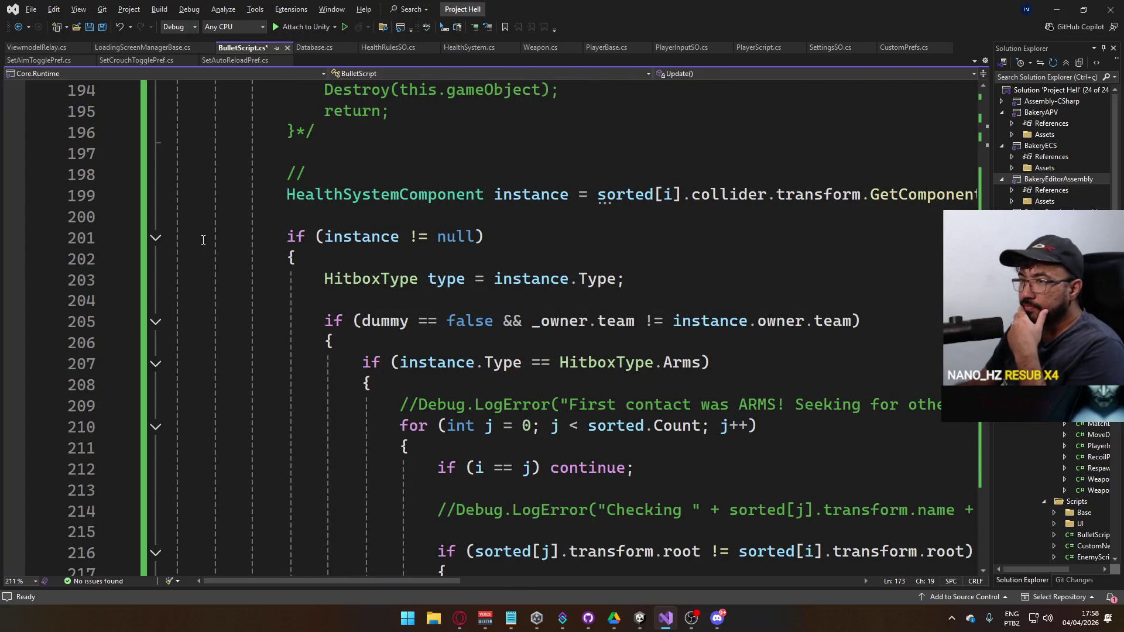
left_click(155, 238)
scroll(155, 240, "up", 2)
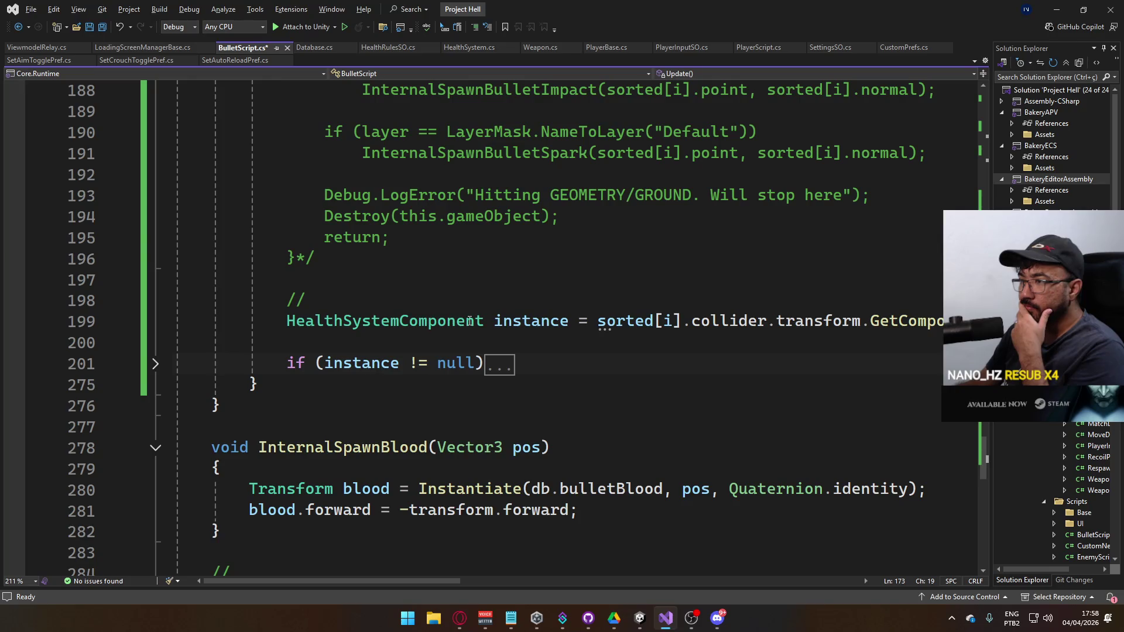
scroll(432, 320, "up", 5)
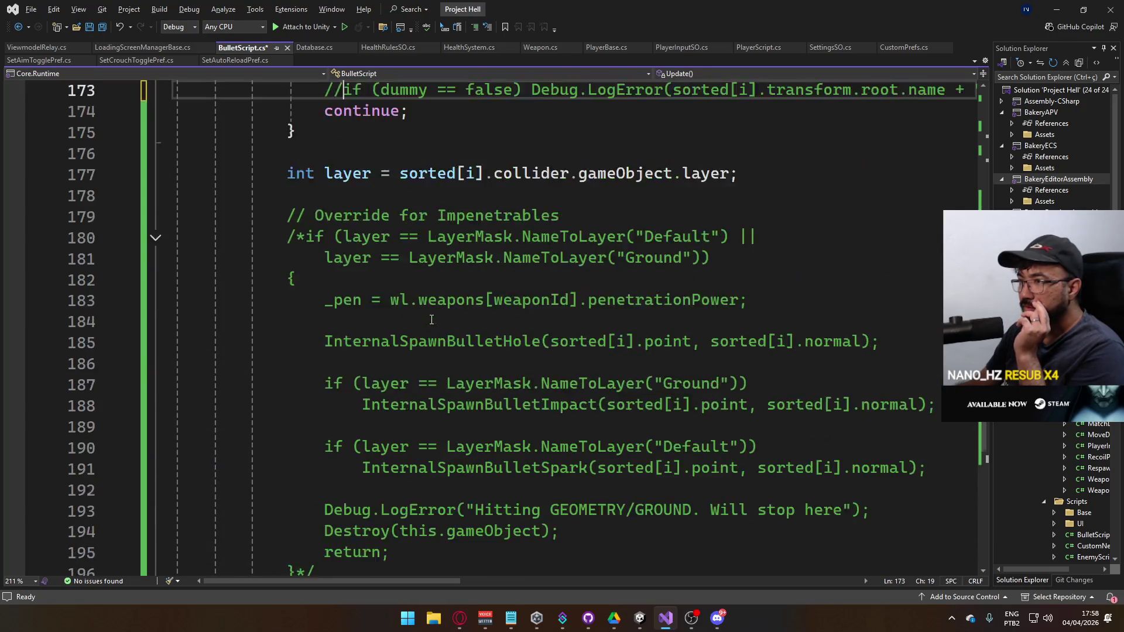
scroll(432, 319, "up", 2)
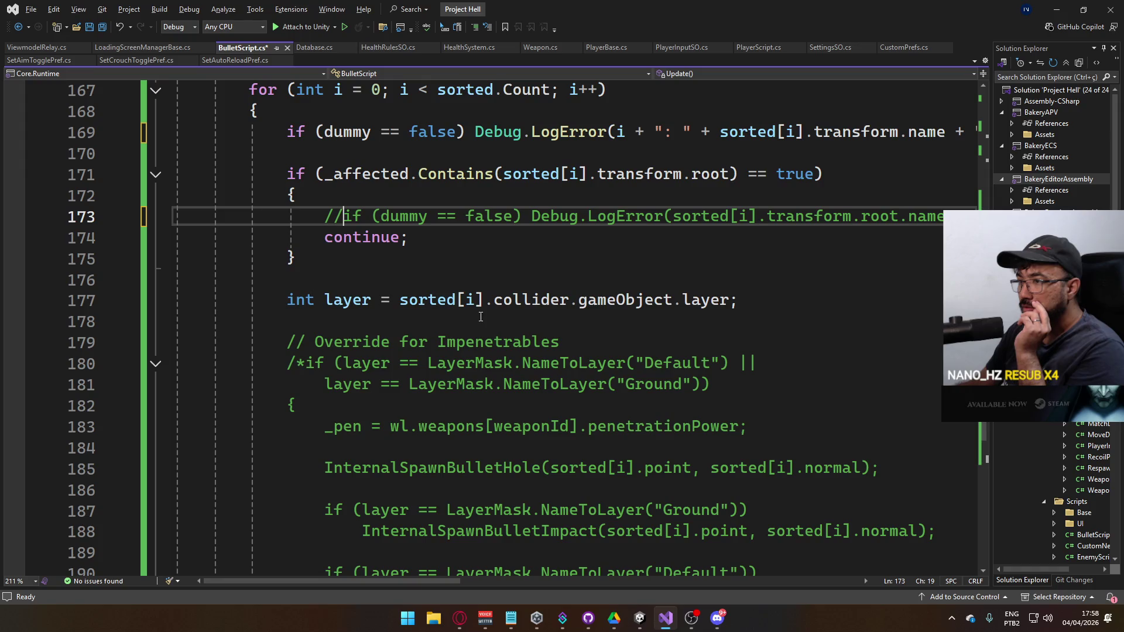
scroll(479, 316, "down", 2)
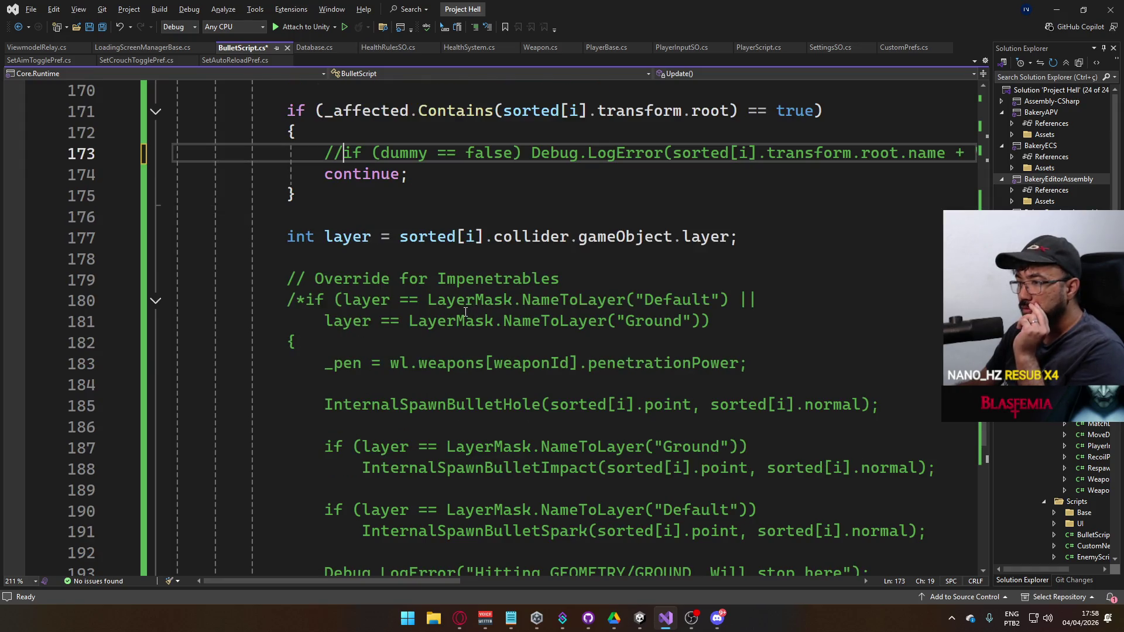
scroll(459, 312, "down", 1)
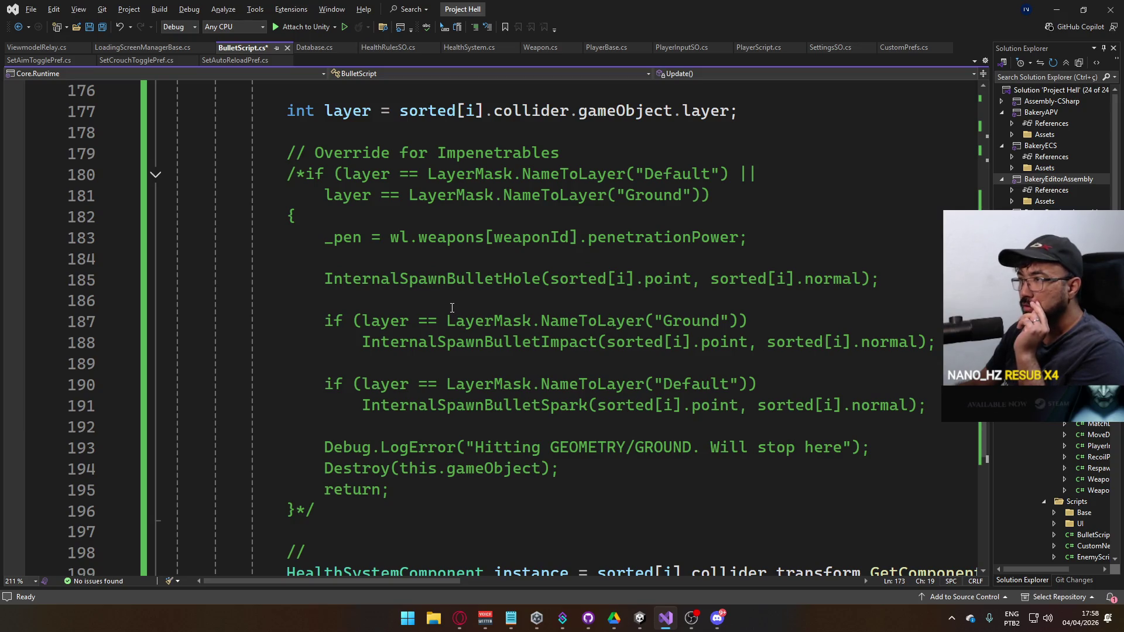
scroll(447, 308, "up", 4)
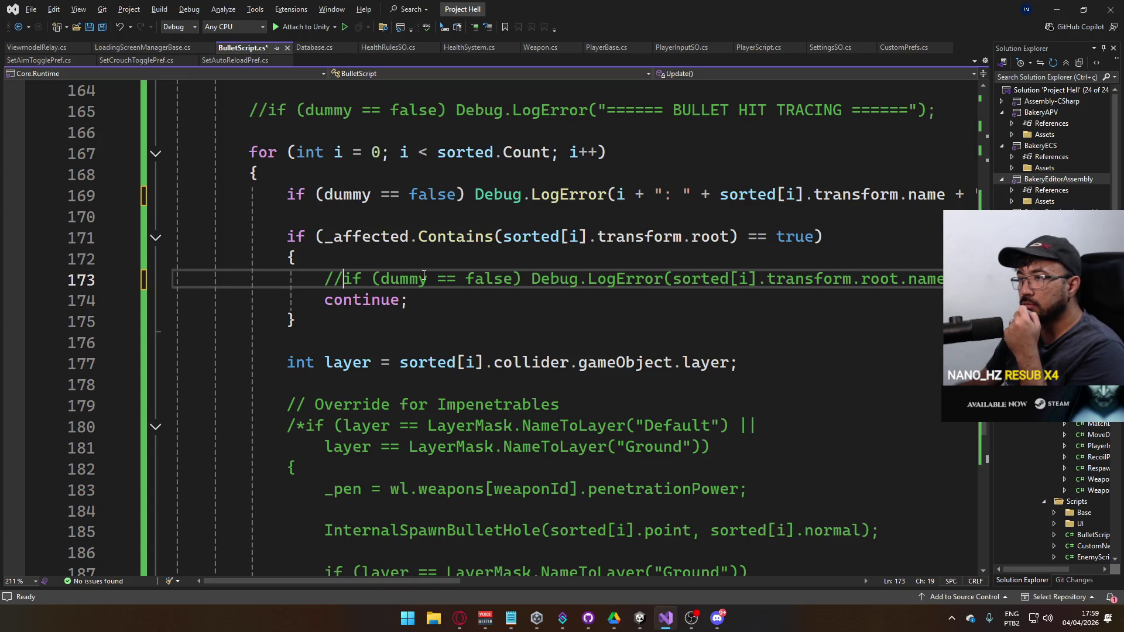
scroll(424, 275, "down", 2)
scroll(423, 275, "down", 3)
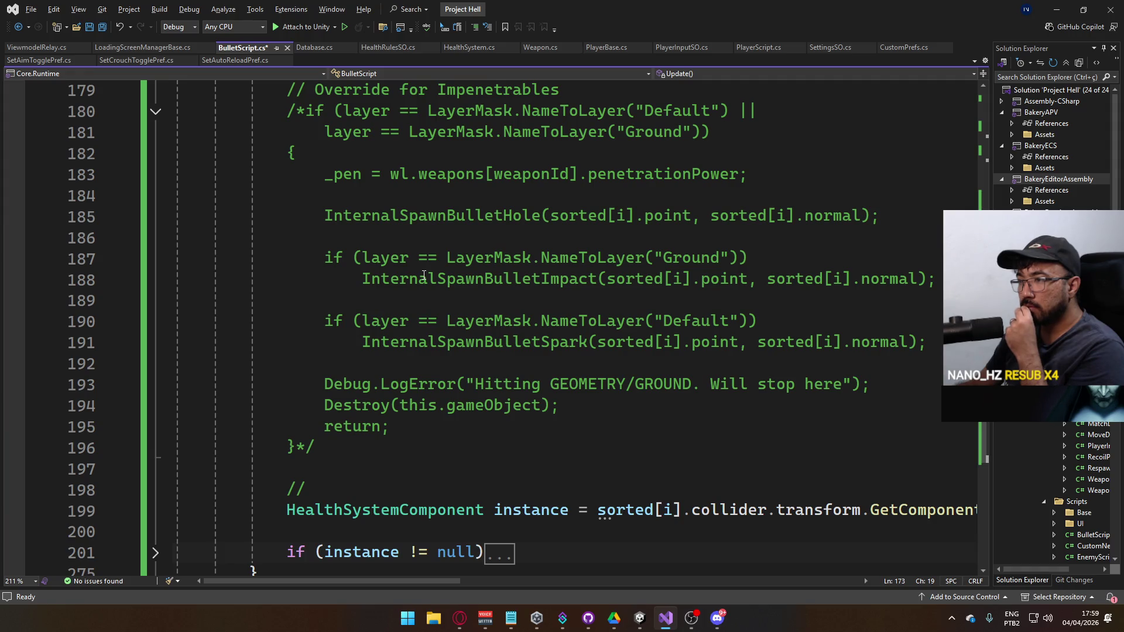
scroll(424, 275, "down", 2)
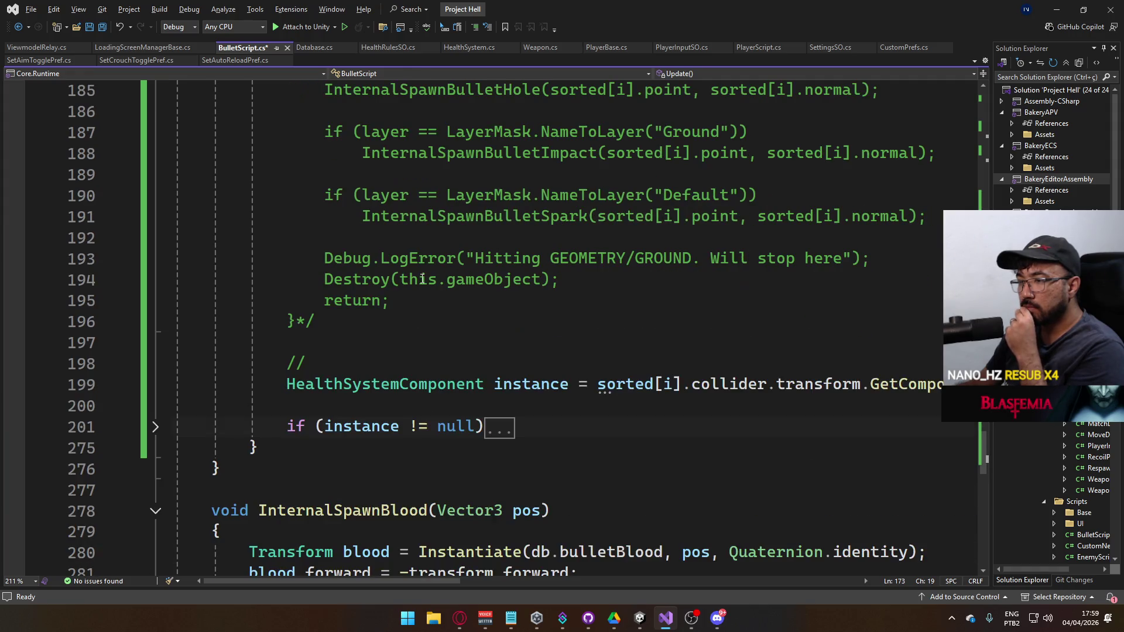
scroll(422, 280, "up", 5)
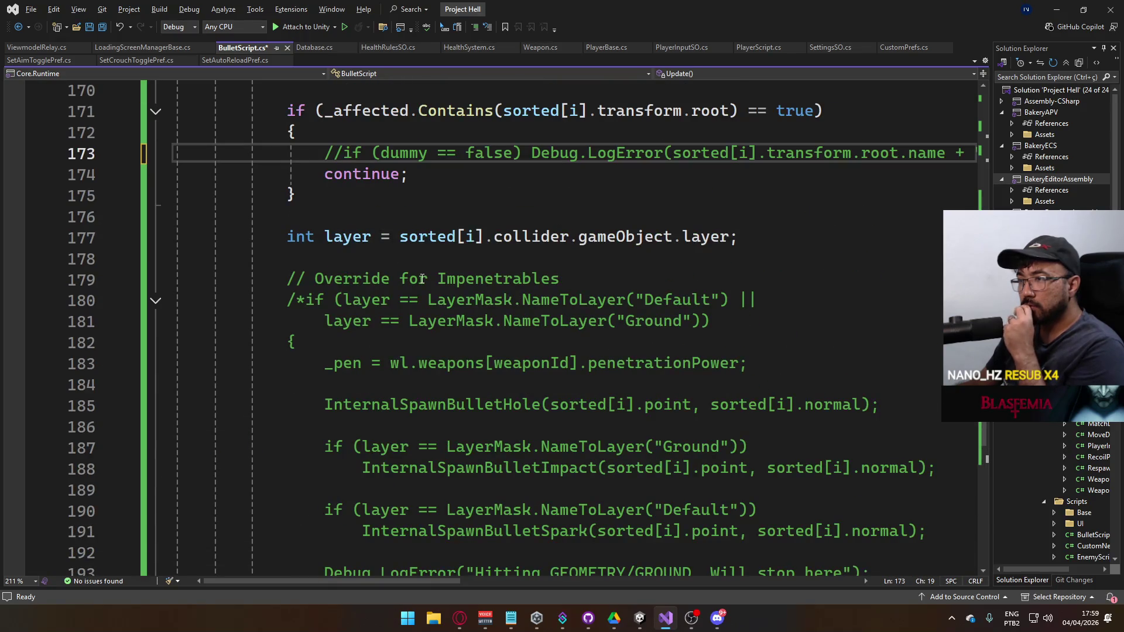
scroll(422, 279, "up", 2)
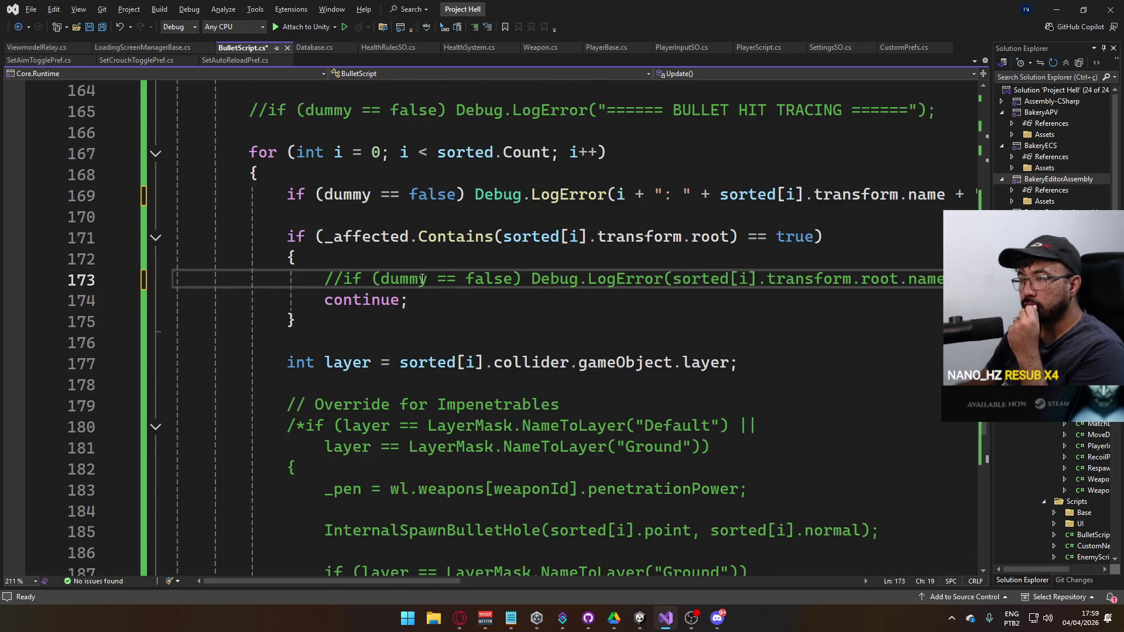
scroll(423, 280, "down", 5)
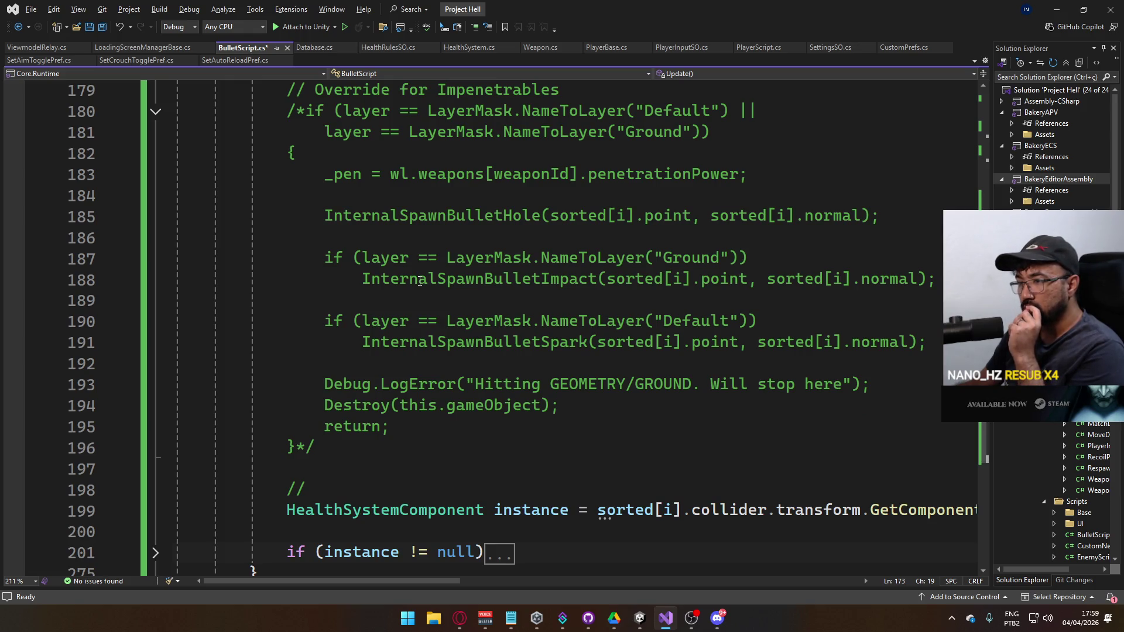
scroll(420, 281, "up", 3)
scroll(420, 281, "up", 2)
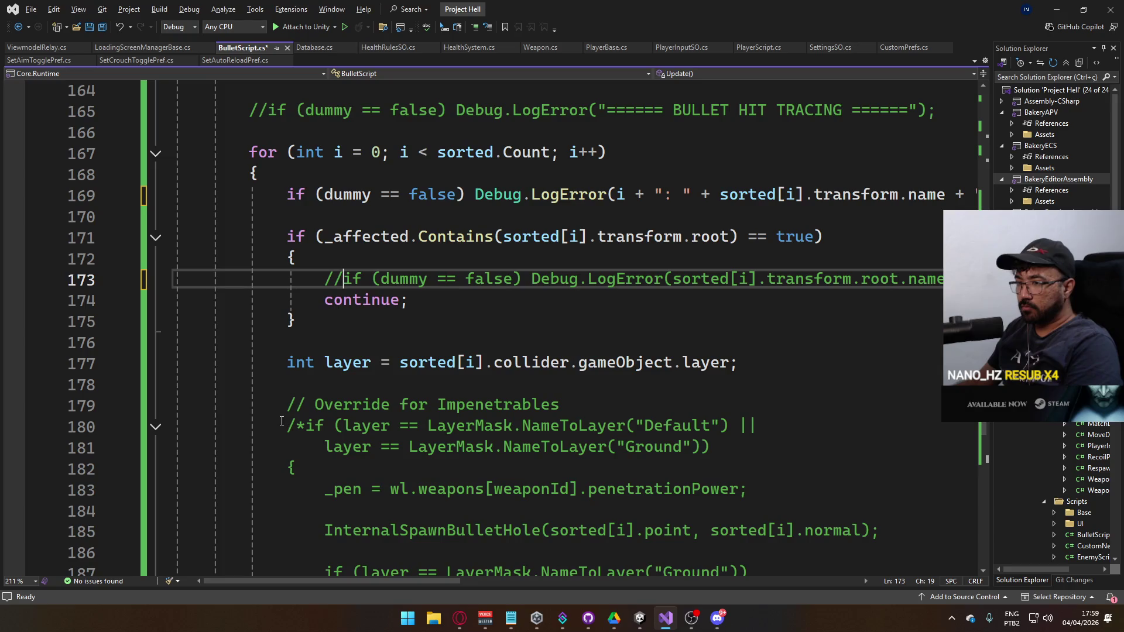
scroll(335, 415, "up", 1)
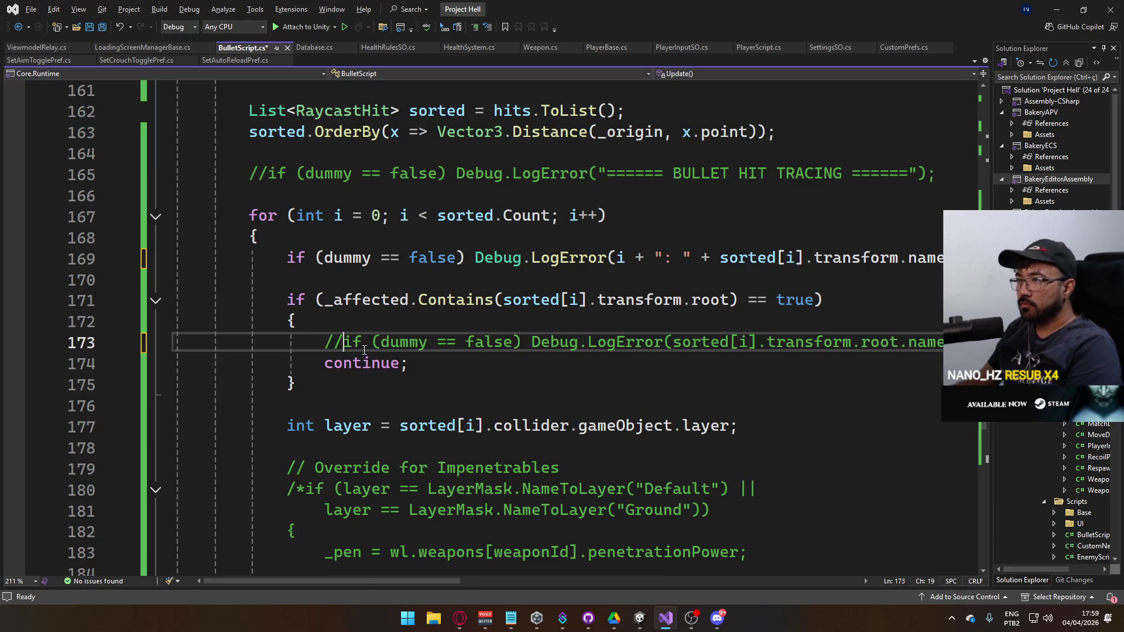
- Remove the /* and */ markers around the Override for Impenetrables block (lines 180–196)
left_click(287, 488)
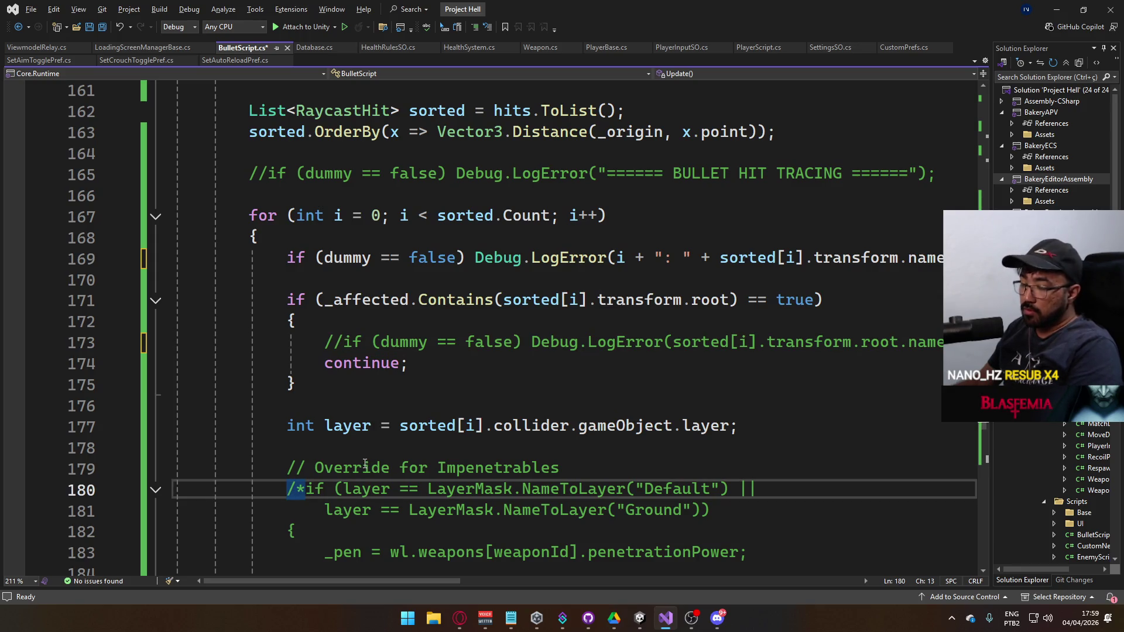
key("Delete")
key("Delete")
scroll(365, 464, "down", 7)
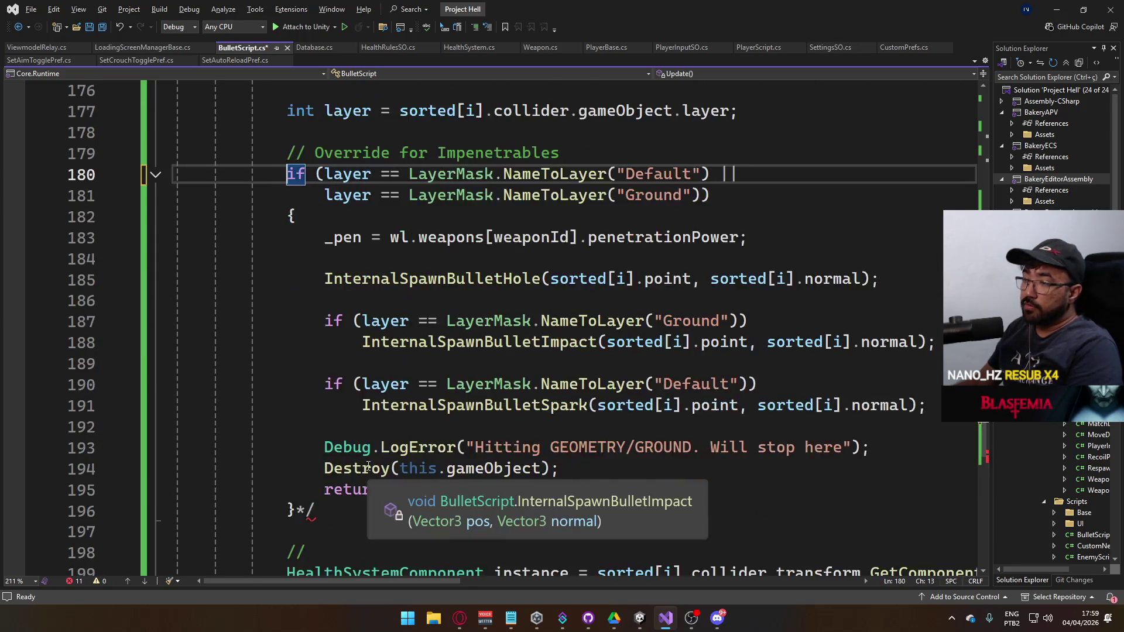
left_click(319, 385)
key("BackSpace")
key("BackSpace")
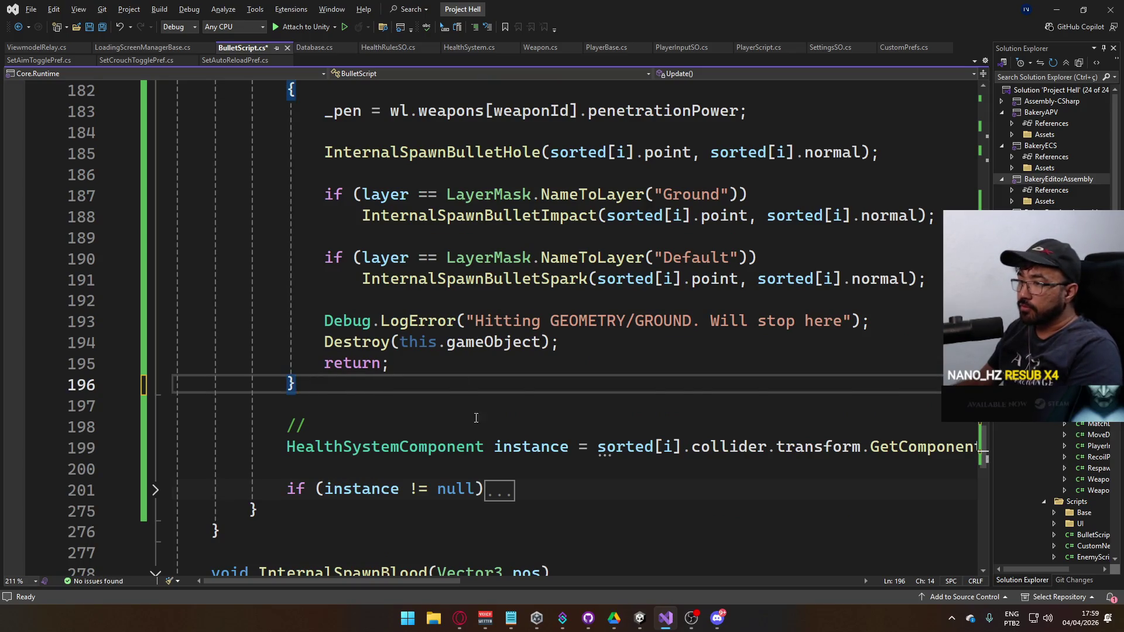
- Review the restored block and select the return line after its Destroy call
scroll(431, 426, "up", 2)
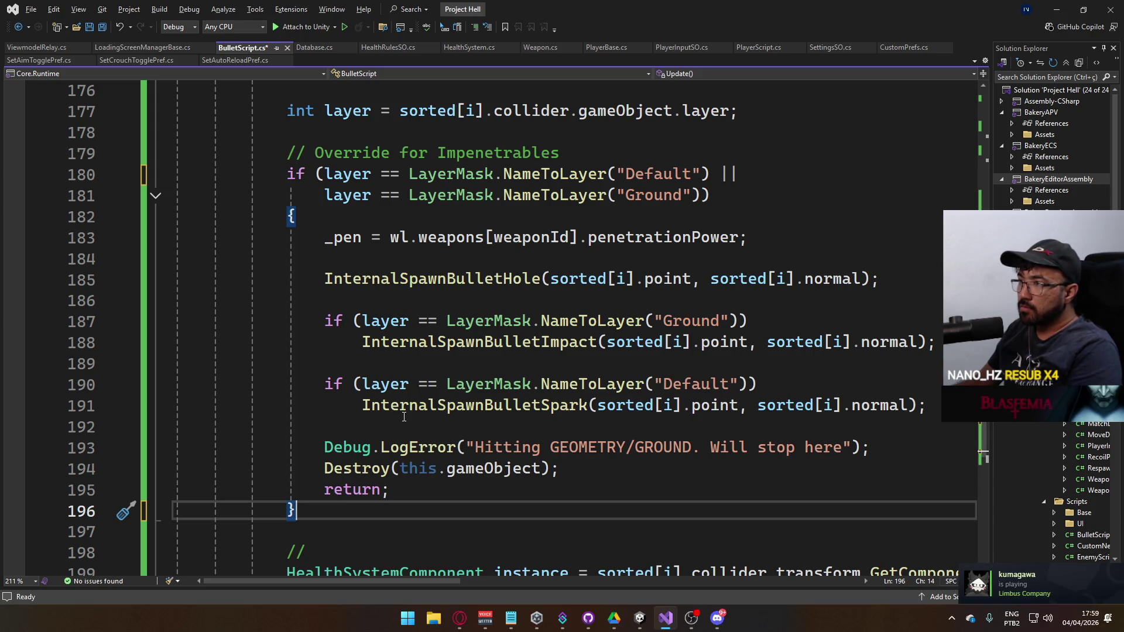
scroll(404, 416, "up", 4)
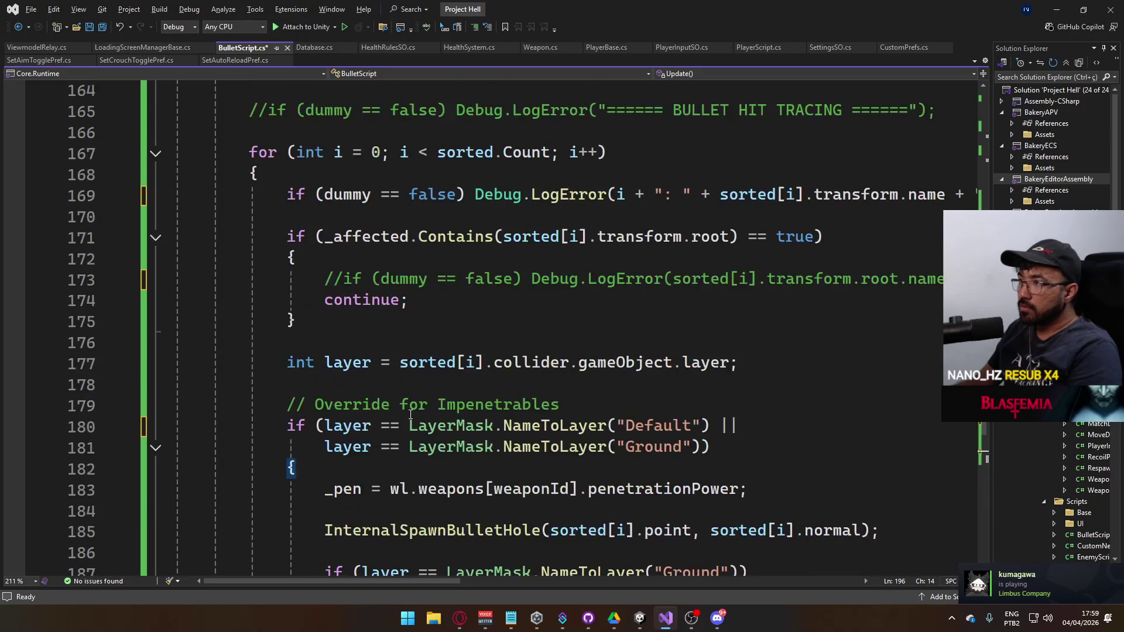
scroll(495, 495, "up", 2)
scroll(536, 478, "down", 5)
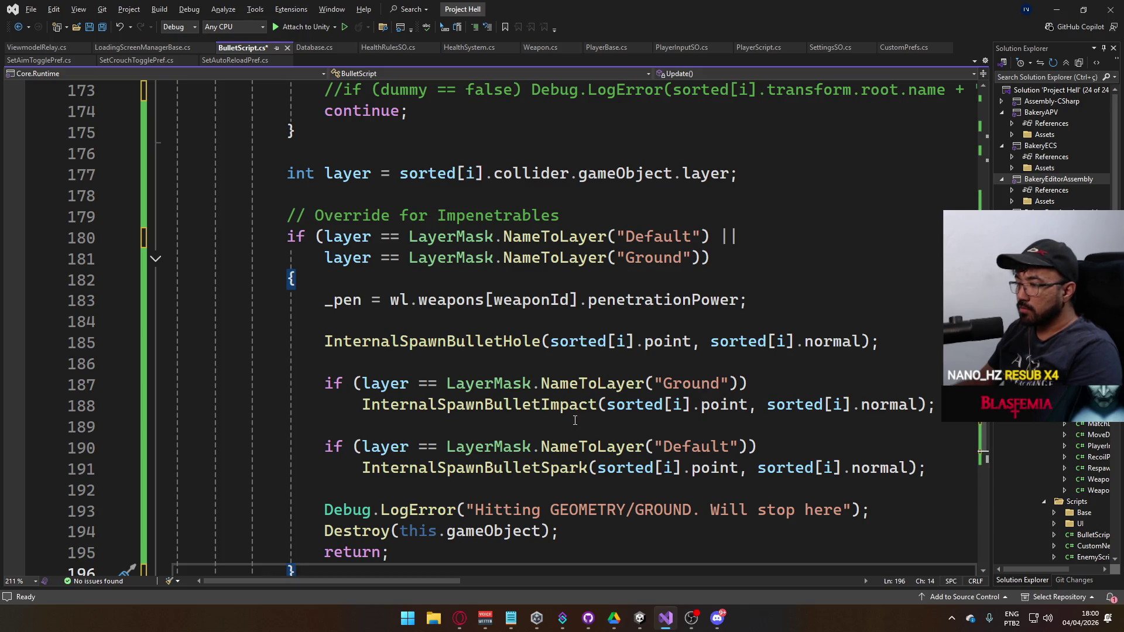
scroll(575, 420, "down", 2)
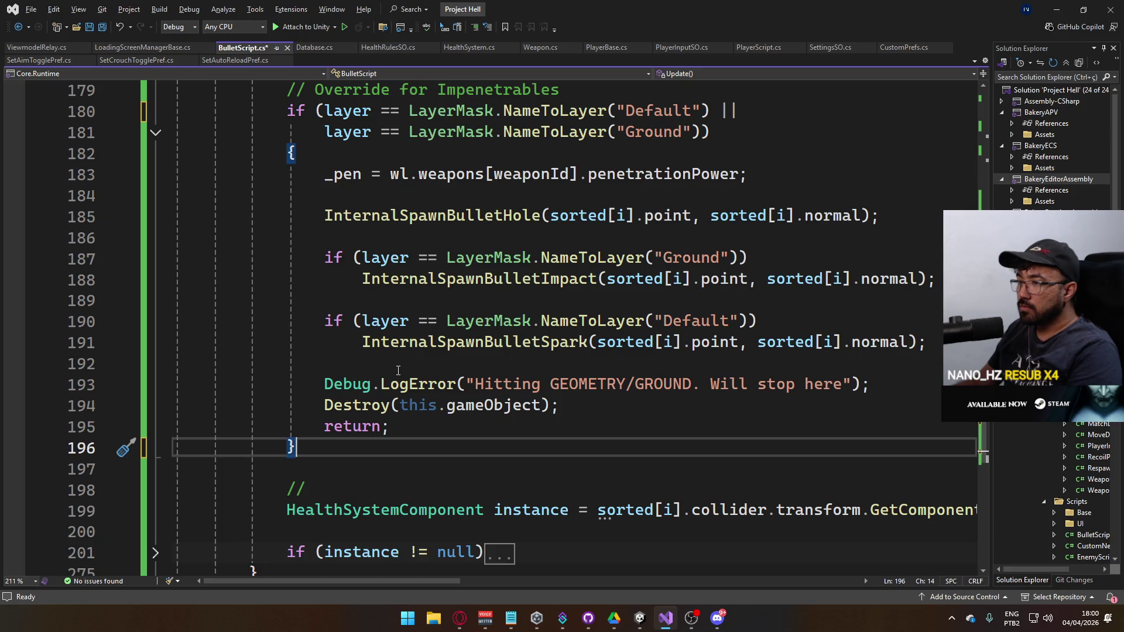
scroll(412, 376, "up", 1)
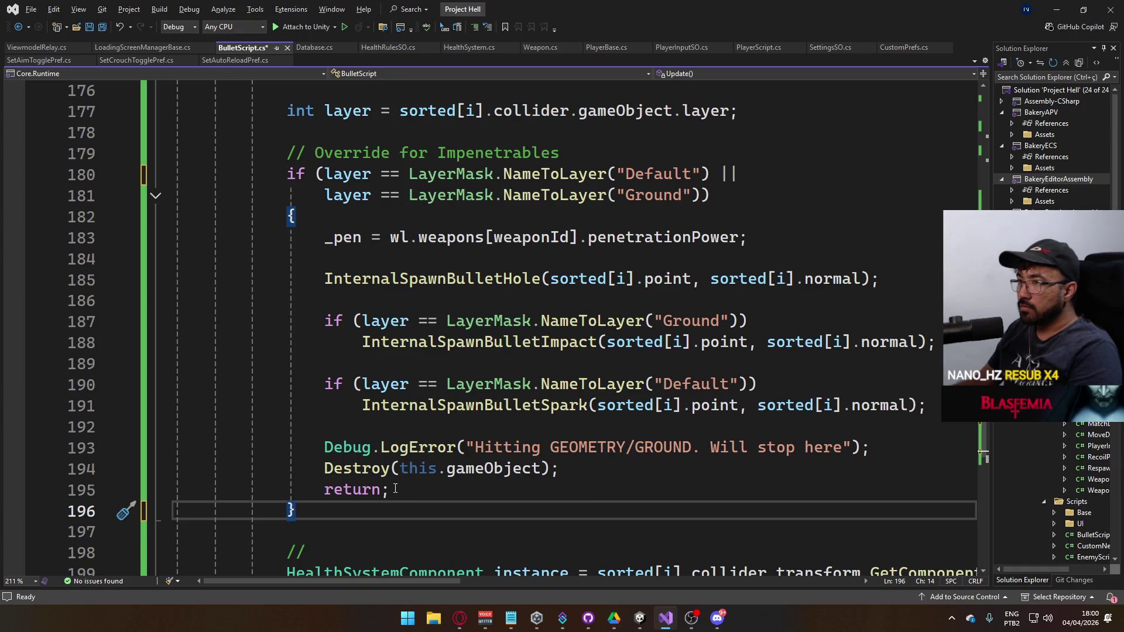
mouse_move(396, 488)
left_mouse_down()
mouse_move(174, 468)
mouse_move(173, 490)
left_mouse_up()
key("BackSpace")
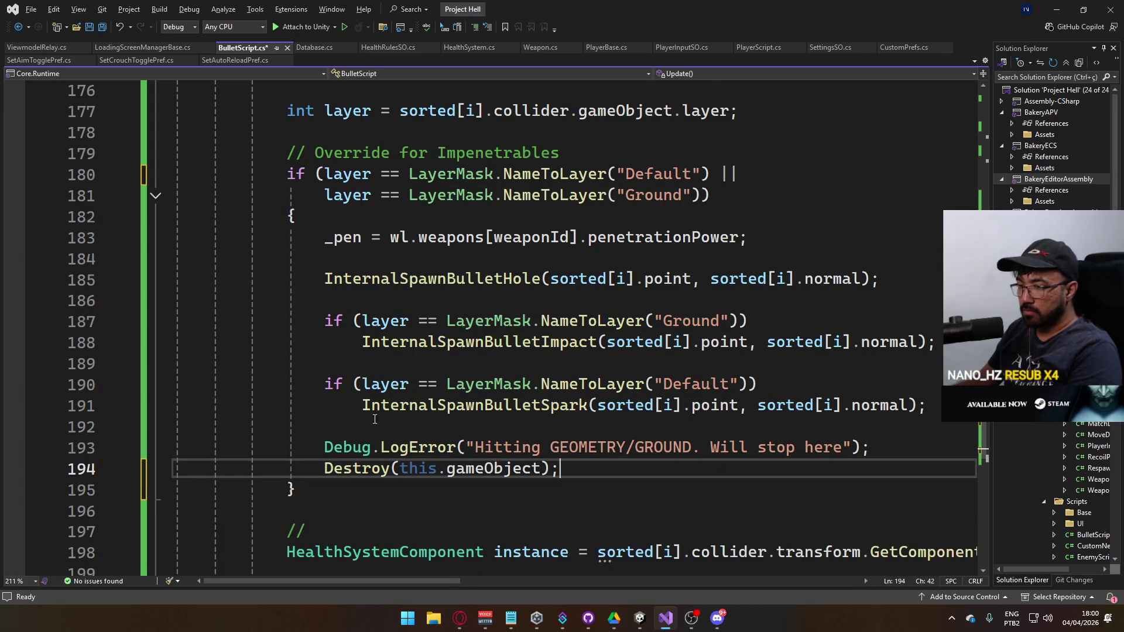
scroll(394, 419, "up", 2)
scroll(399, 418, "up", 3)
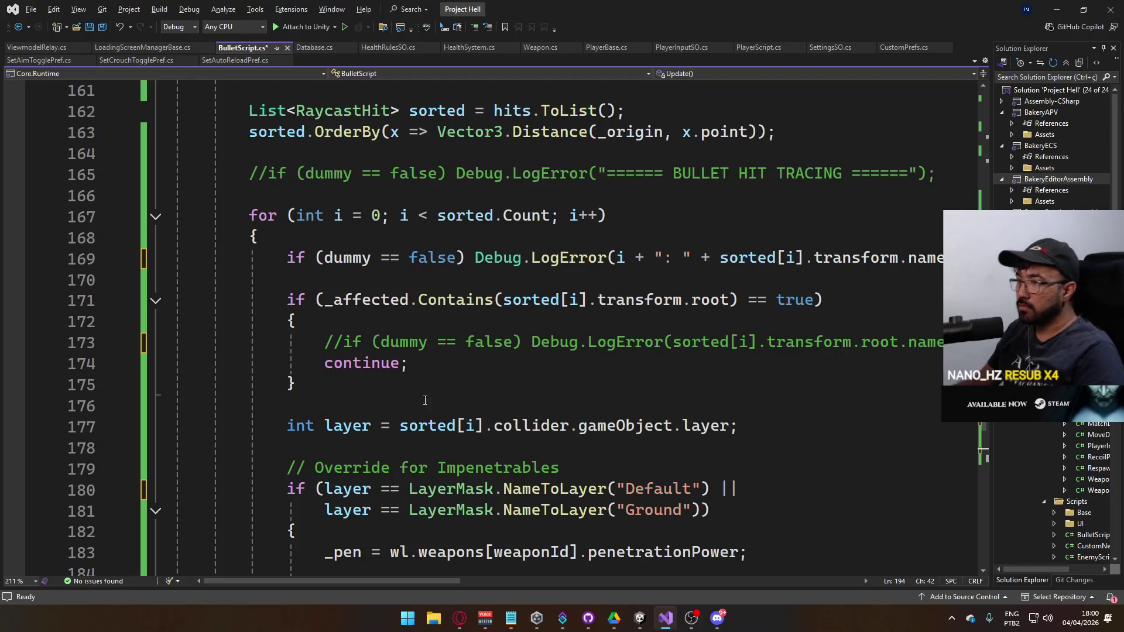
key("ctrl+s")
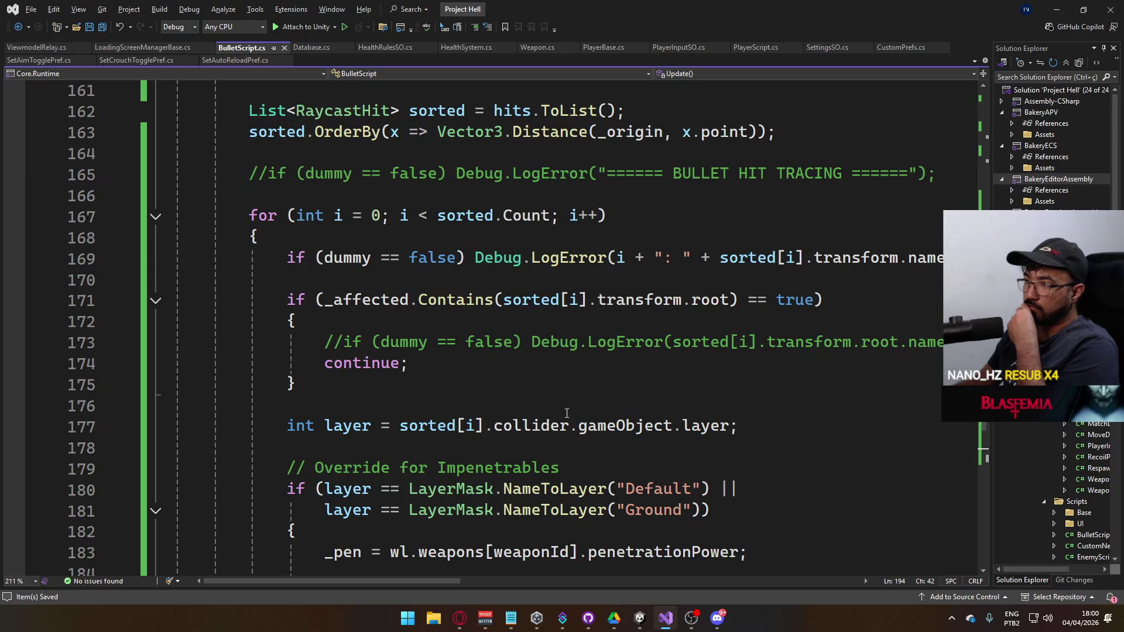
scroll(573, 414, "down", 2)
scroll(552, 416, "up", 1)
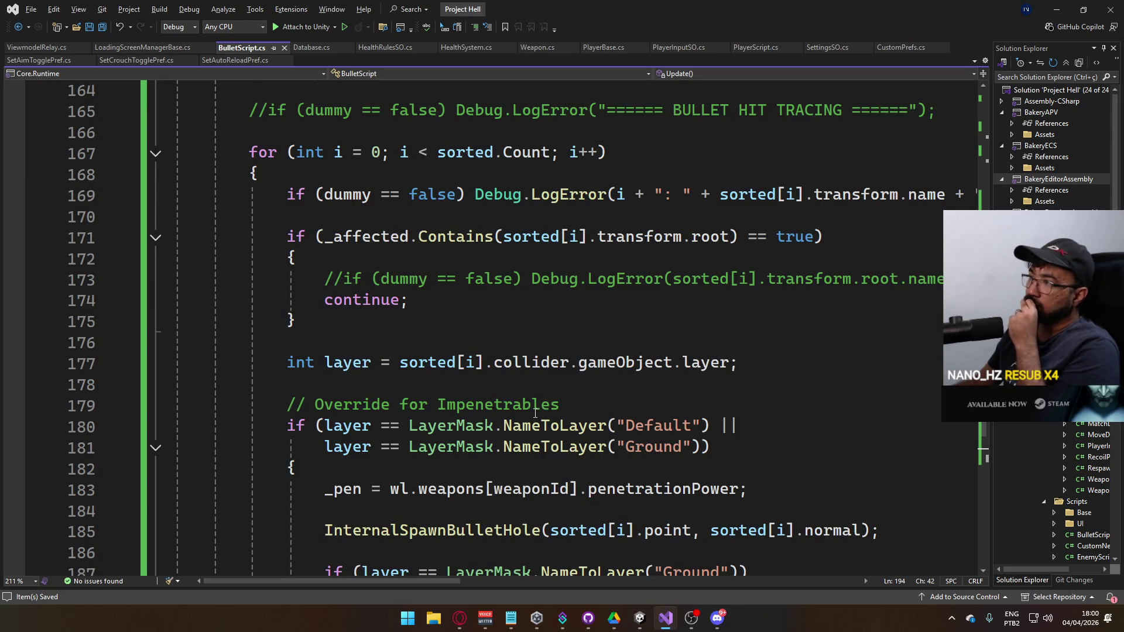
scroll(535, 413, "down", 8)
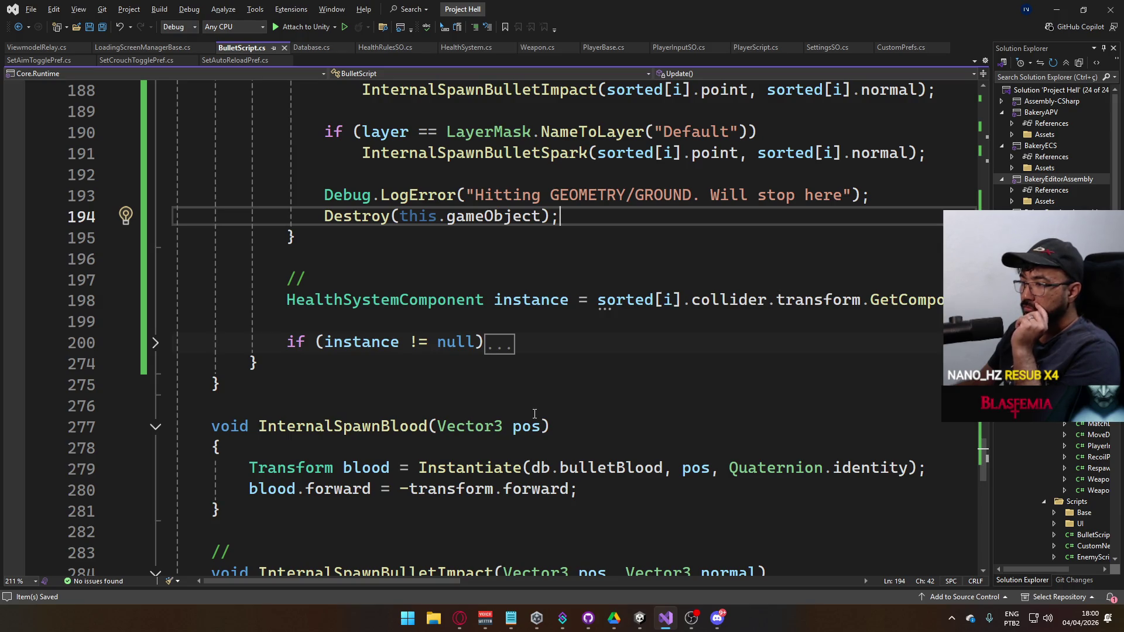
scroll(571, 443, "up", 11)
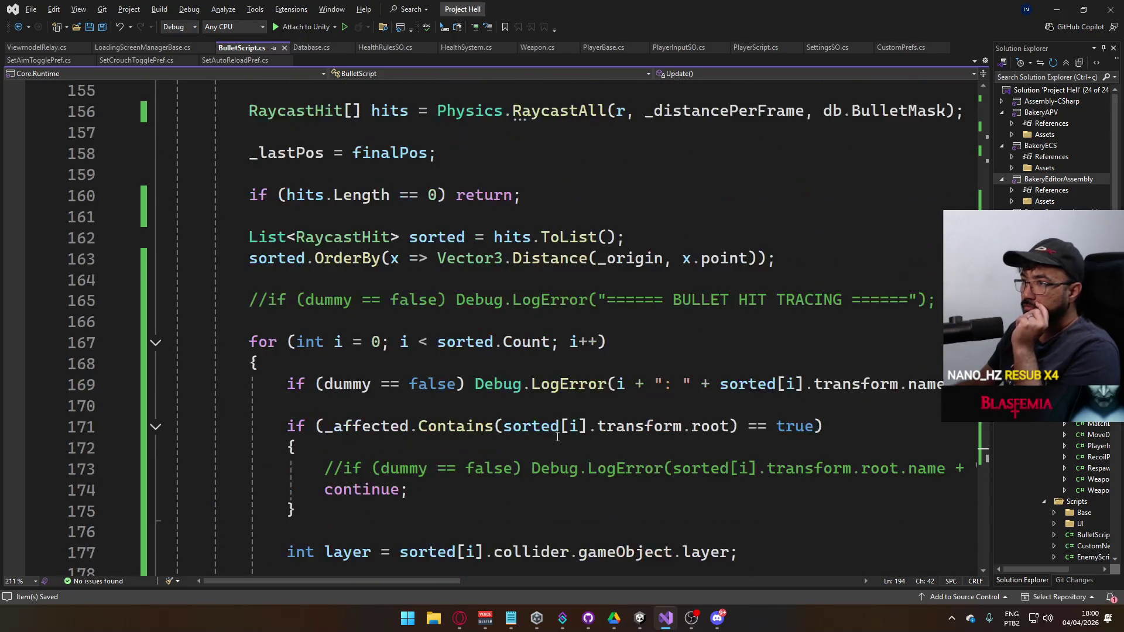
scroll(457, 309, "up", 1)
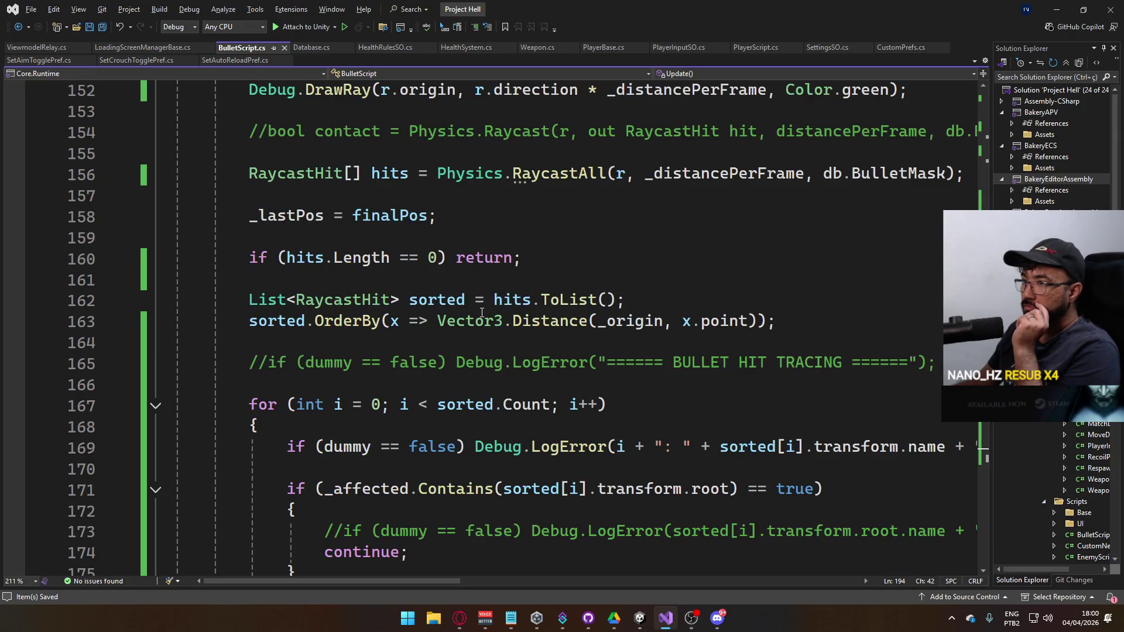
scroll(517, 318, "down", 1)
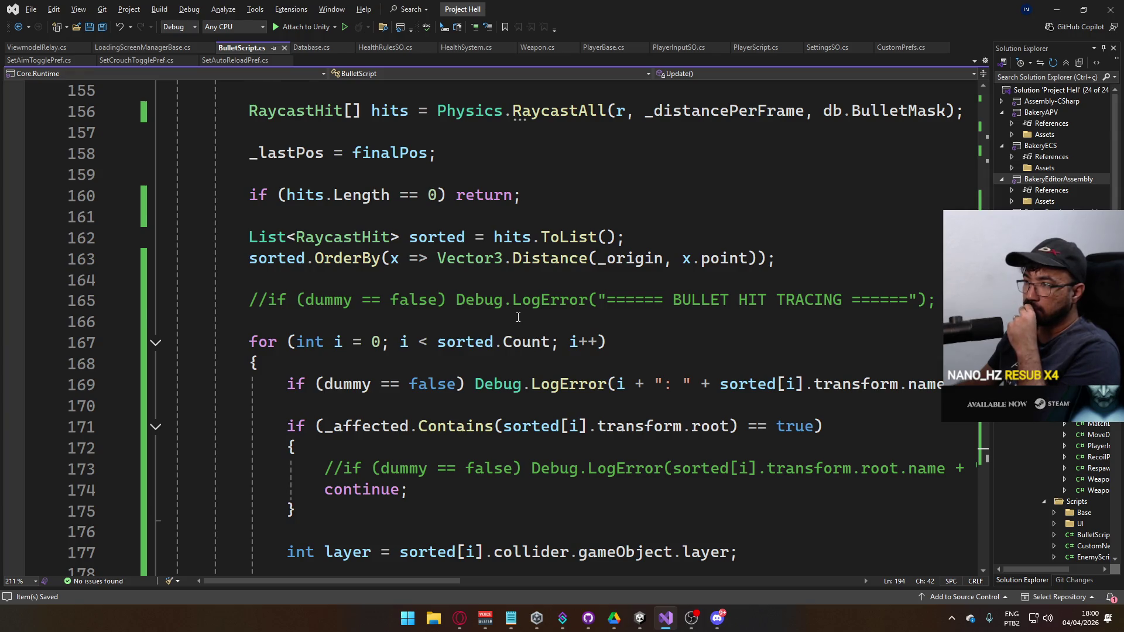
scroll(518, 317, "up", 1)
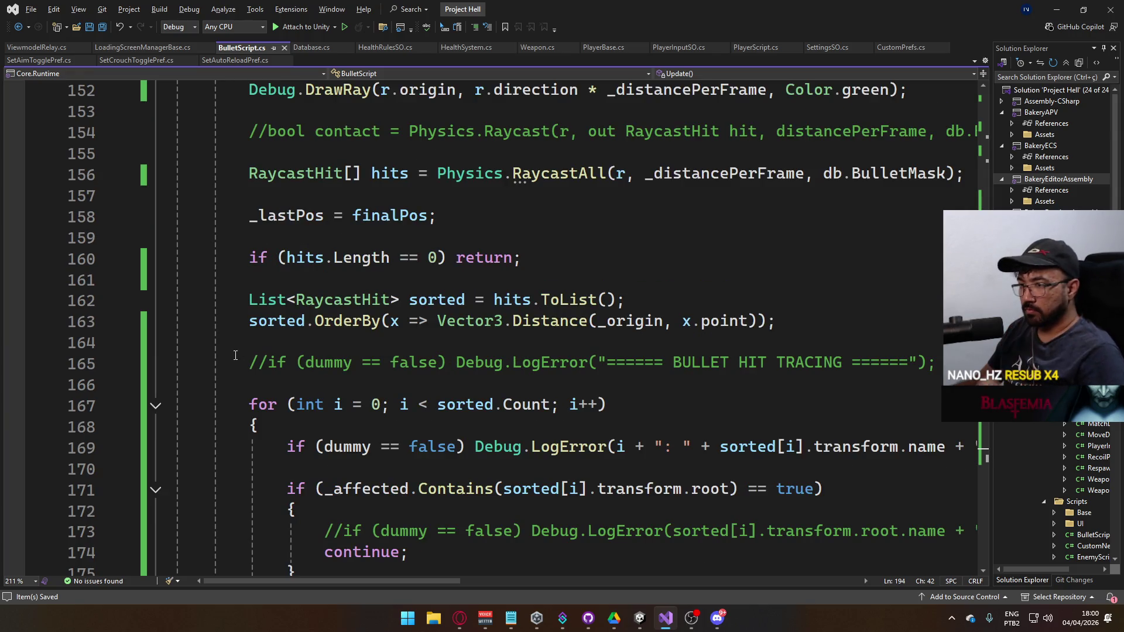
scroll(673, 430, "down", 2)
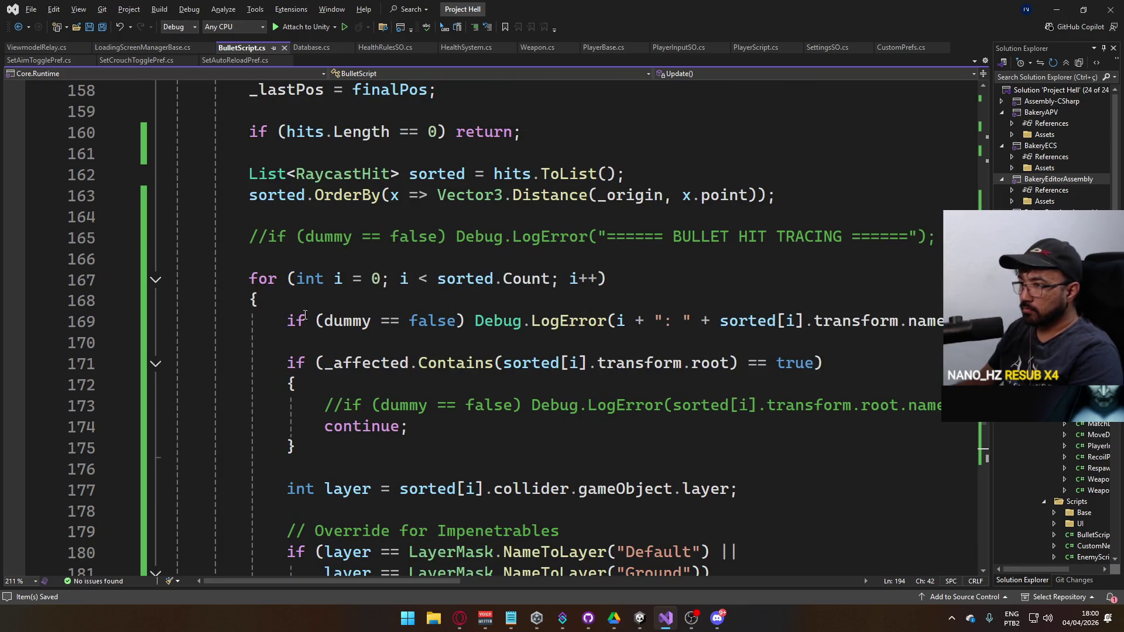
- Cut the per-hit Debug.LogError line out of the main hit loop
left_click(288, 320)
left_click_drag(400, 581, 622, 580)
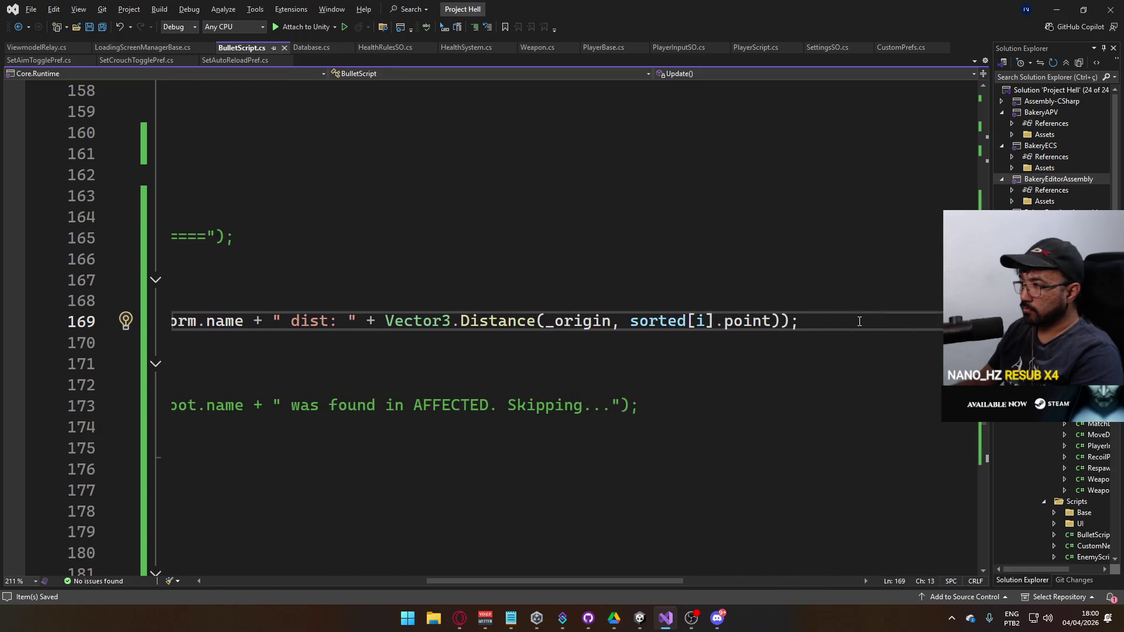
left_click(859, 322, "shift")
key("Delete")
left_click(523, 578)
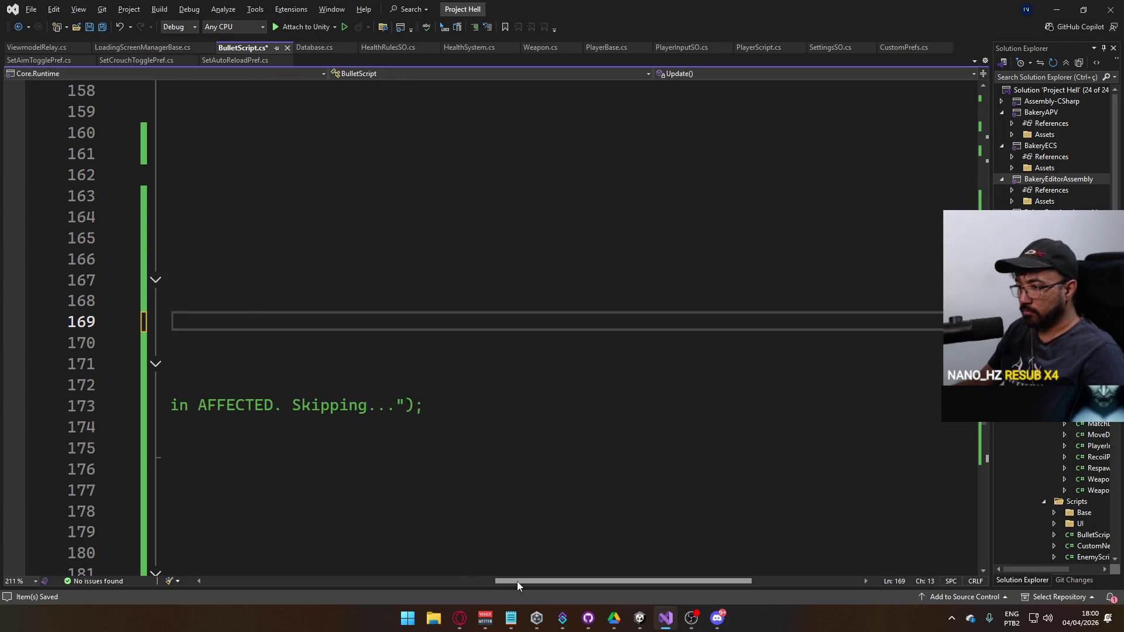
left_click_drag(518, 582, 226, 581)
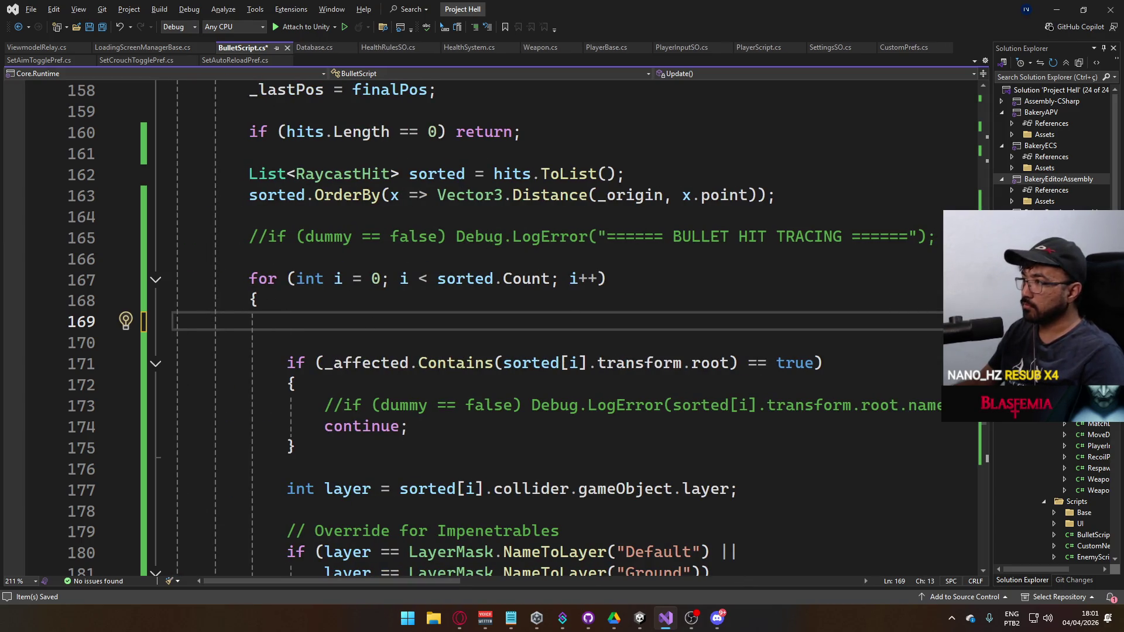
- Add a for (int i=0; i<sorted.Count; ...) loop above the tracing comment containing the log, and remove the leftover empty line
left_click(249, 216)
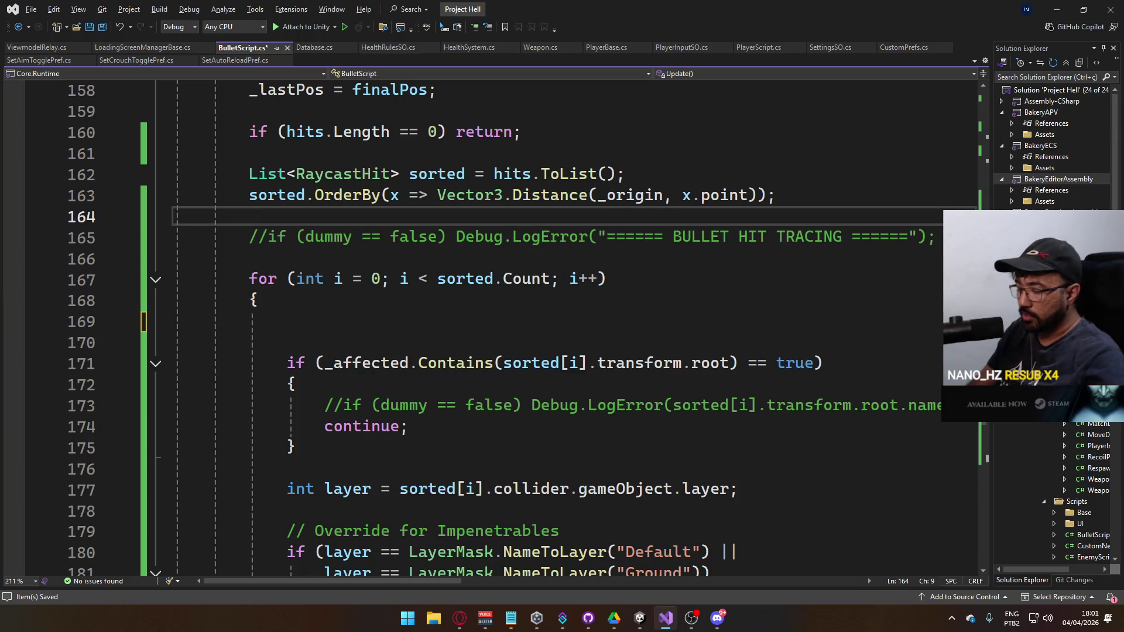
key("Return")
key("Return")
left_click(249, 238)
type("for")
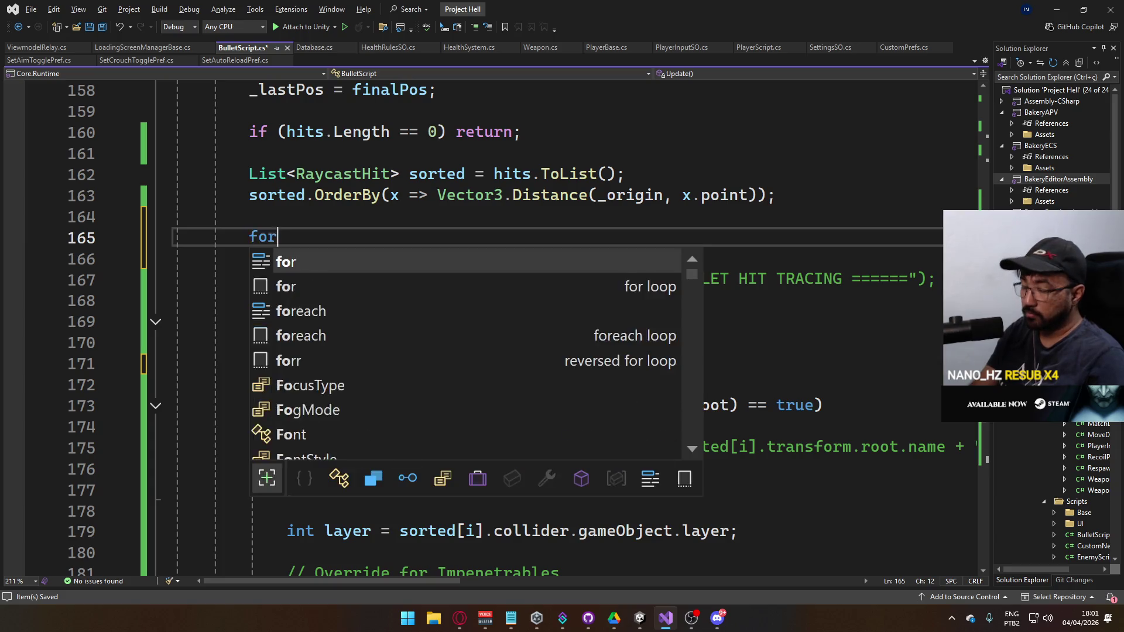
type(" (int i")
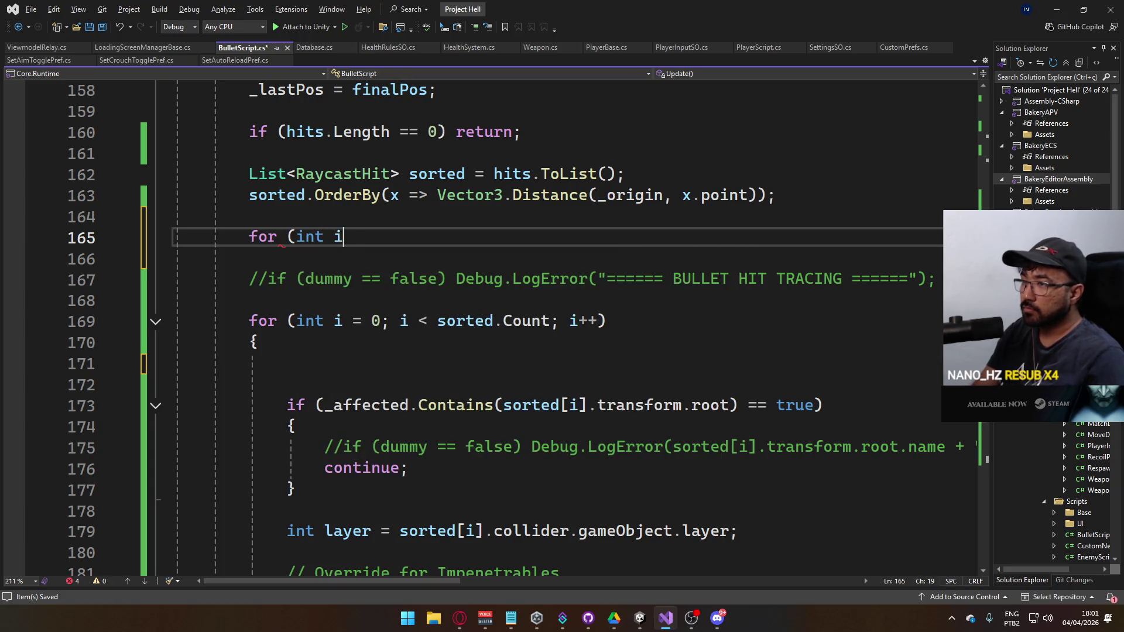
type("=0; i<sorted.C")
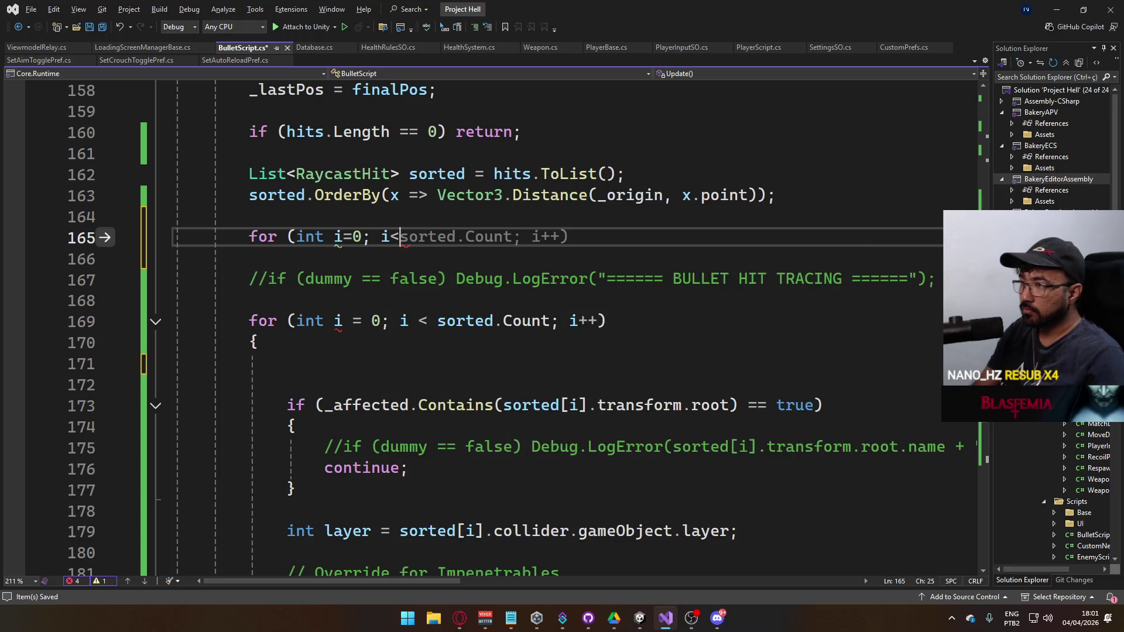
key("Tab")
key("Tab")
key("Return")
key("Tab")
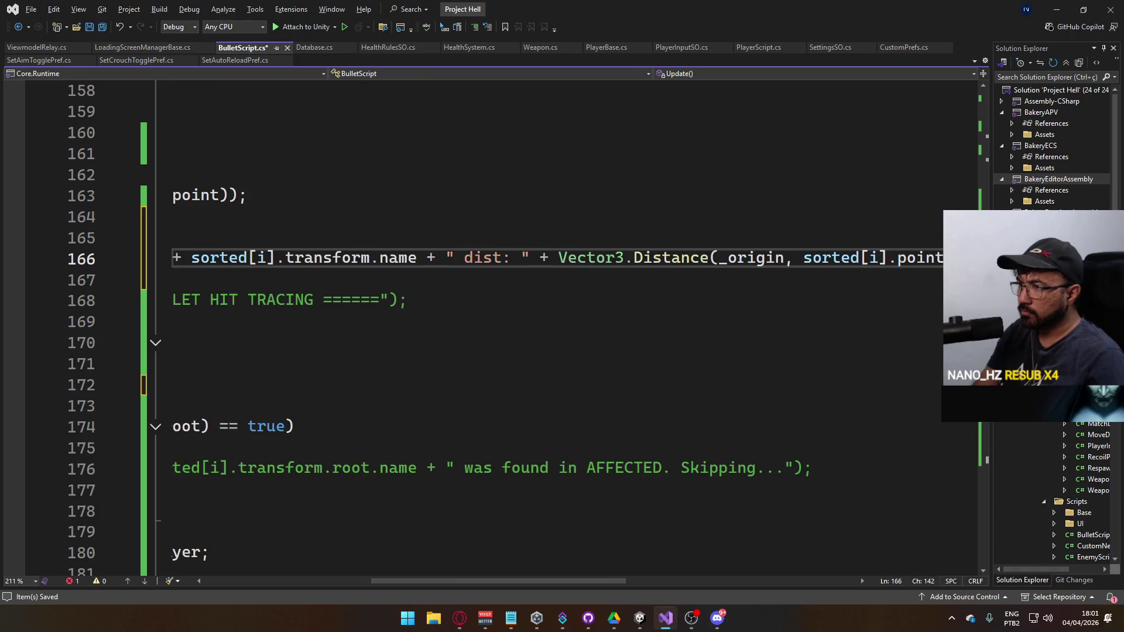
left_click_drag(592, 587, 296, 539)
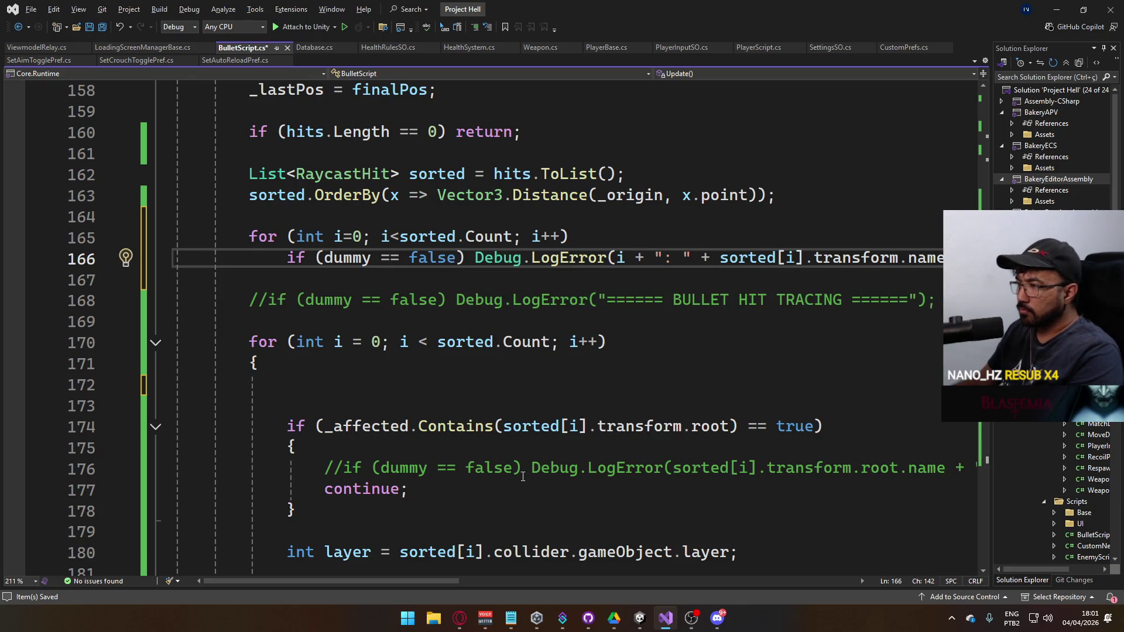
mouse_move(439, 579)
left_mouse_down()
mouse_move(463, 580)
mouse_move(439, 580)
left_mouse_up()
left_click(444, 366)
key("Delete")
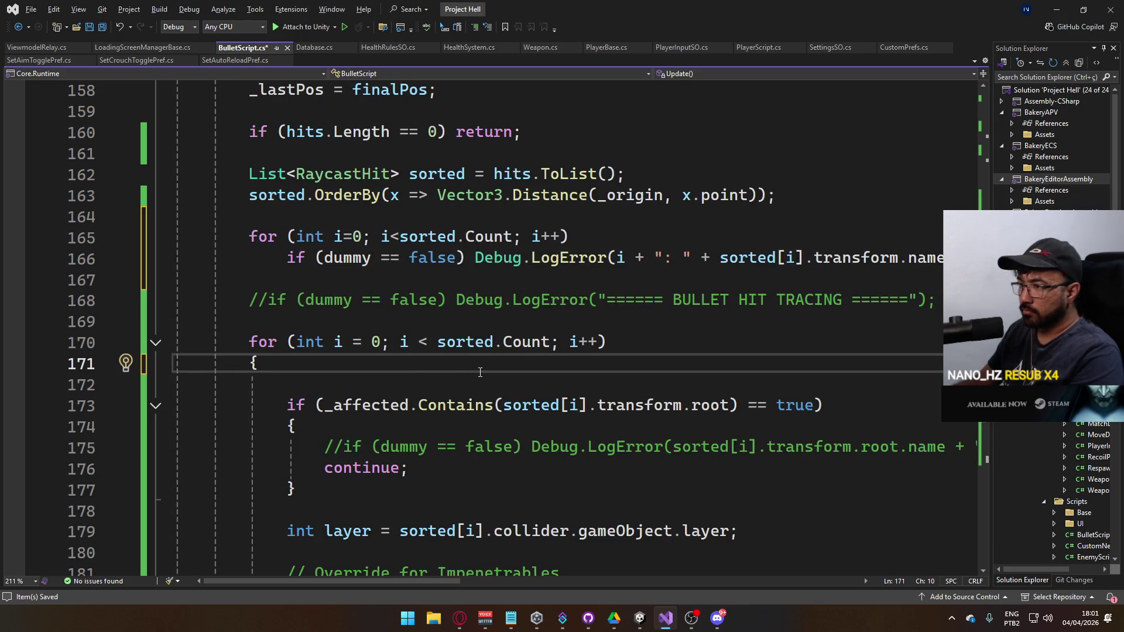
- Move the _affected.Contains continue check below the impenetrable-layer Destroy block and save the script
scroll(574, 422, "down", 2)
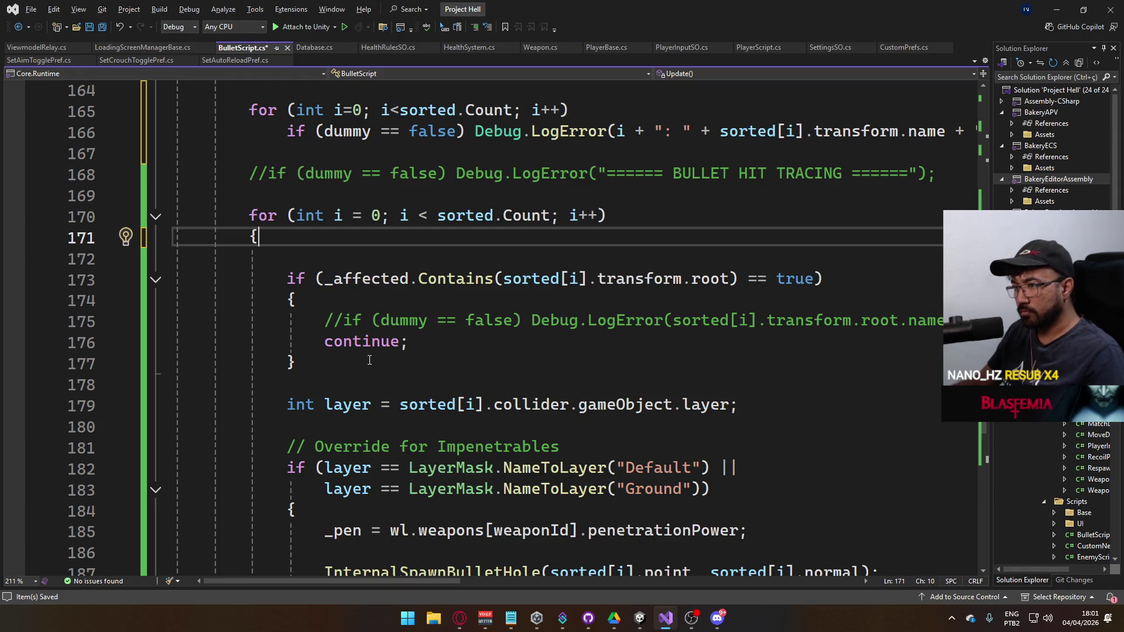
mouse_move(370, 360)
left_mouse_down()
mouse_move(327, 300)
mouse_move(287, 279)
mouse_move(375, 275)
left_mouse_up()
key("Delete")
key("Delete")
key("Delete")
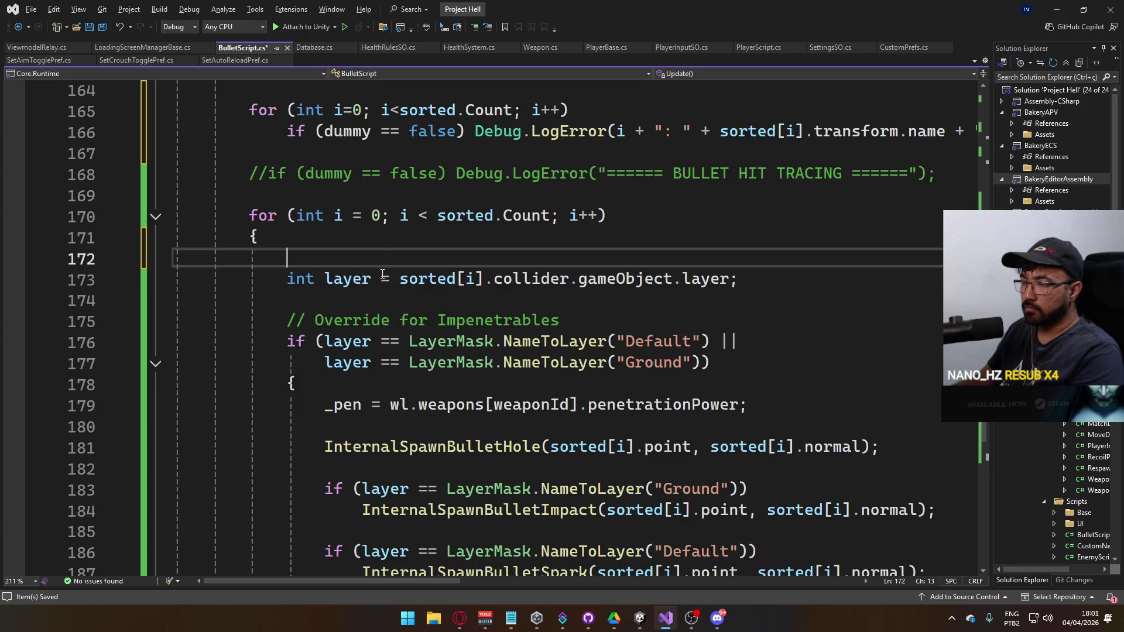
key("BackSpace")
scroll(463, 394, "down", 4)
left_click(379, 403)
key("Return")
key("Return")
key("Up")
key("ctrl+v")
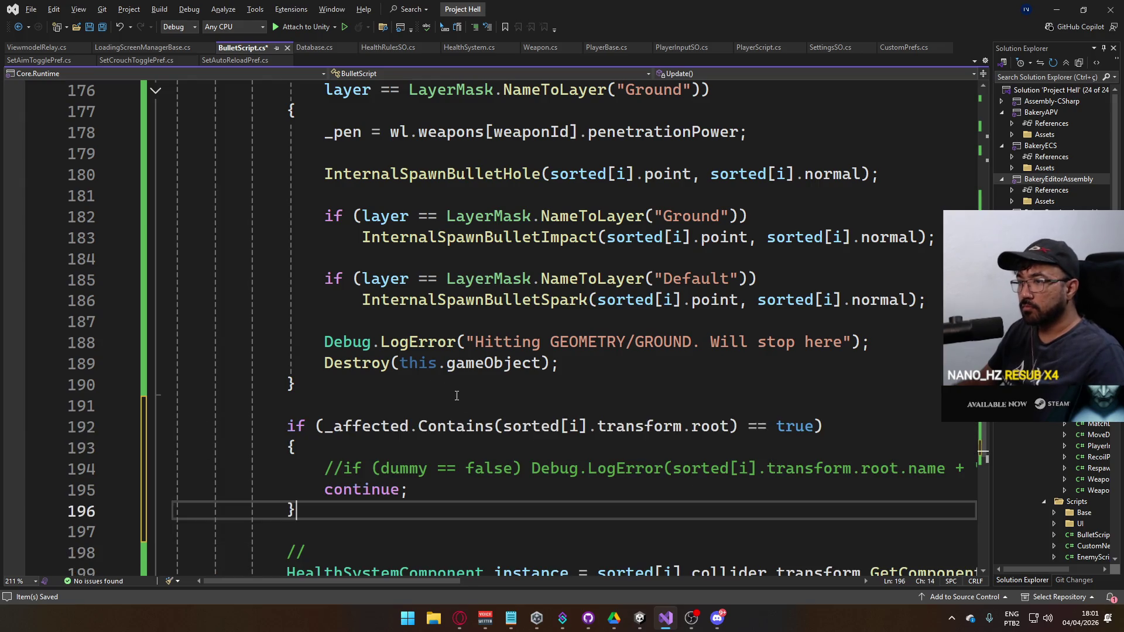
key("ctrl+s")
- Review the reordered hit loop down to the health lookup, then return to Unity
scroll(423, 444, "up", 3)
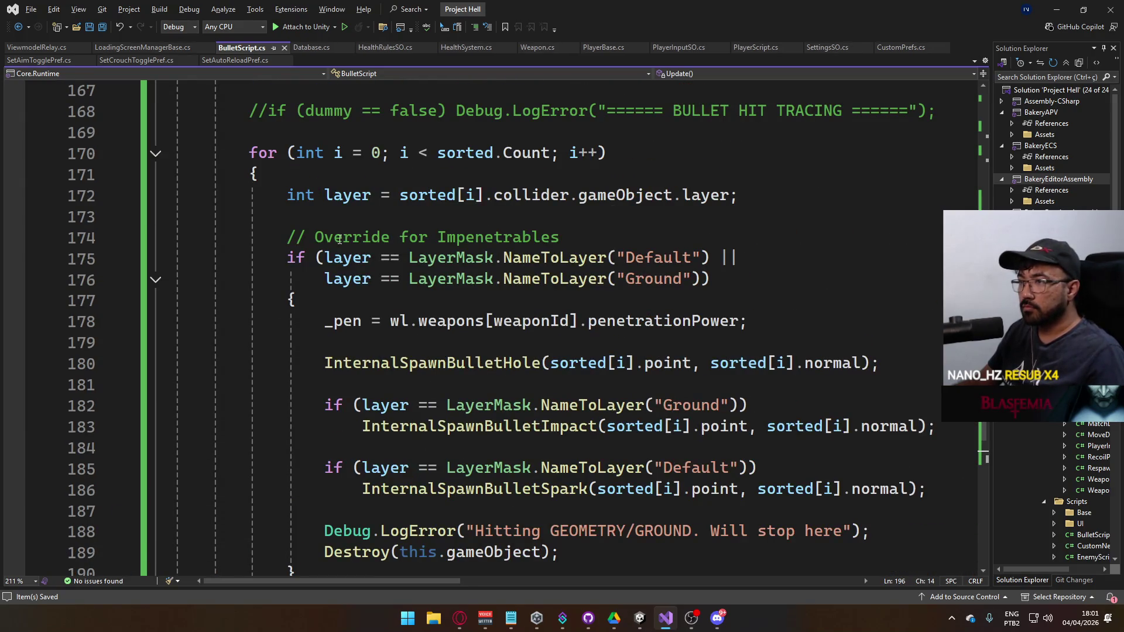
scroll(434, 390, "down", 4)
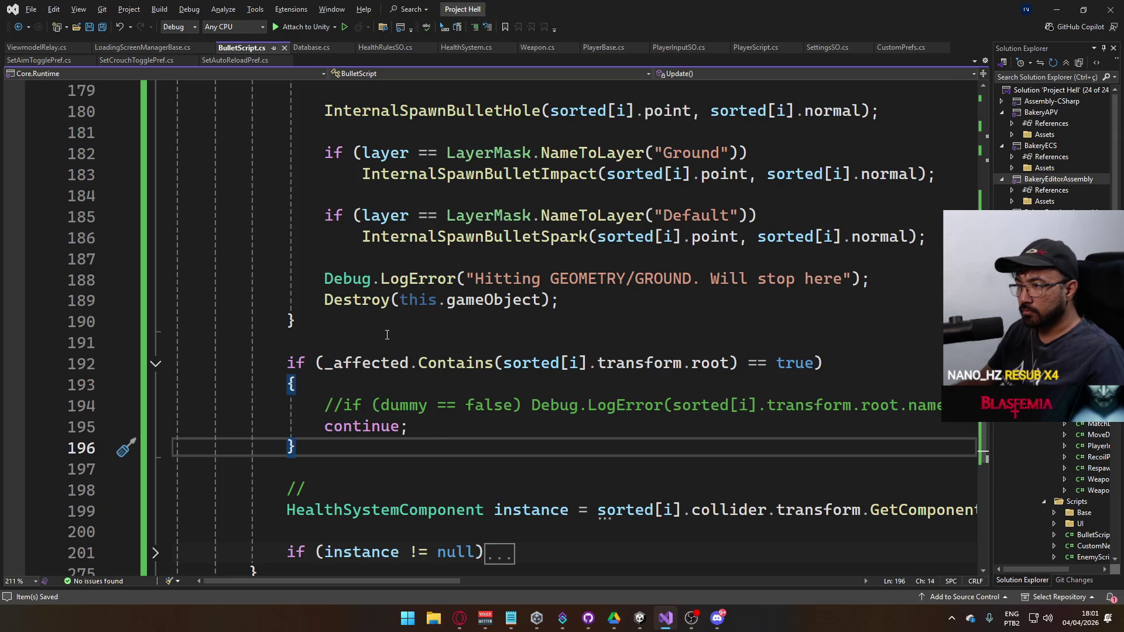
scroll(398, 387, "down", 1)
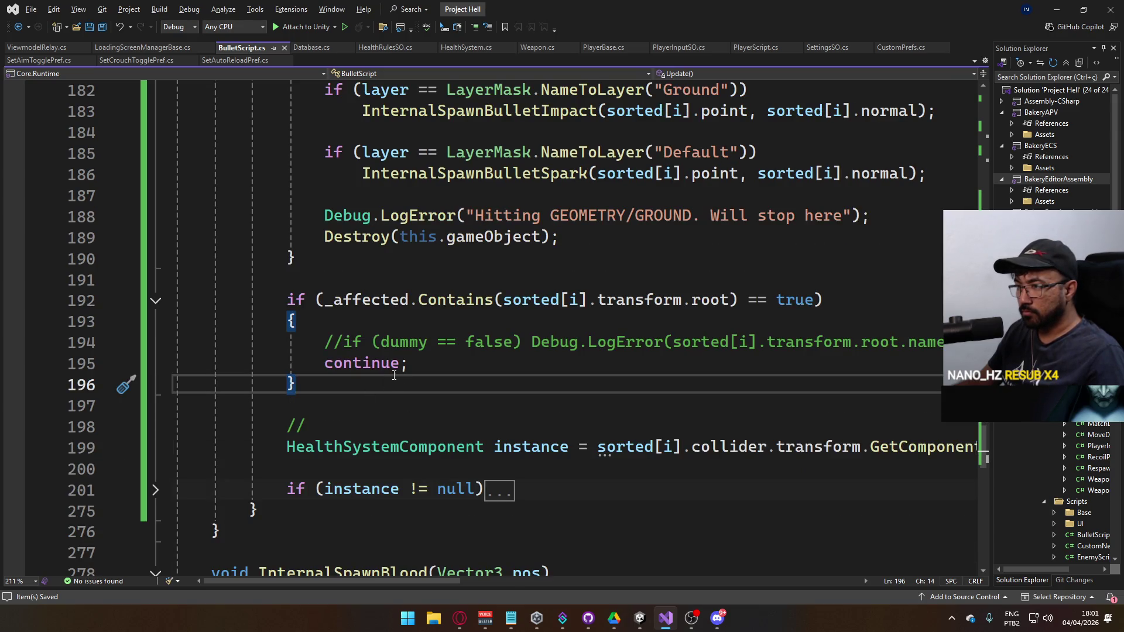
left_click(381, 425)
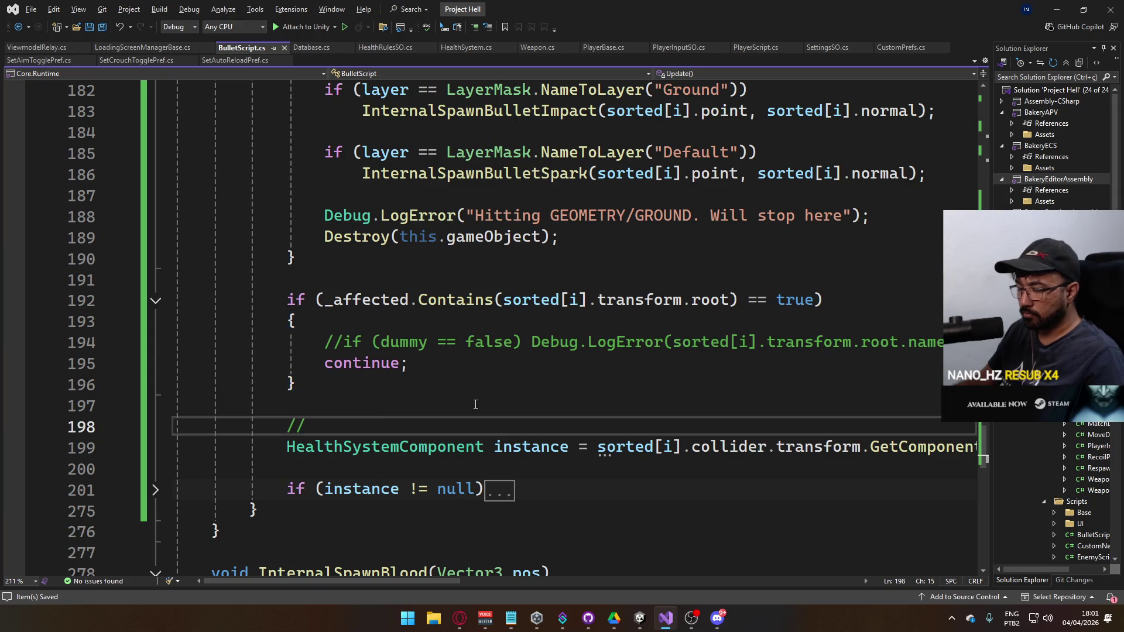
scroll(470, 414, "up", 5)
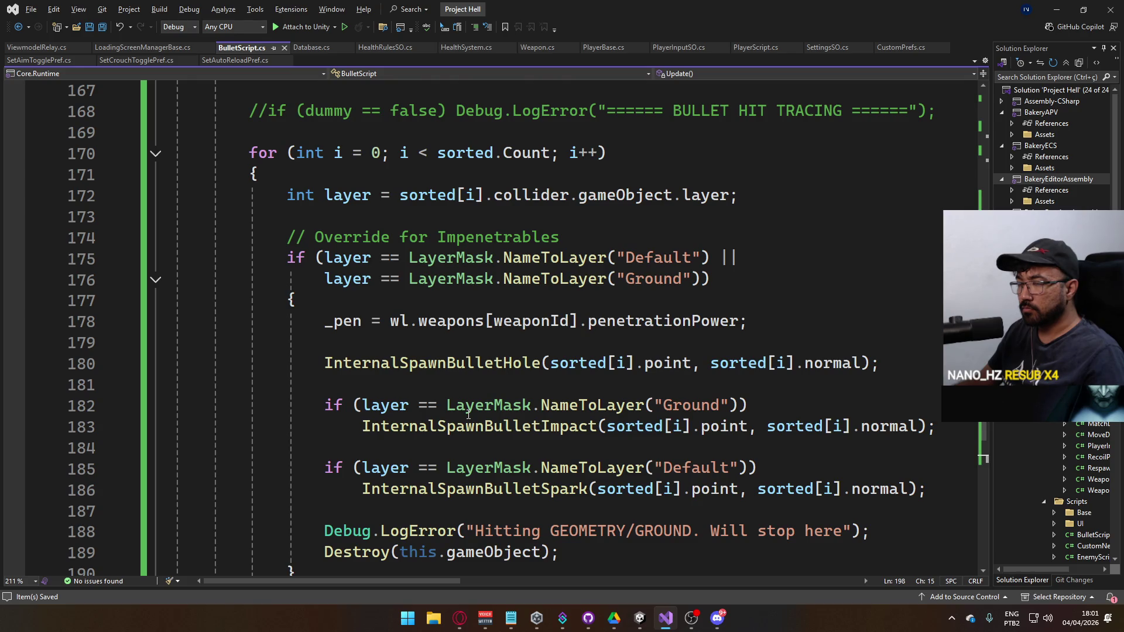
scroll(468, 415, "down", 6)
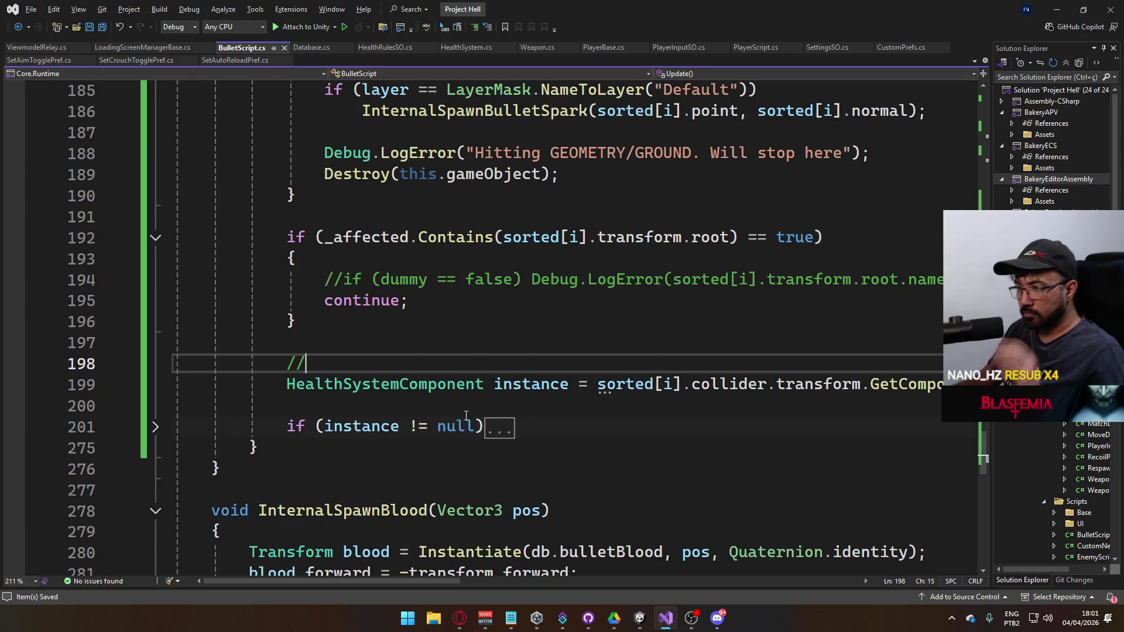
mouse_move(639, 615)
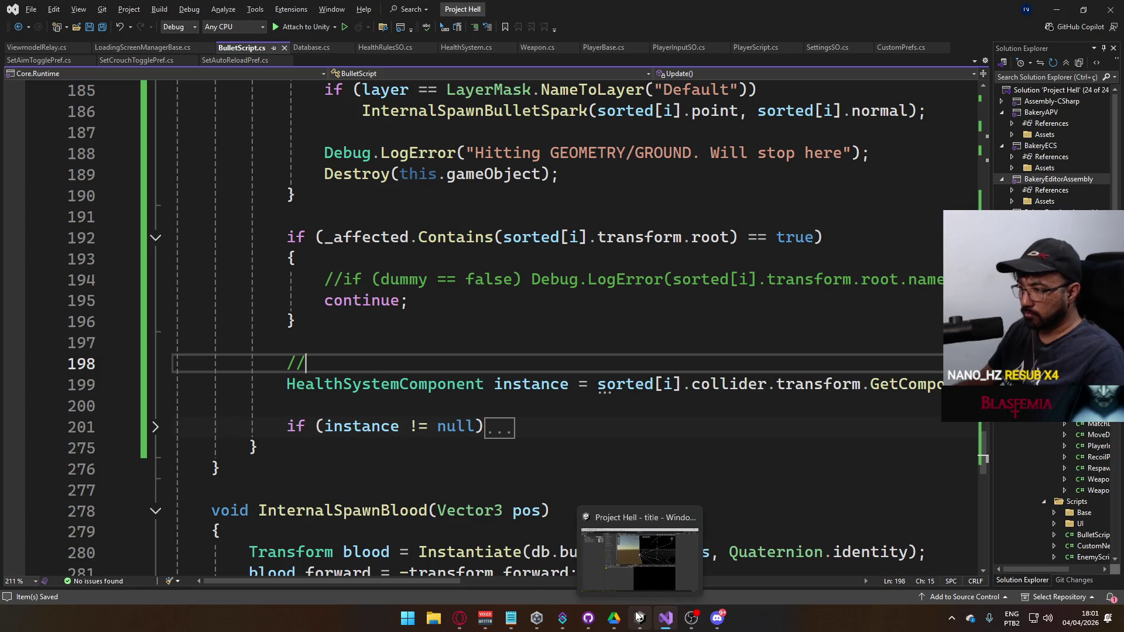
left_click(631, 592)
- Briefly run and stop play mode, start File > Build And Run, then return to BulletScript
left_click(543, 34)
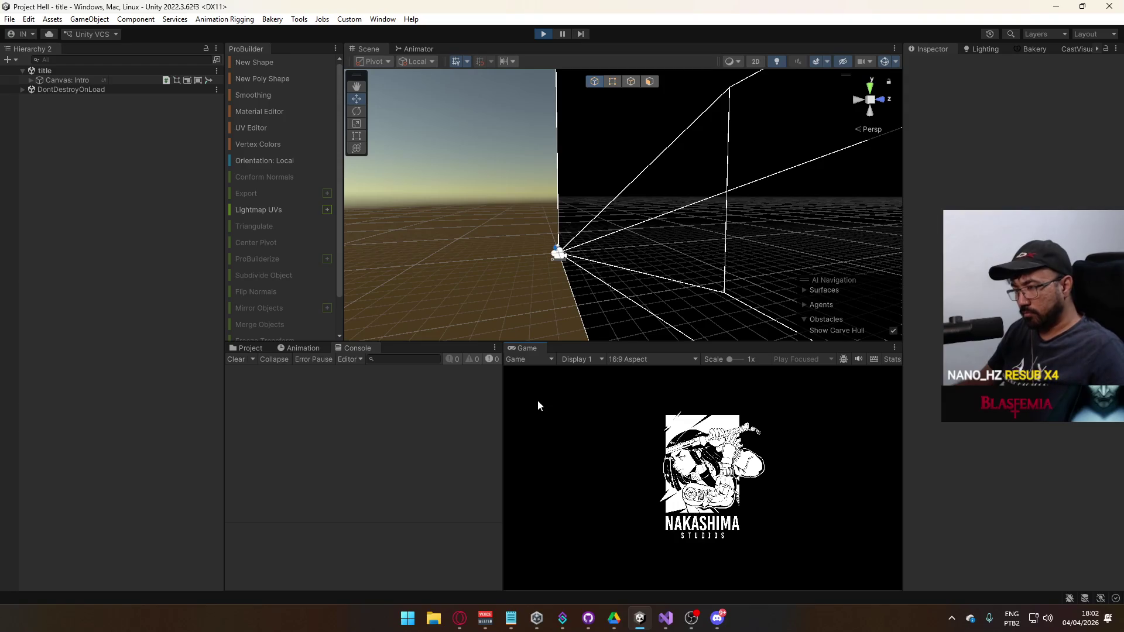
left_click(544, 34)
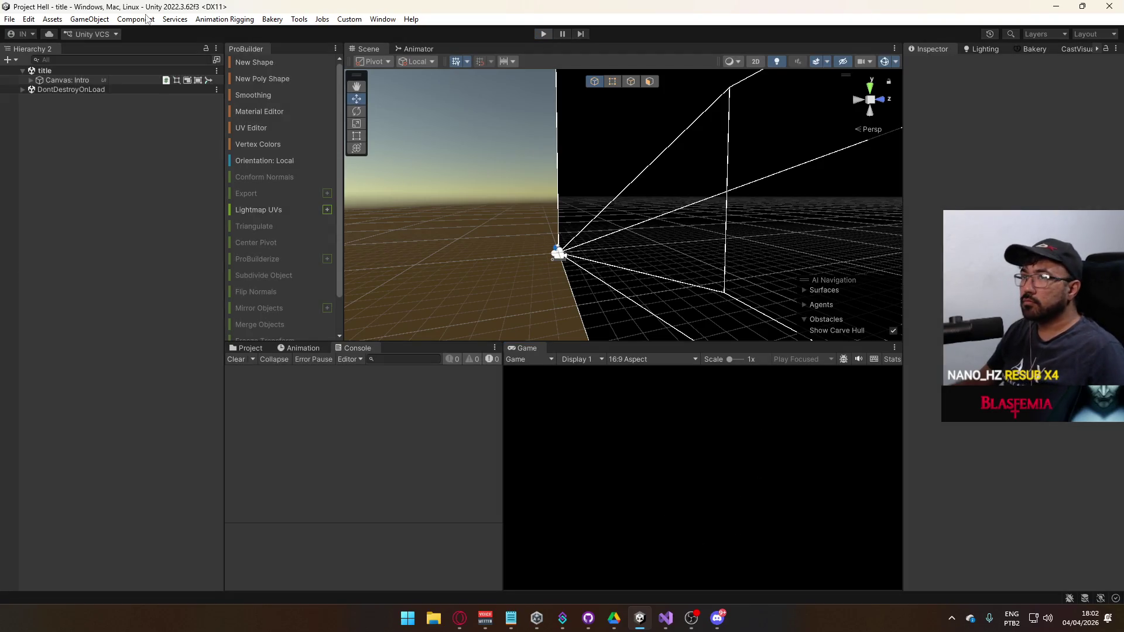
left_click(10, 19)
left_click(47, 177)
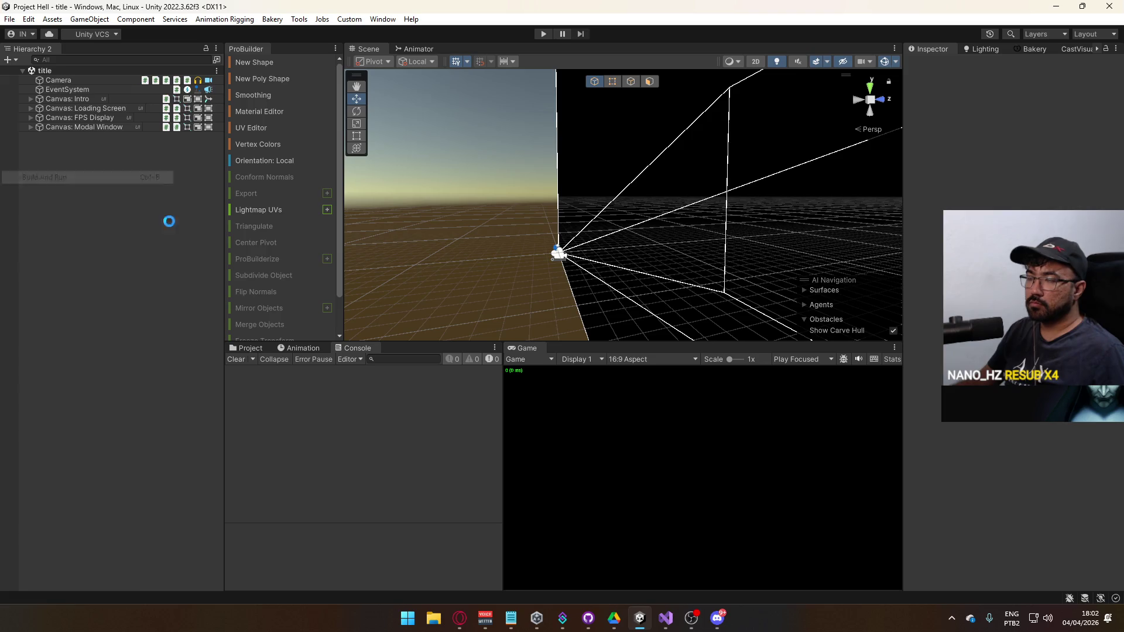
key("alt+Tab")
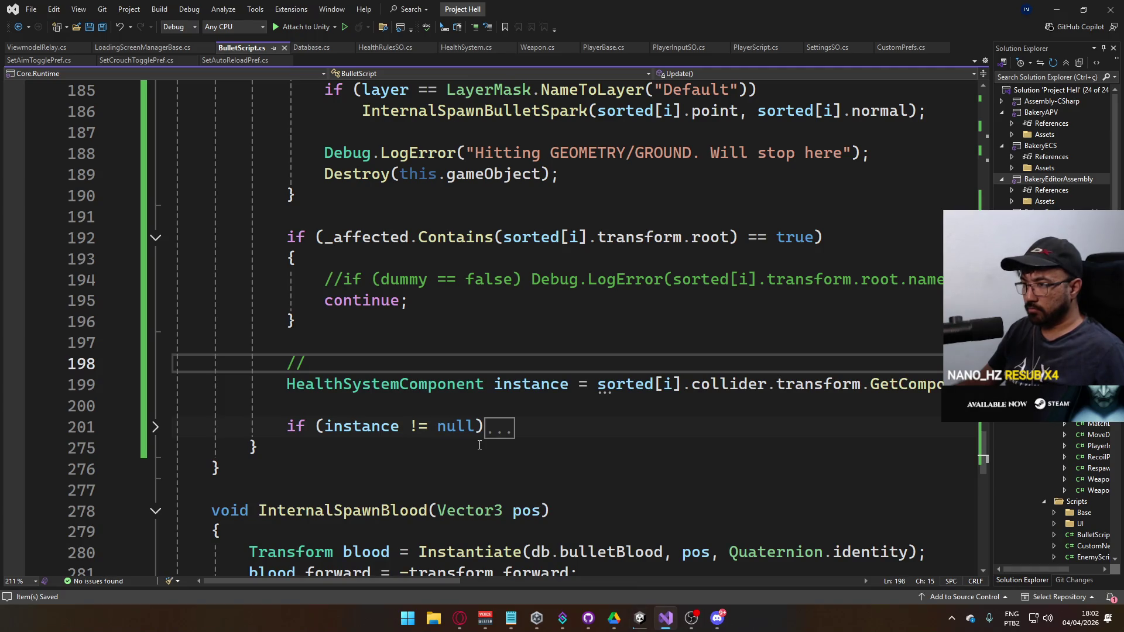
scroll(480, 445, "up", 9)
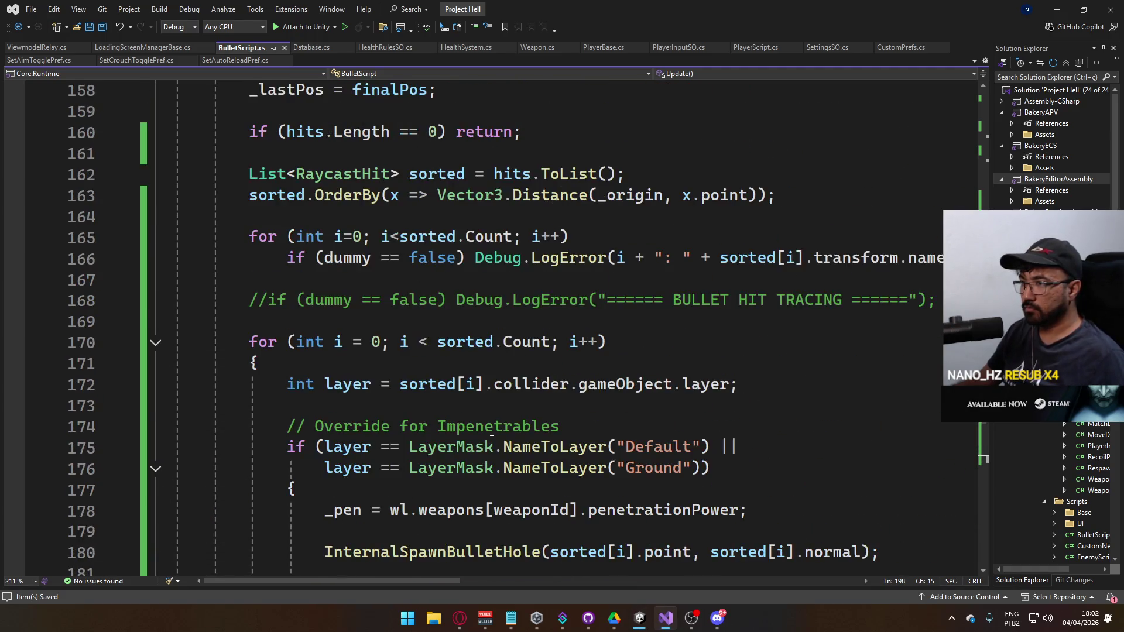
scroll(491, 431, "up", 2)
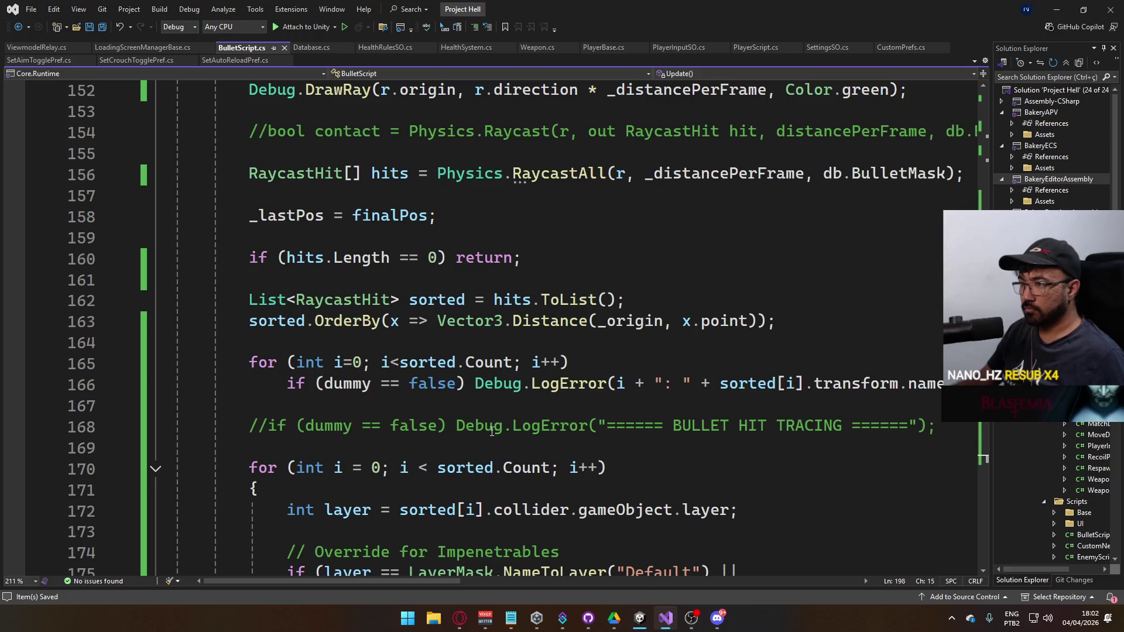
scroll(491, 431, "down", 6)
scroll(490, 432, "down", 2)
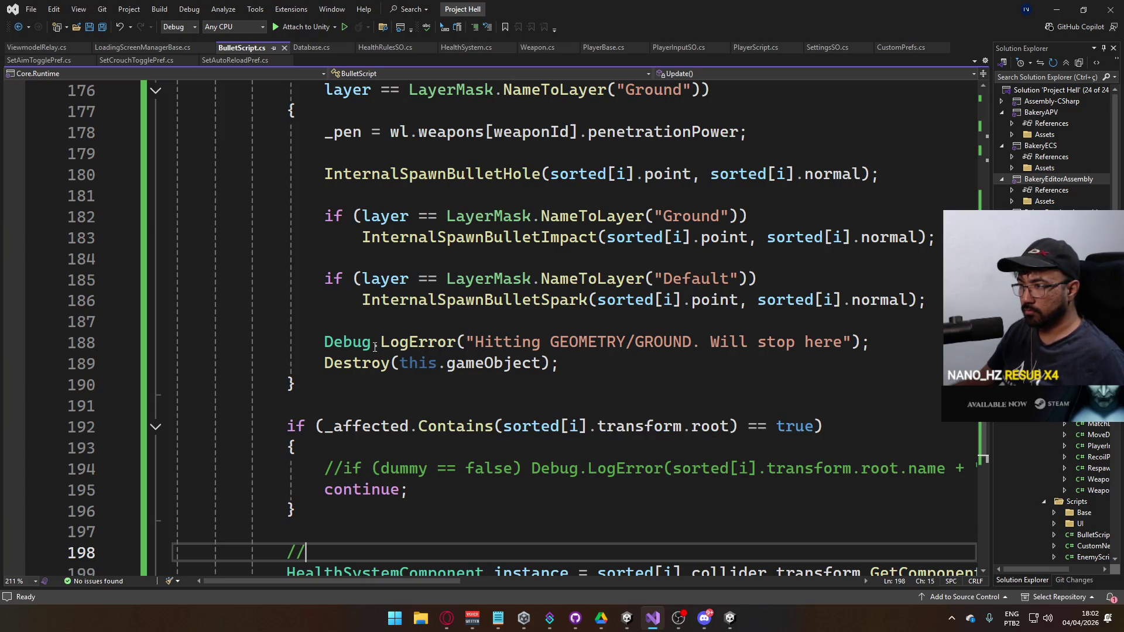
scroll(362, 360, "up", 4)
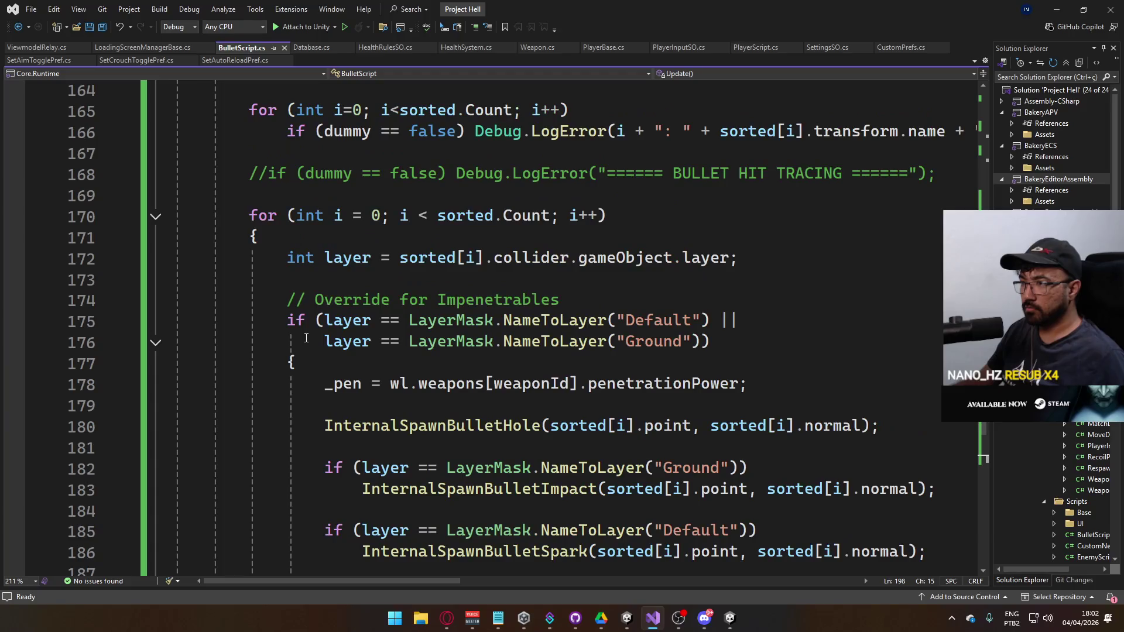
left_click(729, 619)
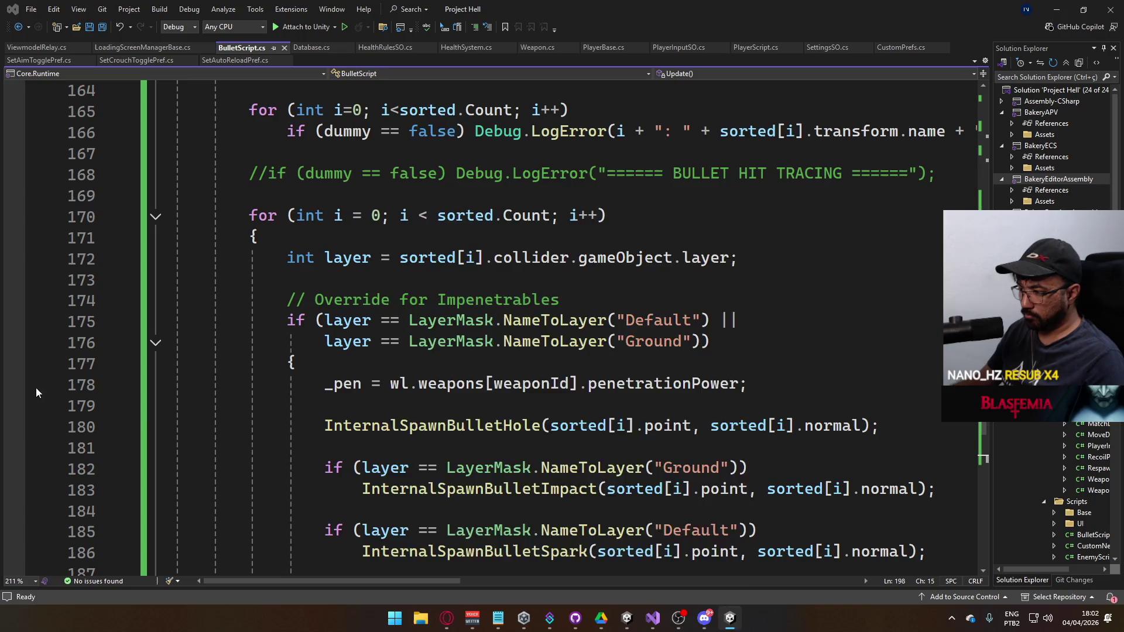
key("super")
left_click(626, 619)
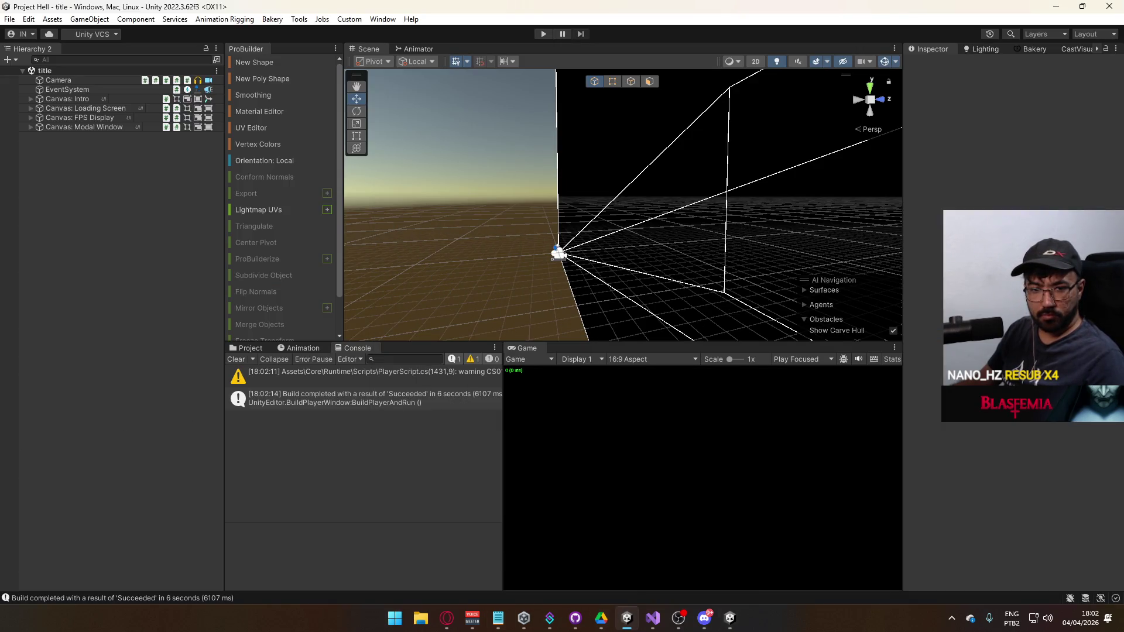
- Enter play mode and host a new match on the shipment level
left_click(543, 33)
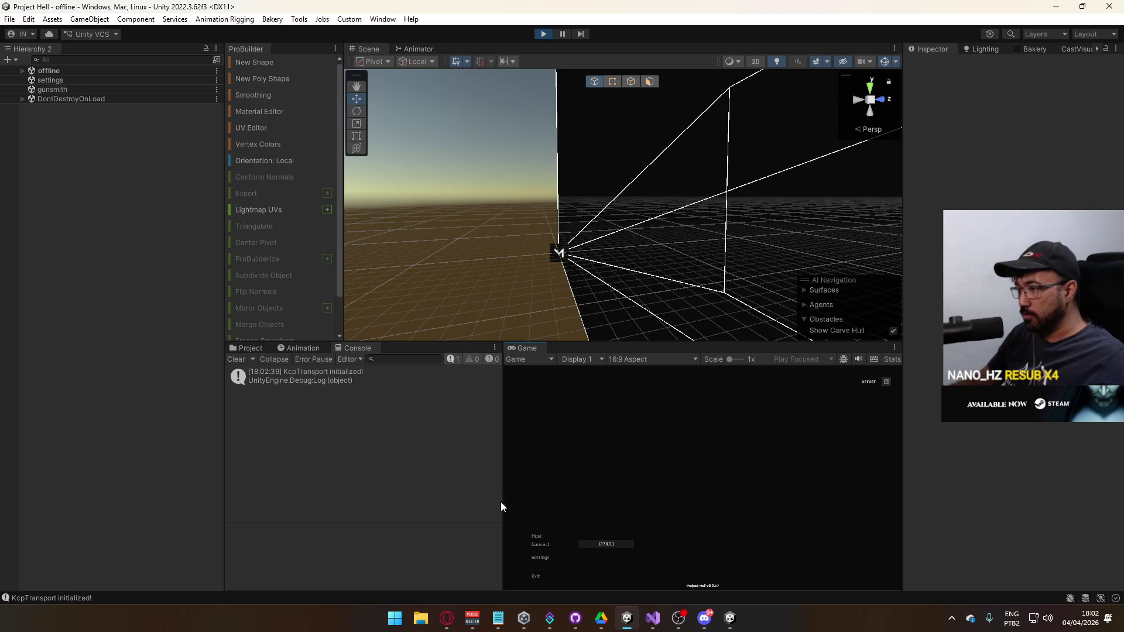
left_click(535, 539)
key("super")
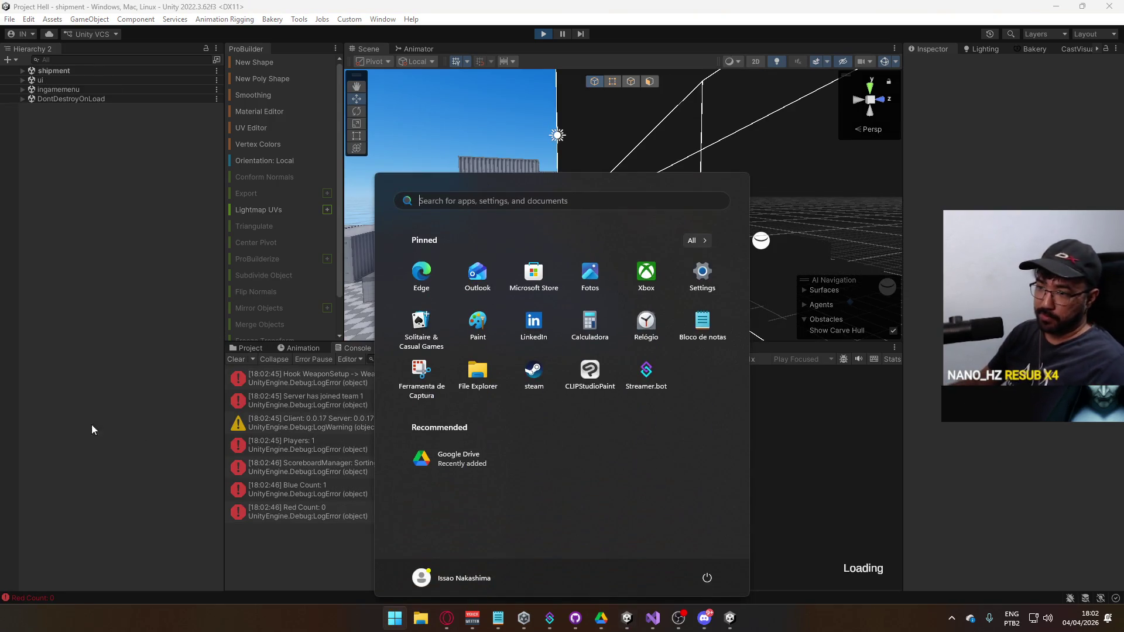
key("Escape")
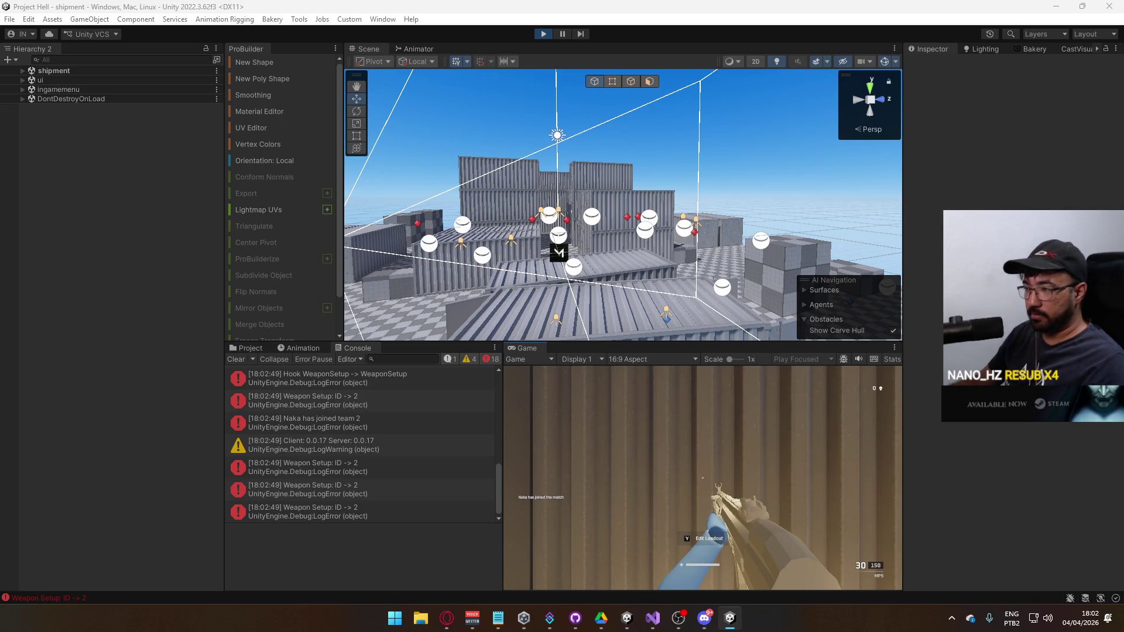
- Walk and sprint out of the container along the wall, then fire several shots at the dummy
key("alt+Tab")
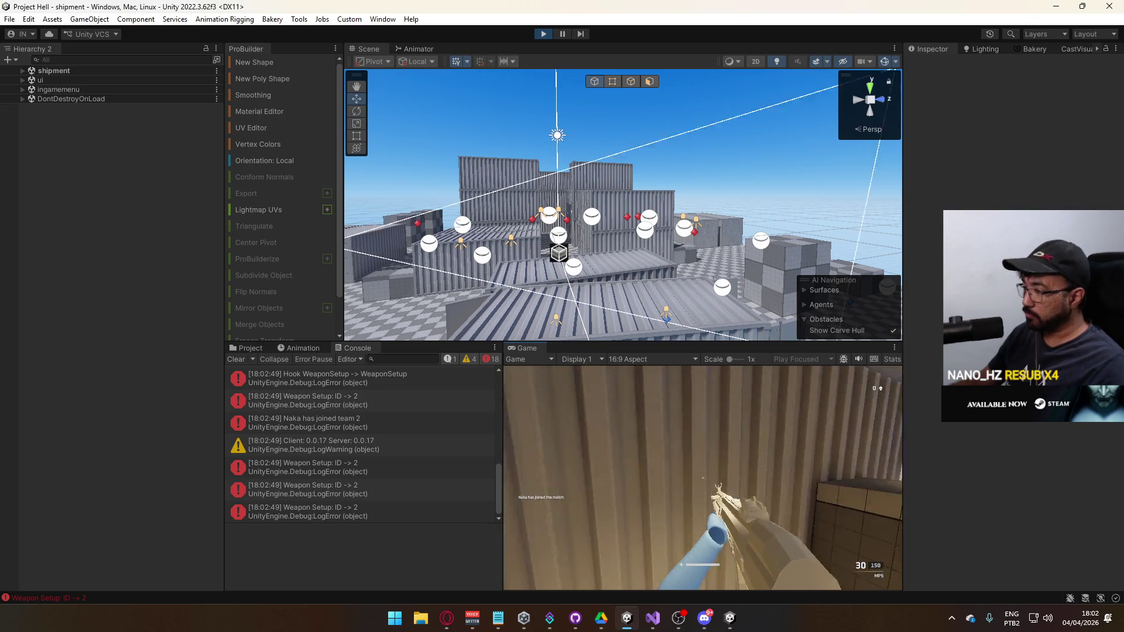
key("shift+w")
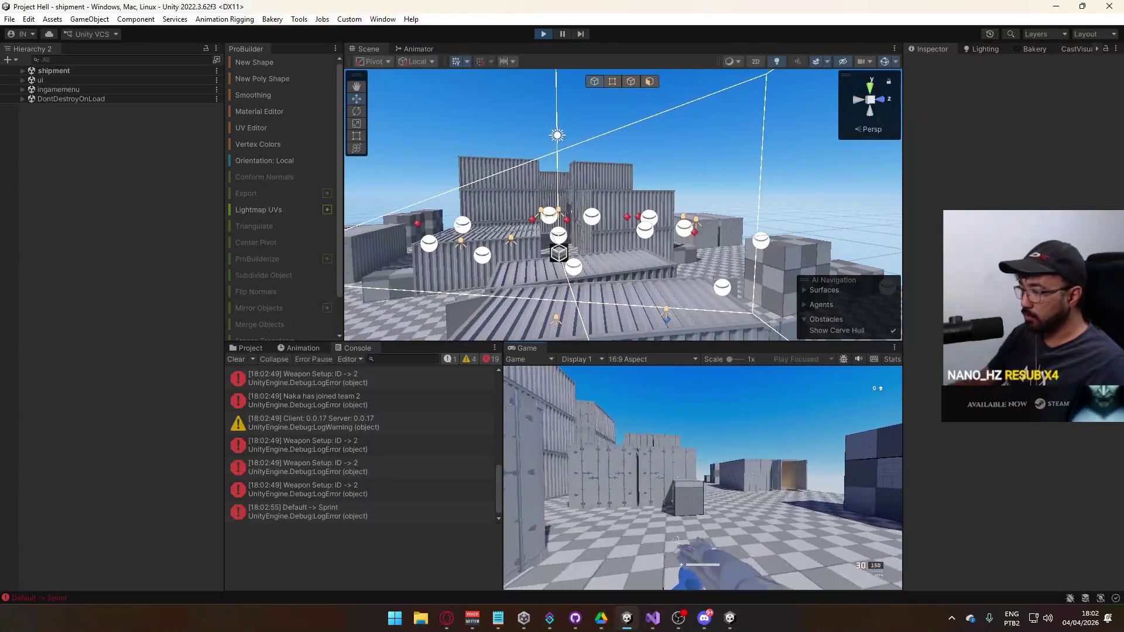
key("w")
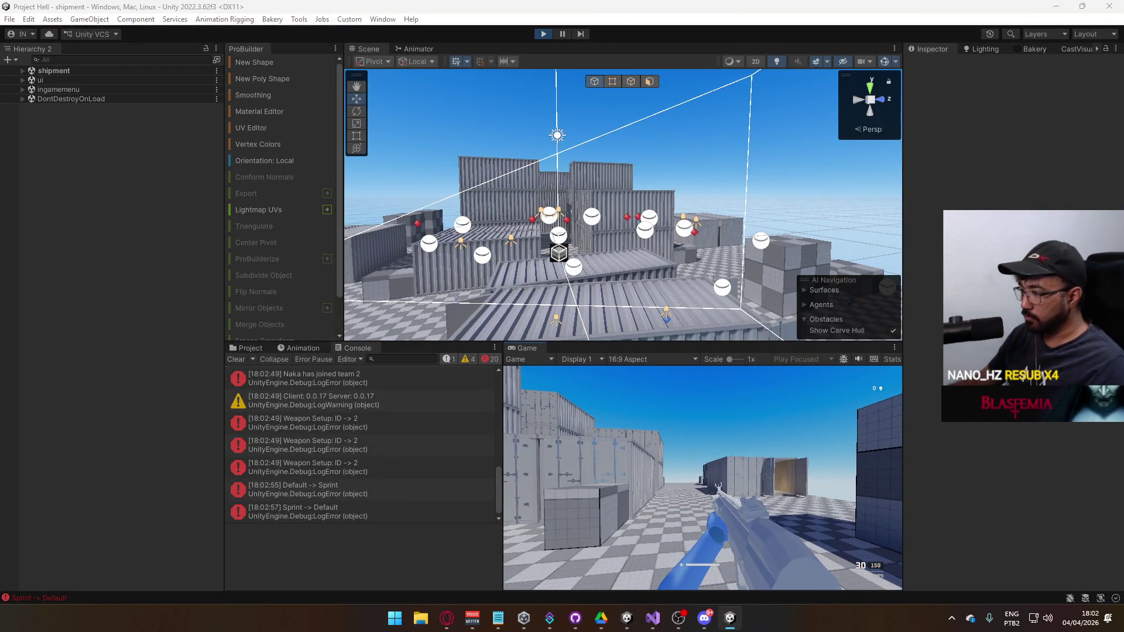
key("shift+w")
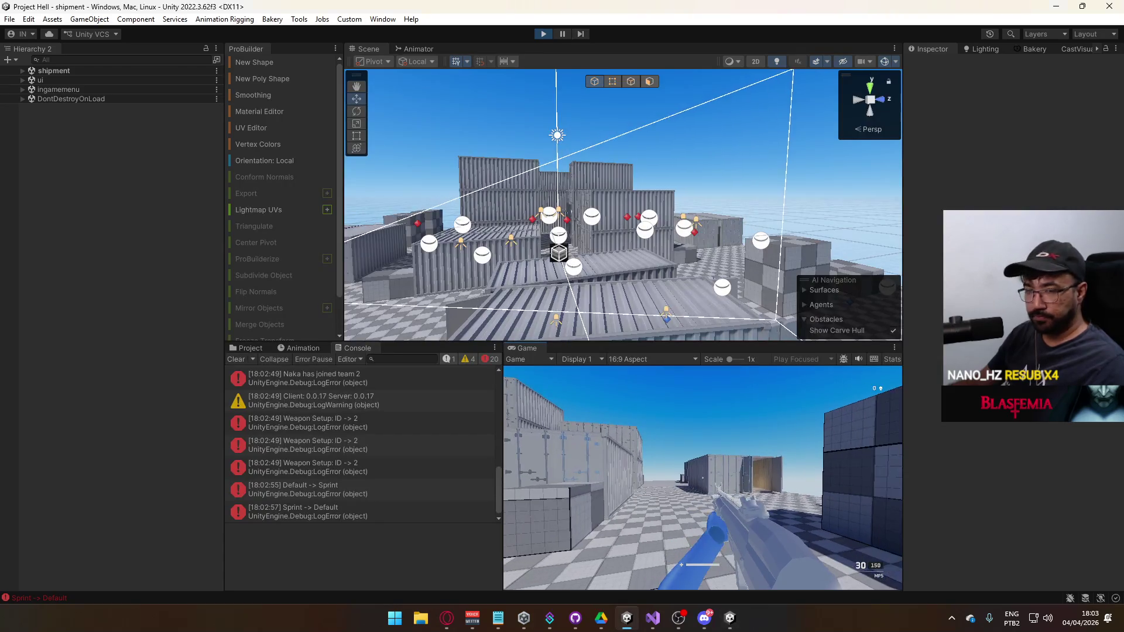
key("alt+Tab")
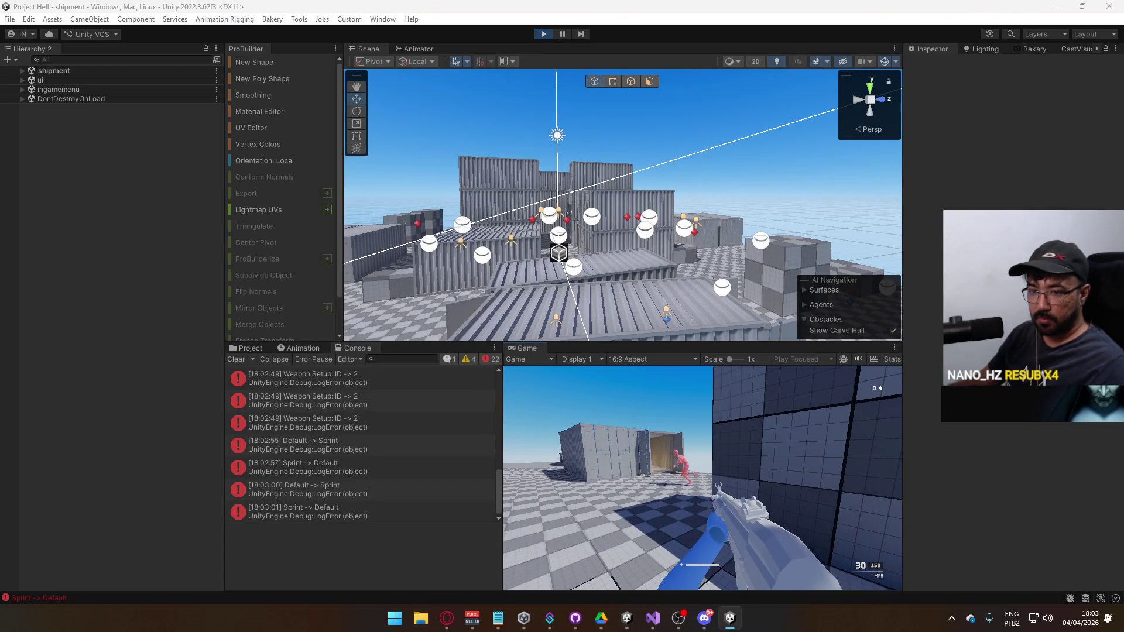
key("super")
left_click(866, 481)
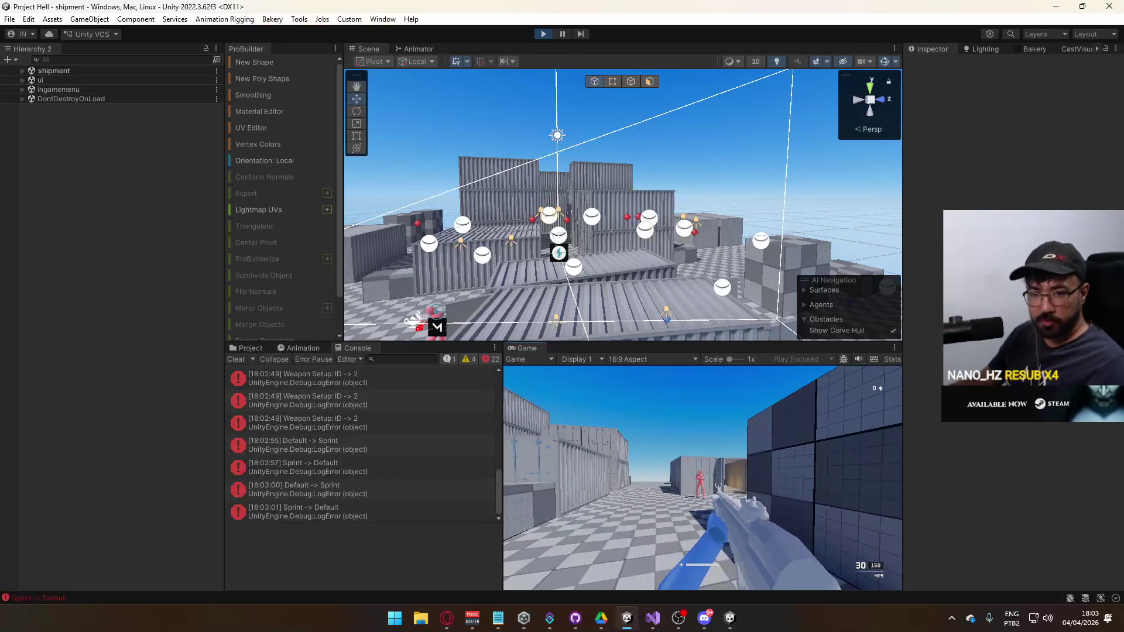
left_click(702, 478)
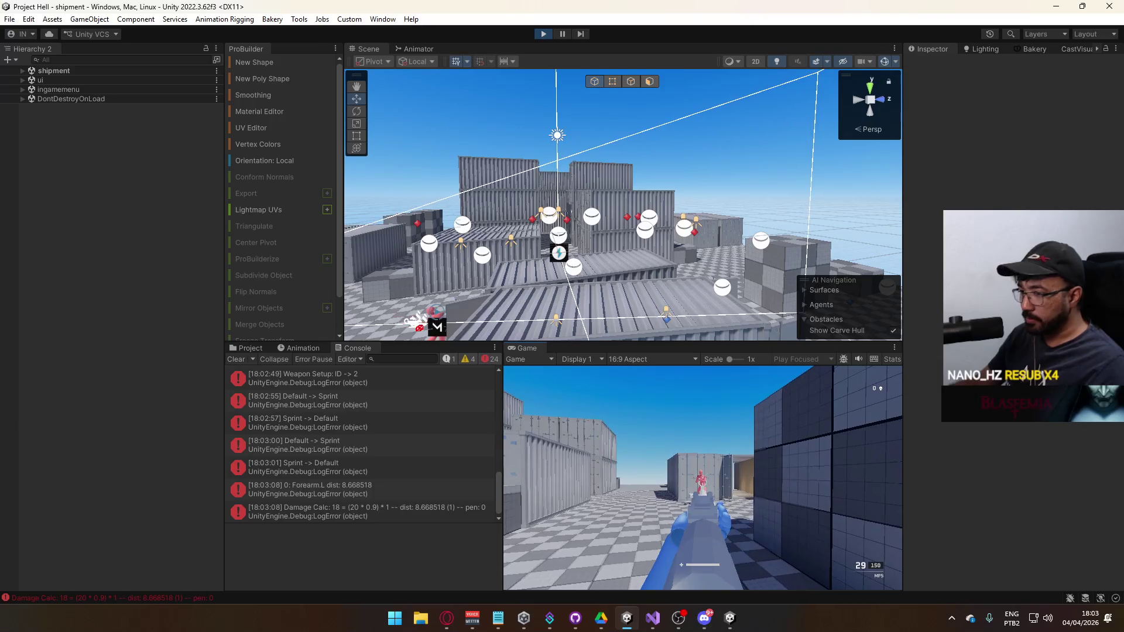
key("super")
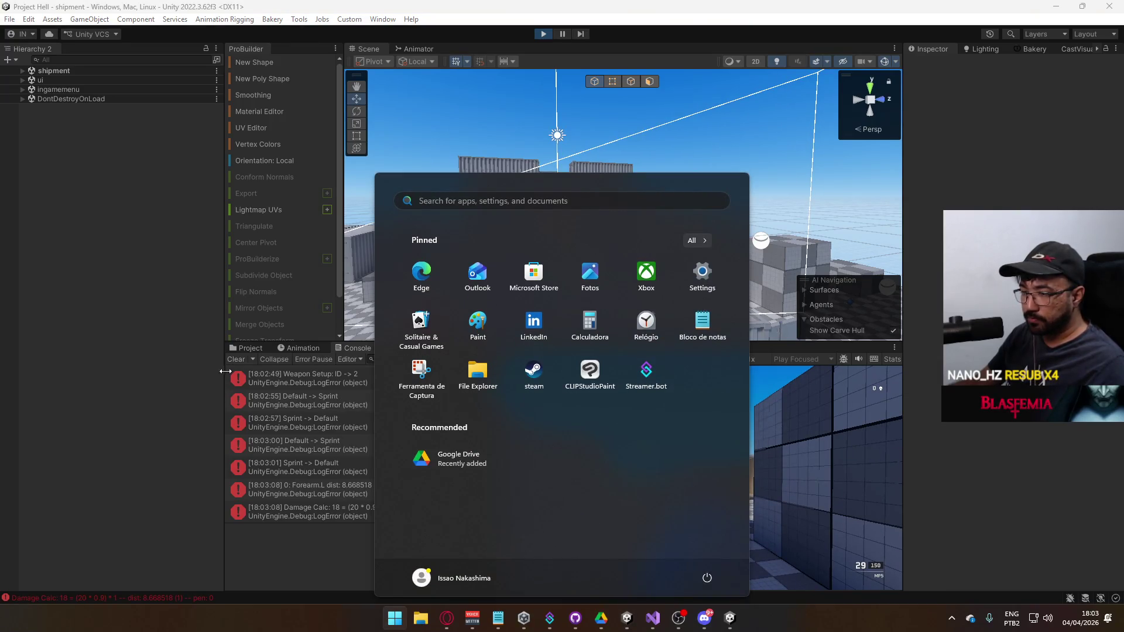
left_click(236, 359)
left_click(702, 477)
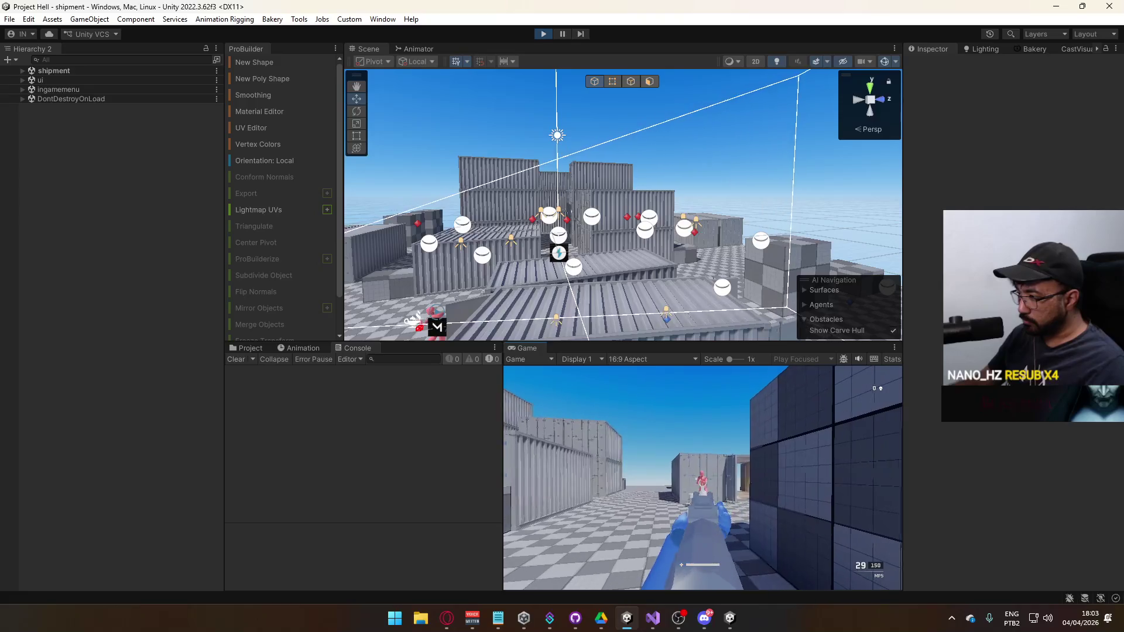
- Fire three shots at the dummy, then clear the Console
left_click(702, 477)
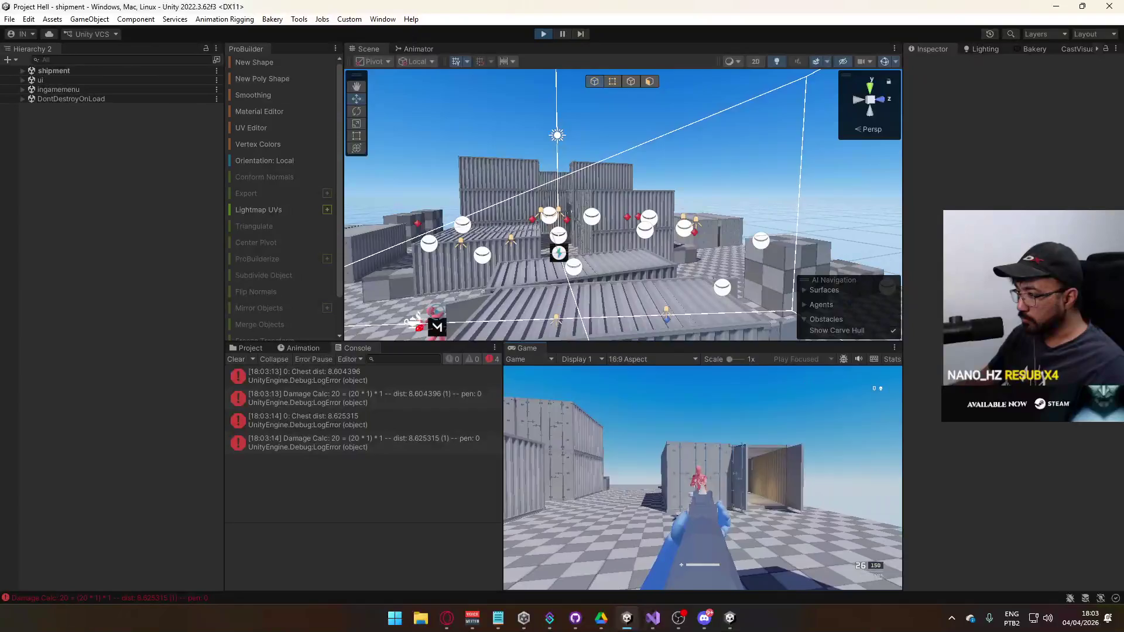
left_click(703, 477)
left_click(702, 477)
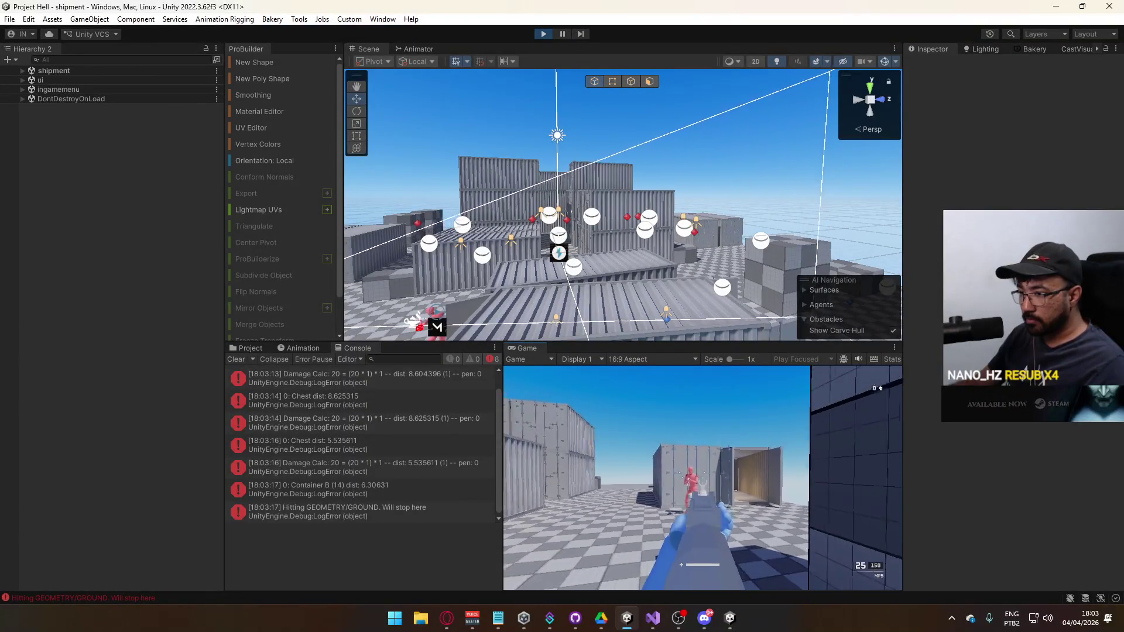
key("super")
key("super")
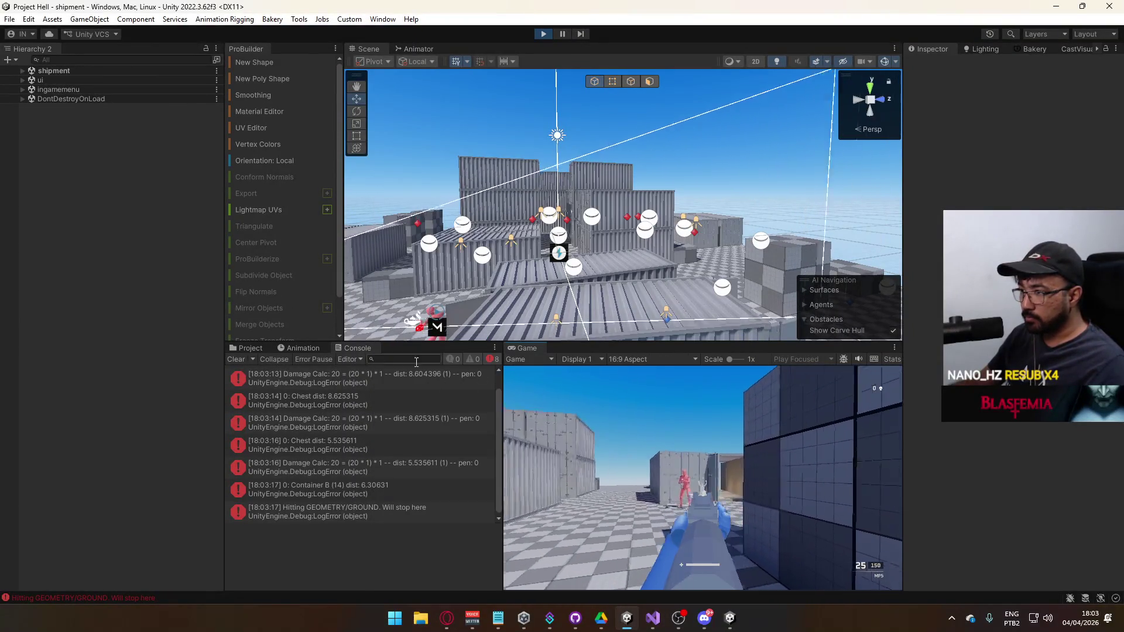
left_click(236, 359)
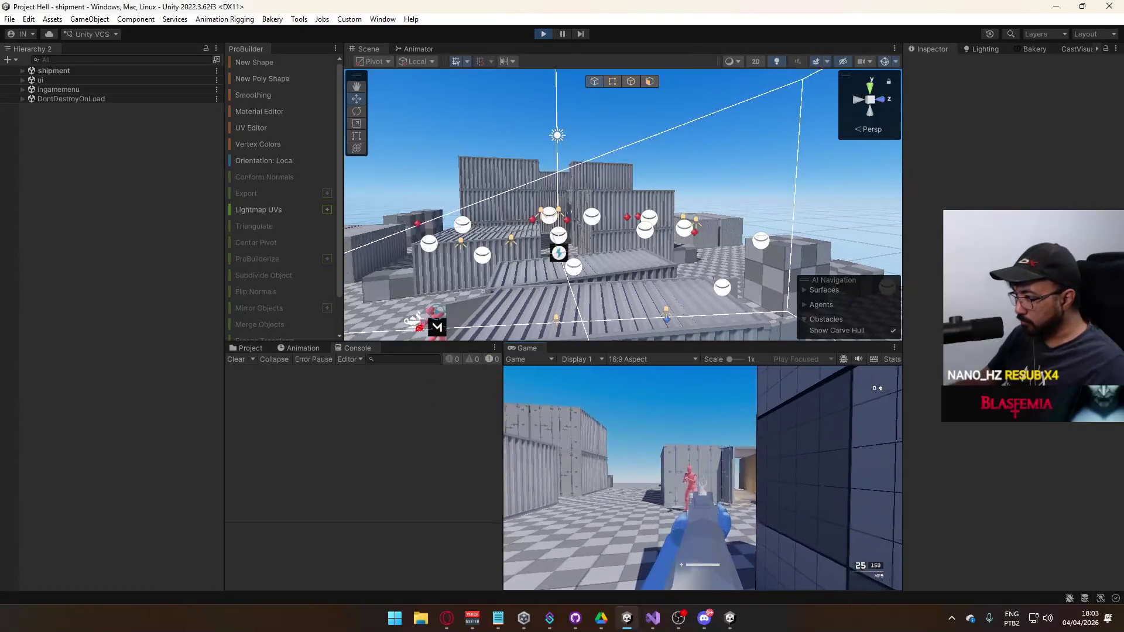
- Shoot the dummy in the chest, hips and forearm to log hit bones, then reload
left_click(703, 477)
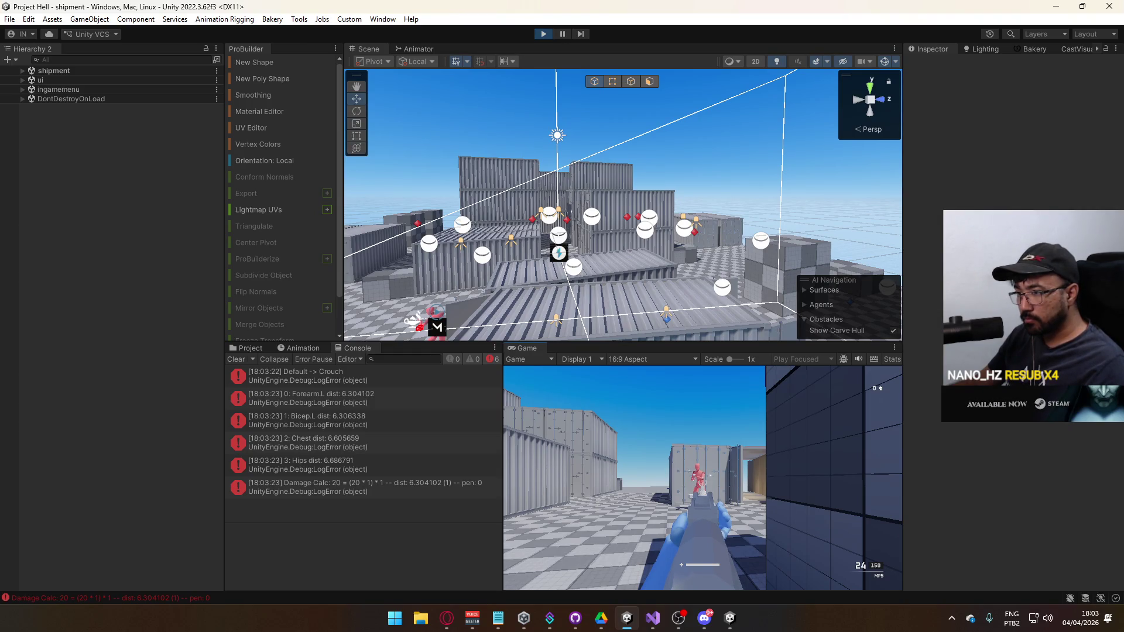
left_click(702, 478)
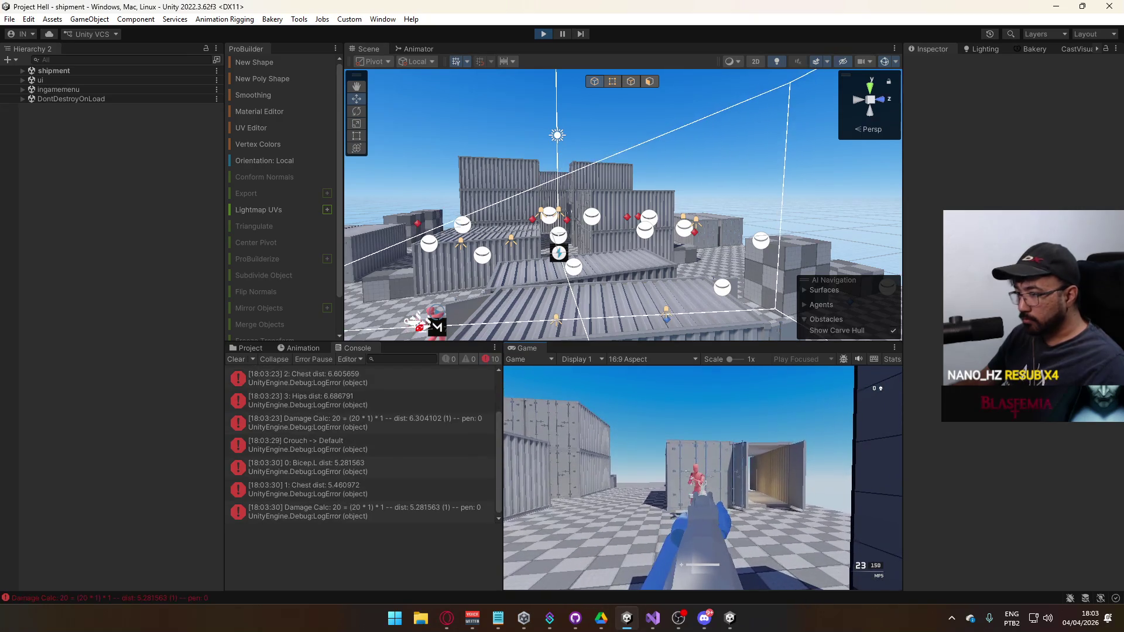
left_click(703, 477)
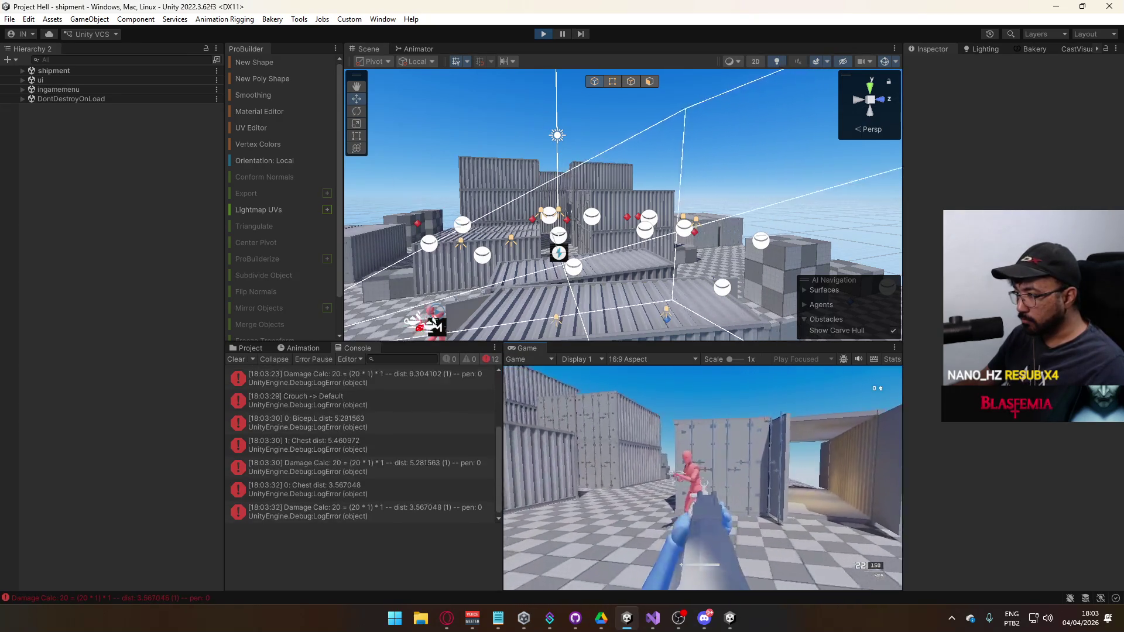
left_click(702, 478)
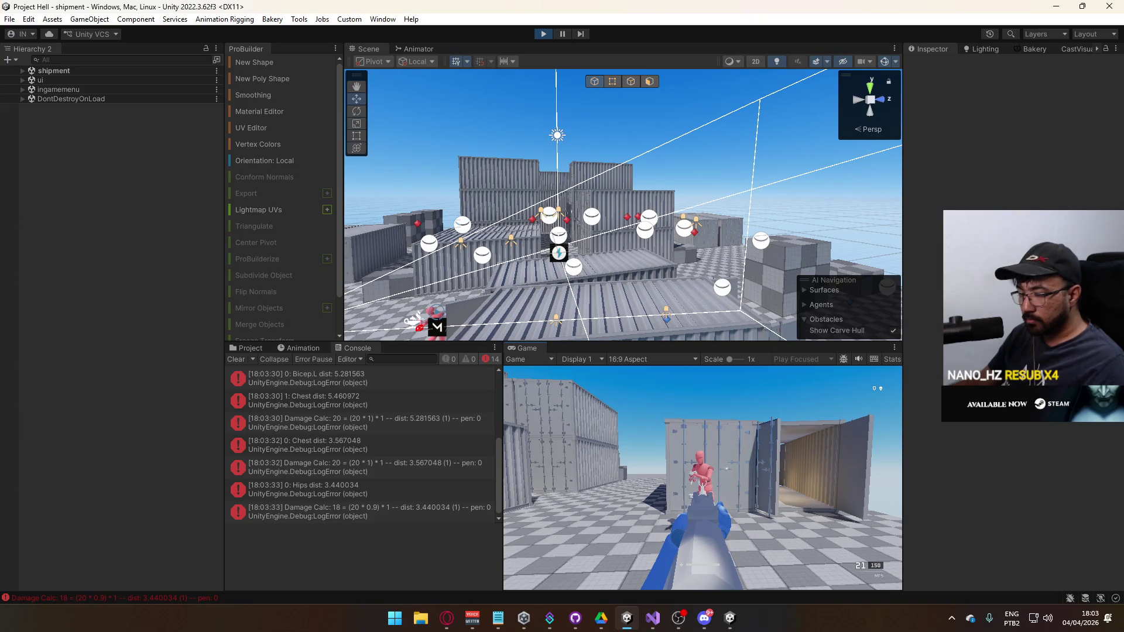
left_click(703, 478)
key("r")
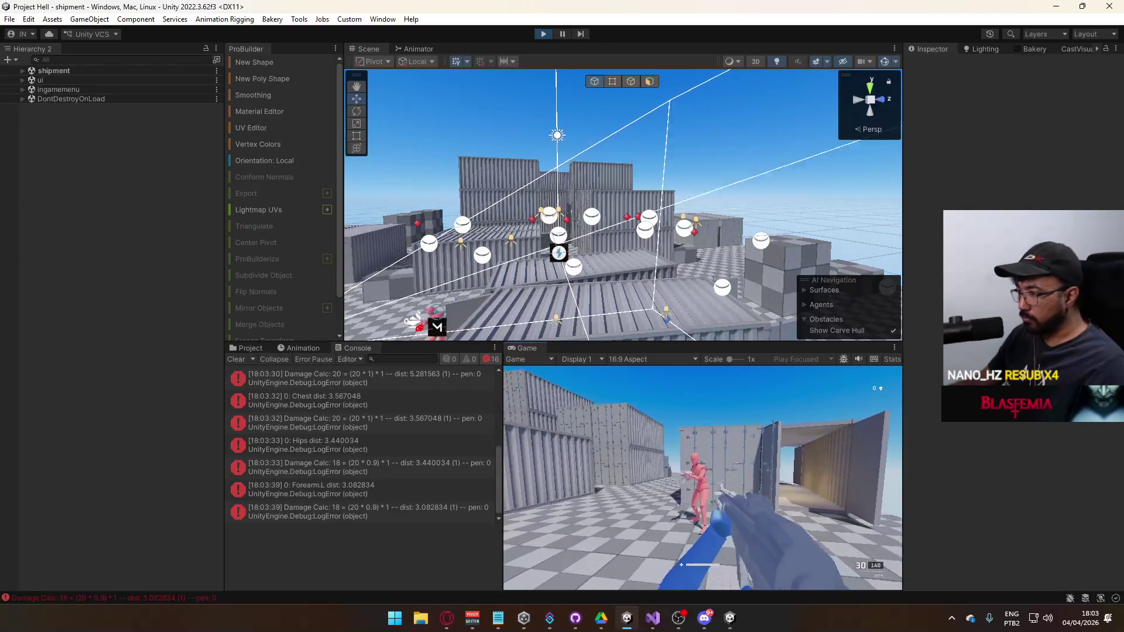
- Fire three more rounds at the red dummy, reload, and clear the Console again
left_click(702, 477)
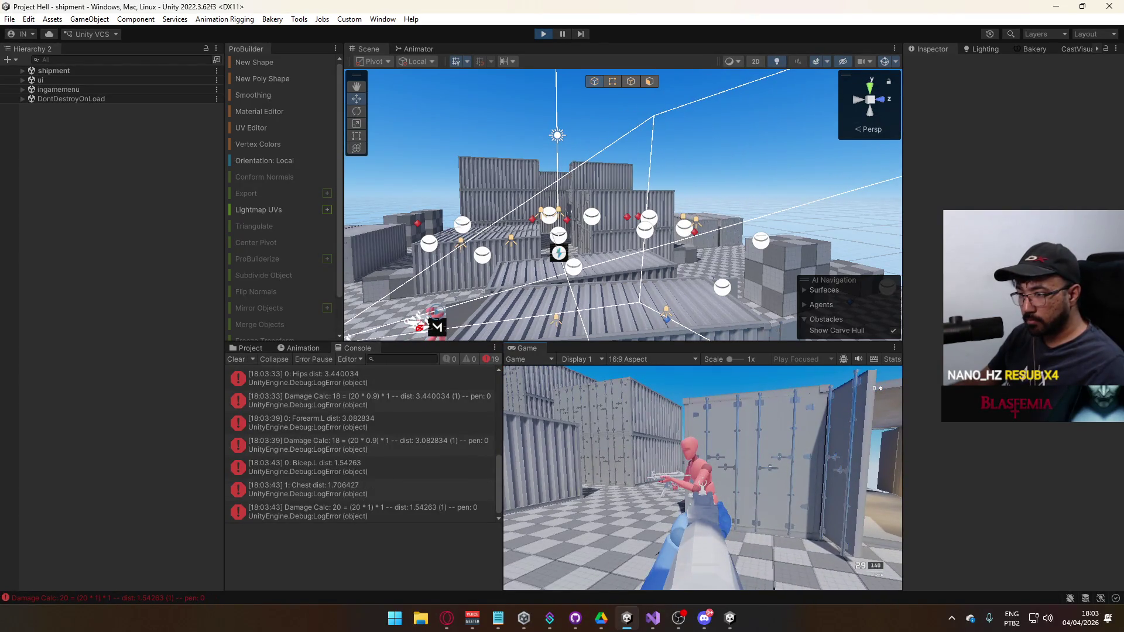
left_click(702, 478)
left_click(702, 478)
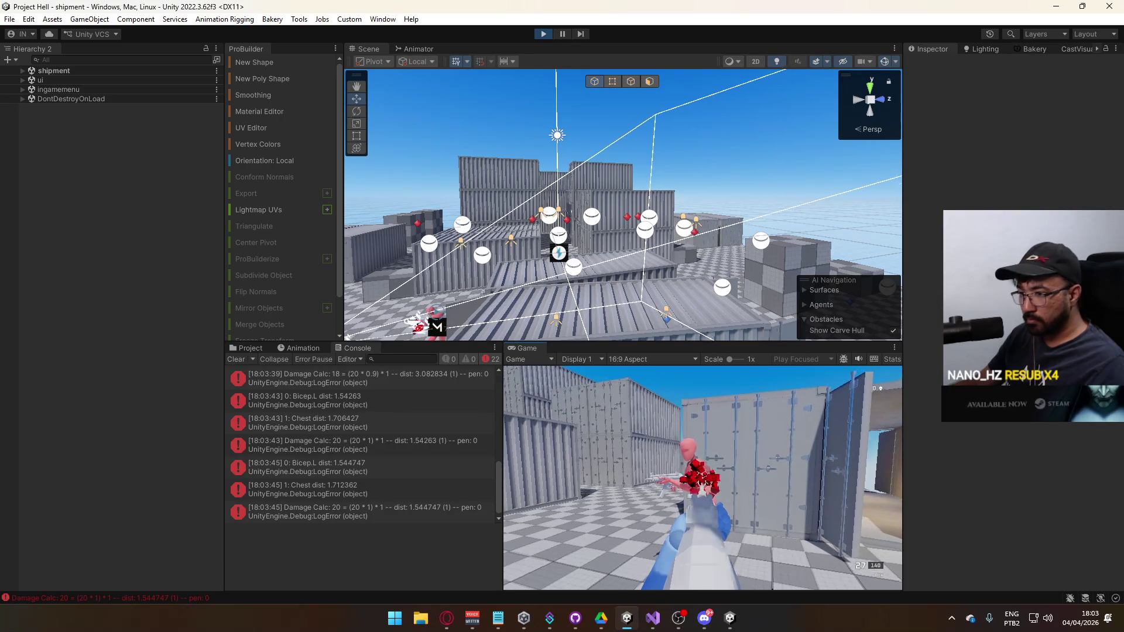
key("r")
key("super")
key("Escape")
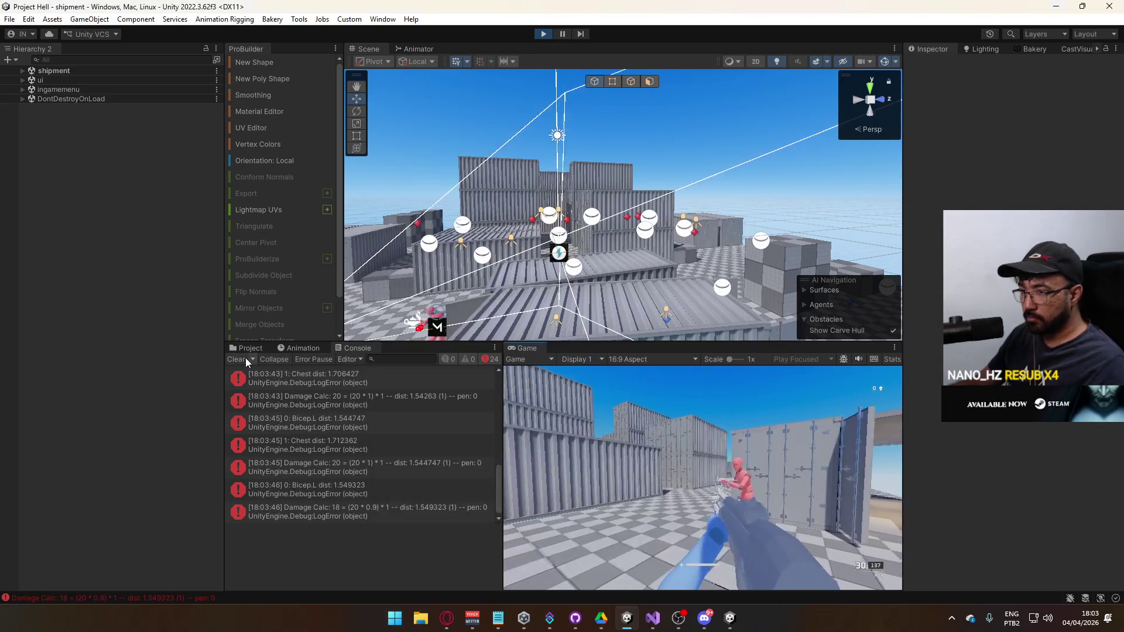
left_click(236, 359)
left_click(702, 478)
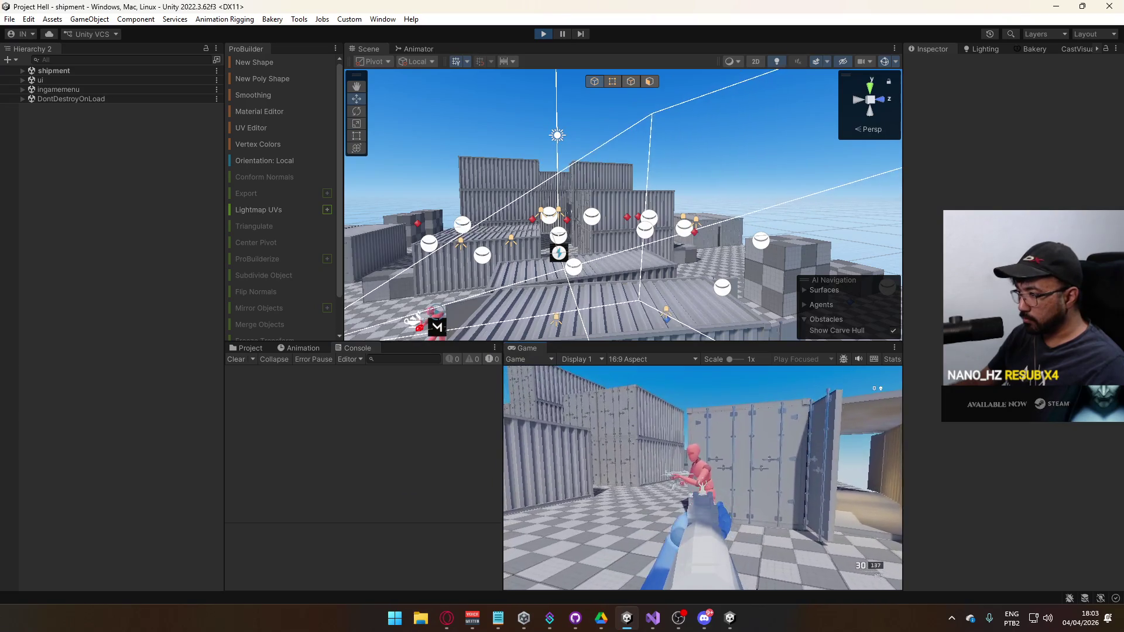
- Keep firing at the dummy, stepping back, until the enemy falls
left_click(703, 478)
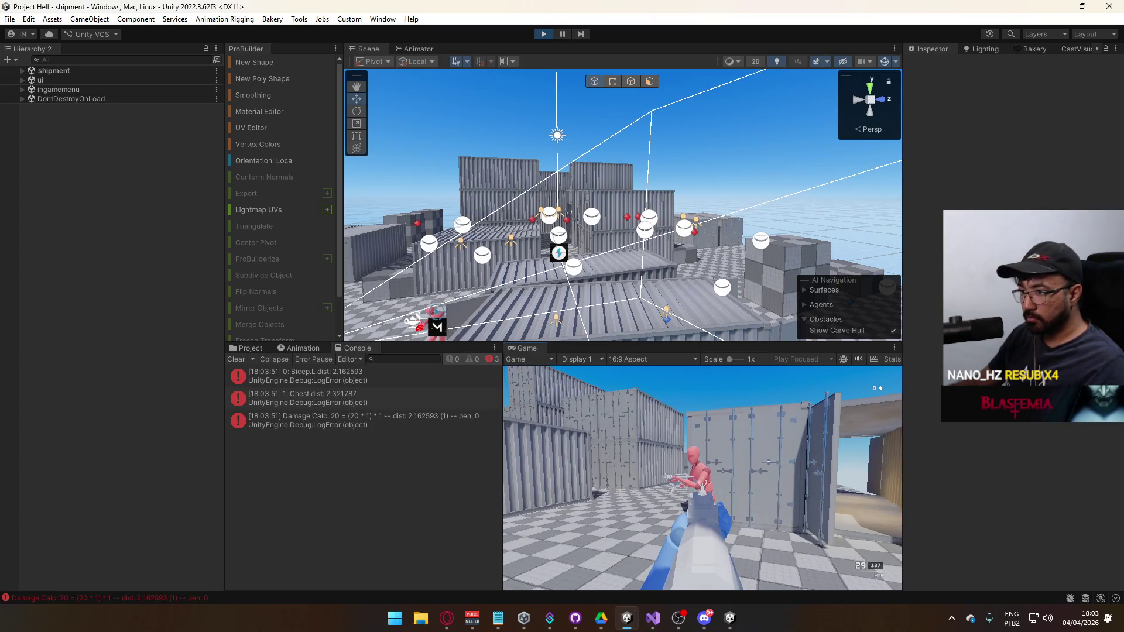
left_click(702, 478)
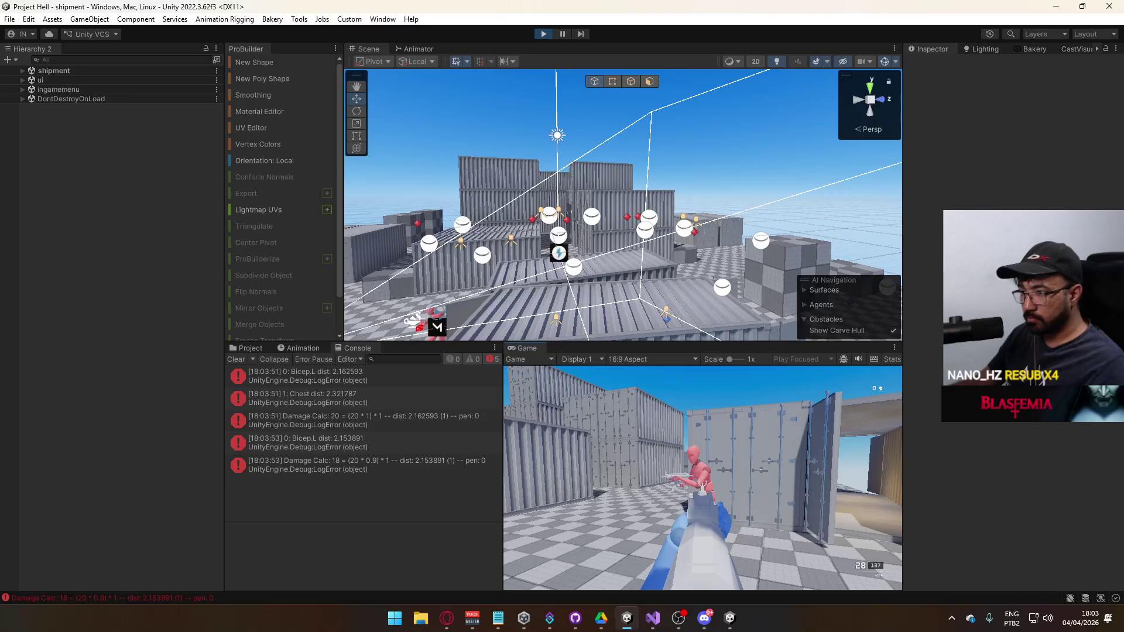
left_click(703, 477)
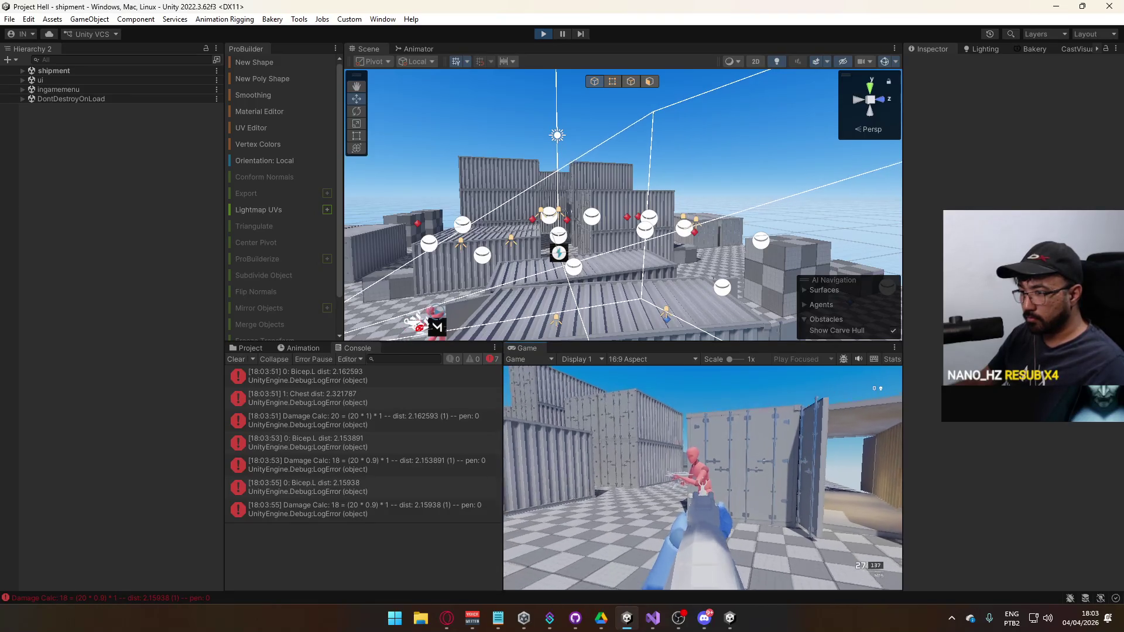
left_click(703, 477)
left_click(702, 478)
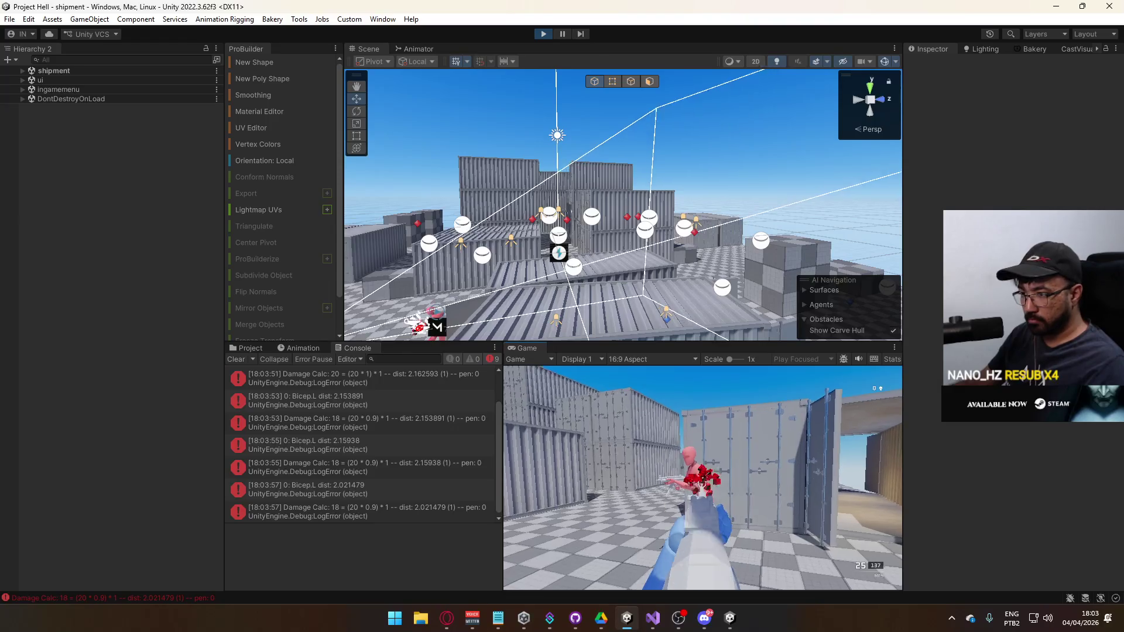
key("s")
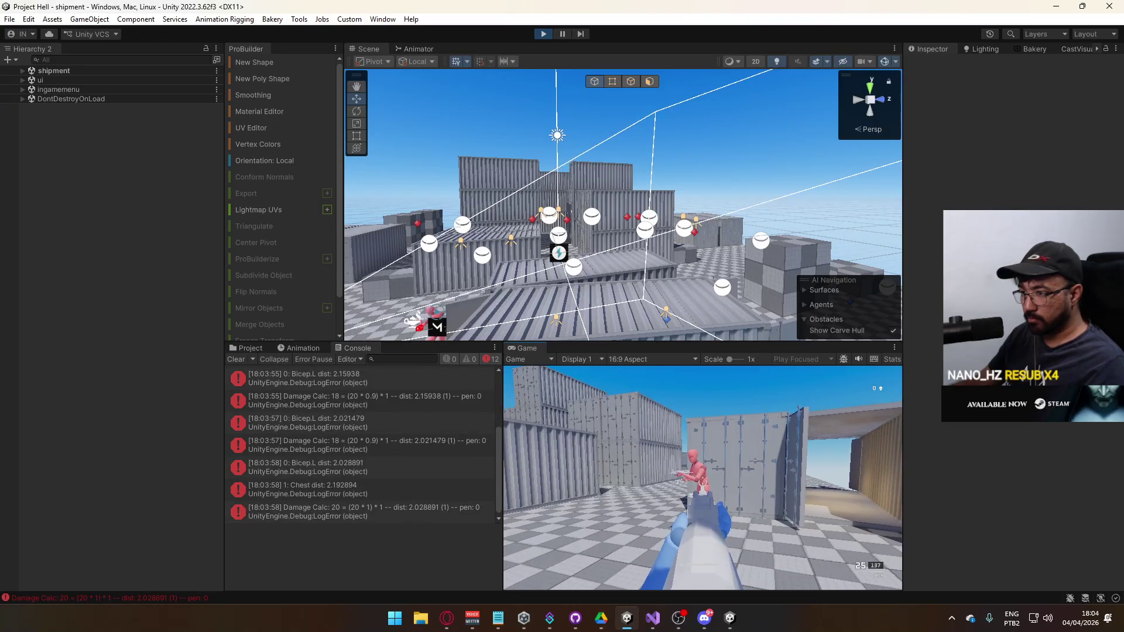
left_click(703, 478)
left_click(702, 478)
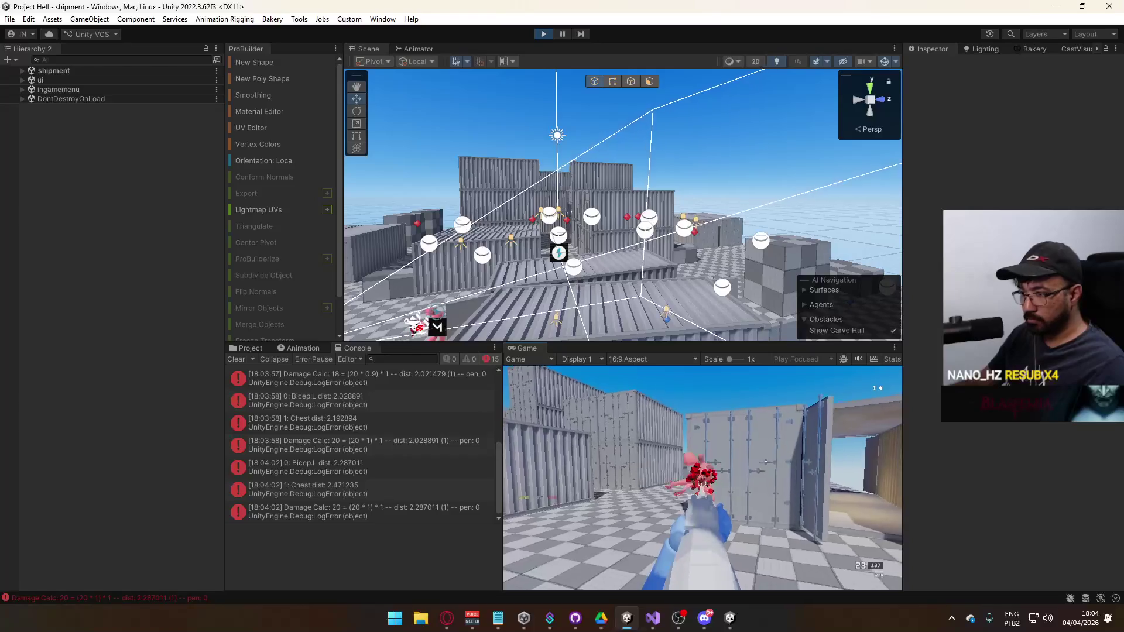
key("Escape")
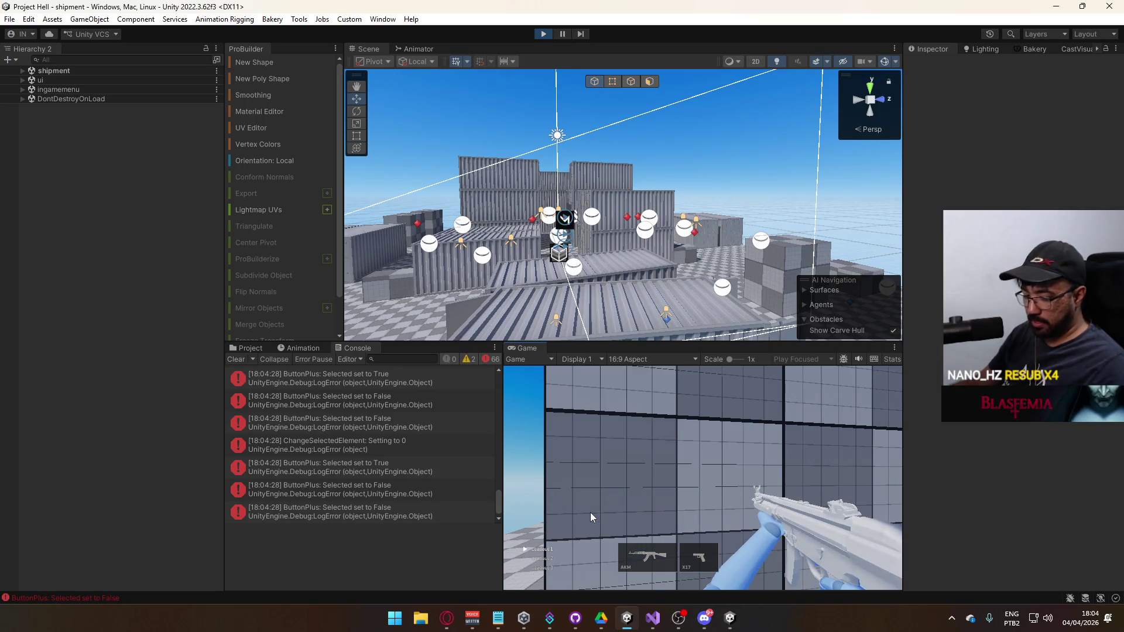
- Resume with the new loadout, jump across the containers and shoot at the enemy, then reload
key("Escape")
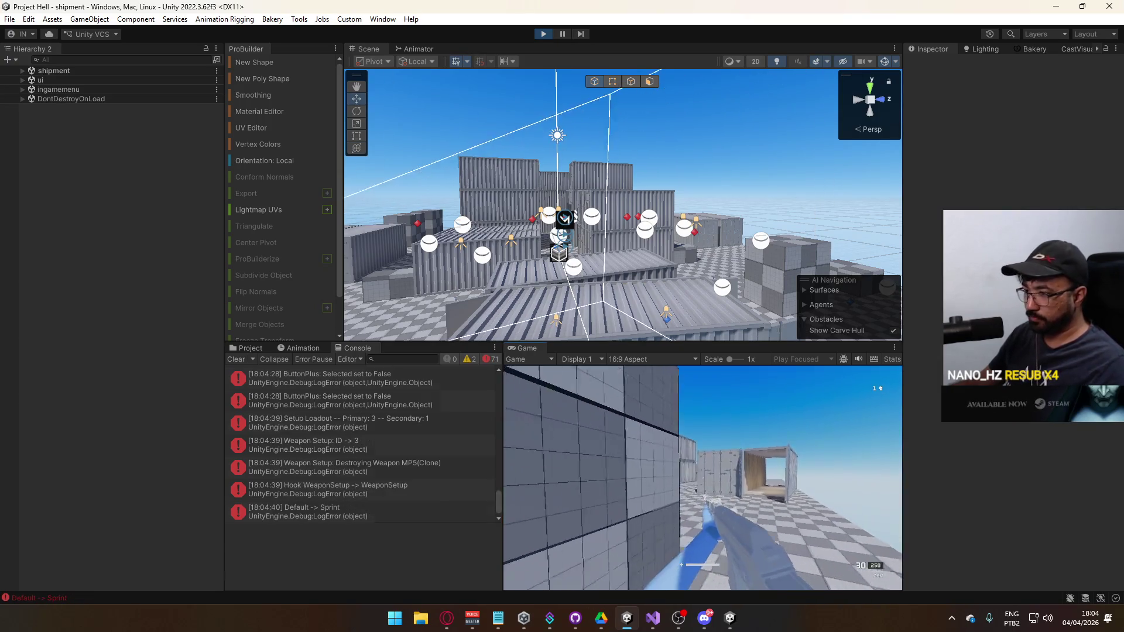
key("w")
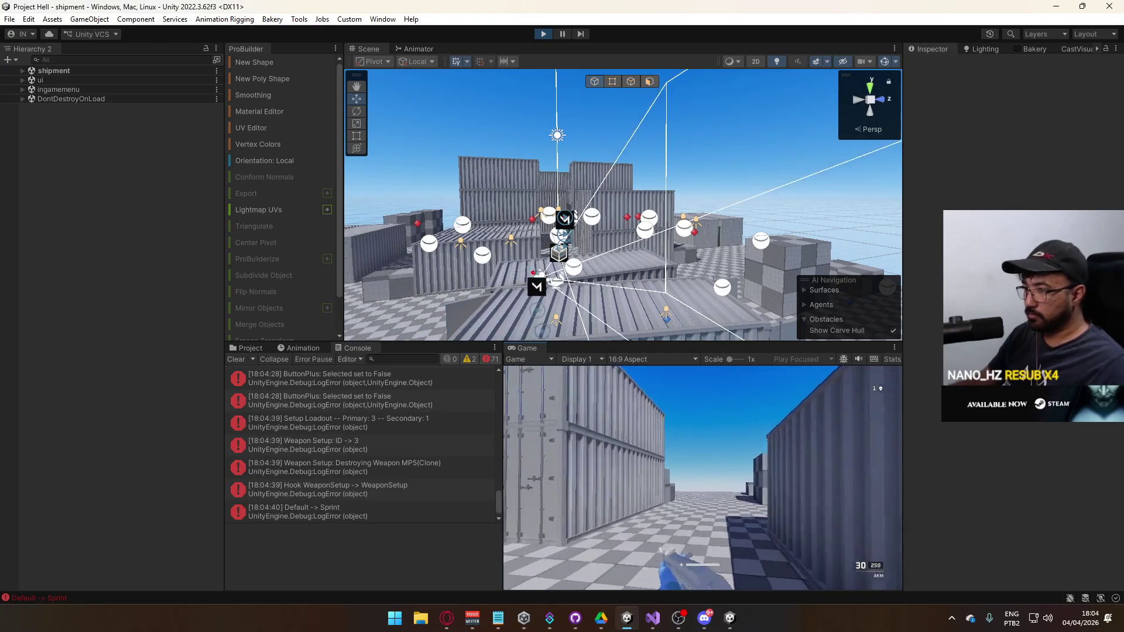
key("space")
key("space")
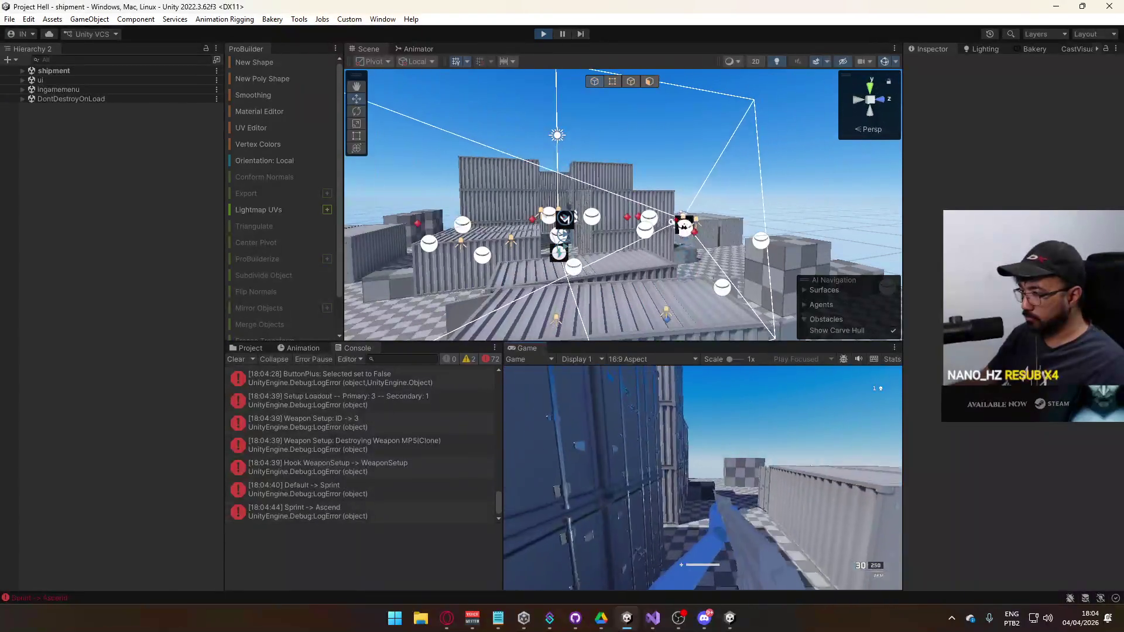
key("w")
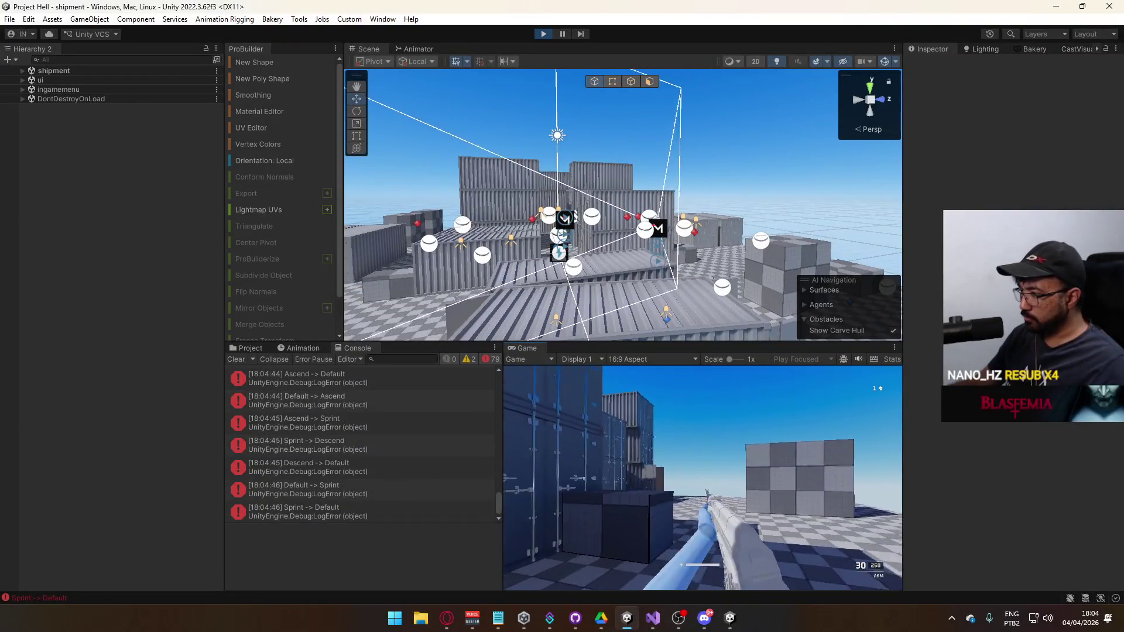
key("w")
left_click(702, 478)
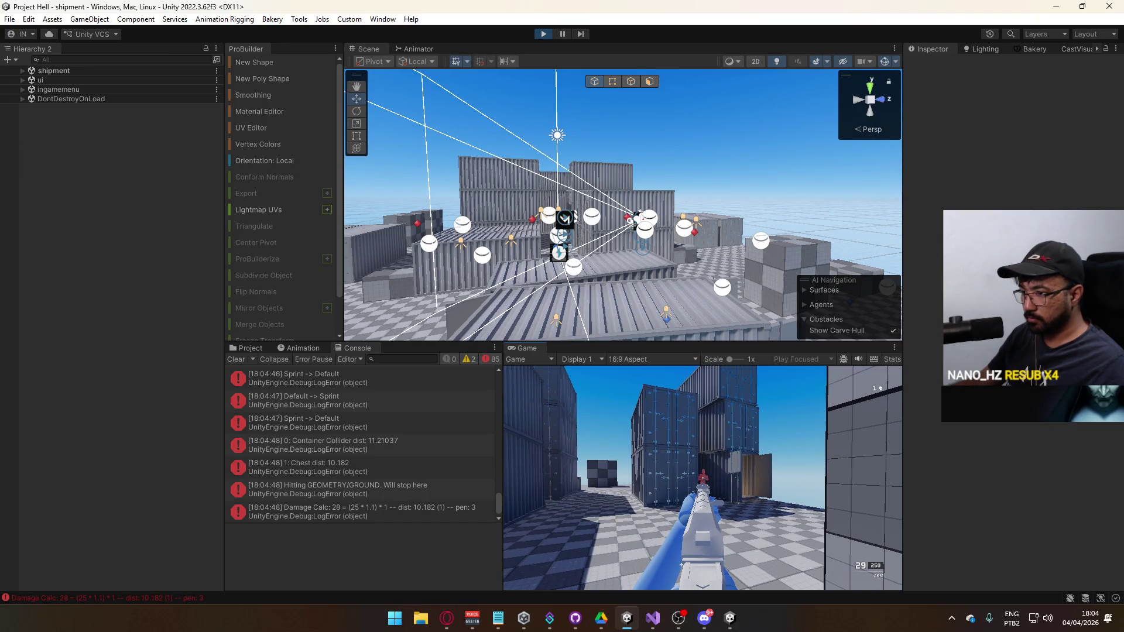
left_click(702, 478)
key("r")
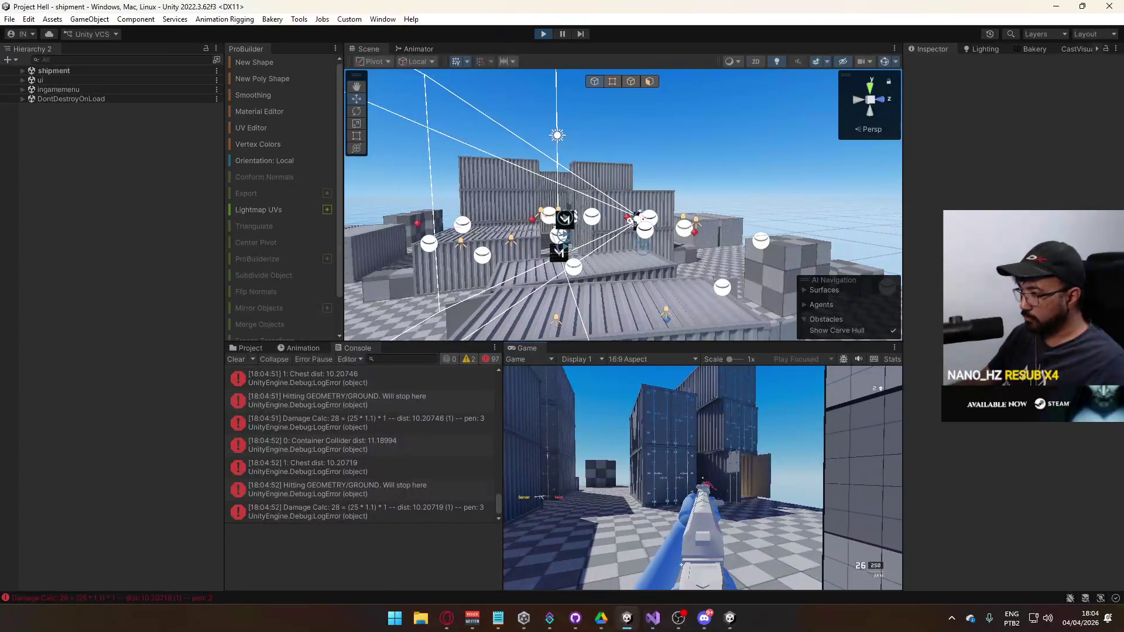
- Sprint to the containers, fire a burst through them at the enemy, then strafe right
key("w")
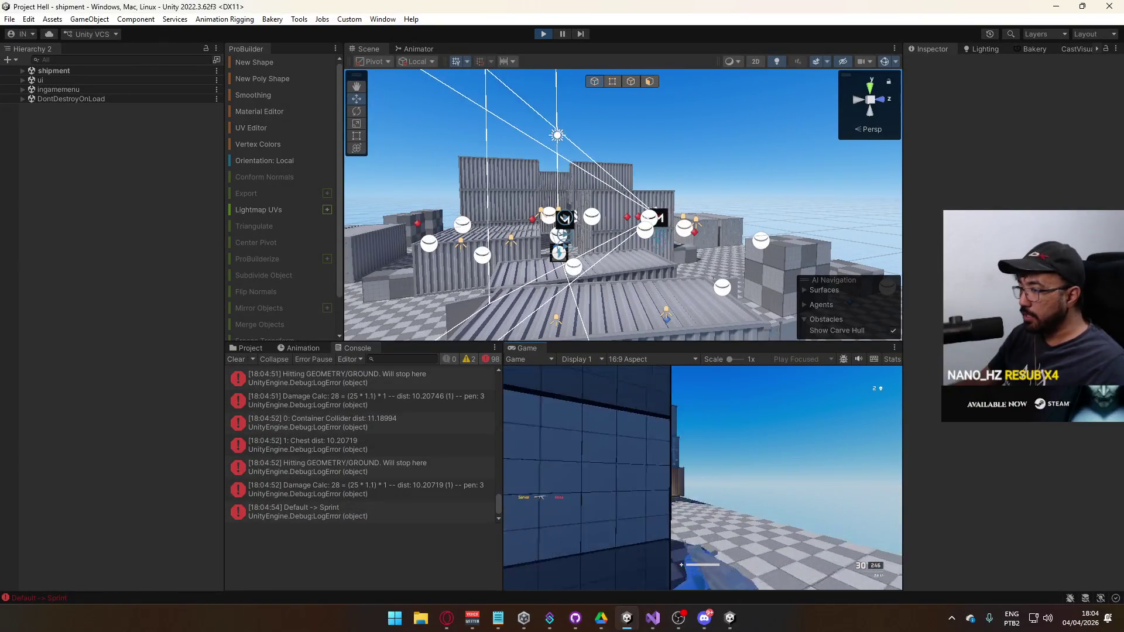
key("w")
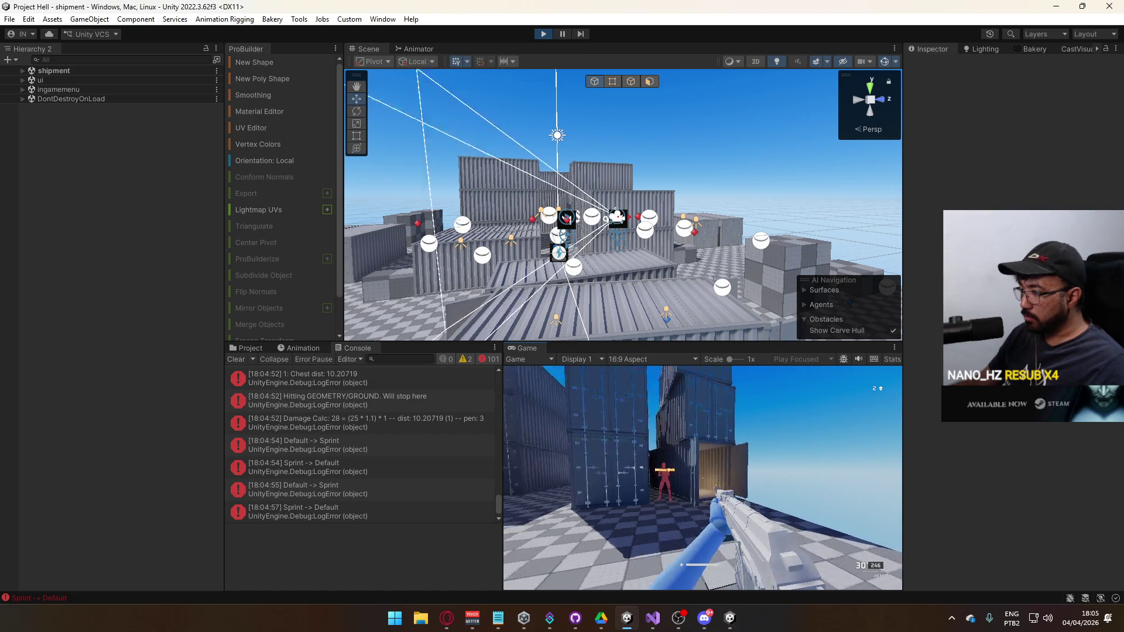
key("super")
left_click(794, 483)
key("w")
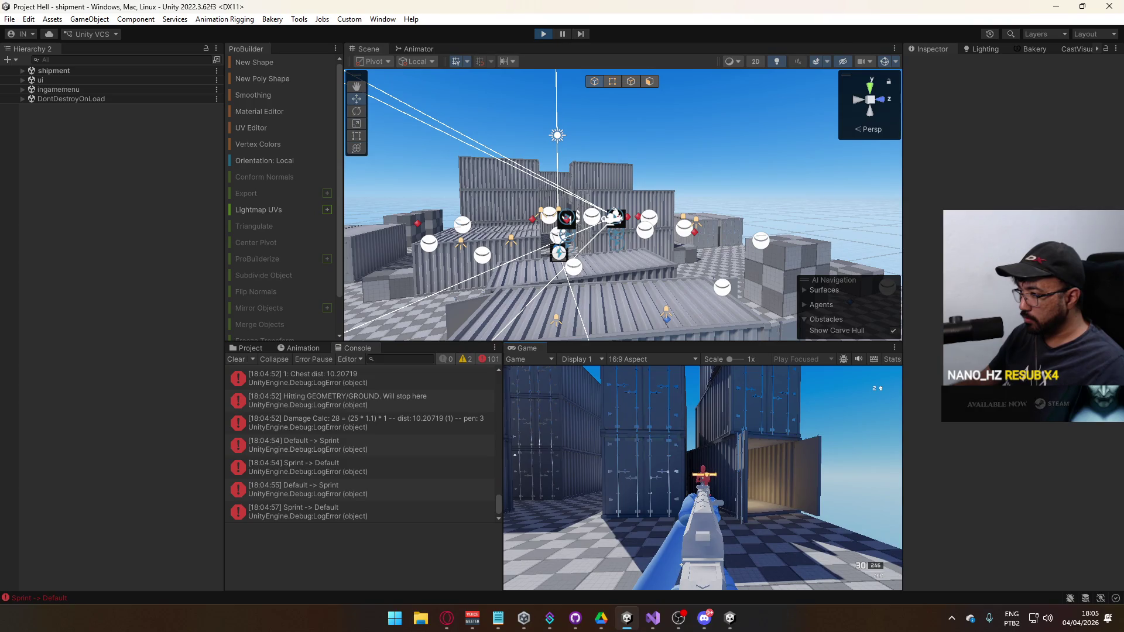
left_click(703, 477)
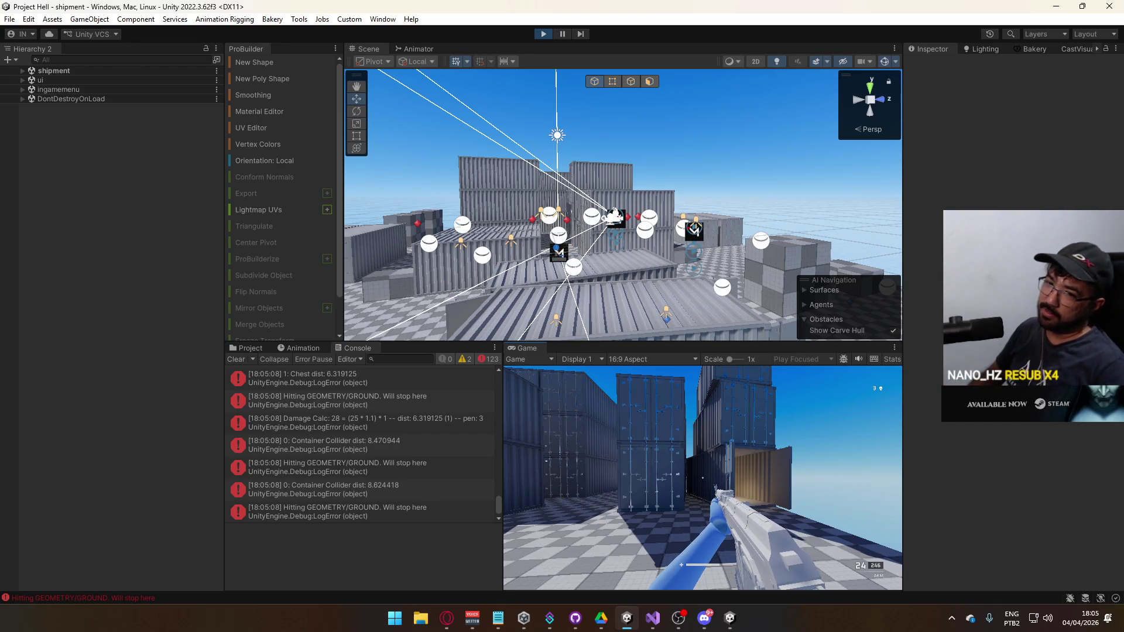
key("d")
key("alt+Tab")
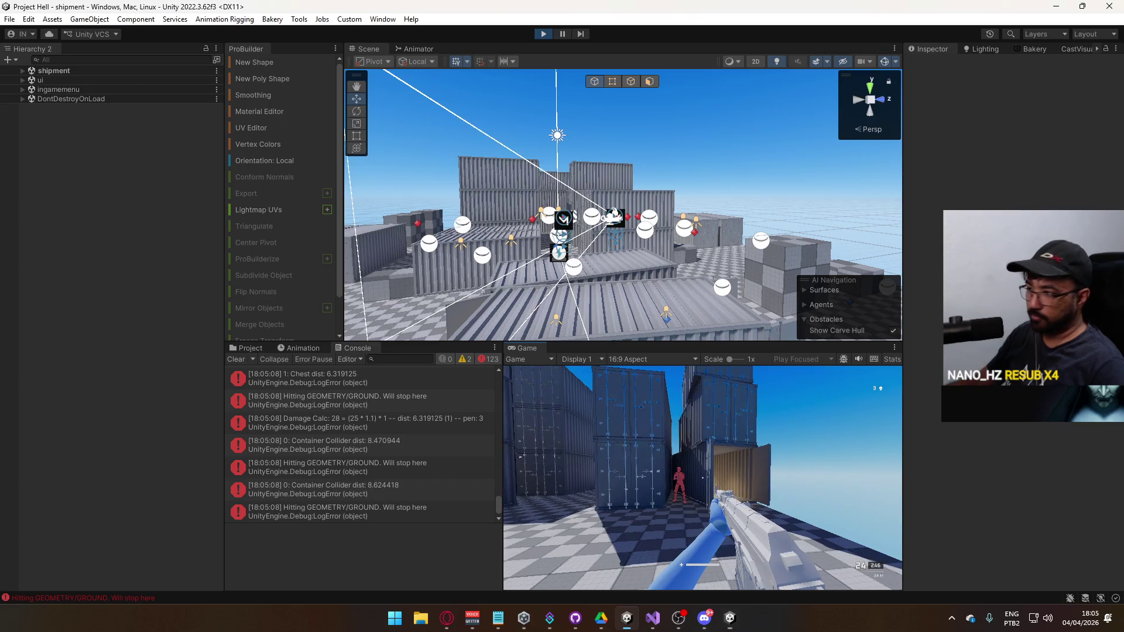
key("super")
key("super")
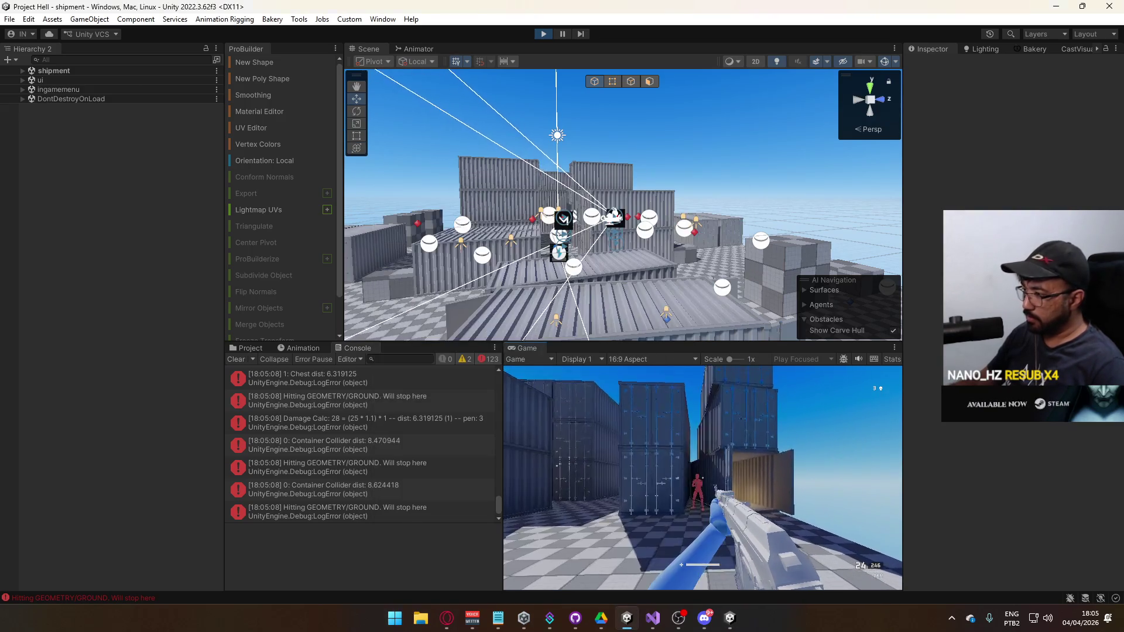
key("super")
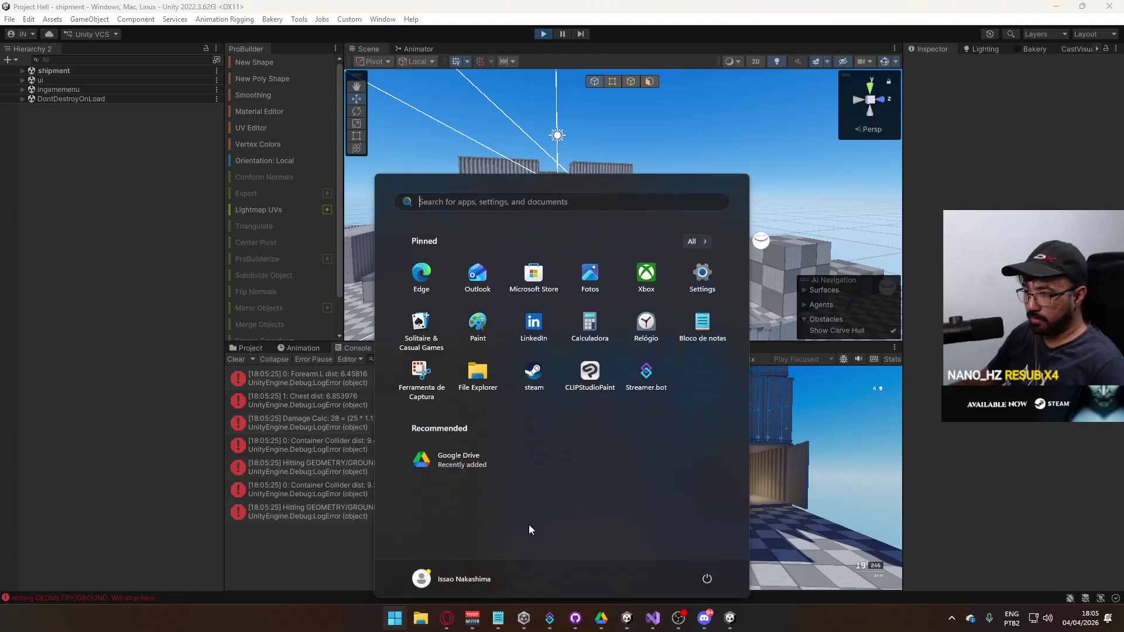
- Inspect the BulletScript hit loop, selecting the line-160 early-return check, then bring Unity's running game forward
left_click(653, 618)
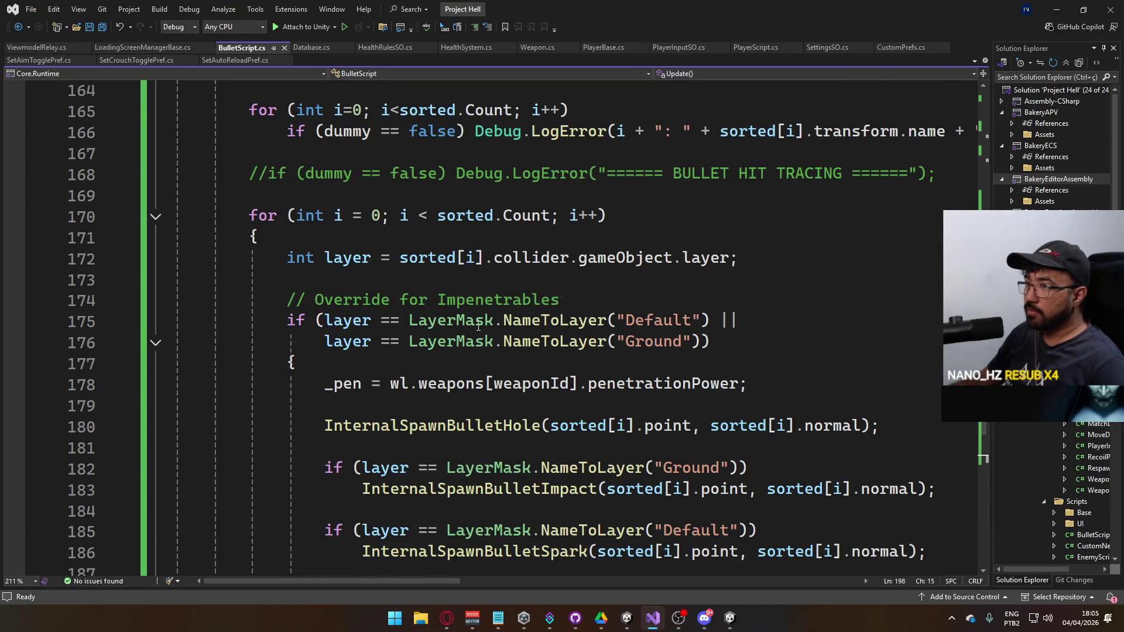
scroll(477, 326, "up", 3)
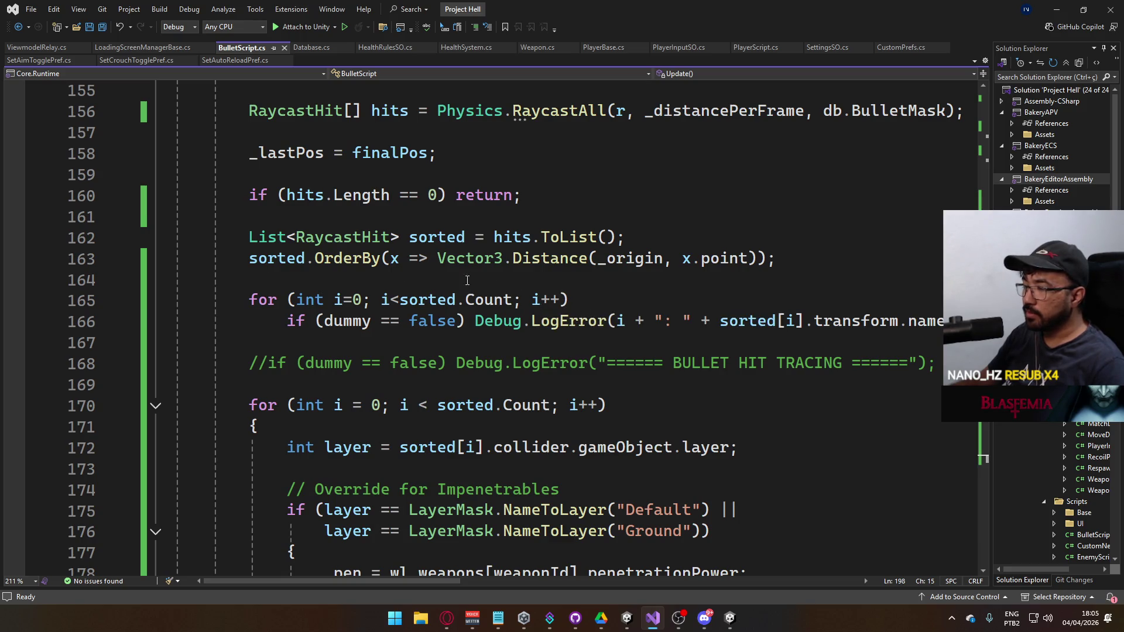
scroll(426, 290, "up", 1)
left_click(595, 258)
key("shift+Home")
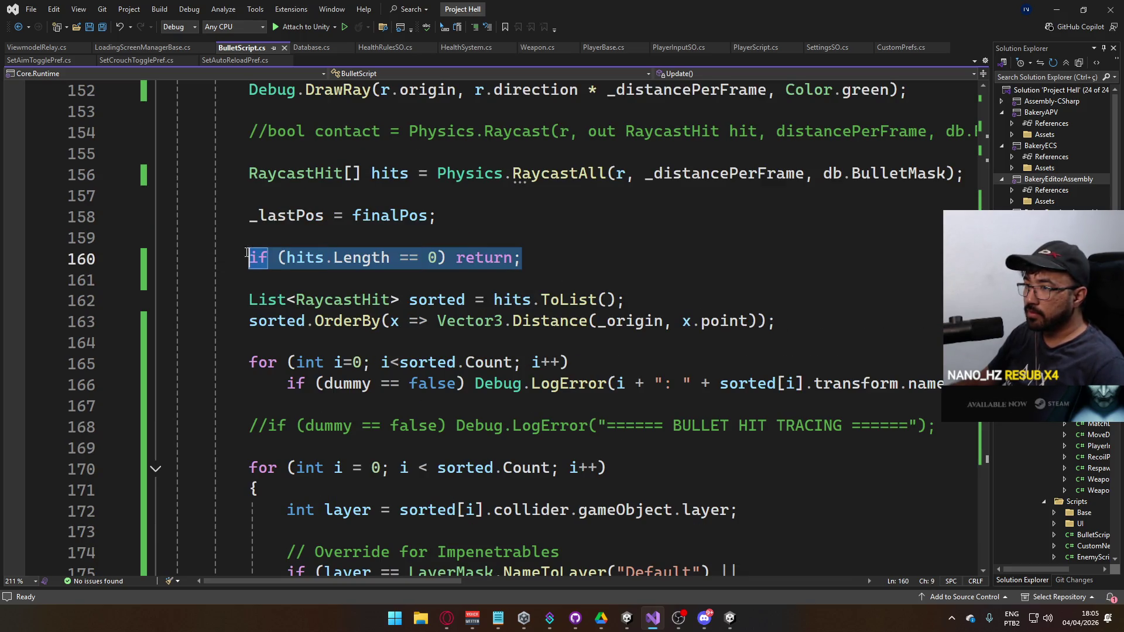
scroll(595, 310, "up", 1)
scroll(504, 308, "up", 6)
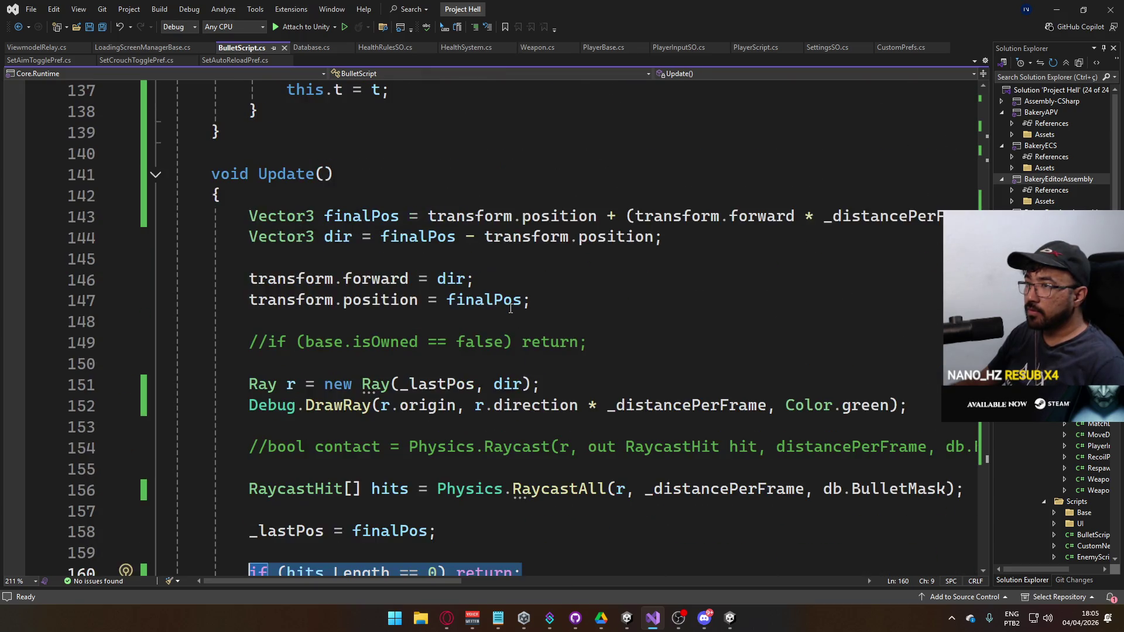
scroll(518, 304, "down", 4)
scroll(518, 304, "down", 7)
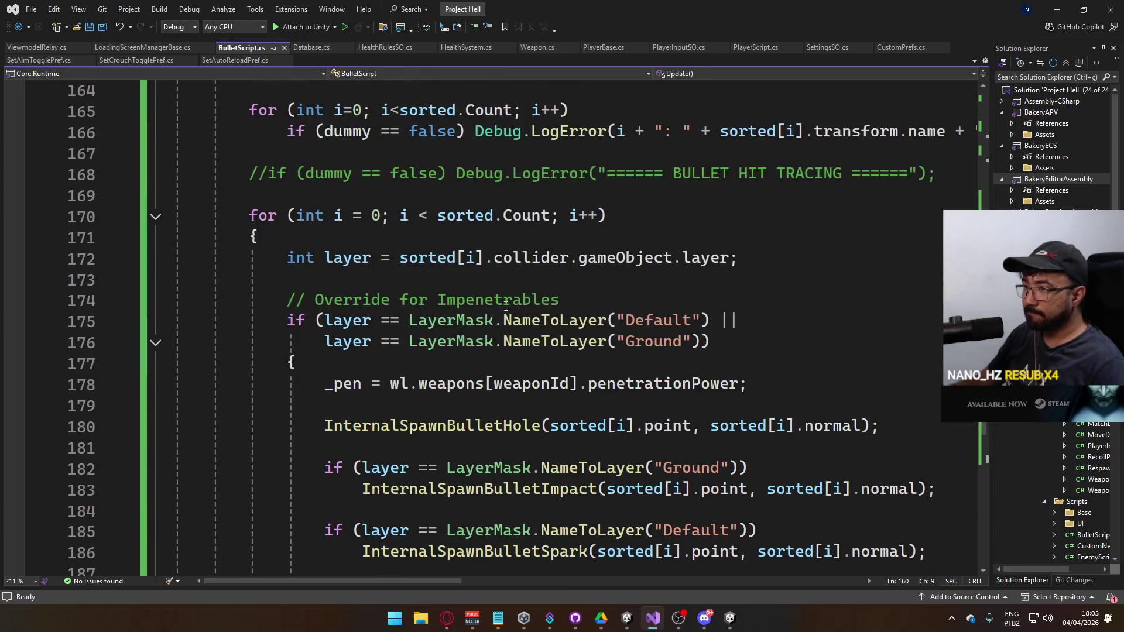
scroll(458, 266, "down", 3)
scroll(457, 266, "down", 2)
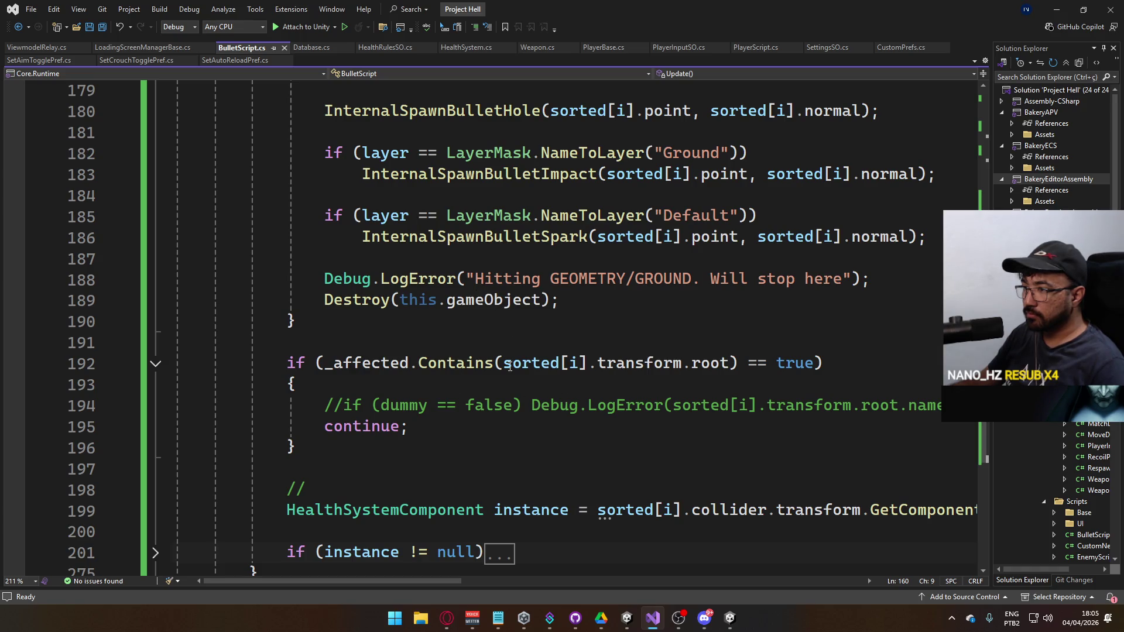
key("alt+Tab")
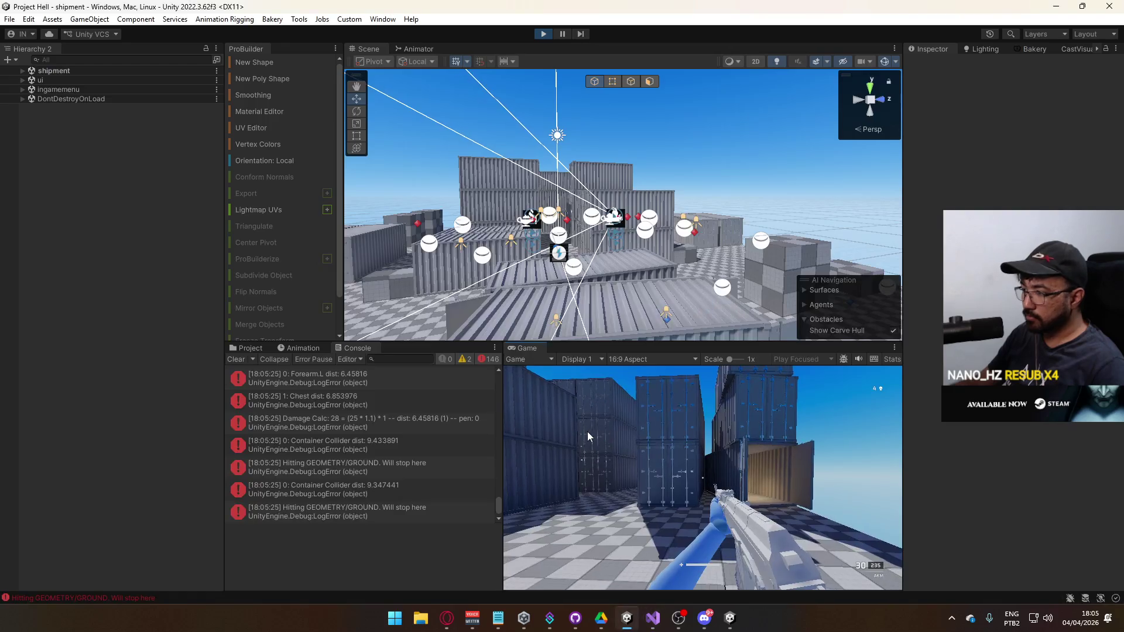
key("alt+Tab")
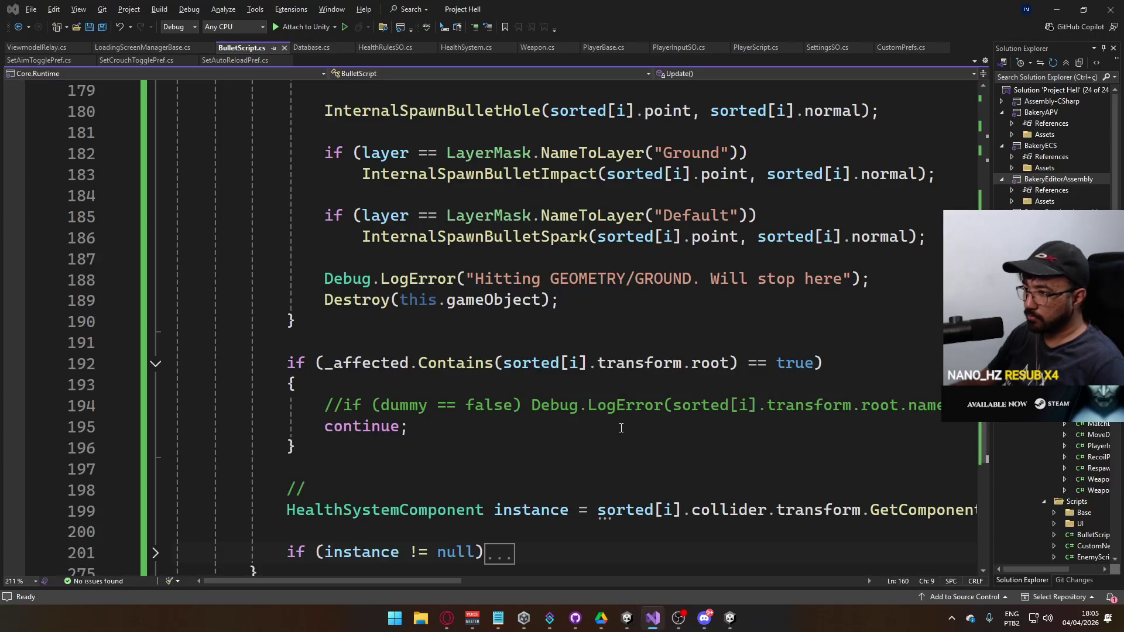
key("alt+Tab")
key("super")
key("super")
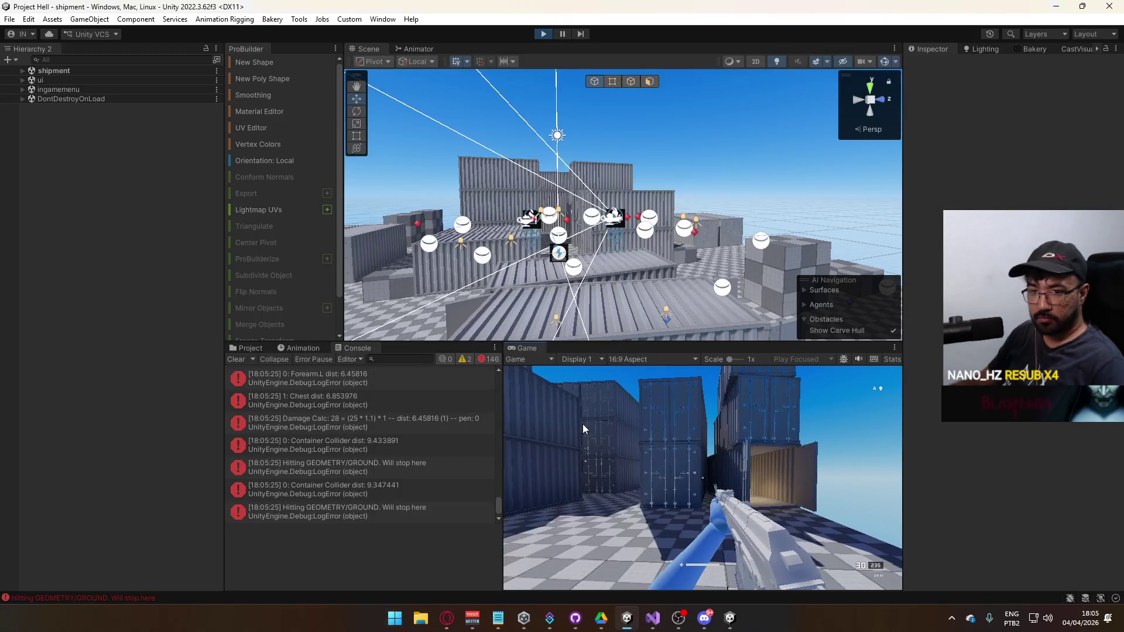
key("alt+Tab")
key("super")
key("super")
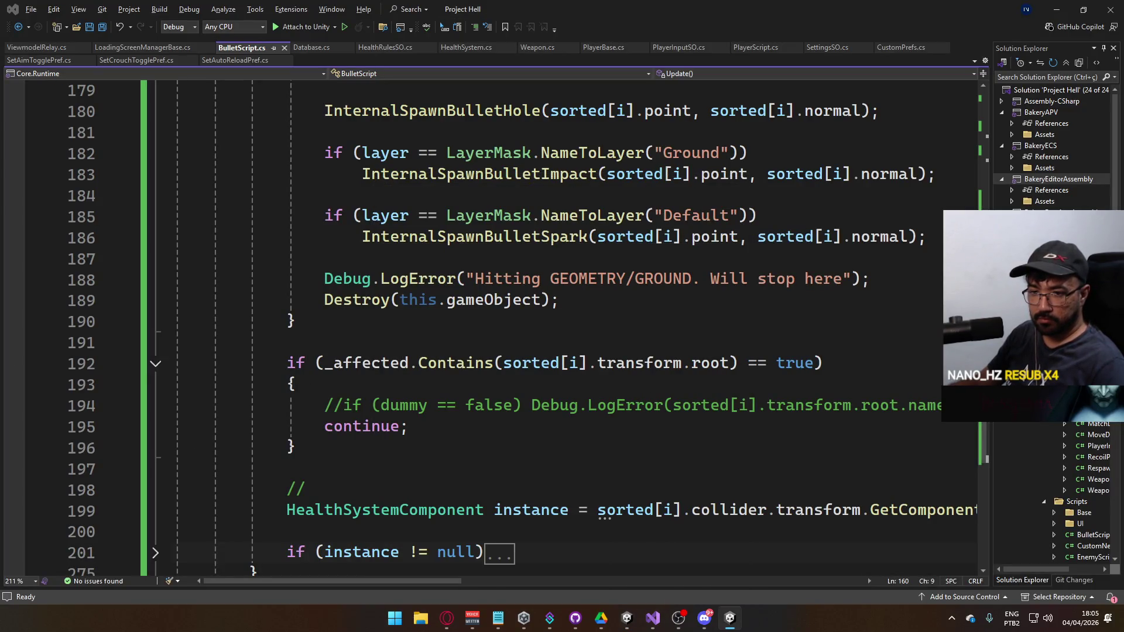
key("alt+Tab")
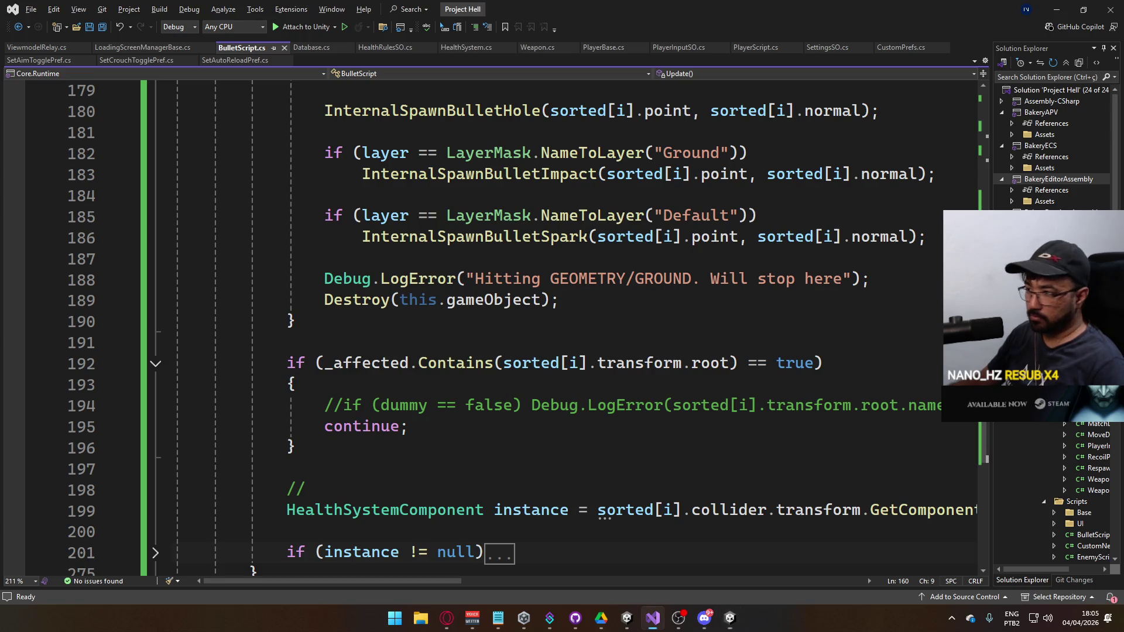
key("super")
key("super")
key("alt+Tab")
key("Tab")
key("super")
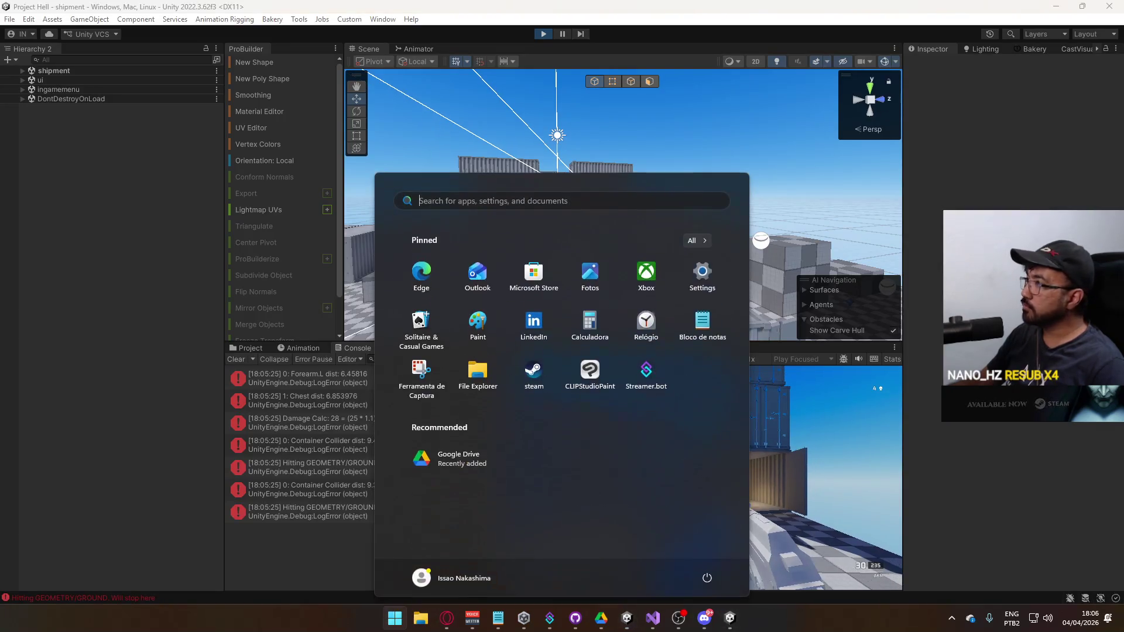
left_click(1111, 34)
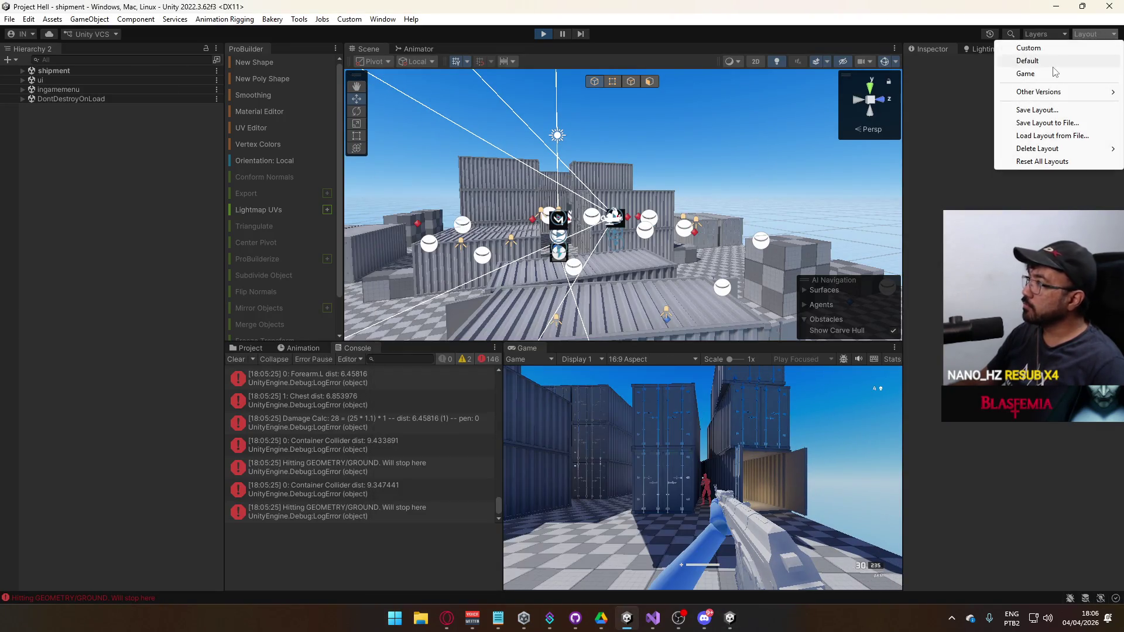
- Switch to the Game layout, advance past the containers and kill an enemy, reaching 6 kills
left_click(1044, 73)
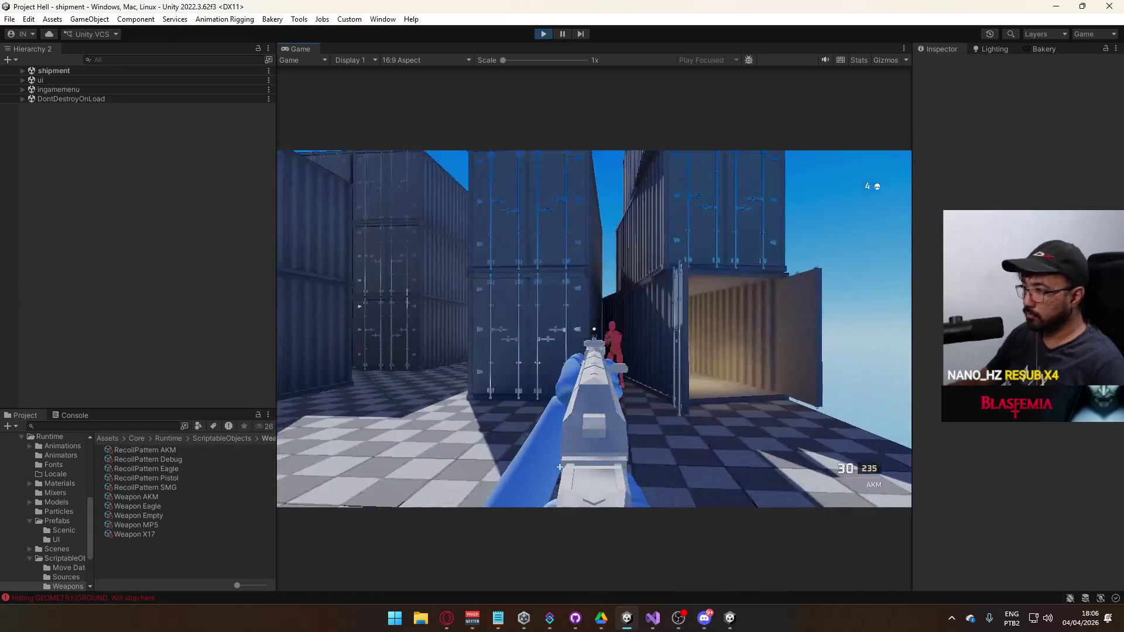
key("super")
key("super")
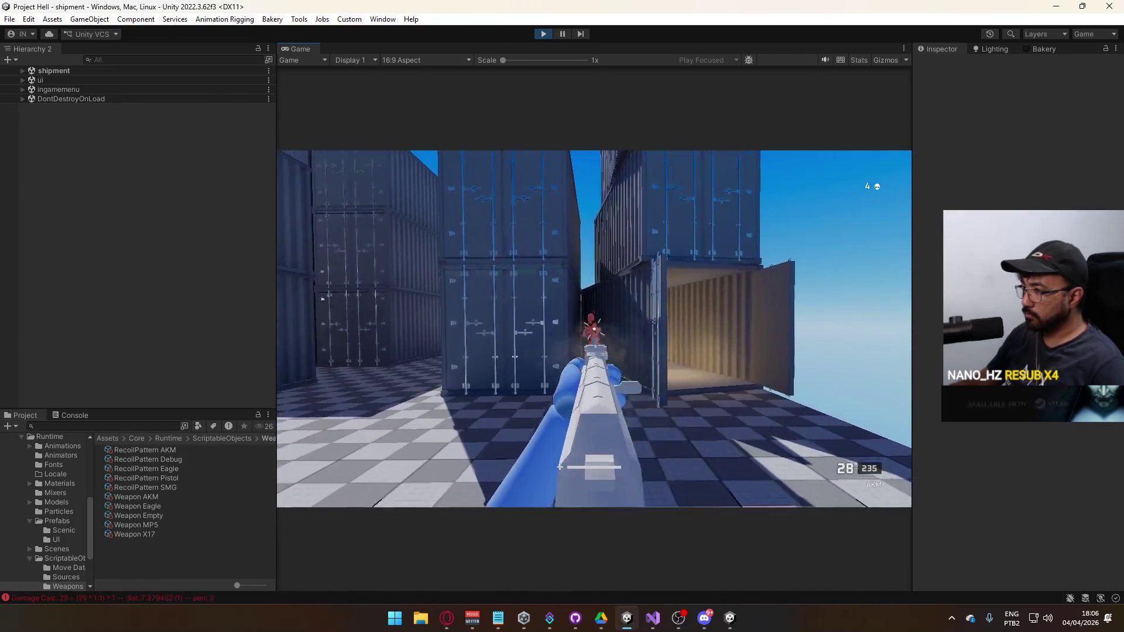
key("r")
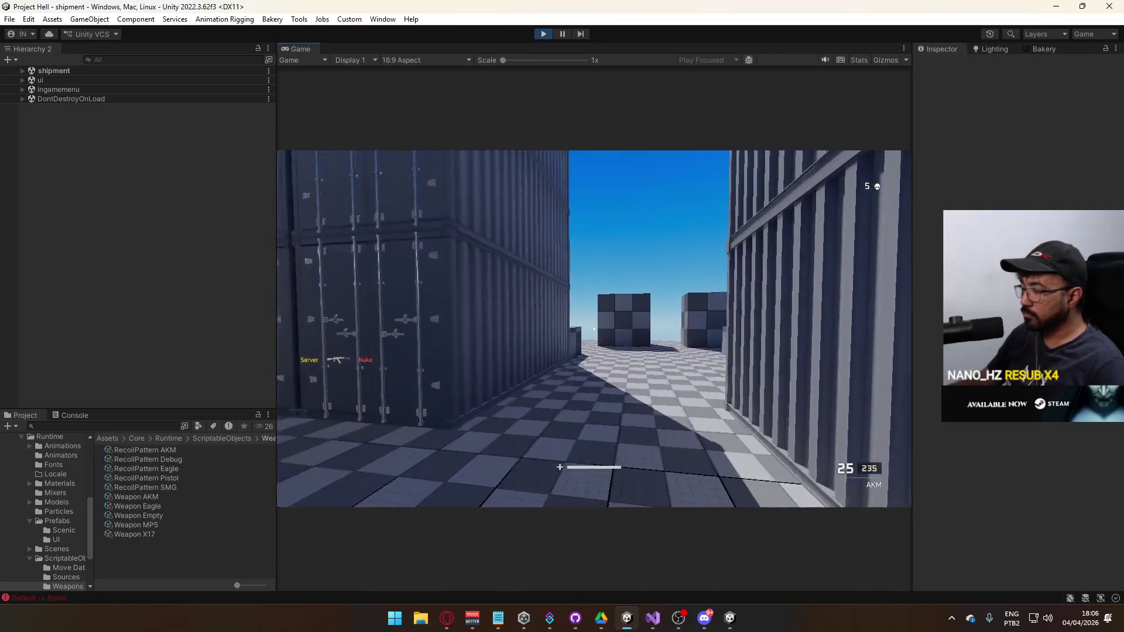
key("w")
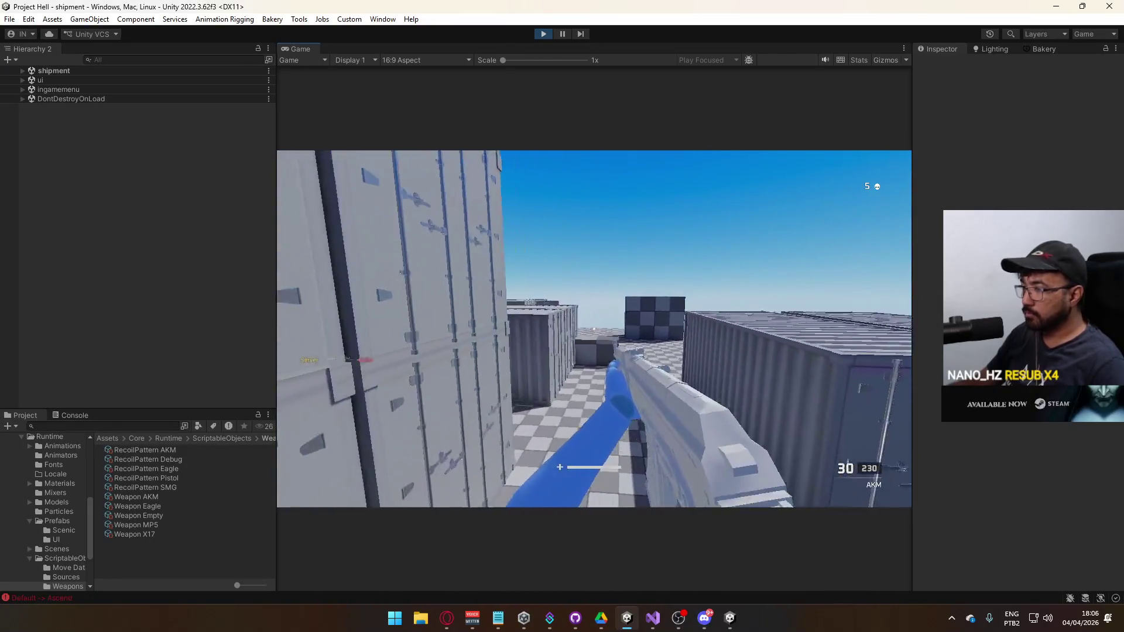
key("w")
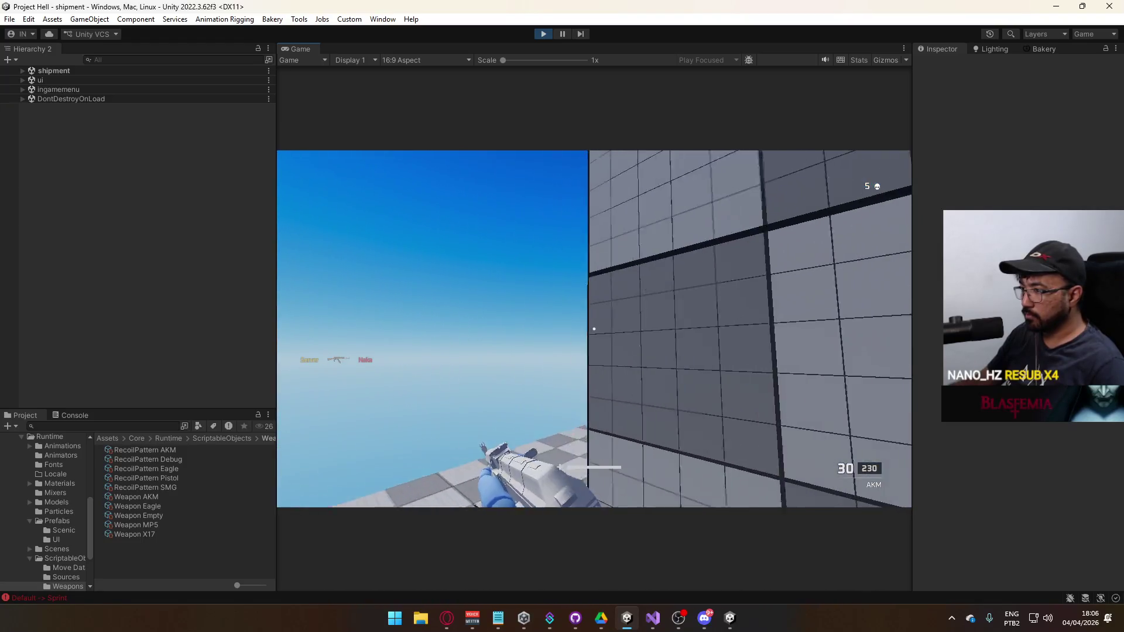
key("w")
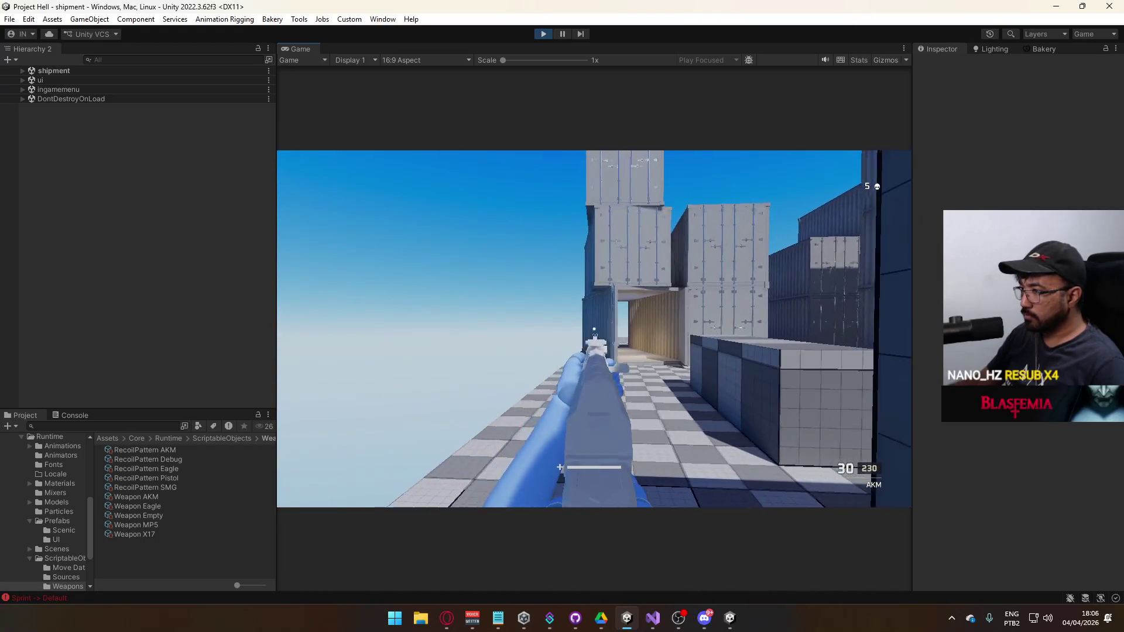
key("w")
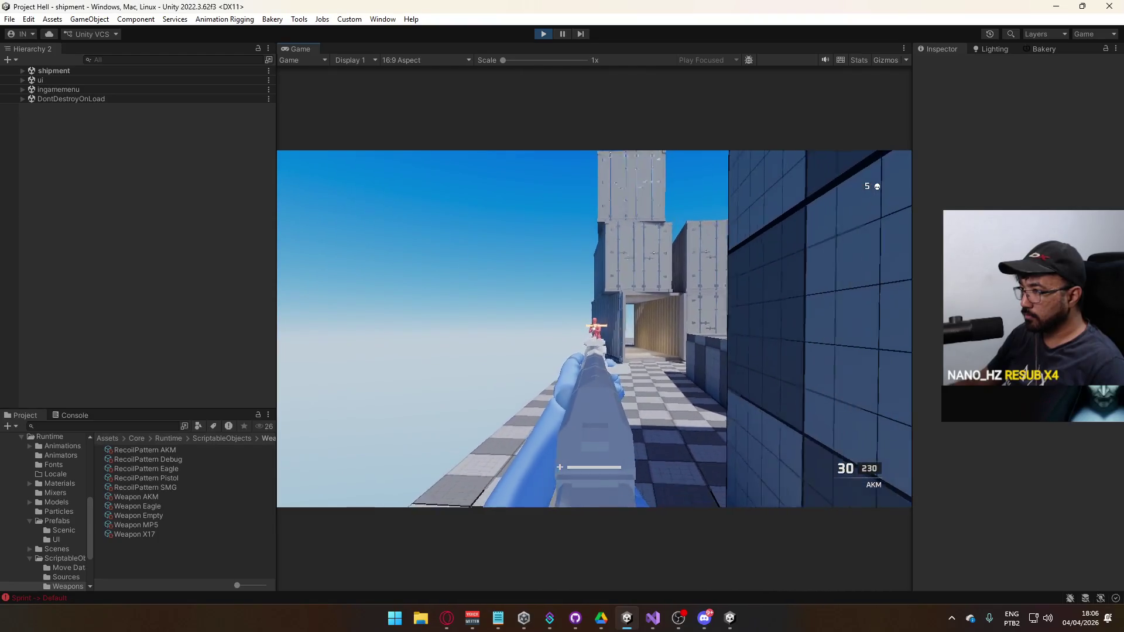
key("d")
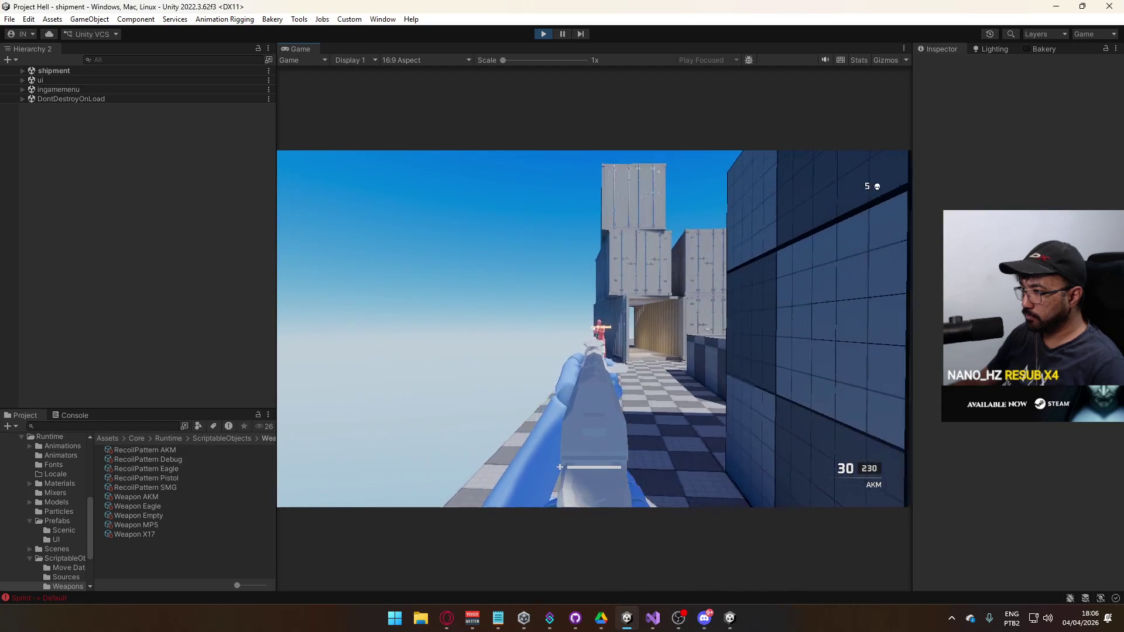
left_click(594, 329)
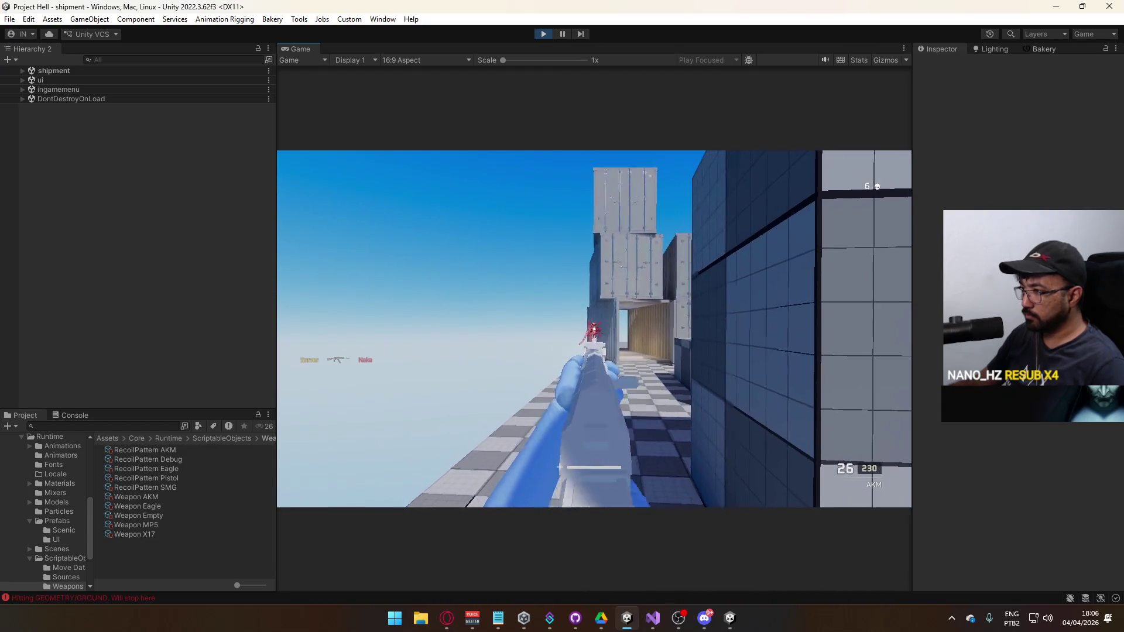
- Reload and kill another enemy to reach 7 kills, then reload and sprint into the open
key("r")
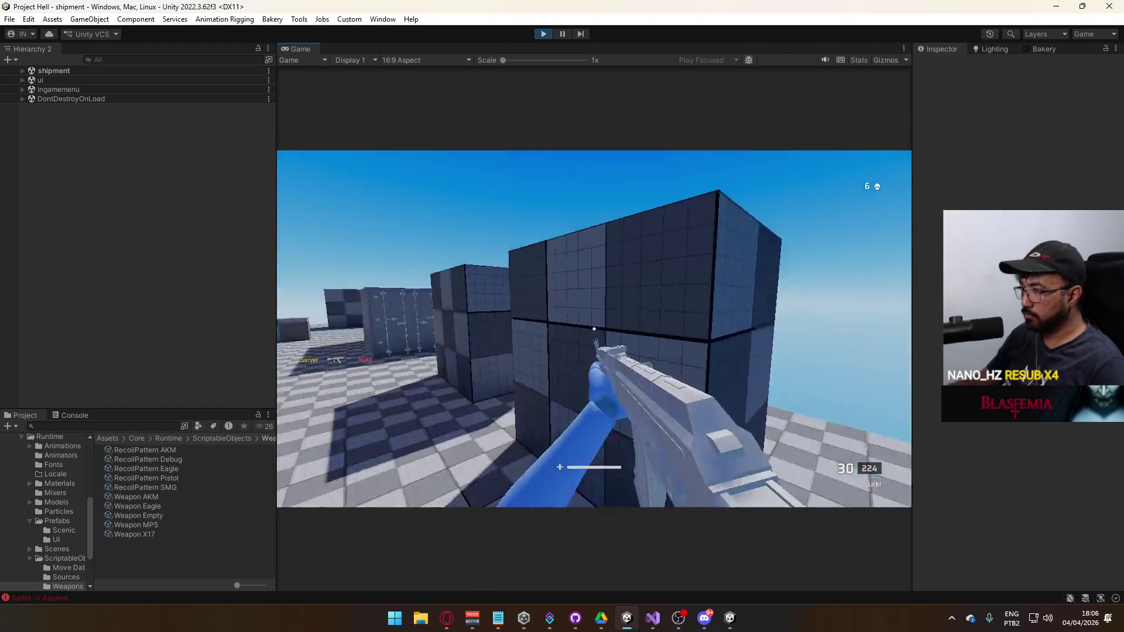
key("space")
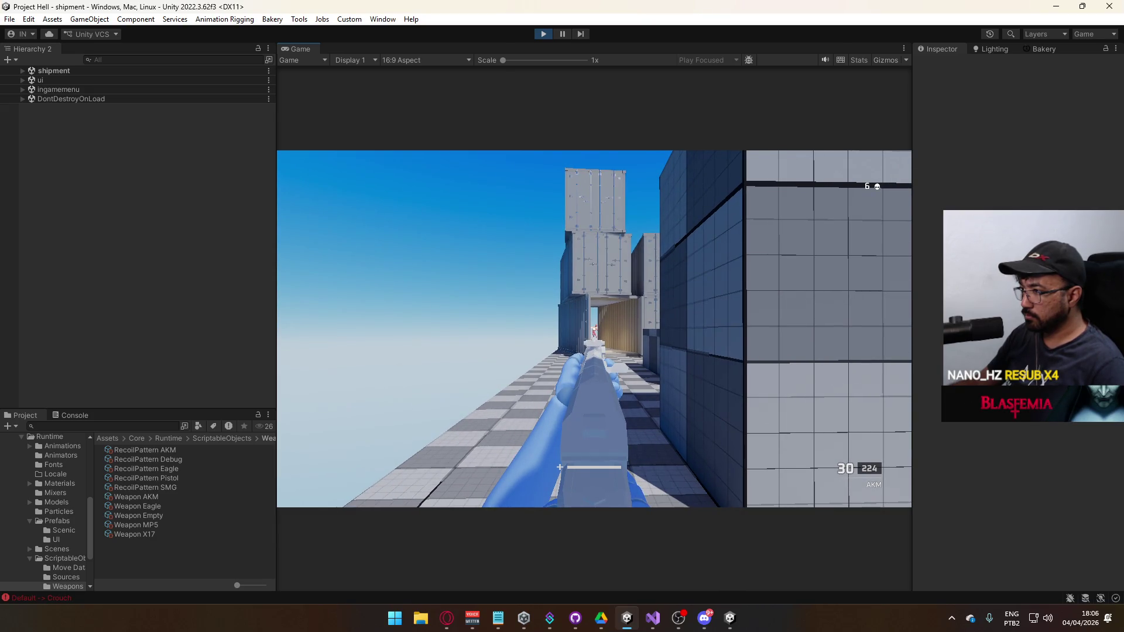
left_click(594, 329)
key("r")
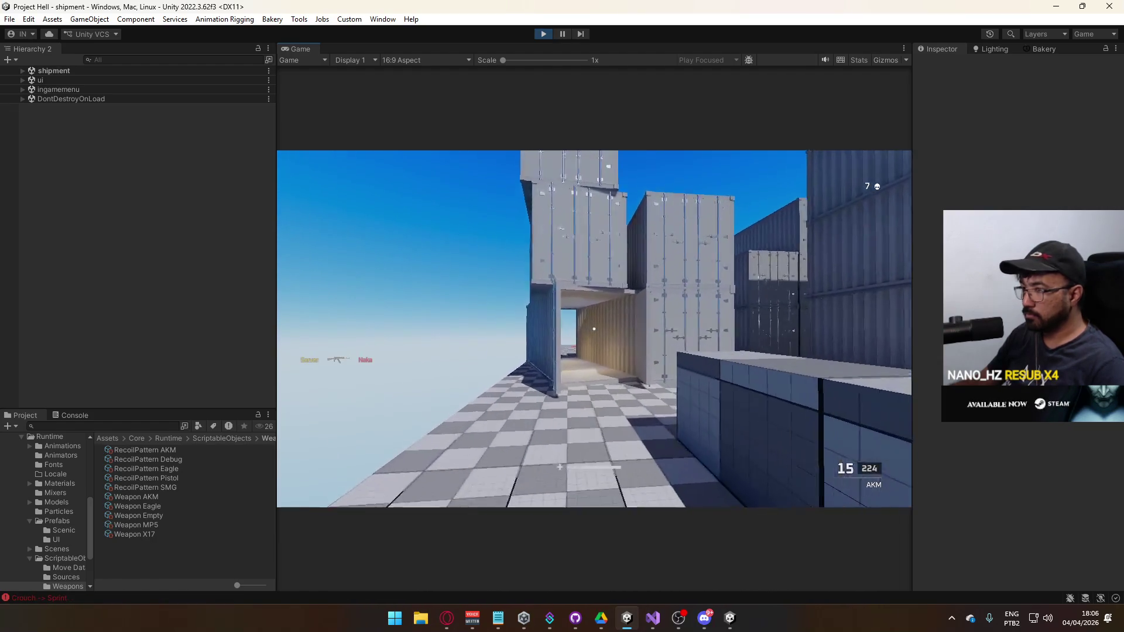
key("w")
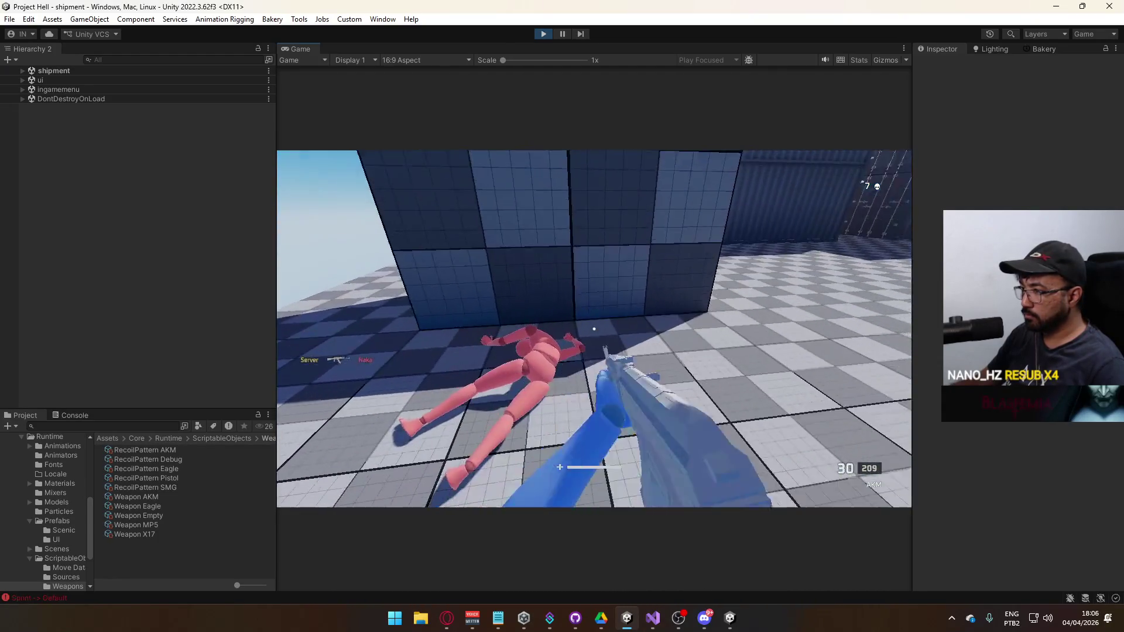
left_click(594, 329)
key("w")
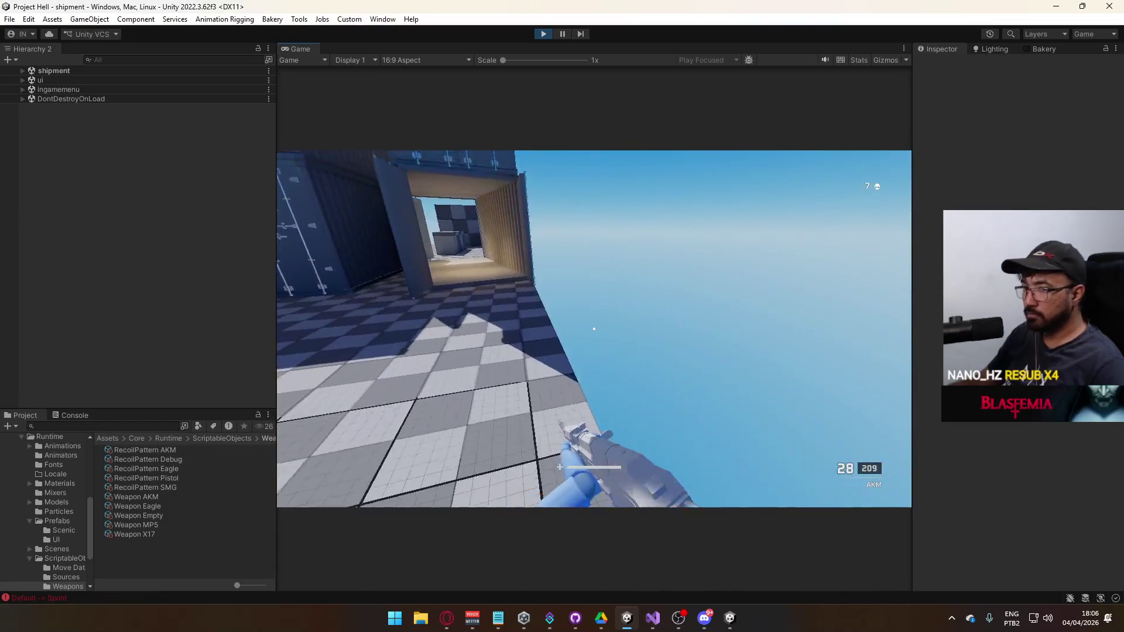
key("r")
key("shift")
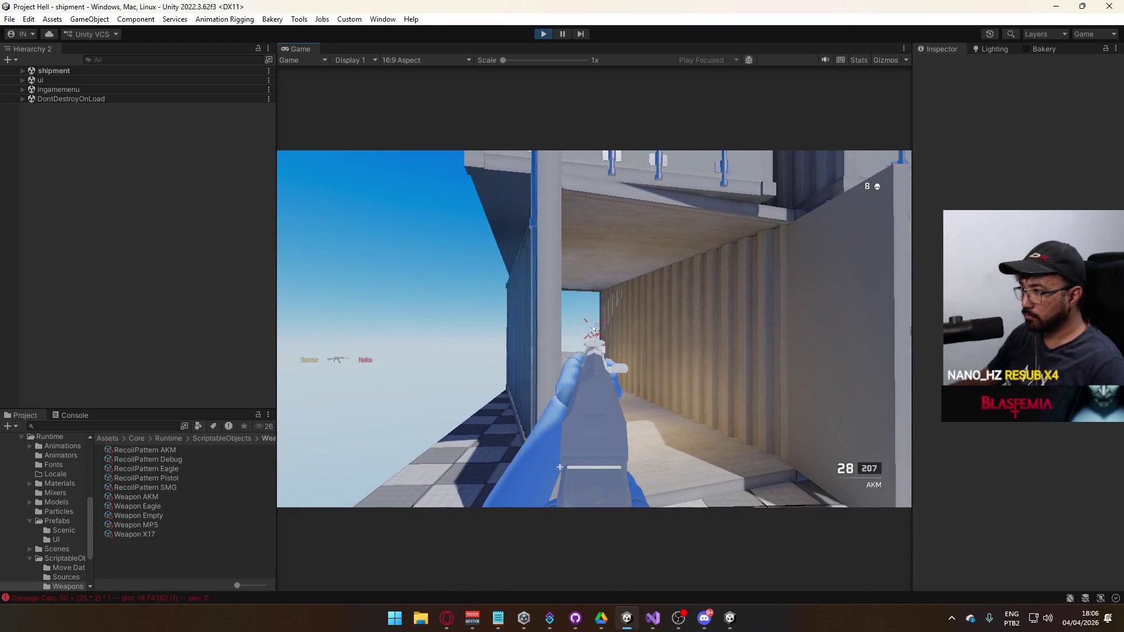
- Sprint back to the containers, fire four bursts through the doorway, then reload and run through
key("r")
key("shift")
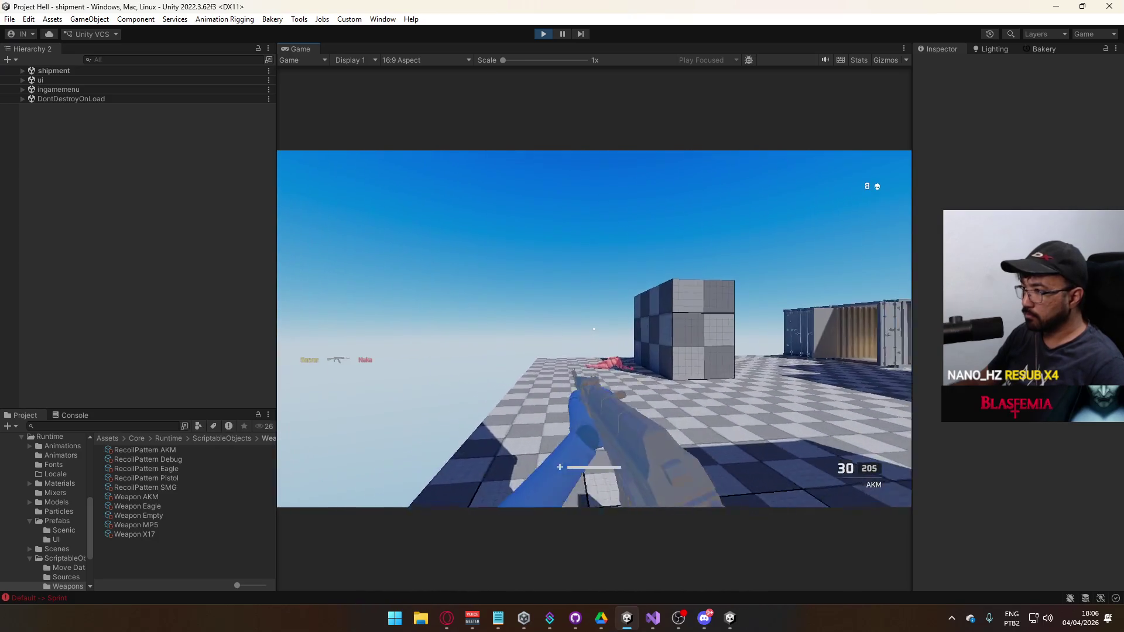
key("space")
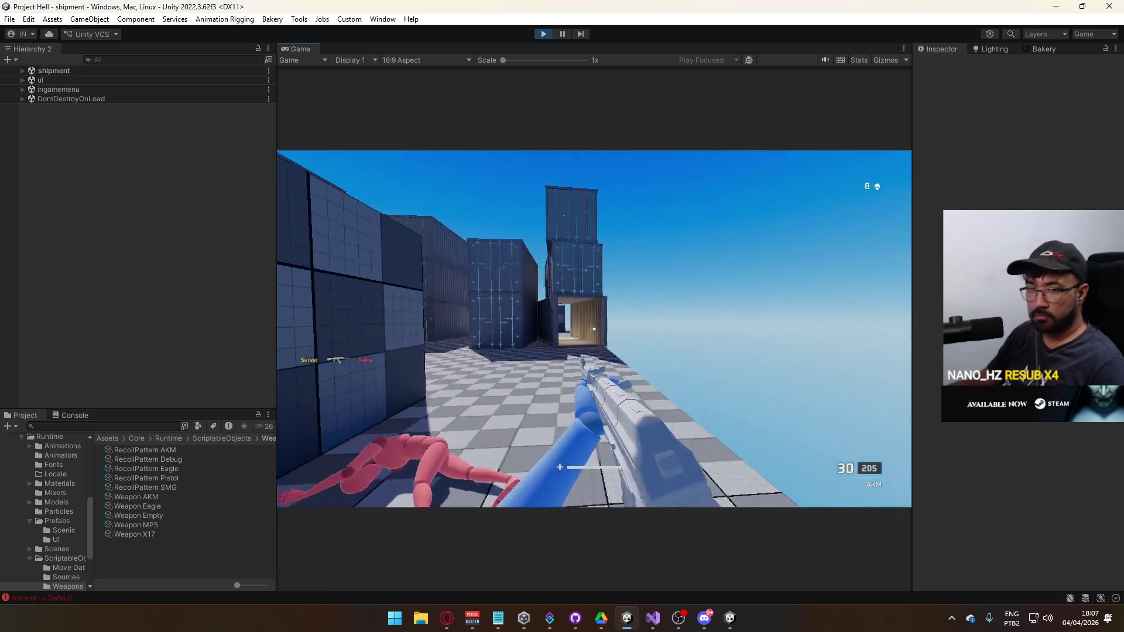
key("shift")
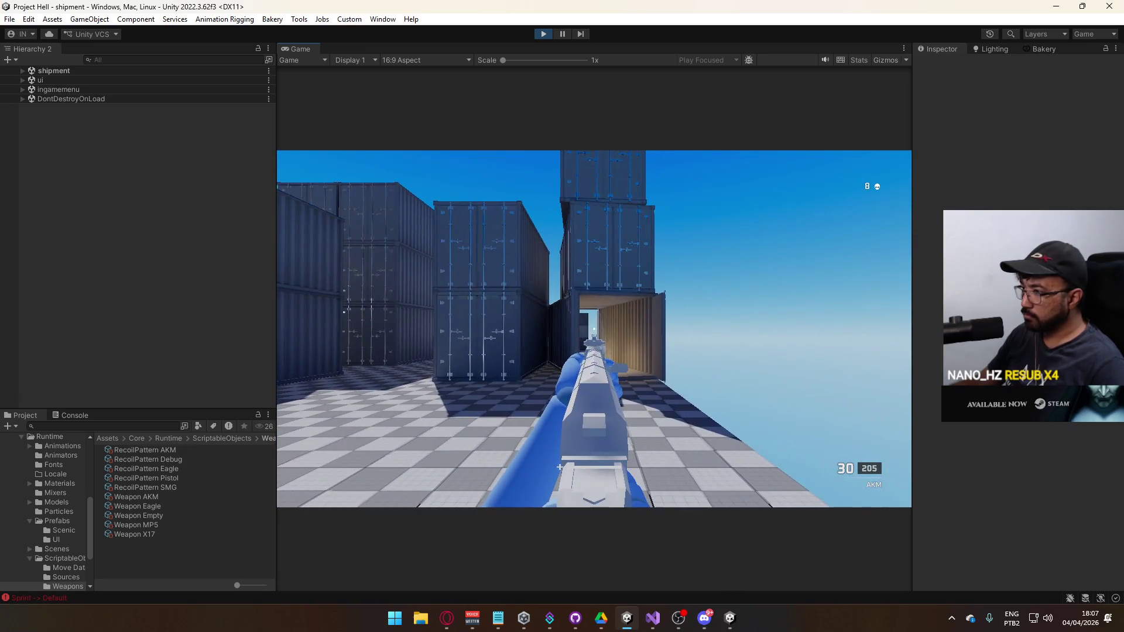
key("shift")
left_click(594, 331)
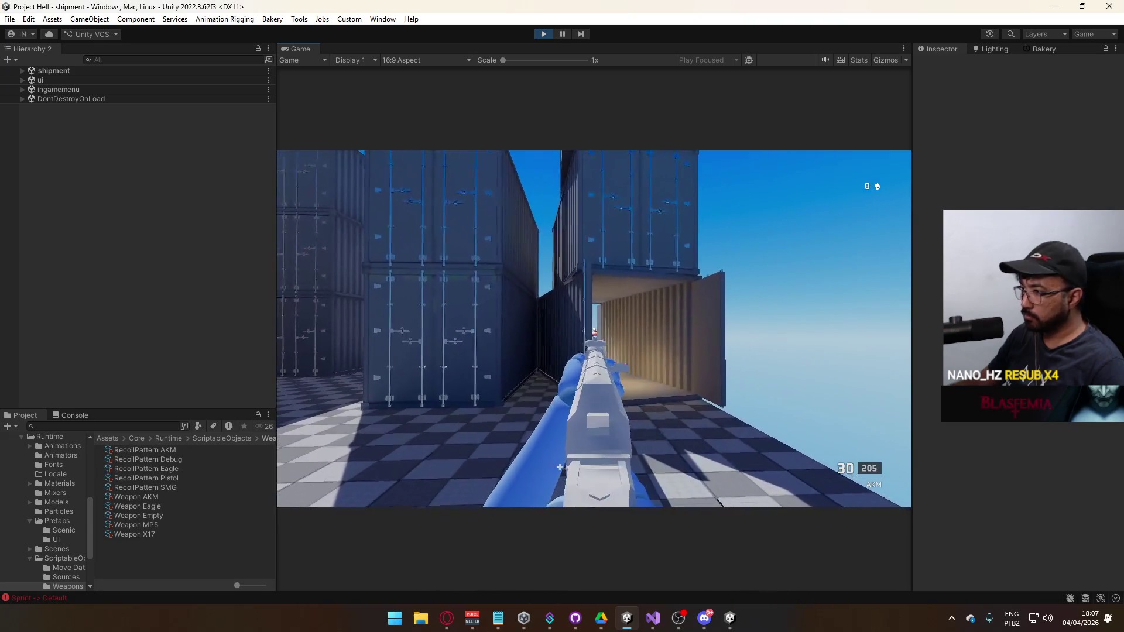
left_click(594, 330)
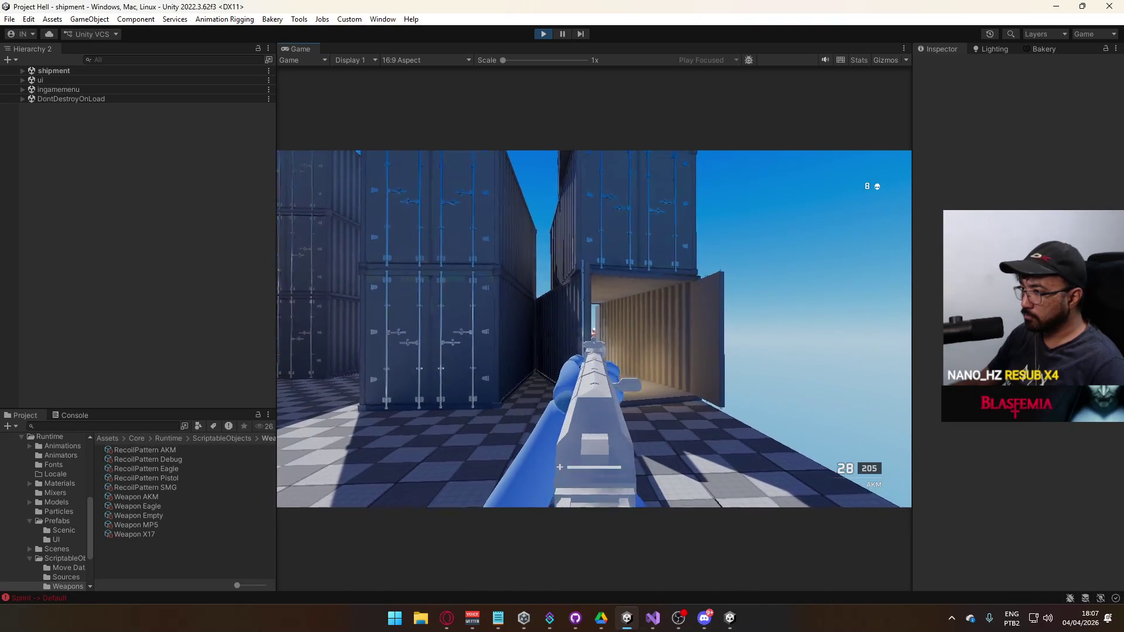
left_click(594, 331)
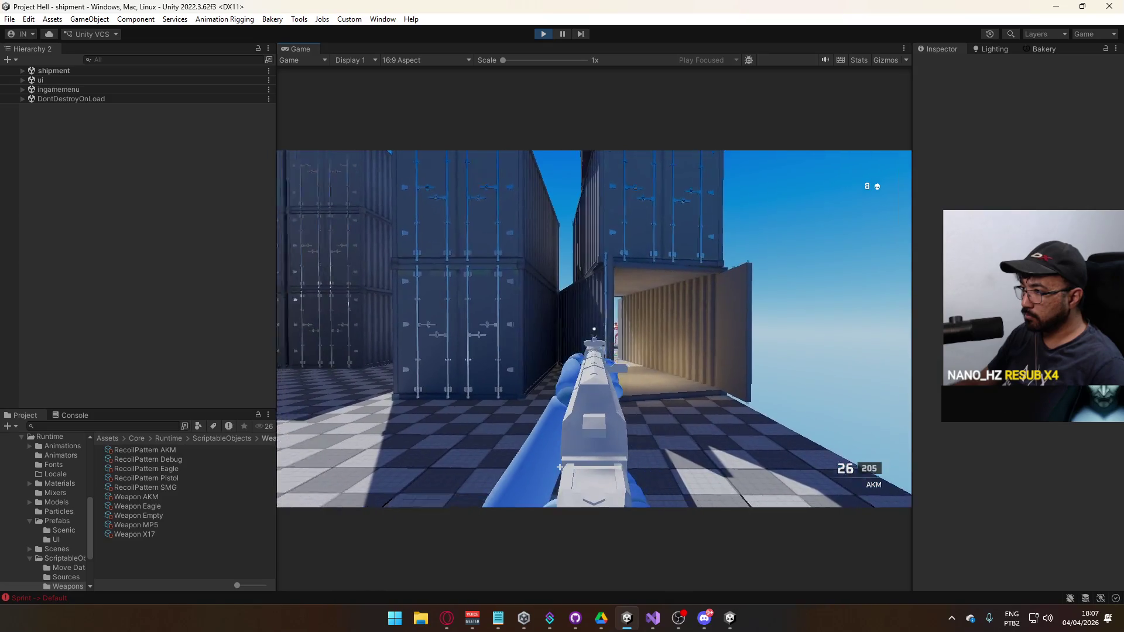
left_click(594, 331)
key("shift")
key("r")
key("space")
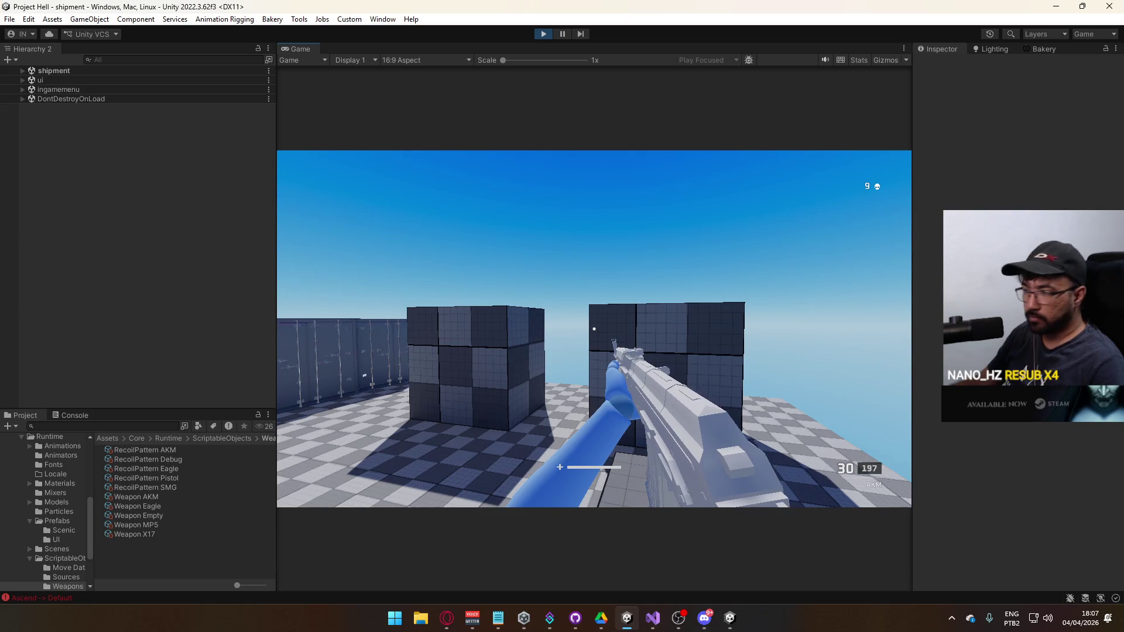
- Sprint further through the level, fire the AKM at the container wall, and reload
key("alt+Tab")
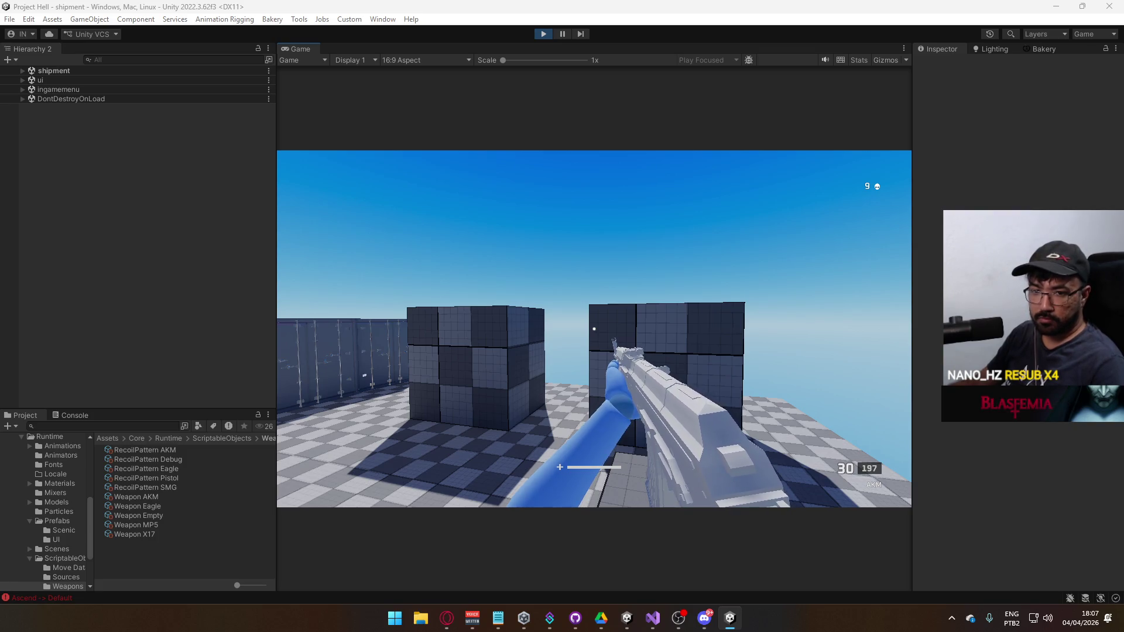
key("shift+w")
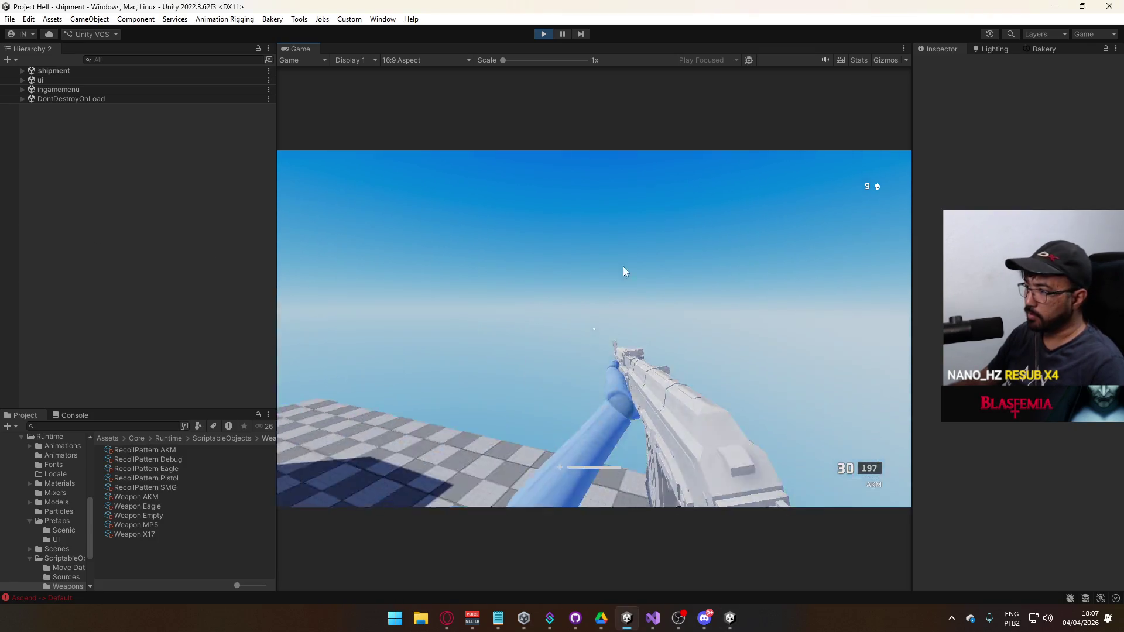
key("space")
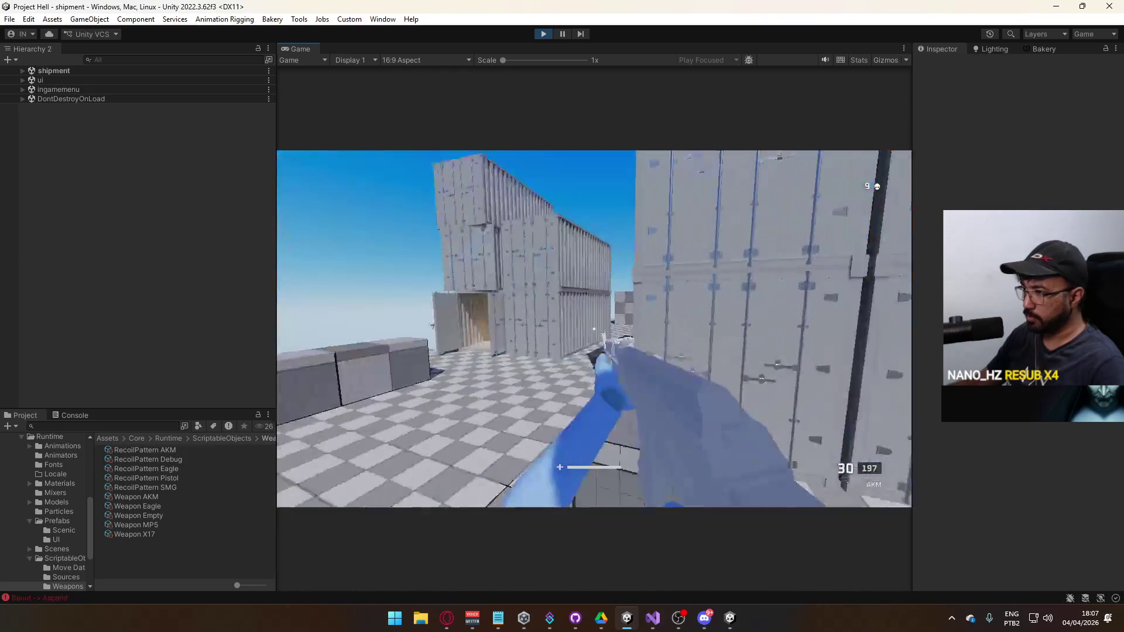
key("alt+Tab")
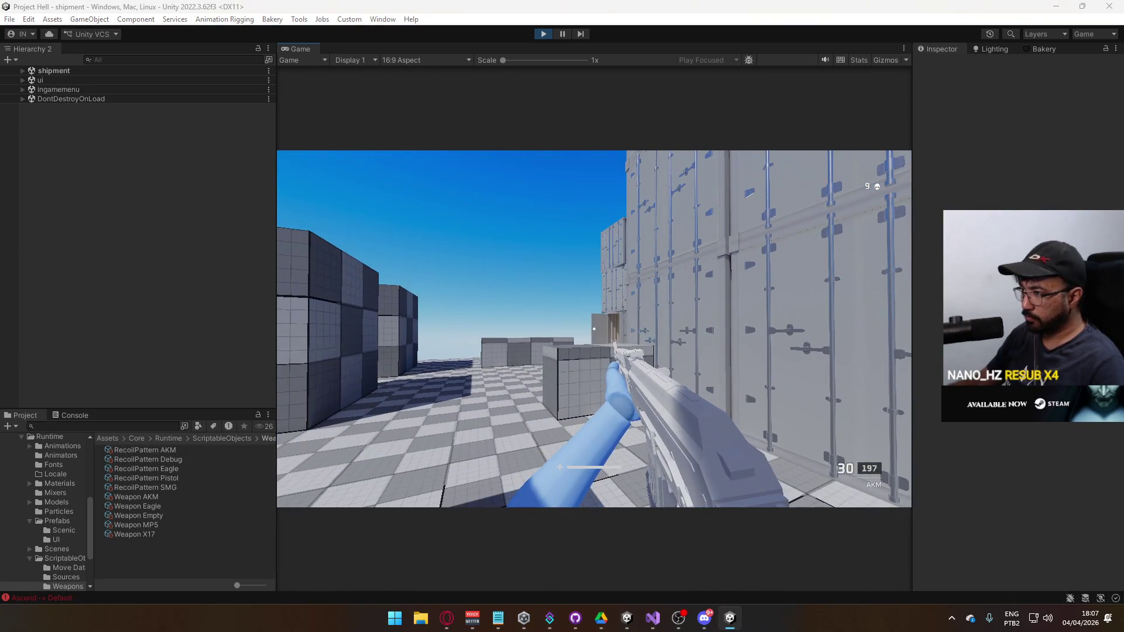
key("super")
left_click(816, 345)
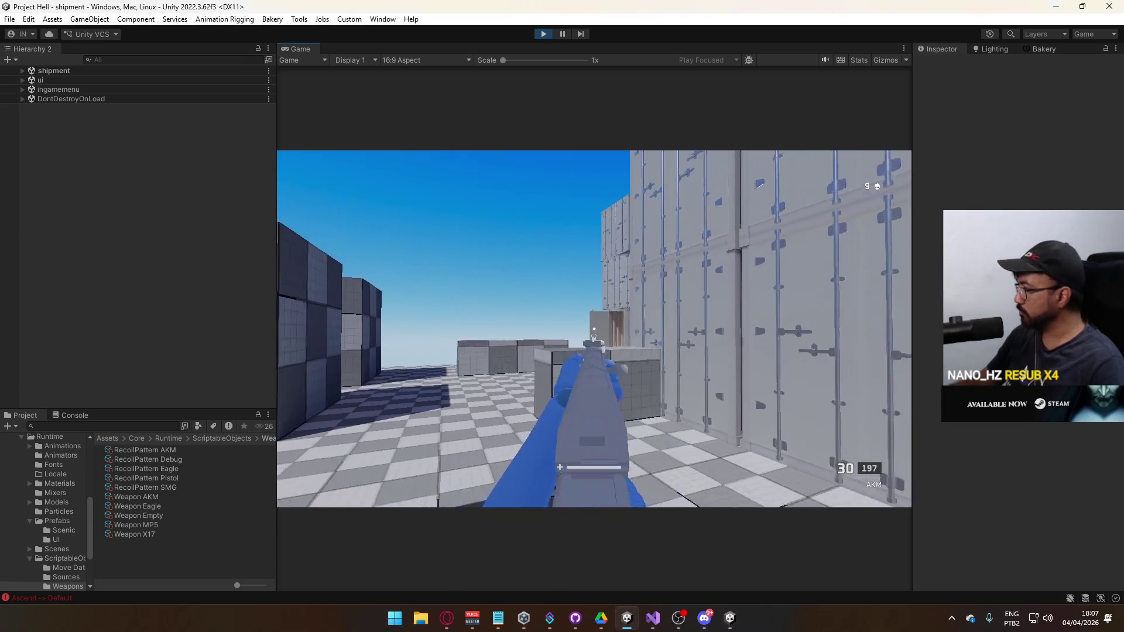
left_click_drag(594, 328, 594, 329)
key("r")
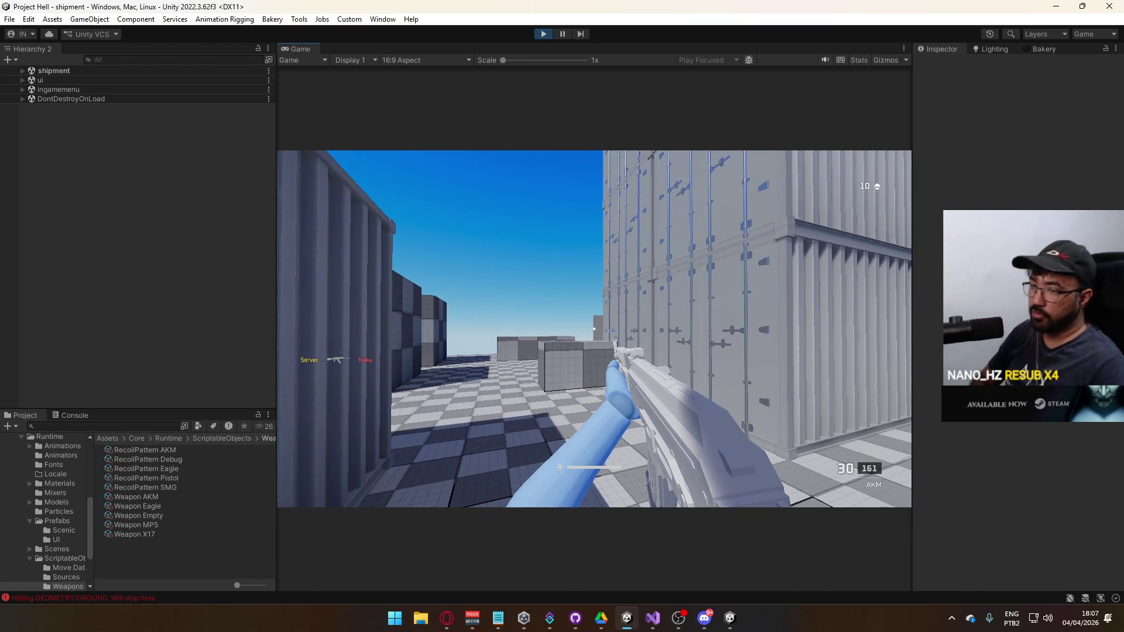
key("super")
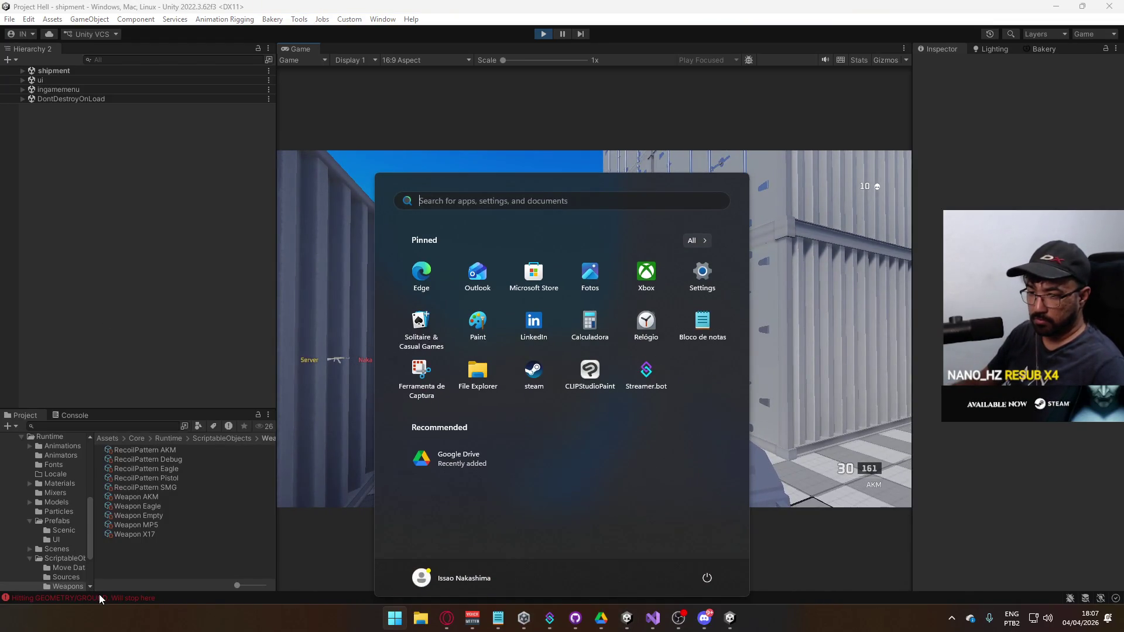
- Compare the stack traces of the Hitting GEOMETRY/GROUND and Damage Calc messages in the Console
left_click(100, 598)
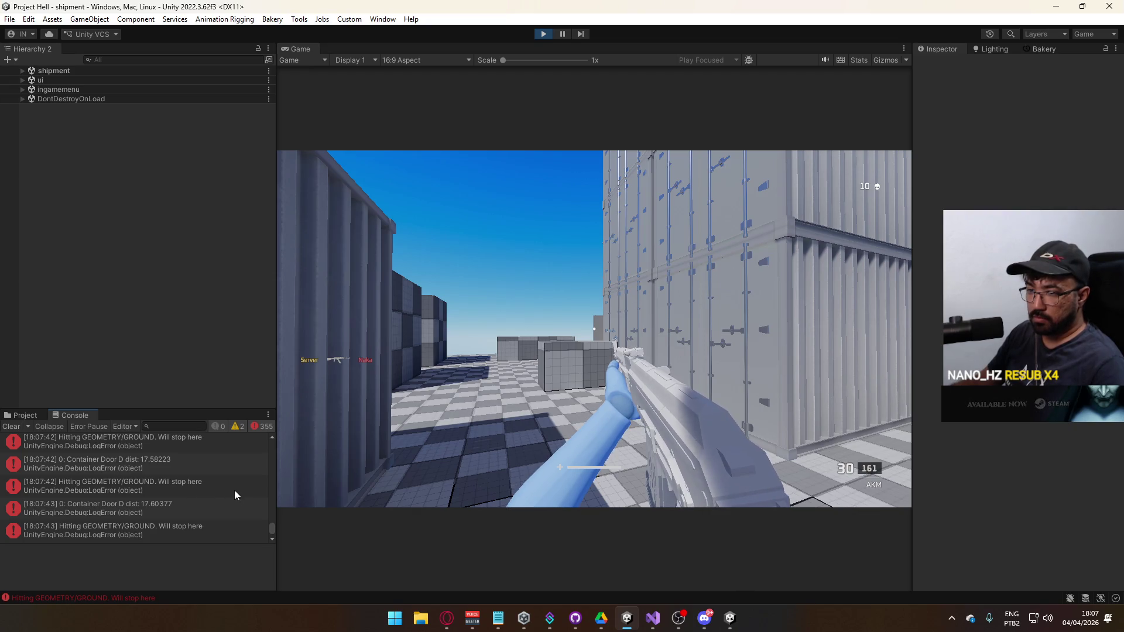
scroll(201, 474, "up", 4)
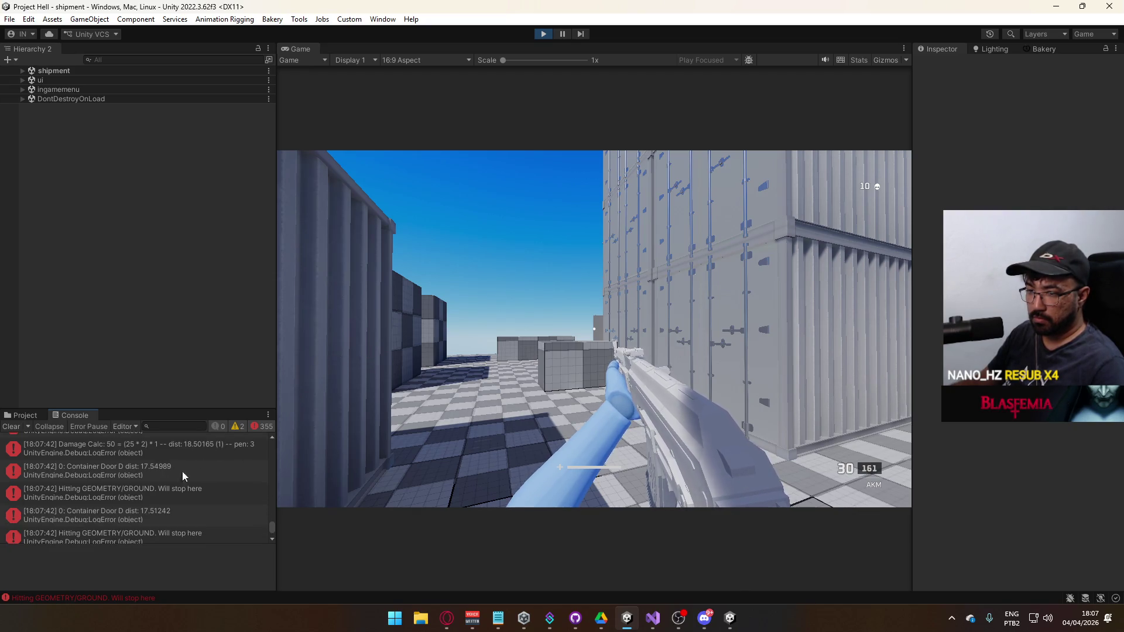
scroll(178, 483, "up", 2)
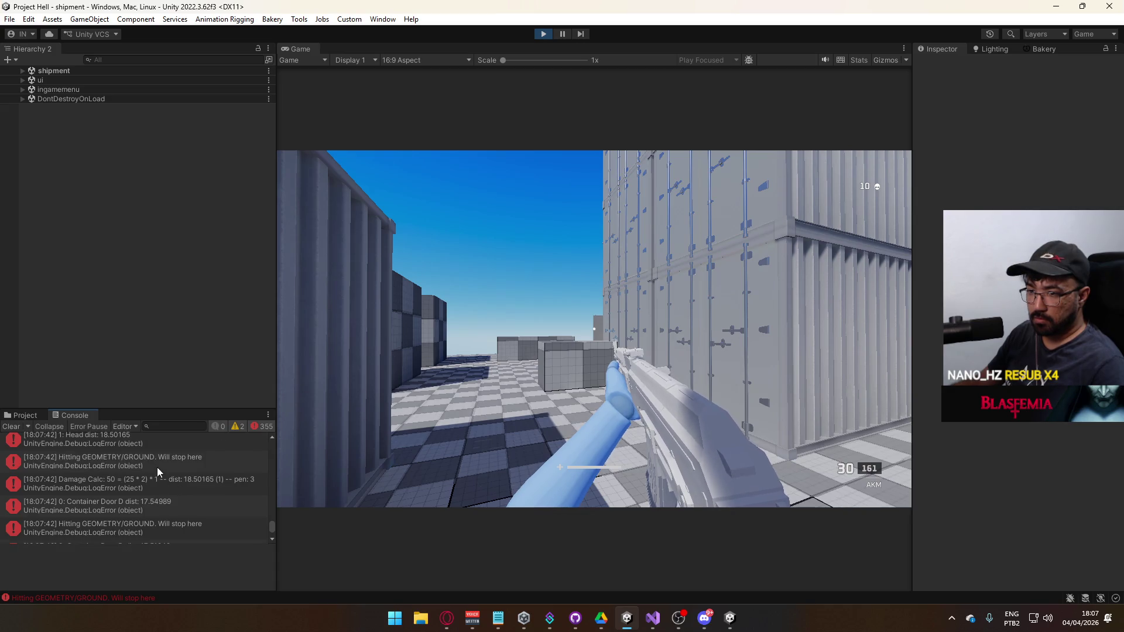
left_click(157, 466)
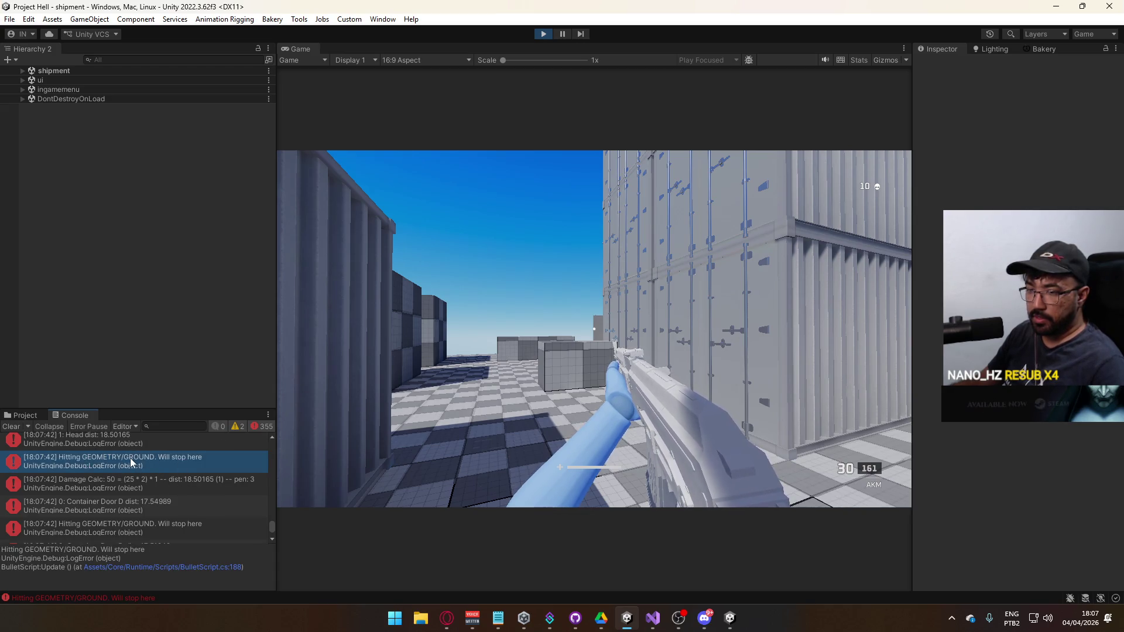
left_click(167, 483)
left_click(166, 468)
left_click(161, 482)
left_click(166, 466)
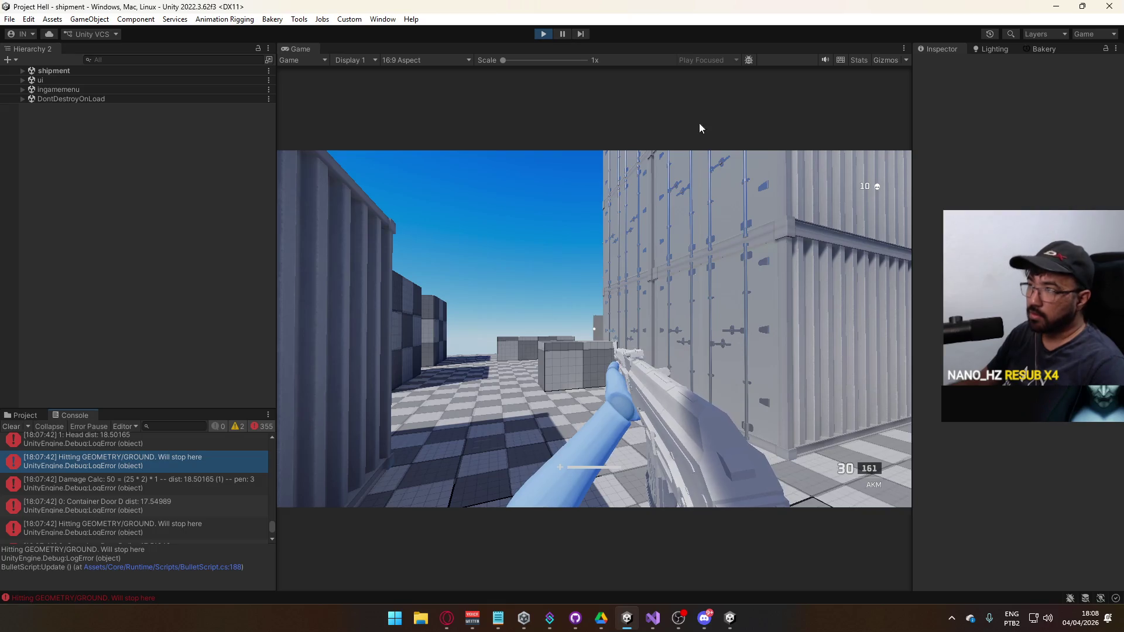
- Stop the running game and return to Visual Studio
left_click(549, 34)
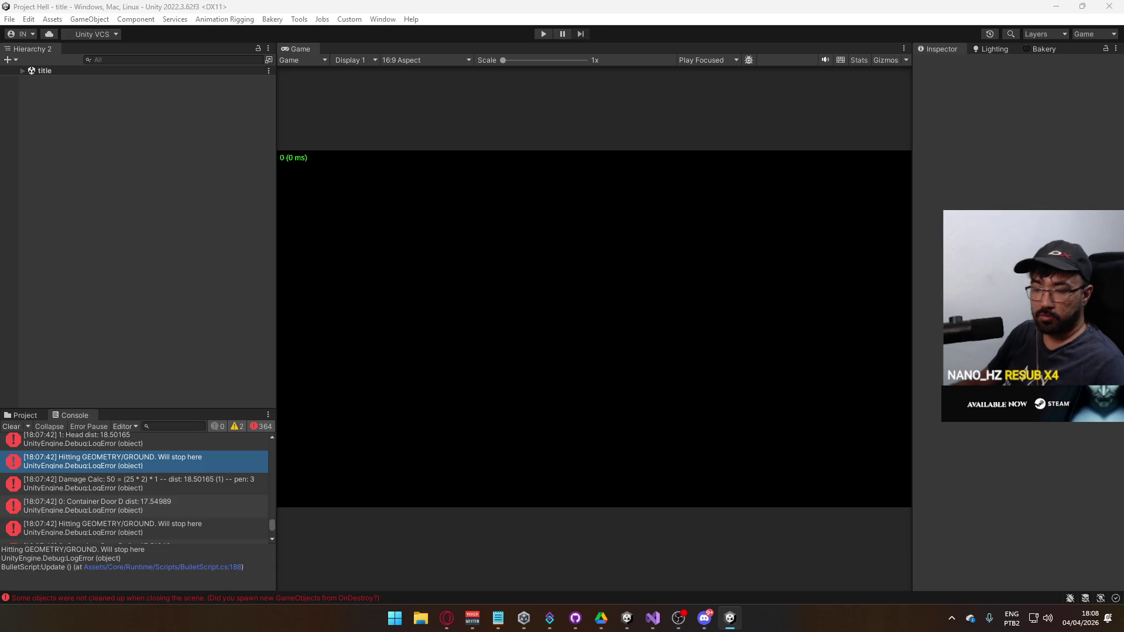
key("super")
key("super")
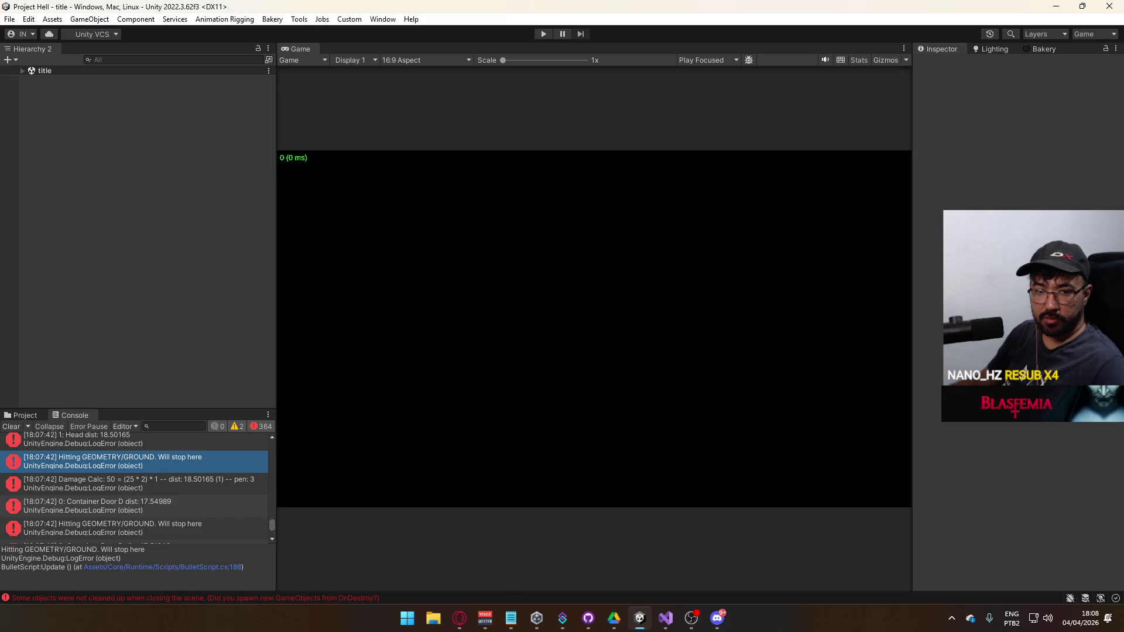
left_click(664, 620)
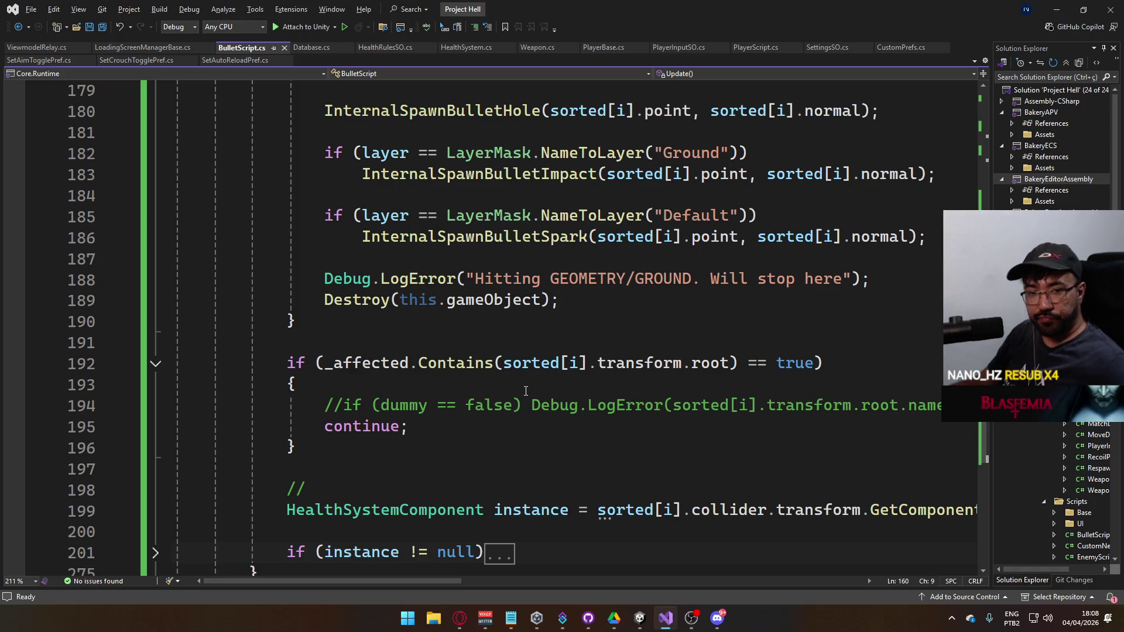
- Delete the Destroy(this.gameObject) line and scroll through the Update loop
key("ctrl+z")
key("ctrl+z")
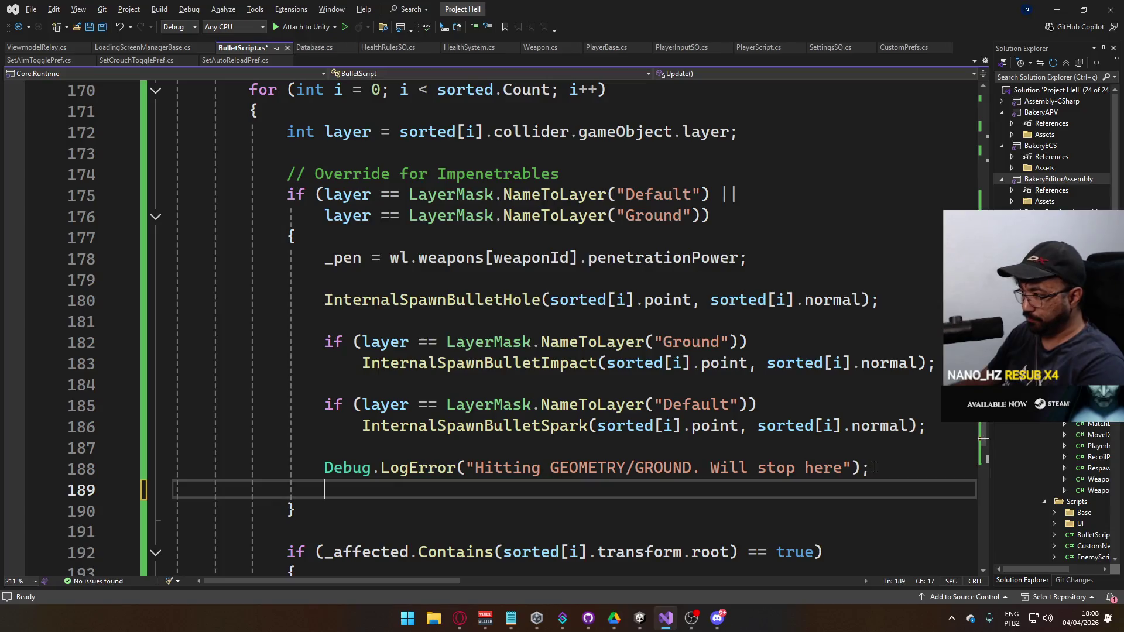
scroll(536, 438, "down", 3)
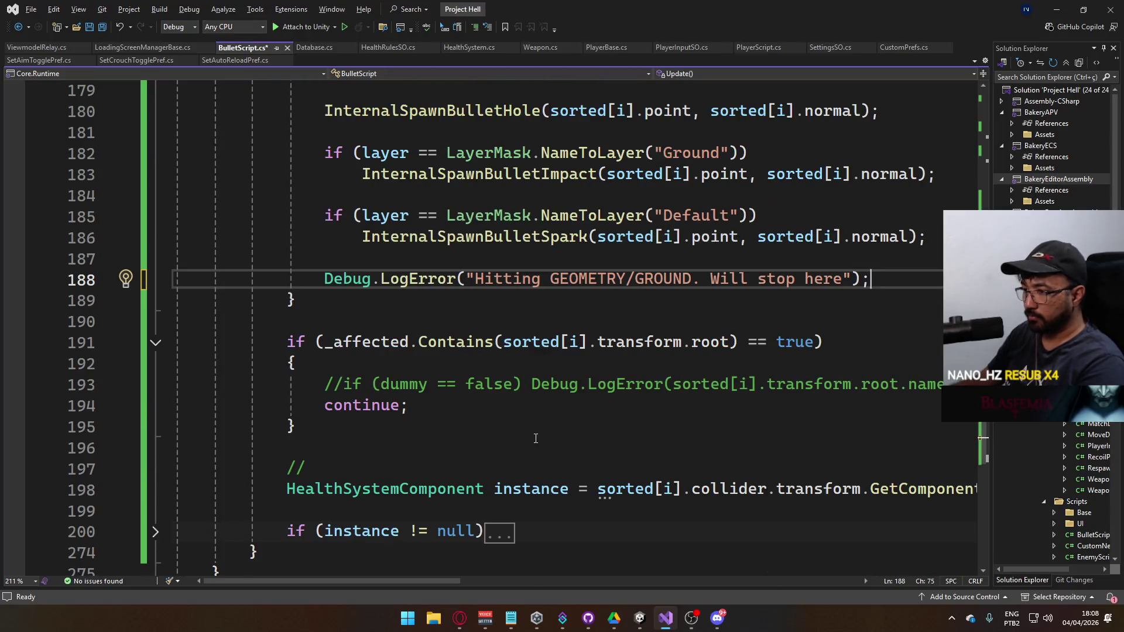
scroll(460, 414, "up", 4)
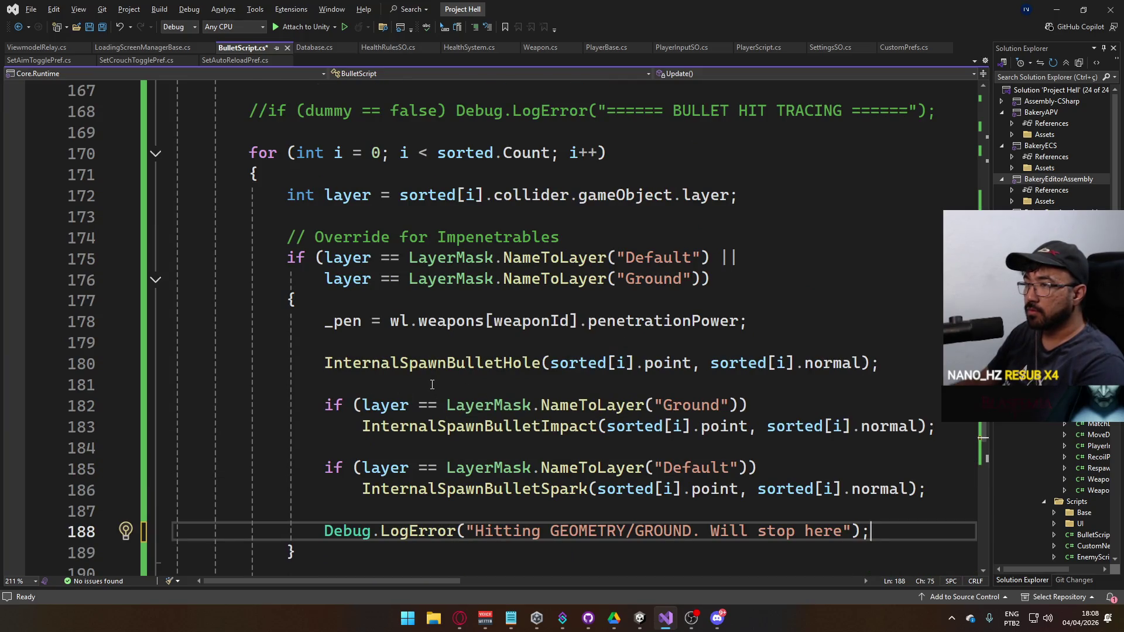
scroll(376, 372, "up", 3)
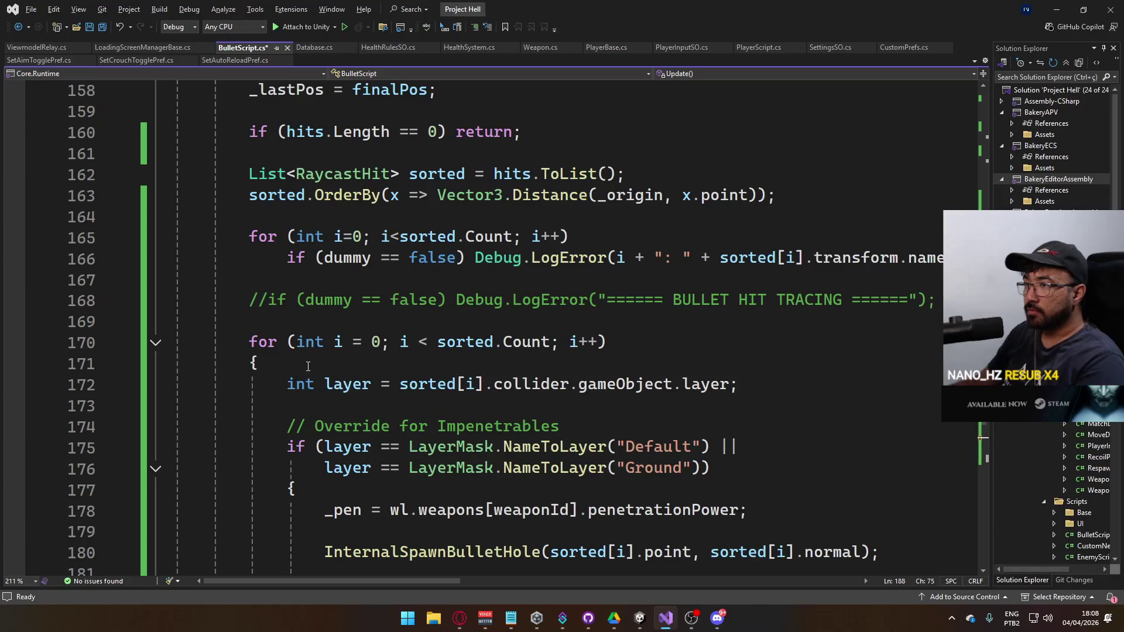
scroll(340, 362, "down", 5)
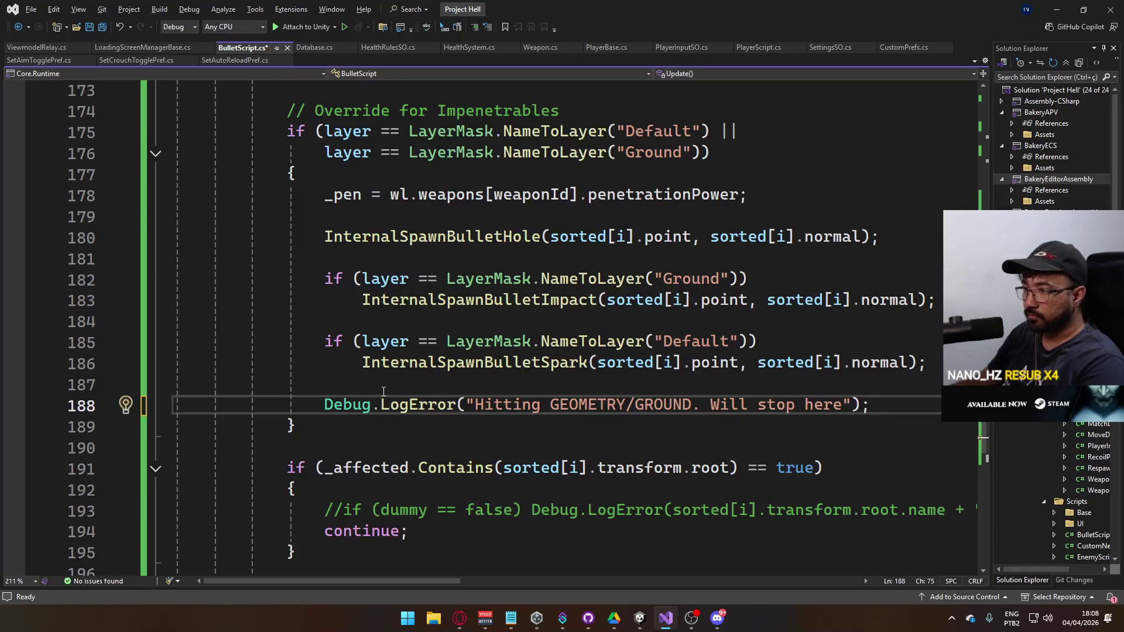
scroll(431, 386, "down", 4)
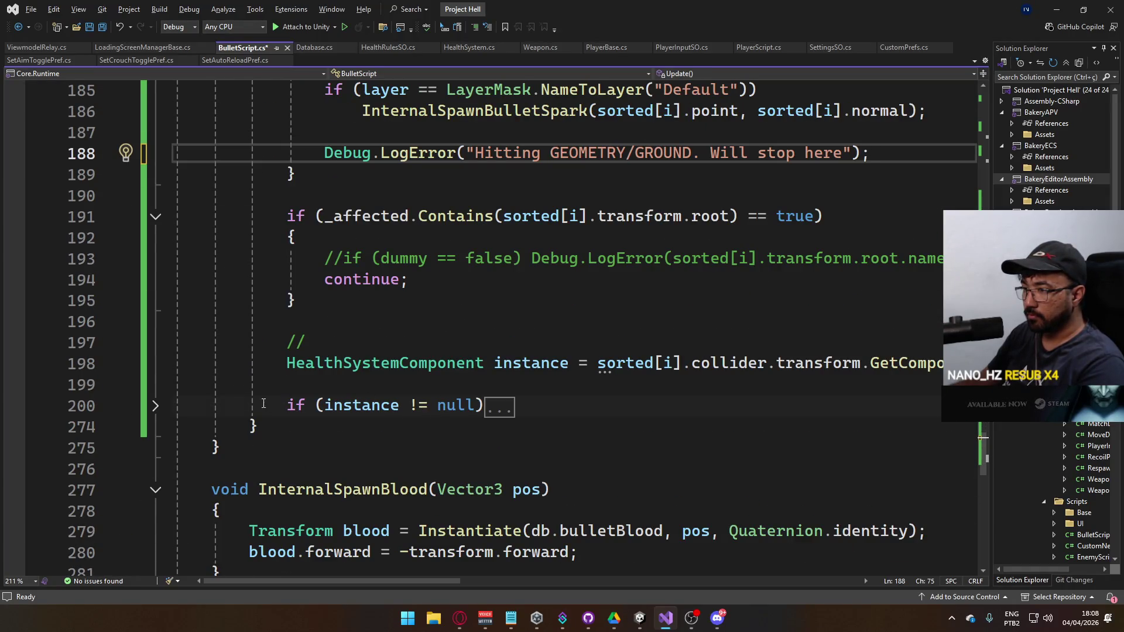
- Expand and re-collapse the instance null-check block, then open a new line after the line 197 comment
left_click(157, 406)
scroll(411, 440, "down", 13)
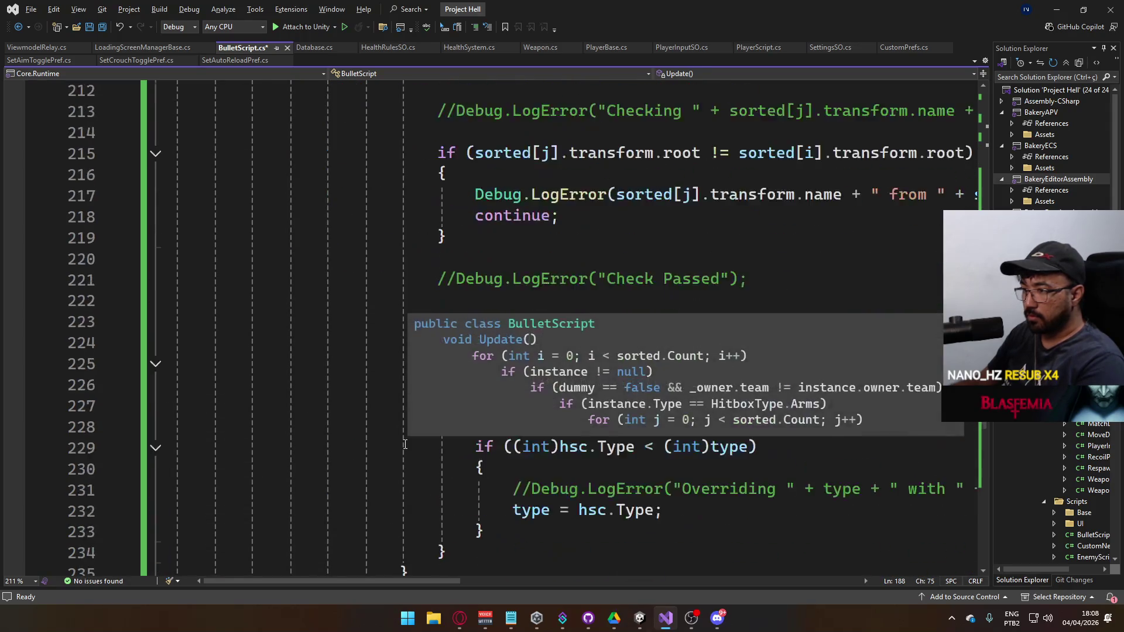
scroll(411, 440, "up", 11)
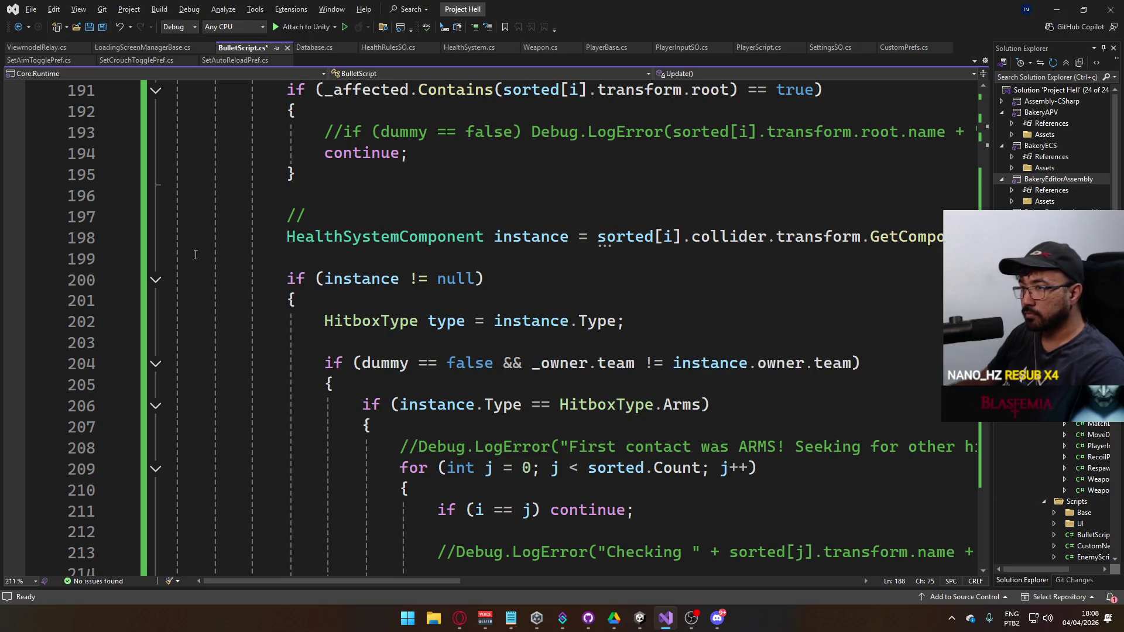
left_click(155, 279)
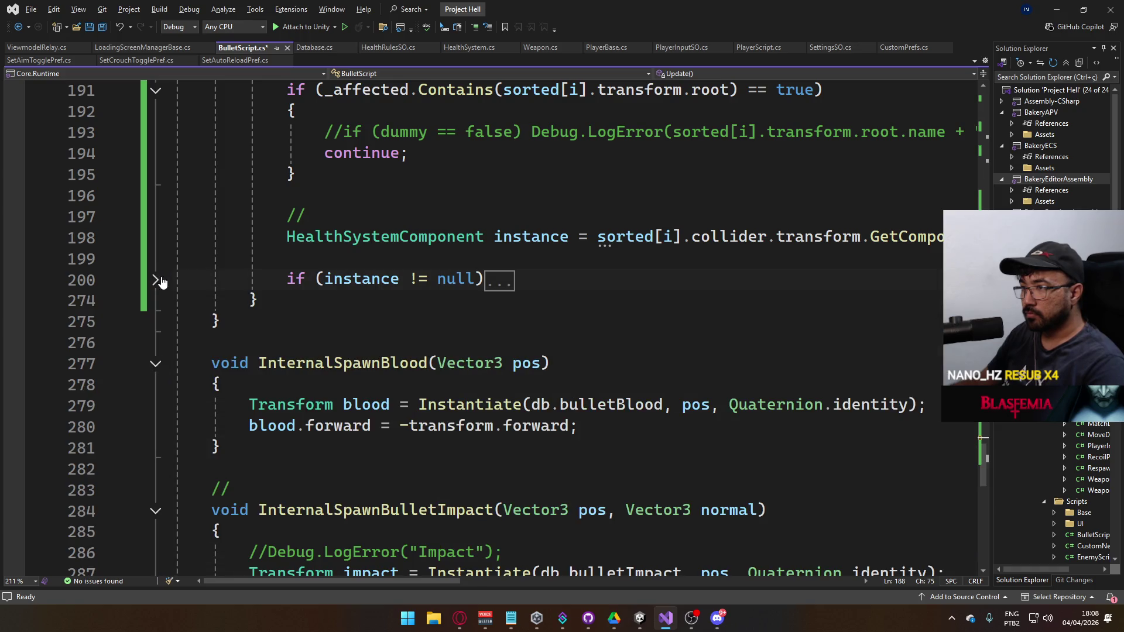
left_click(424, 218)
key("Return")
- Begin the line 198 guard as 'if (_pen >=', checking the _pen assignment on line 178
type("if (")
scroll(449, 217, "up", 5)
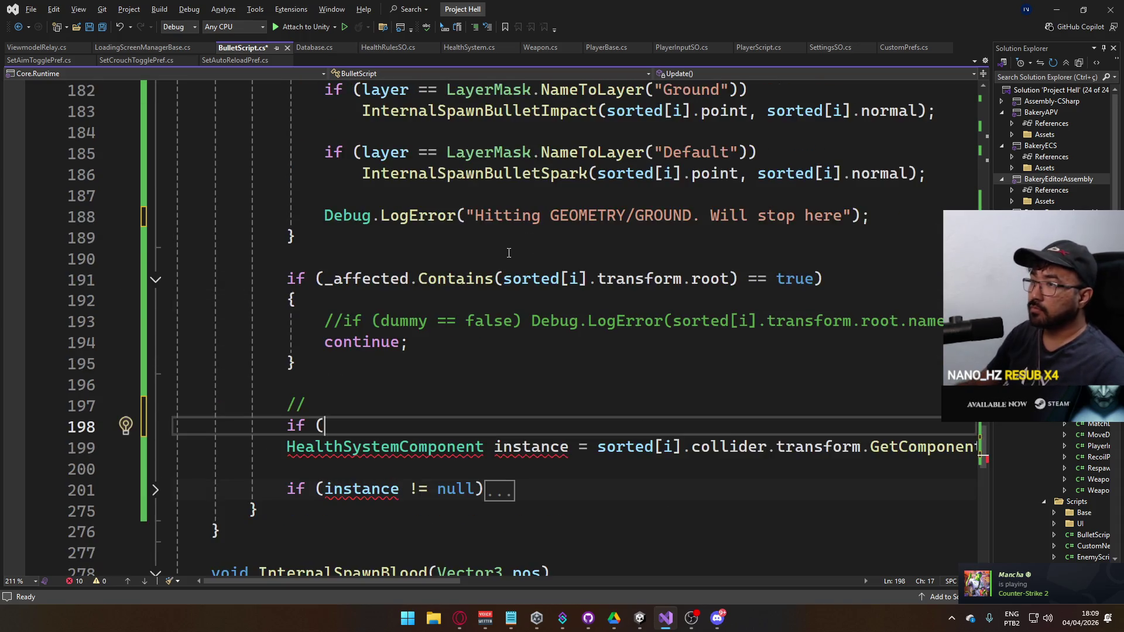
scroll(582, 223, "up", 1)
mouse_move(762, 200)
left_mouse_down()
mouse_move(298, 175)
mouse_move(326, 194)
left_mouse_up()
left_click(410, 153)
left_click(367, 192)
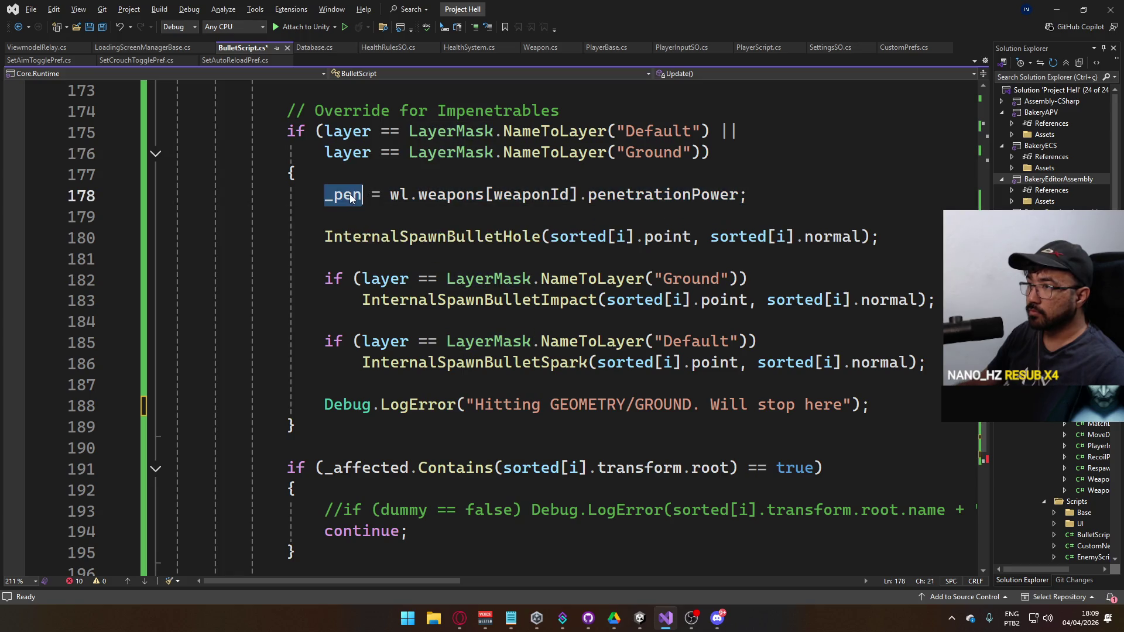
scroll(409, 333, "down", 4)
left_click(368, 361)
type("_pen >=")
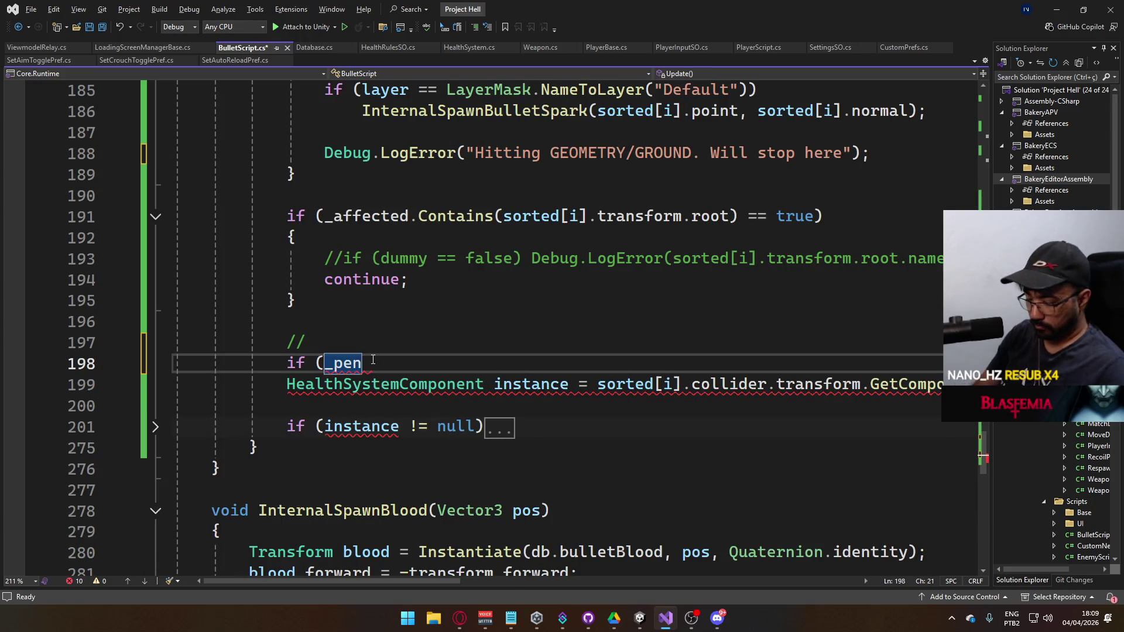
- Complete the guard with wl.weapons[weaponId].penetrationPower and ') return;', add a blank line, and save
scroll(497, 282, "up", 4)
left_click_drag(739, 209, 389, 198)
key("ctrl+c")
scroll(436, 351, "down", 2)
left_click(436, 497)
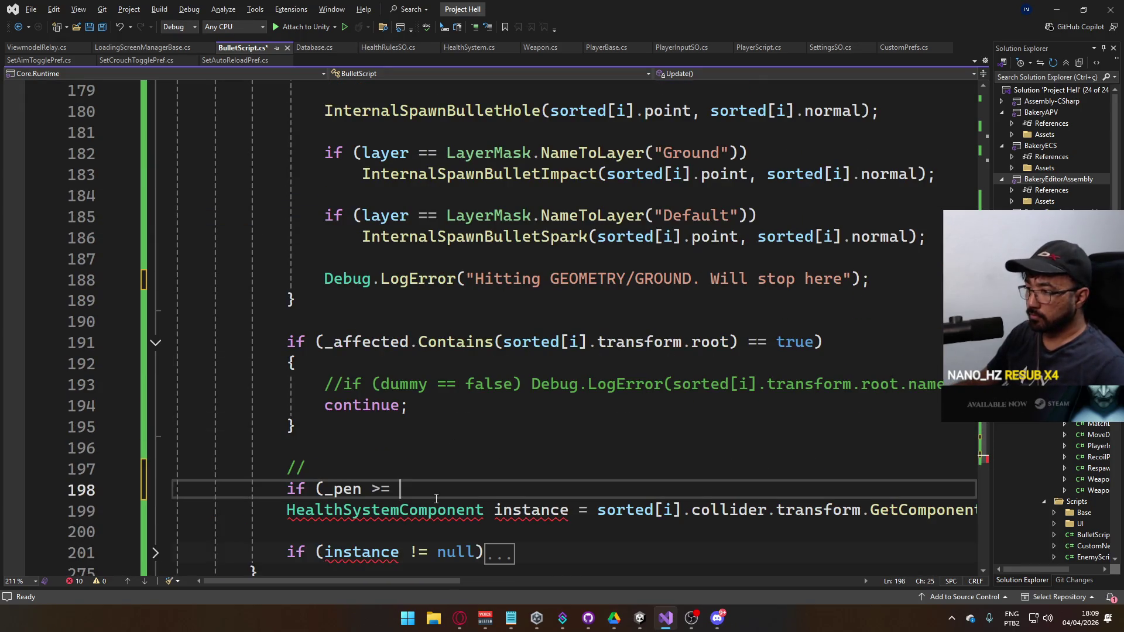
key("ctrl+v")
key("BackSpace")
type(") return;")
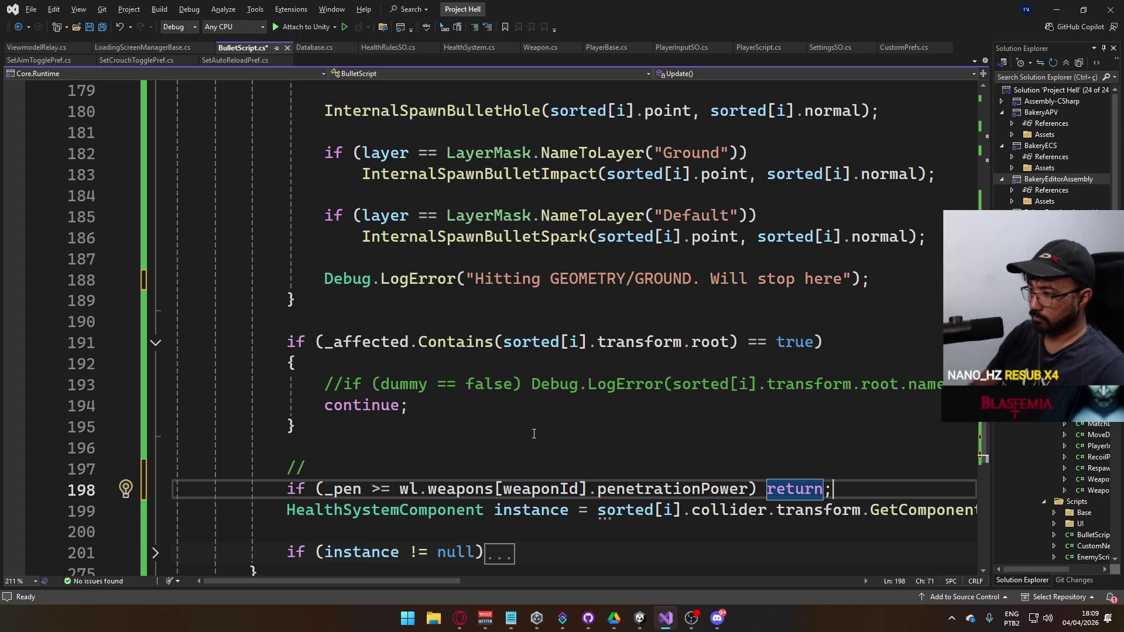
key("Return")
key("ctrl+s")
- Change the guard's >= operator to <
left_click(488, 452)
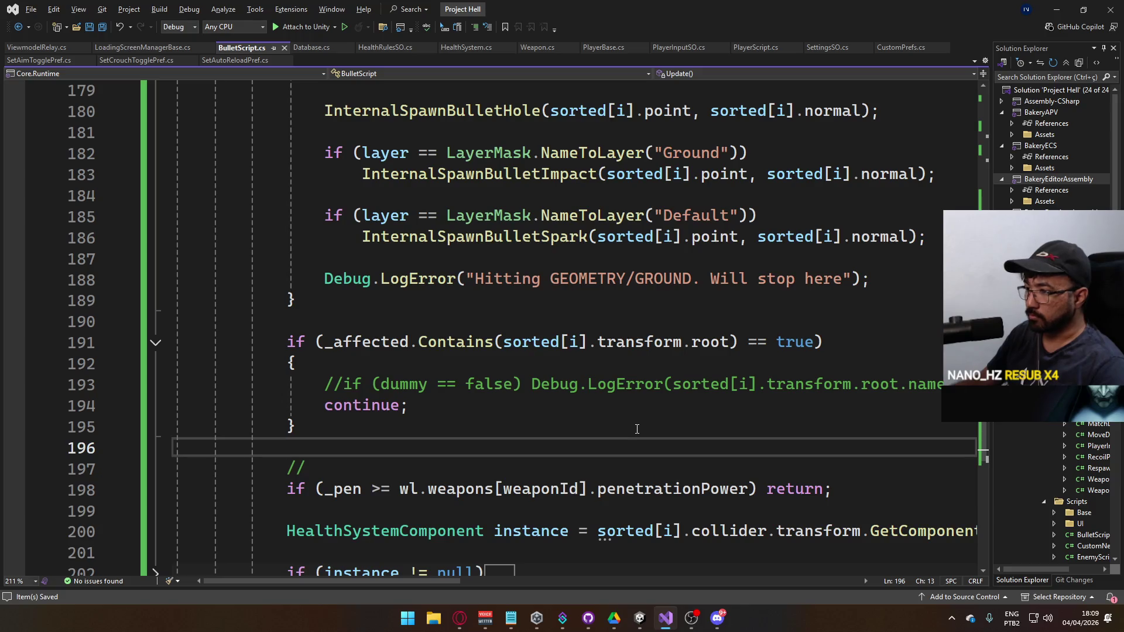
scroll(522, 461, "down", 1)
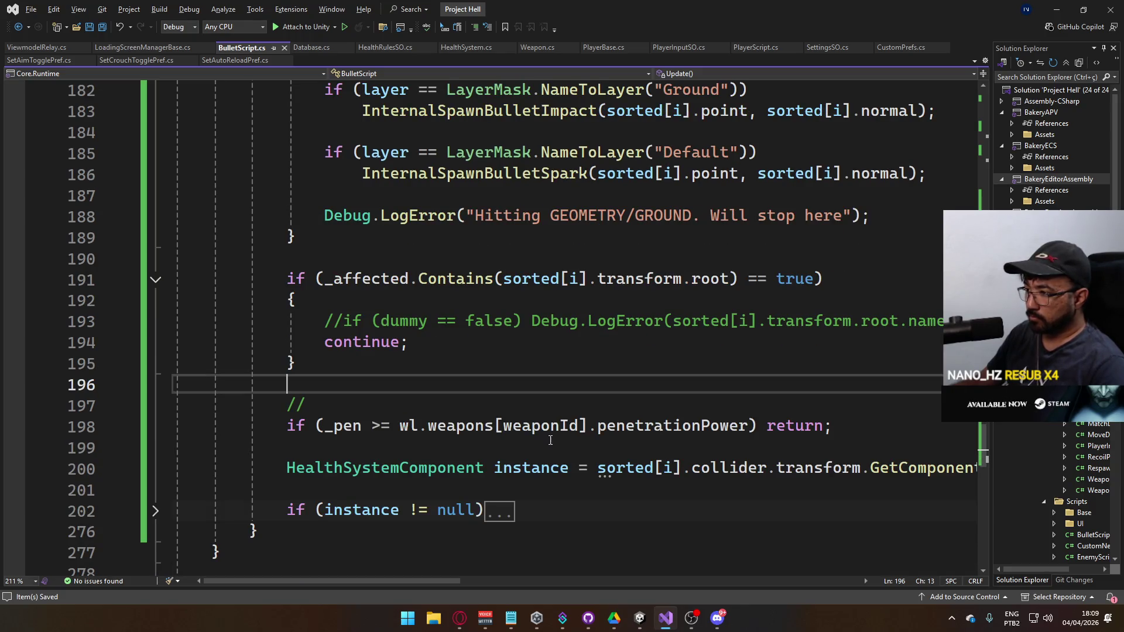
scroll(500, 430, "up", 5)
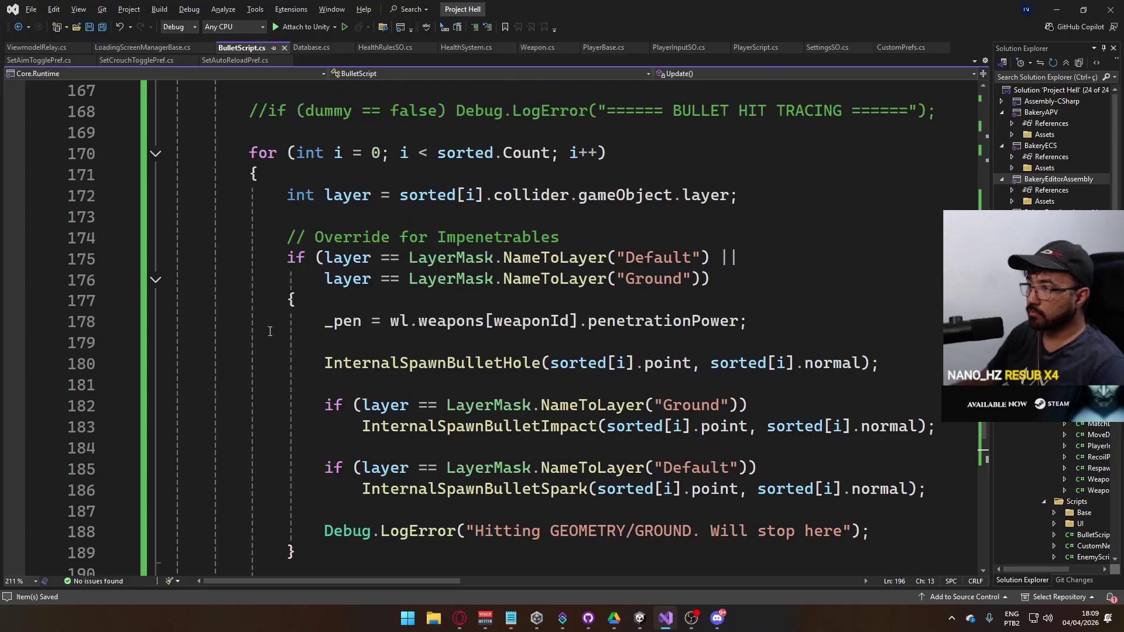
scroll(372, 281, "down", 5)
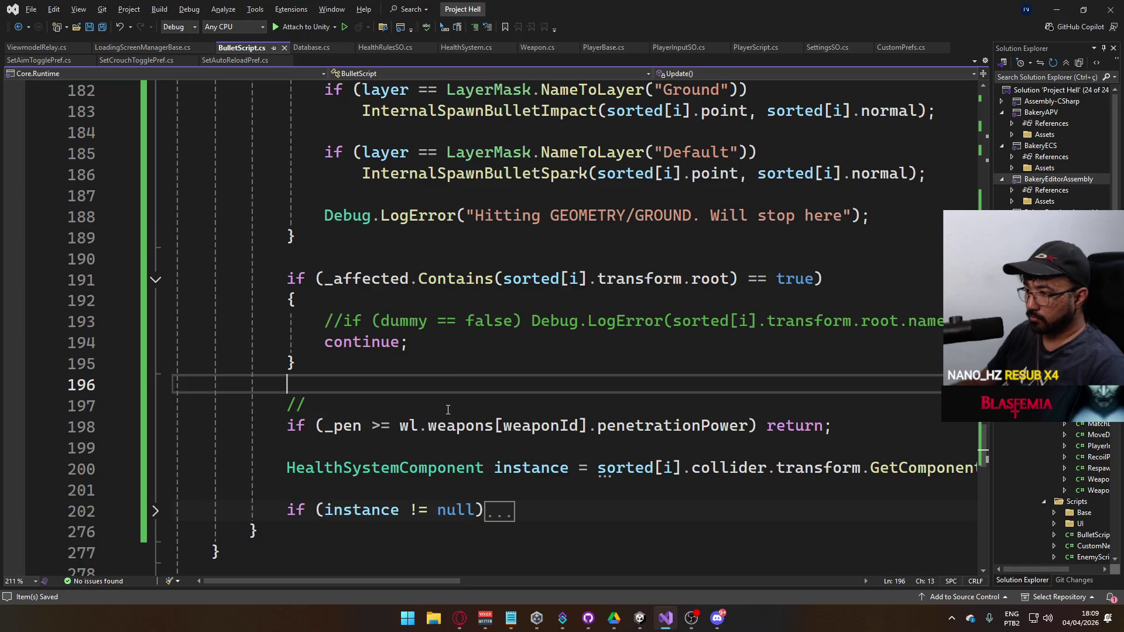
scroll(448, 410, "down", 1)
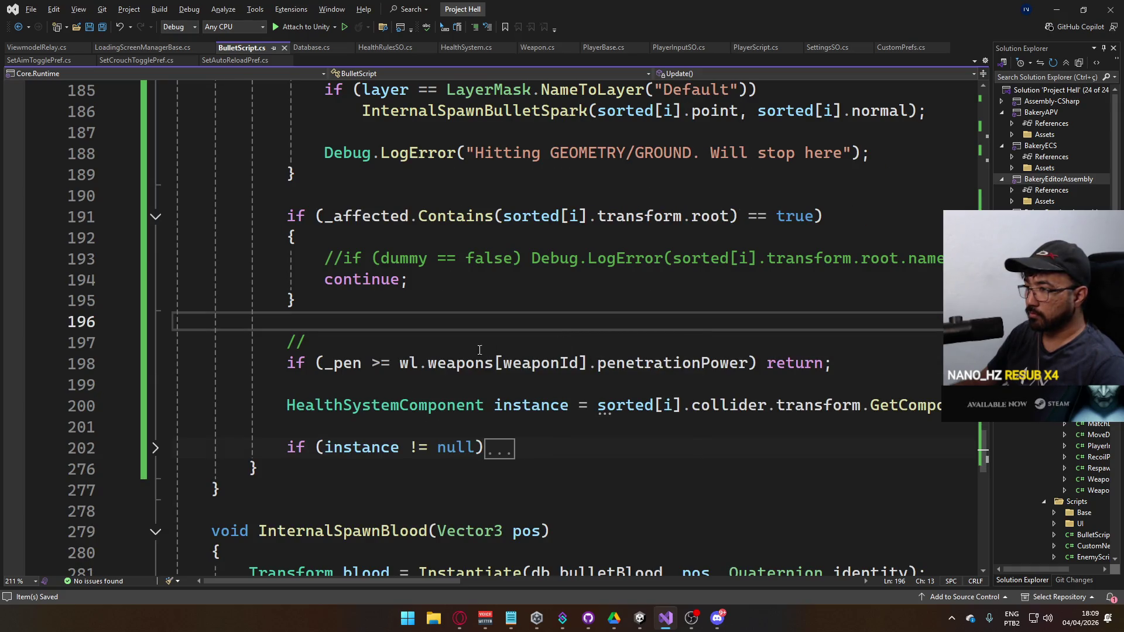
double_click(380, 363)
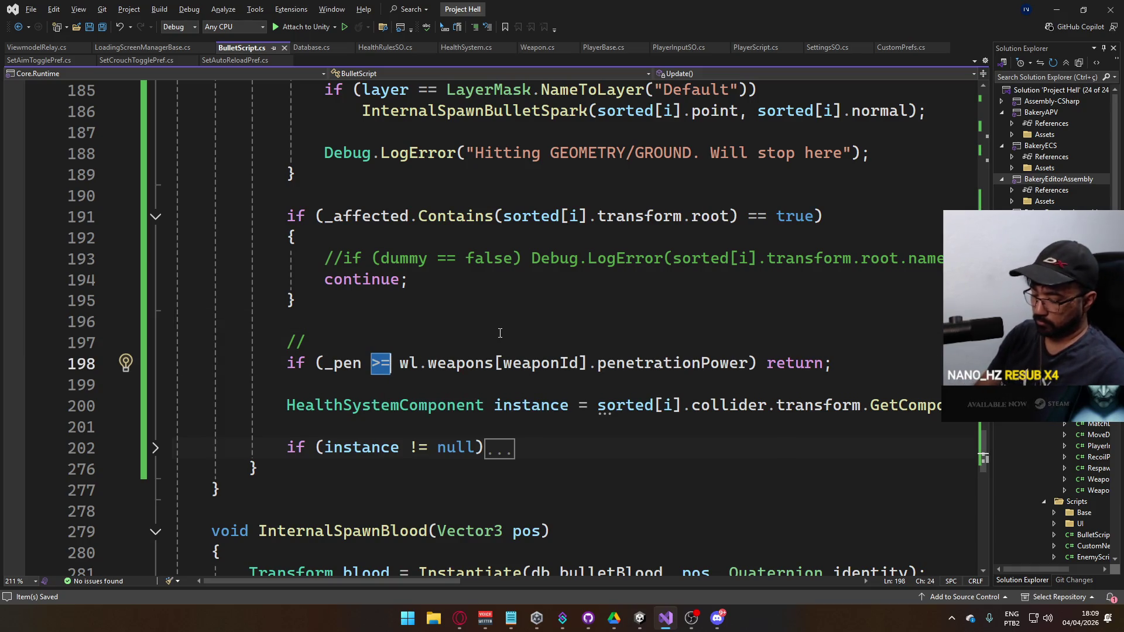
type("<")
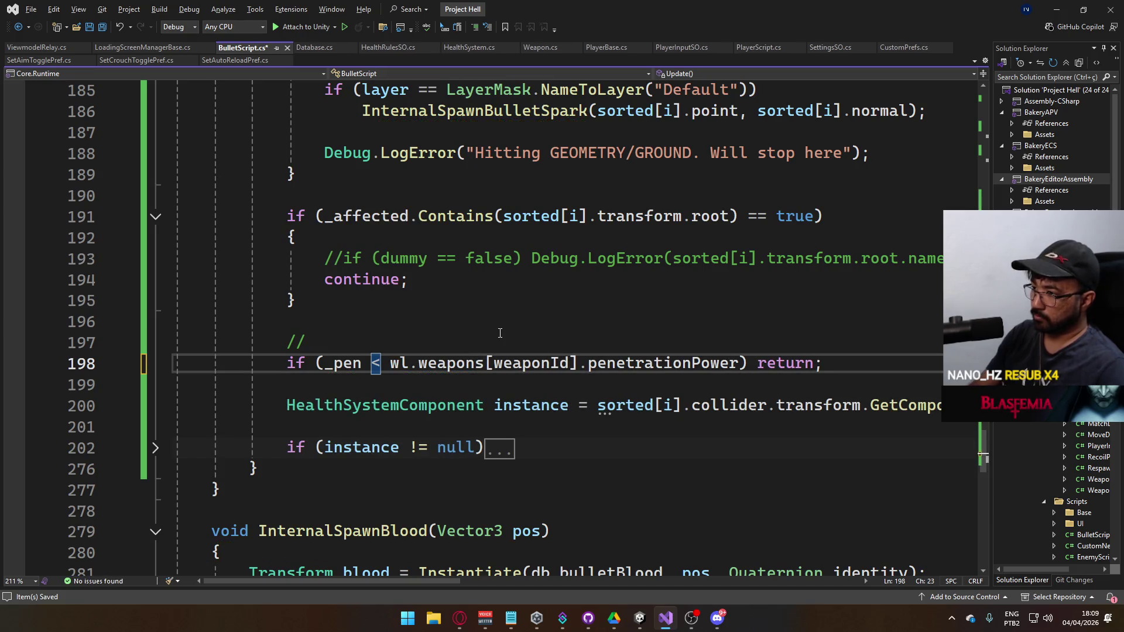
- Replace the return with braces wrapping the hit-handling code under the penetration condition
left_click_drag(823, 363, 751, 363)
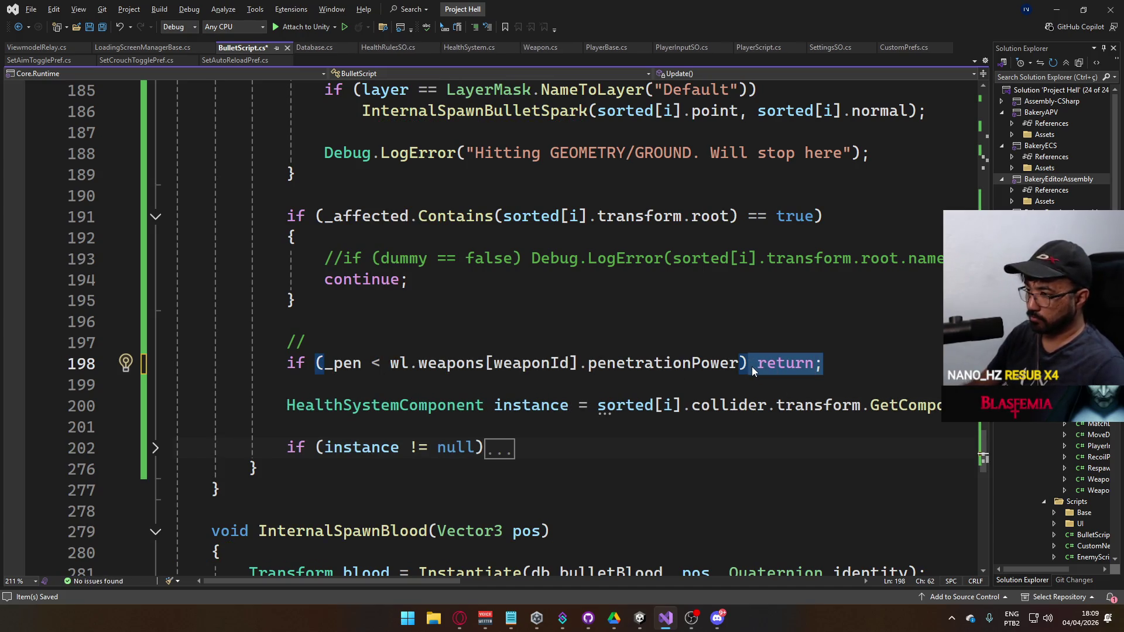
key("BackSpace")
key("Return")
type("{")
key("Down")
key("Down")
key("Down")
key("End")
key("Return")
type("}")
left_click(497, 381)
key("Delete")
- Add 'if (_pen >= wl.weapons[weaponId].penetrationPower) Destroy(this.gameObject);' below the closing brace
left_click(419, 459)
key("Return")
key("Return")
type("if (")
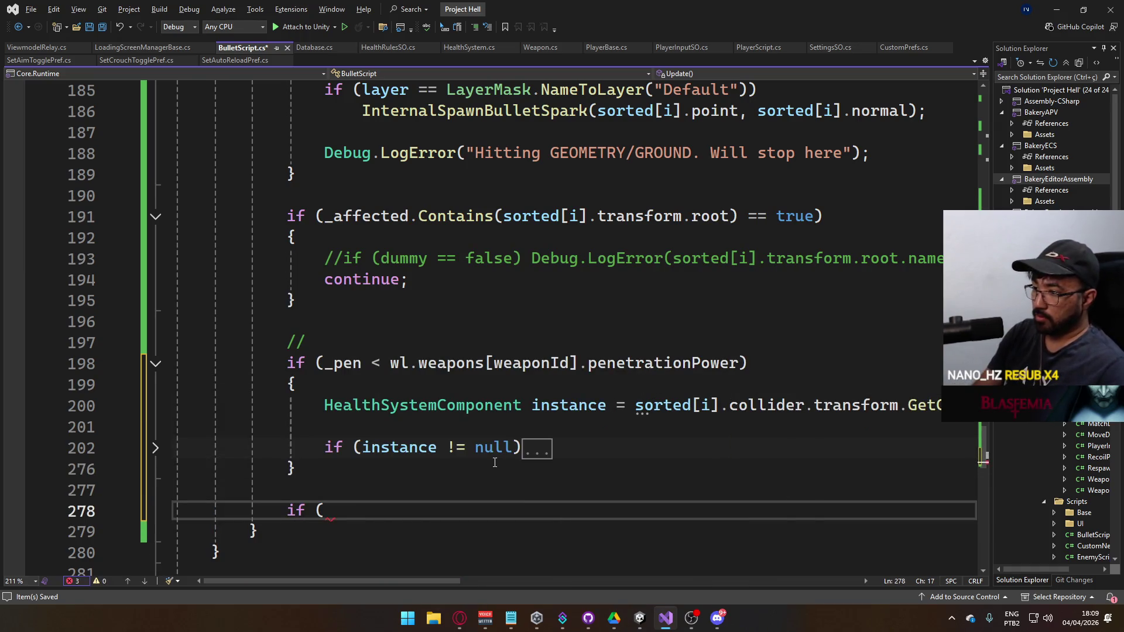
type("_pen ")
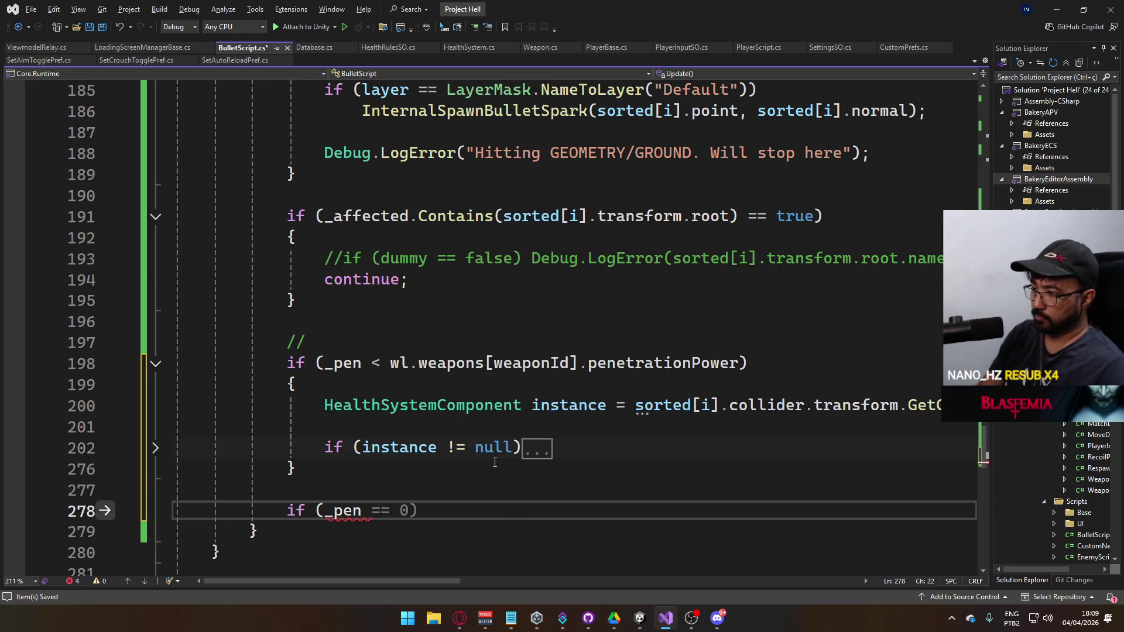
type(">")
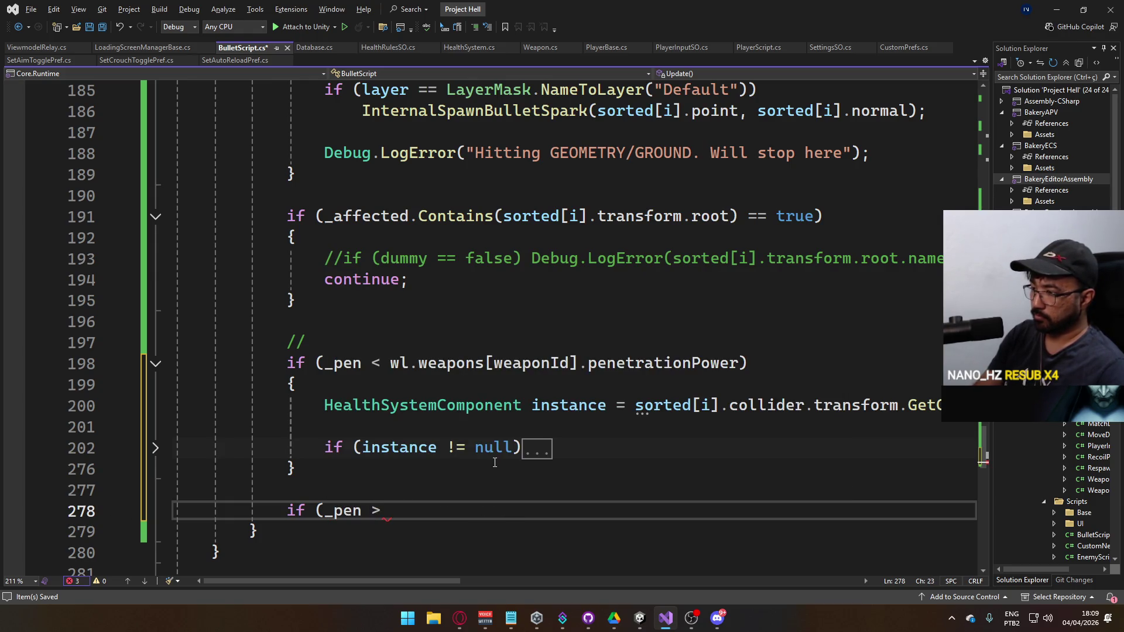
type("= ")
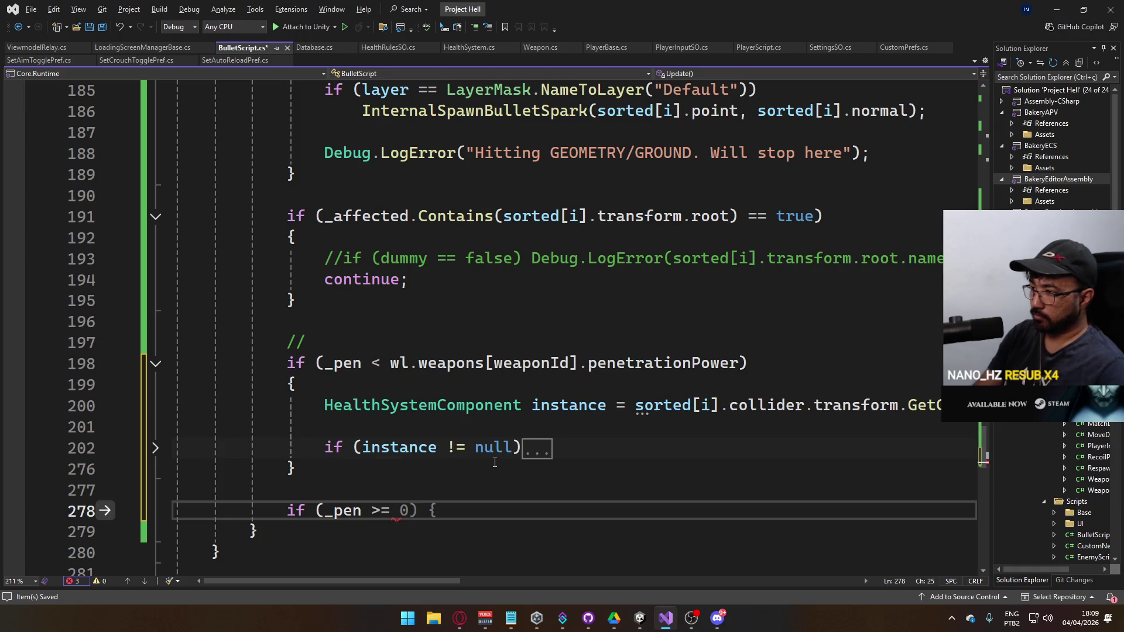
type("wl.")
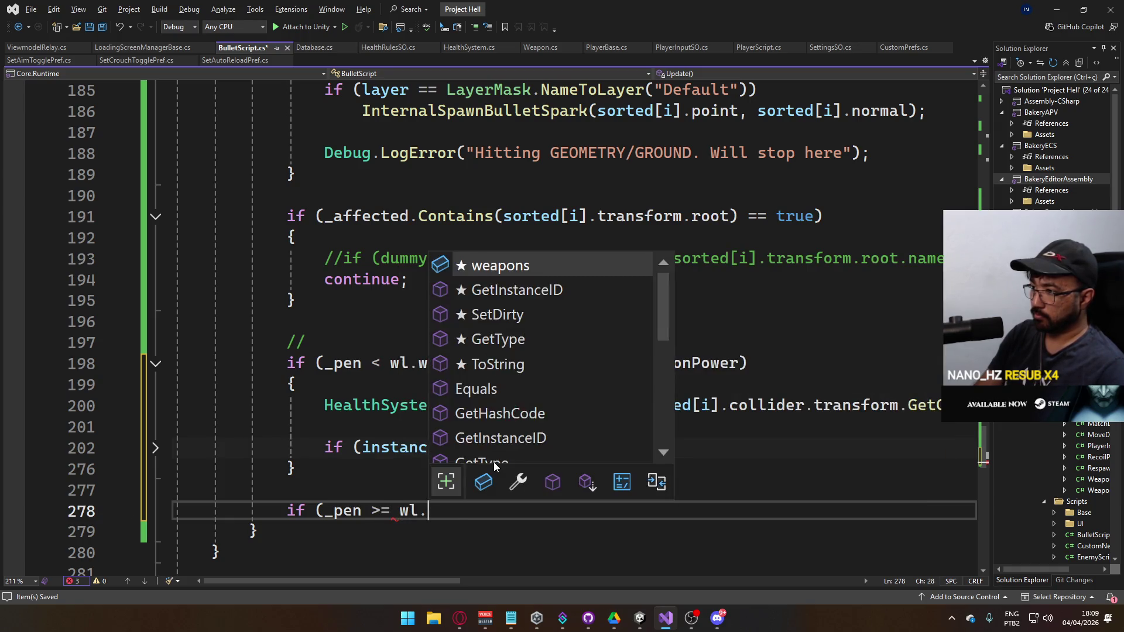
key("Tab")
type("[wea")
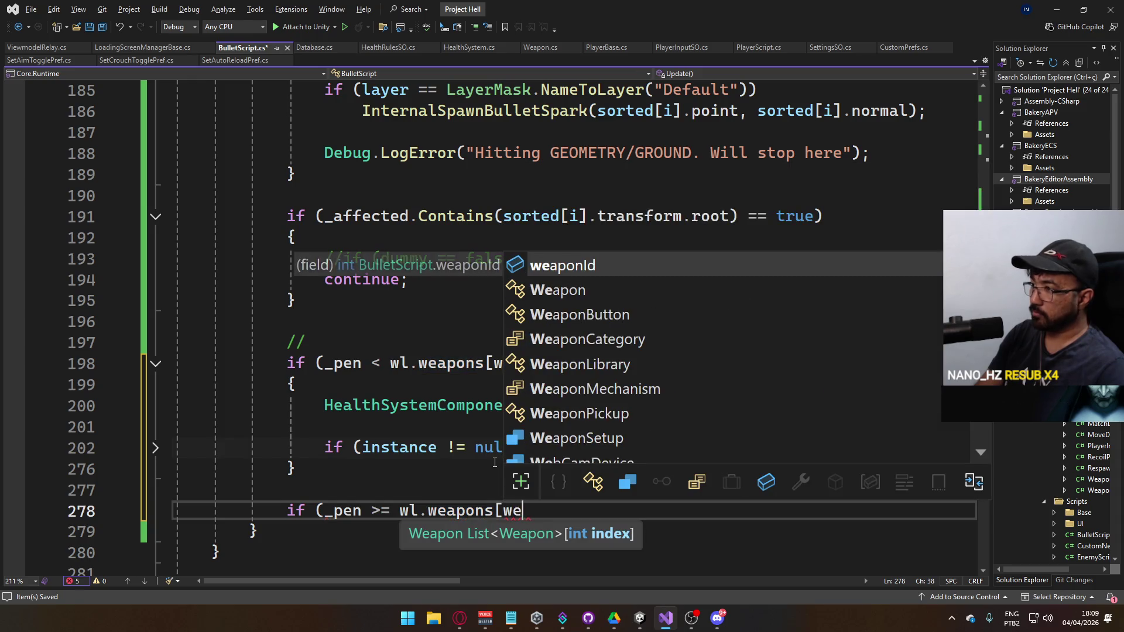
key("Tab")
type("].pen")
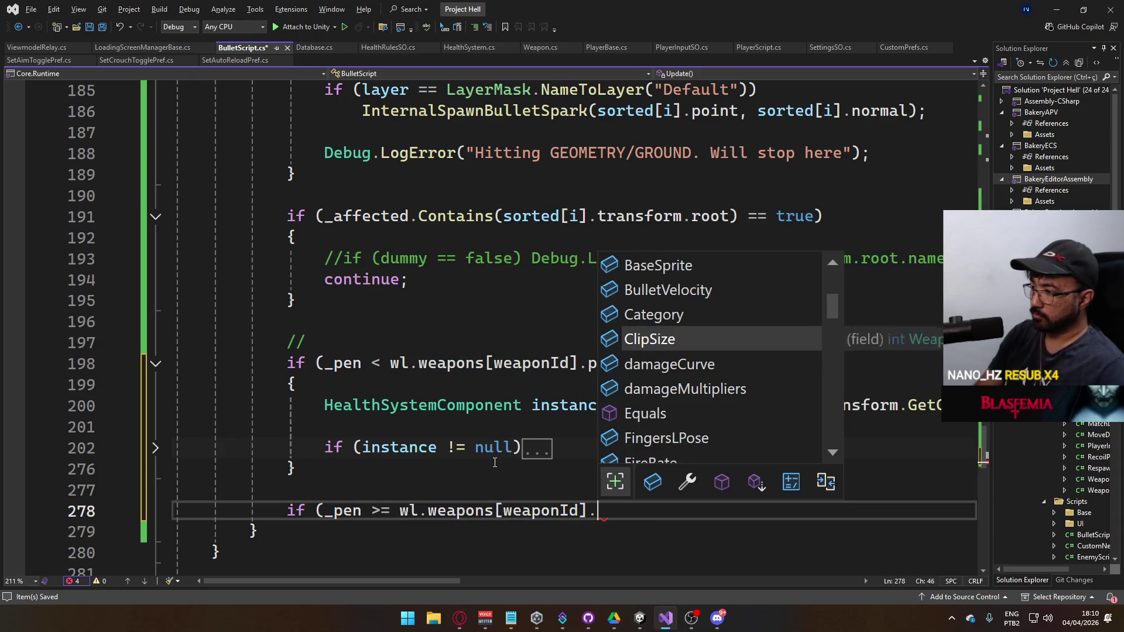
key("Tab")
type(")")
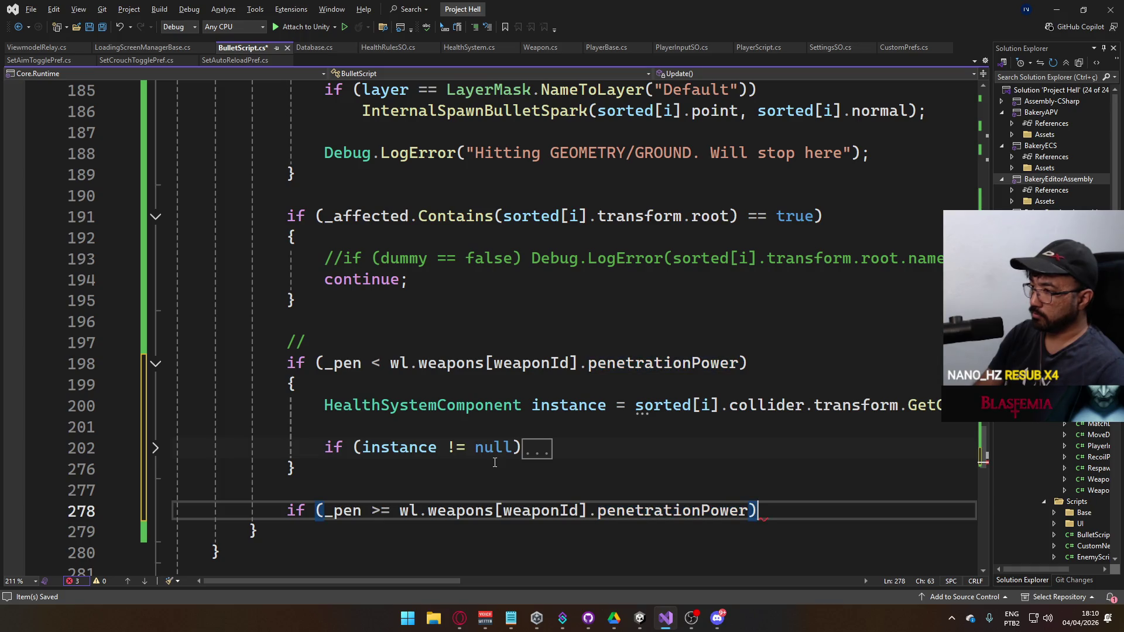
key("Return")
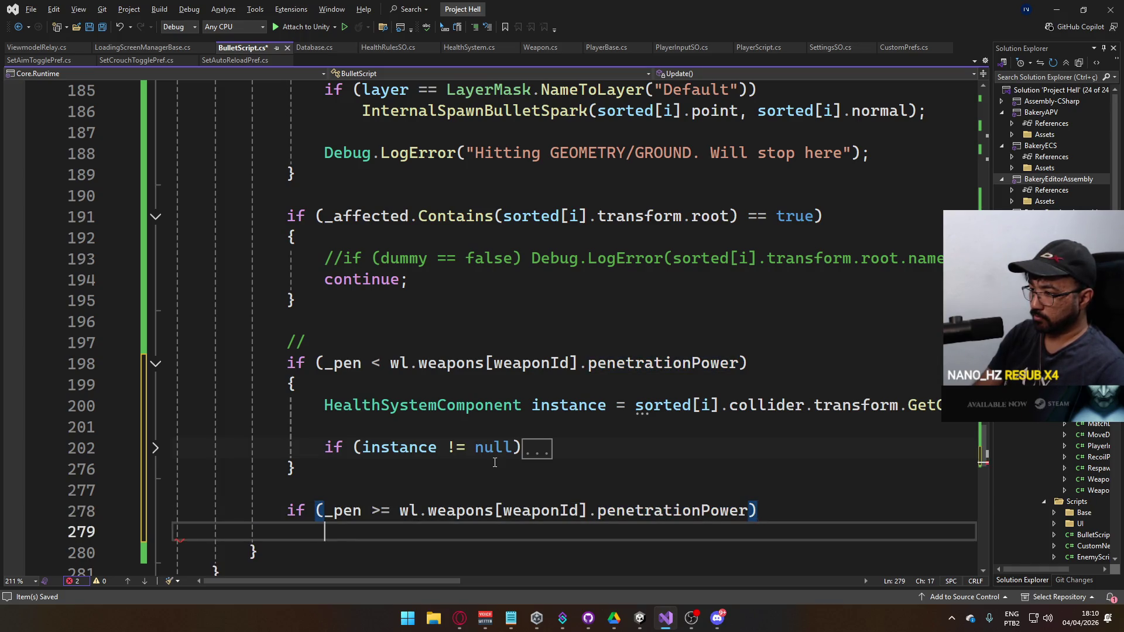
type("Destroy(this.gameObject);")
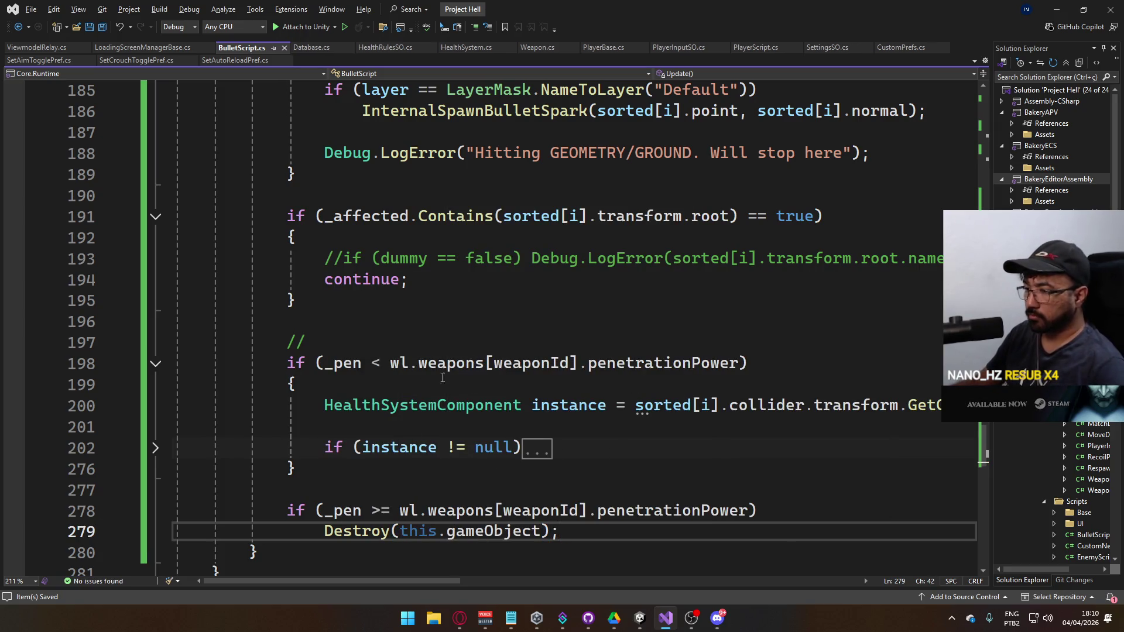
- Move the Destroy check to just after the hit loop, remove the leftover empty lines, and save
scroll(480, 450, "up", 1)
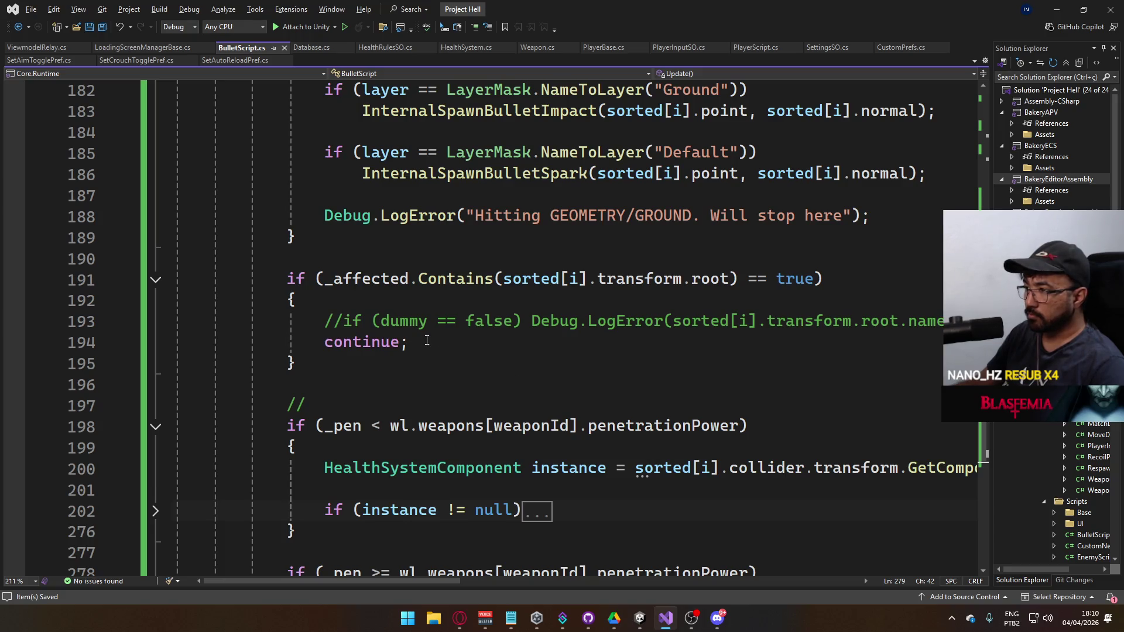
scroll(420, 339, "down", 1)
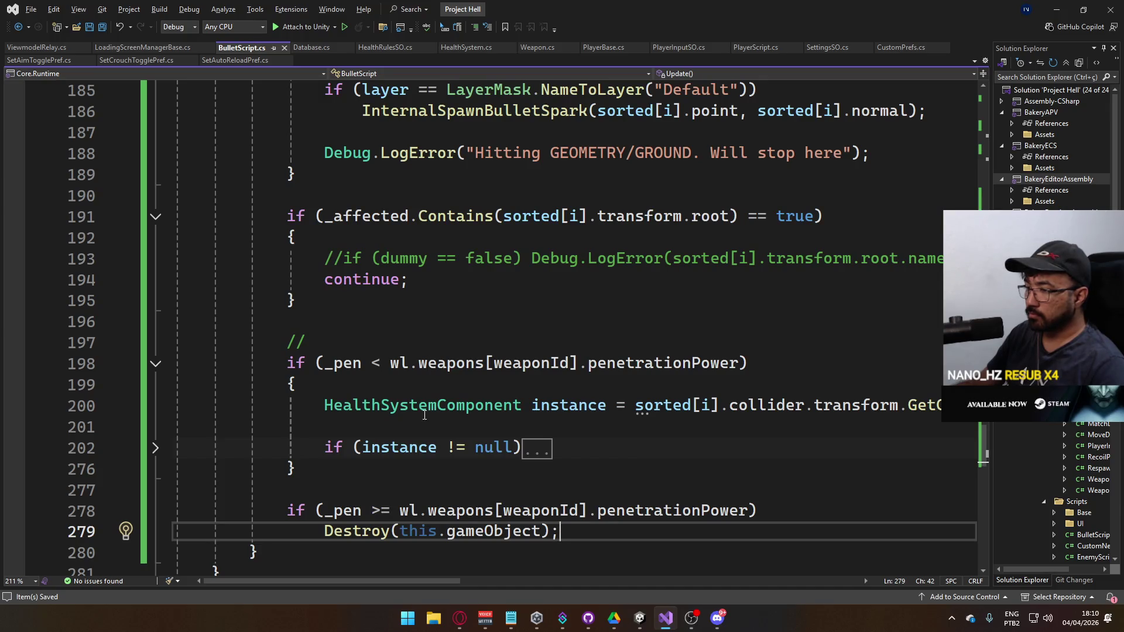
scroll(425, 414, "down", 2)
left_click_drag(585, 408, 287, 384)
key("ctrl+c")
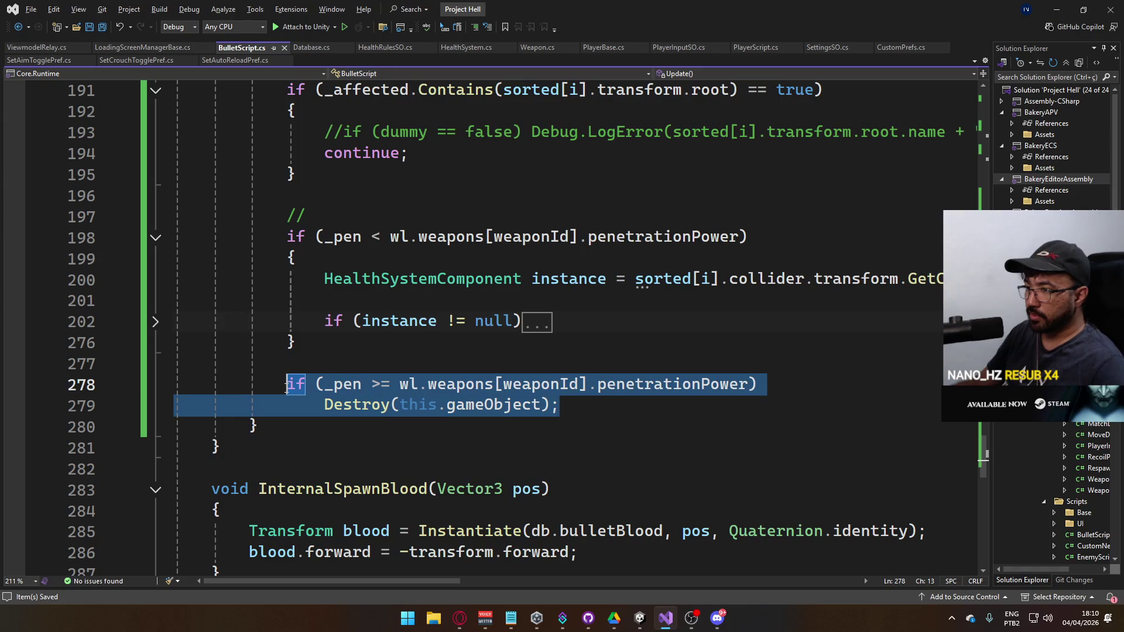
key("Delete")
left_click(316, 402)
key("ctrl+v")
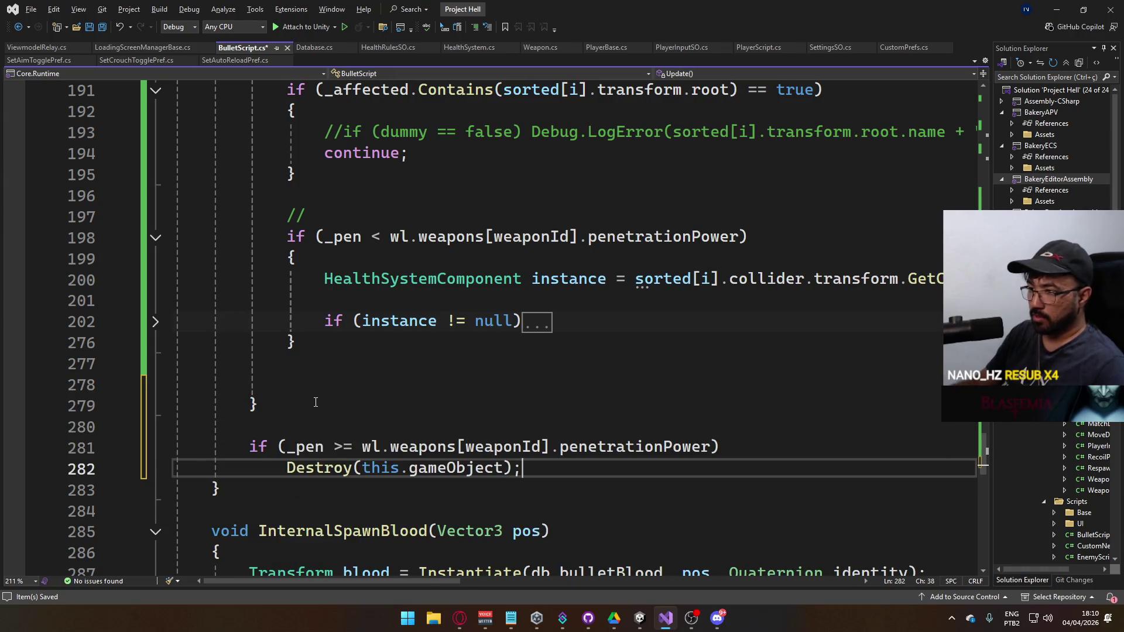
left_click(323, 338)
key("Delete")
key("Delete")
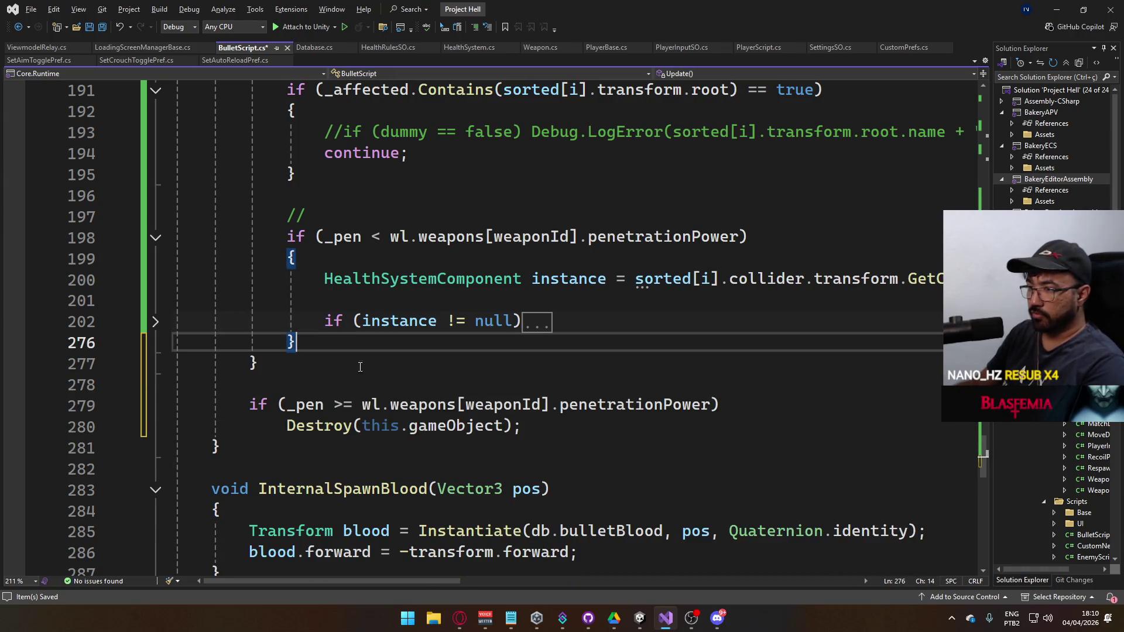
scroll(376, 393, "up", 1)
key("ctrl+s")
- Delete the stray closing brace on line 276
scroll(520, 291, "up", 1)
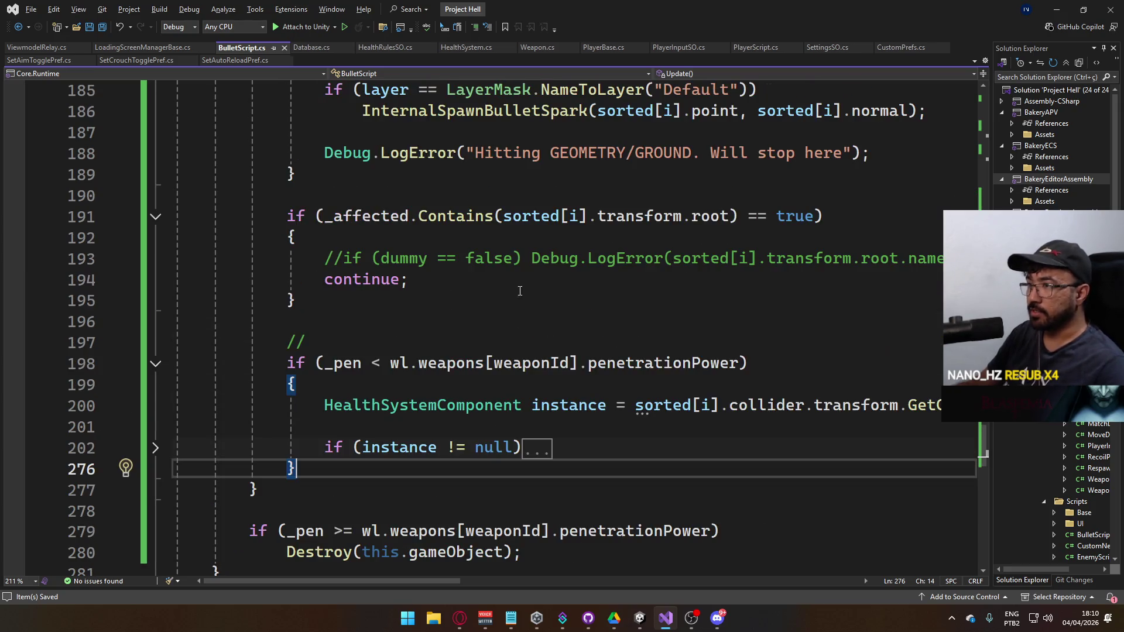
scroll(415, 371, "up", 2)
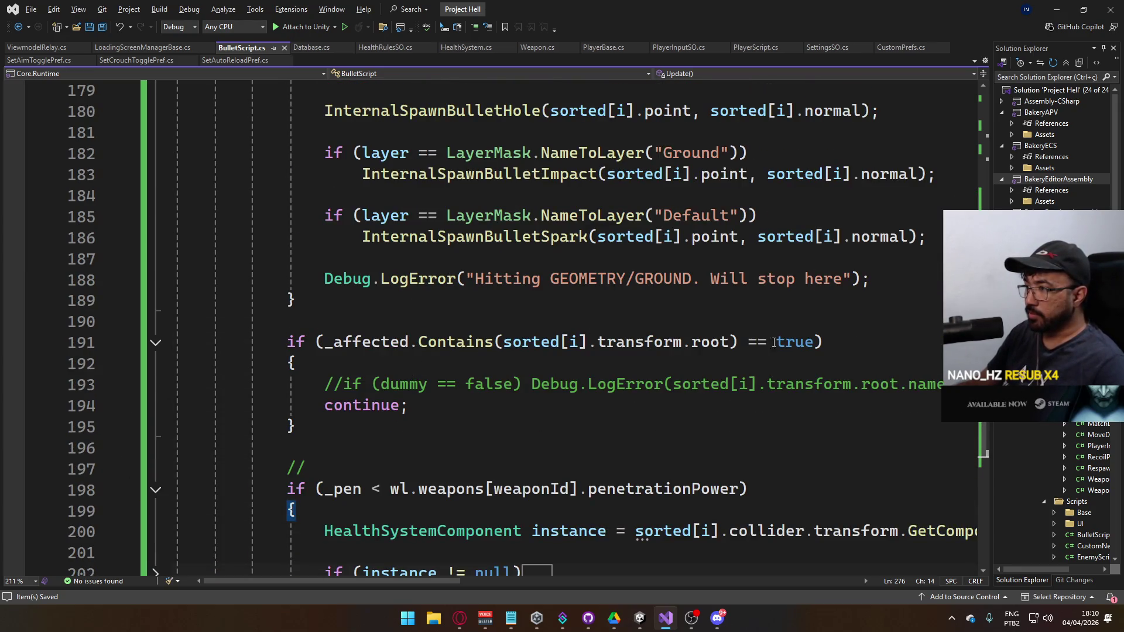
scroll(468, 417, "down", 1)
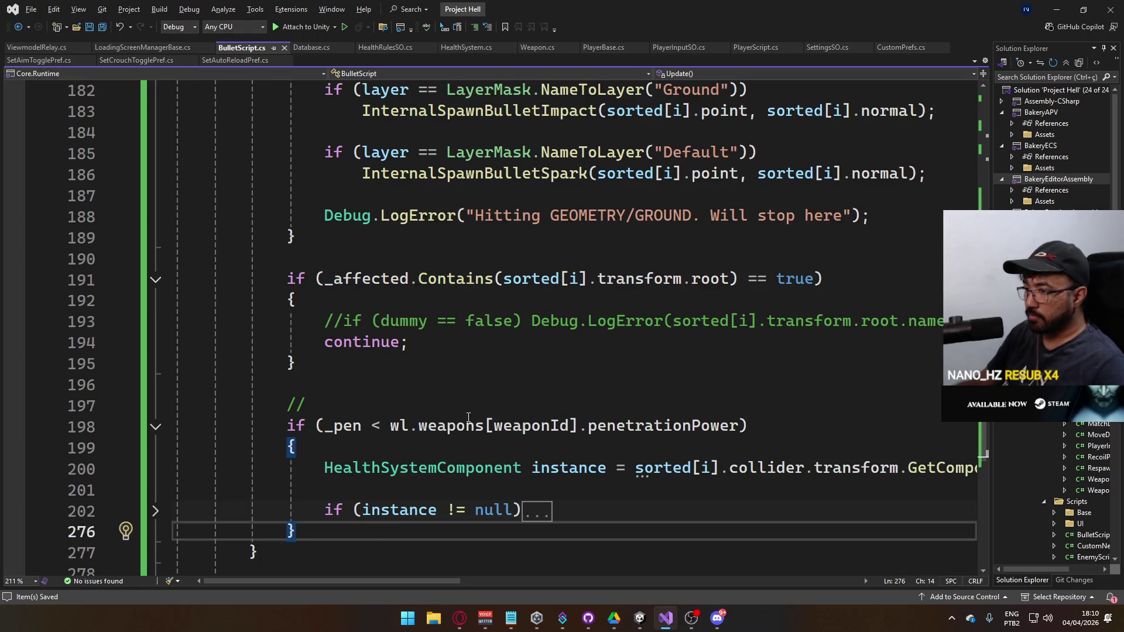
key("BackSpace")
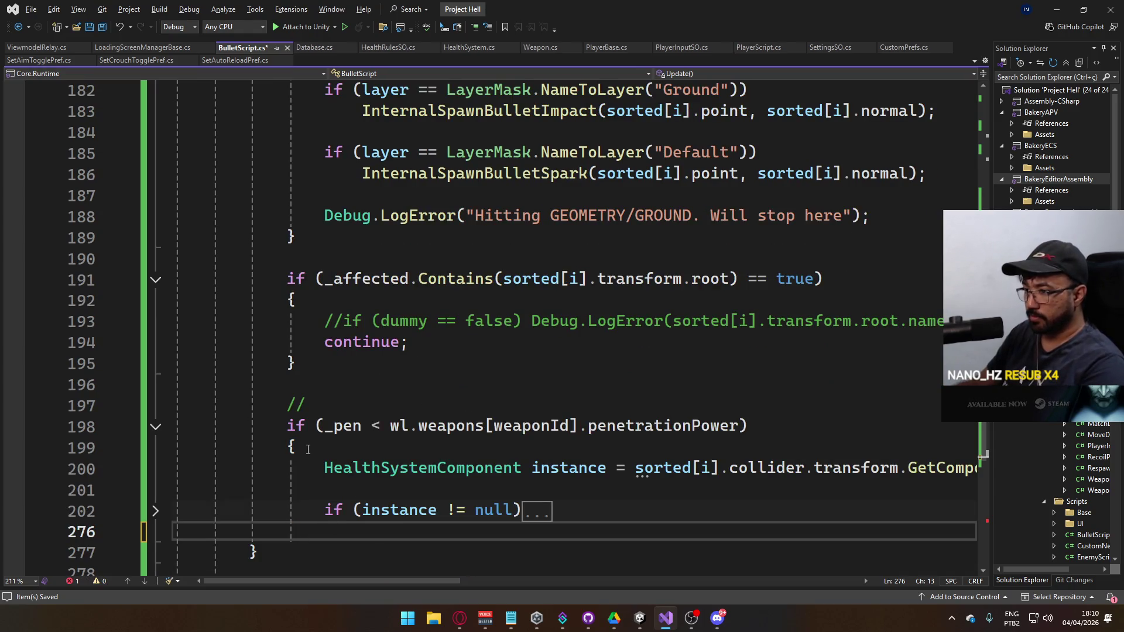
left_click(572, 512)
- Add a blank line above the HealthSystemComponent declaration and unindent it one level
left_click_drag(572, 516, 323, 468)
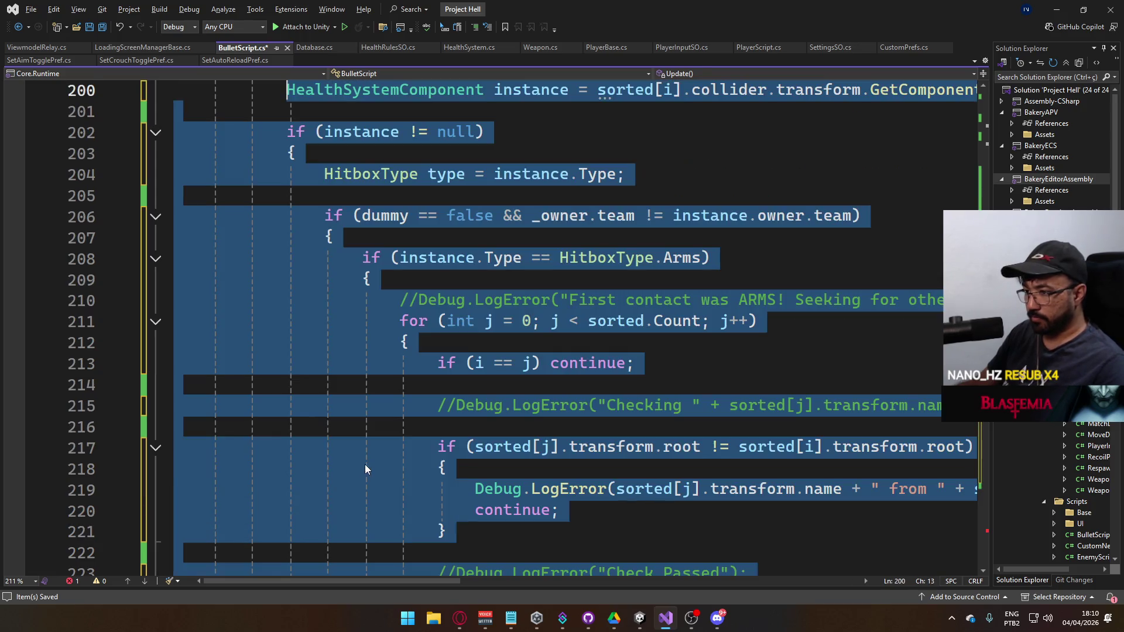
scroll(507, 415, "up", 4)
left_click(309, 280)
left_click(269, 342)
key("Return")
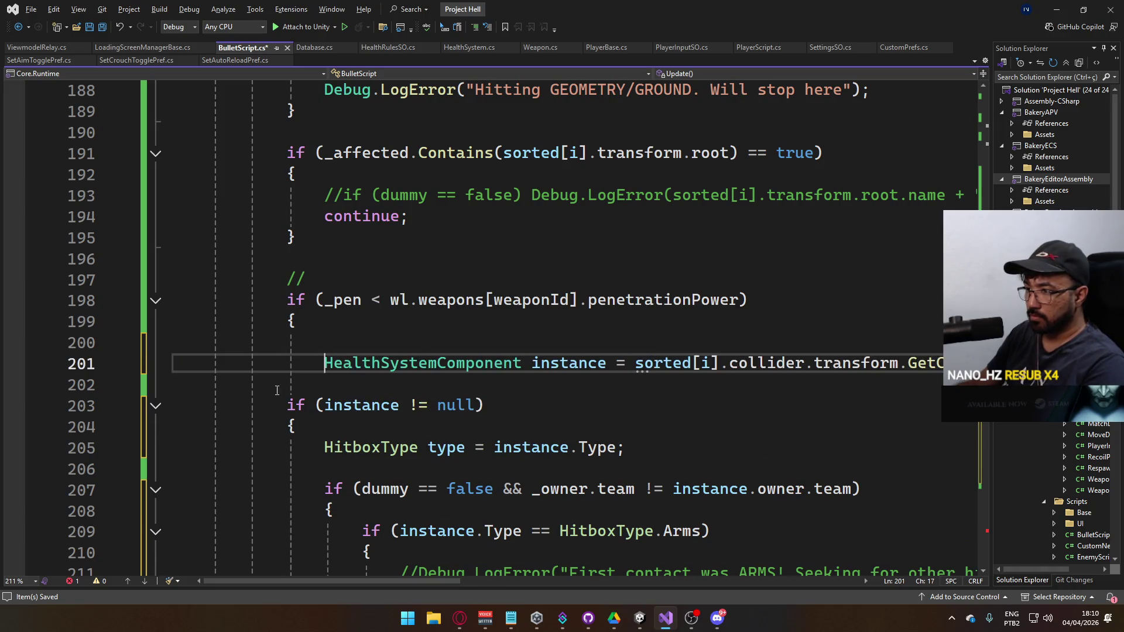
left_click(320, 368)
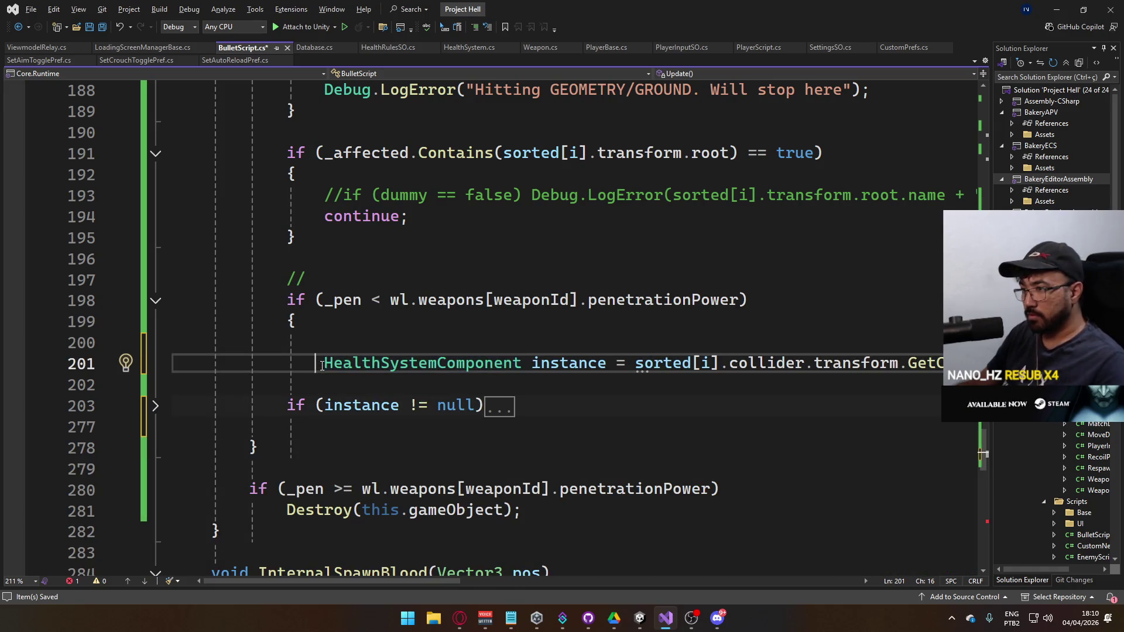
key("BackSpace")
- Join the opening brace onto the penetration check line and delete it
left_click(325, 325)
key("Home")
key("Home")
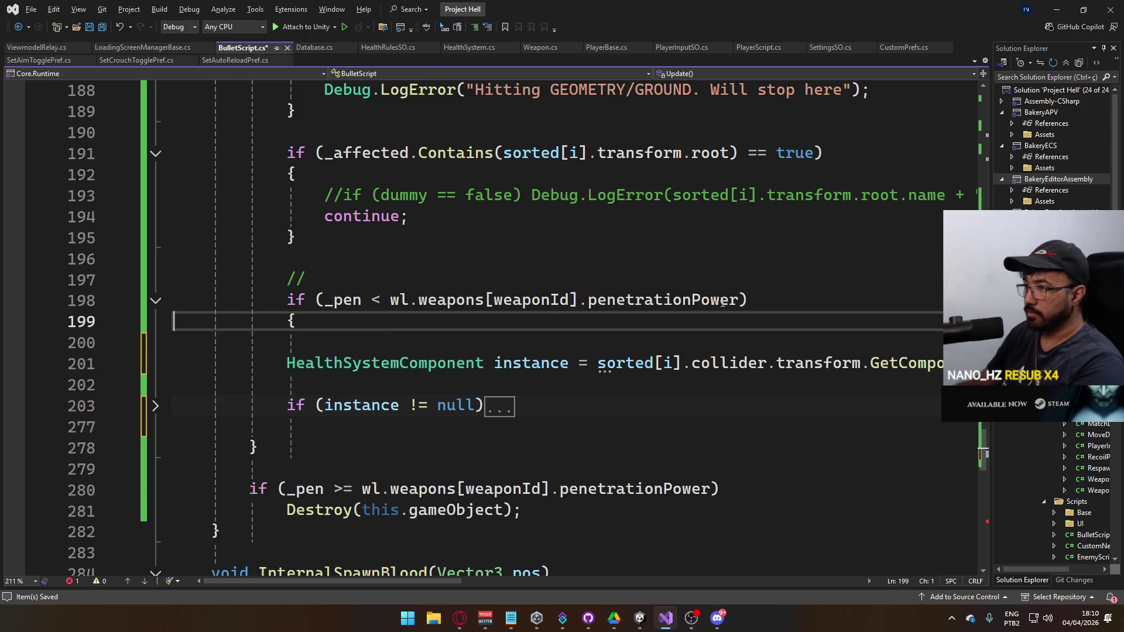
key("BackSpace")
key("End")
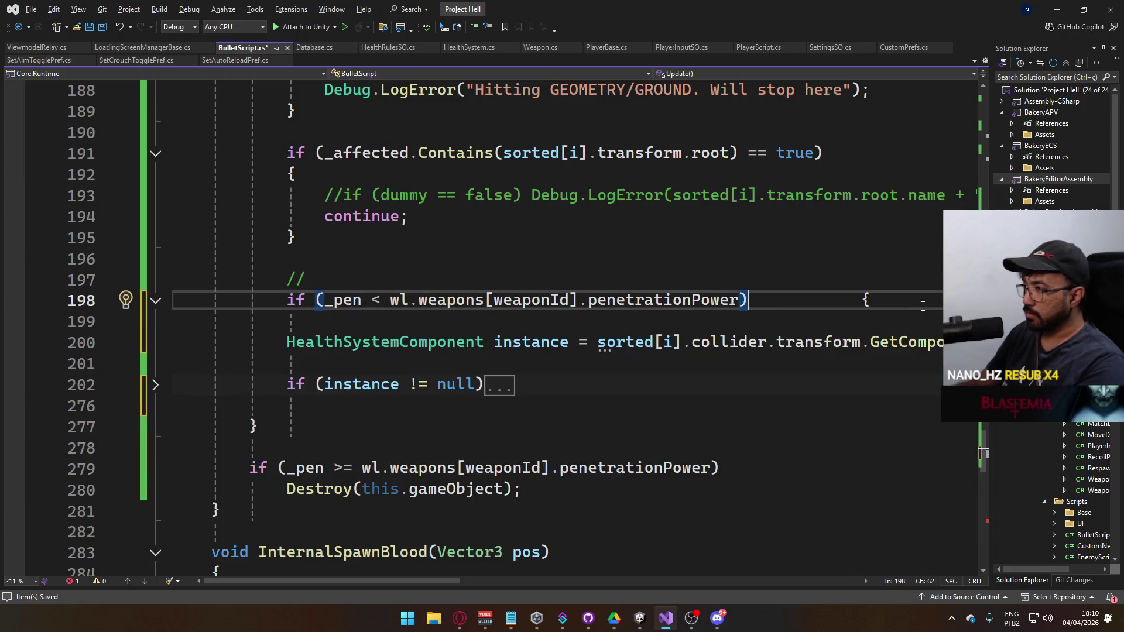
key("shift+Left")
key("shift+Left")
key("shift+Left")
key("BackSpace")
- Change the check to '_pen >= ... penetrationPower' and end it with continue;
double_click(376, 300)
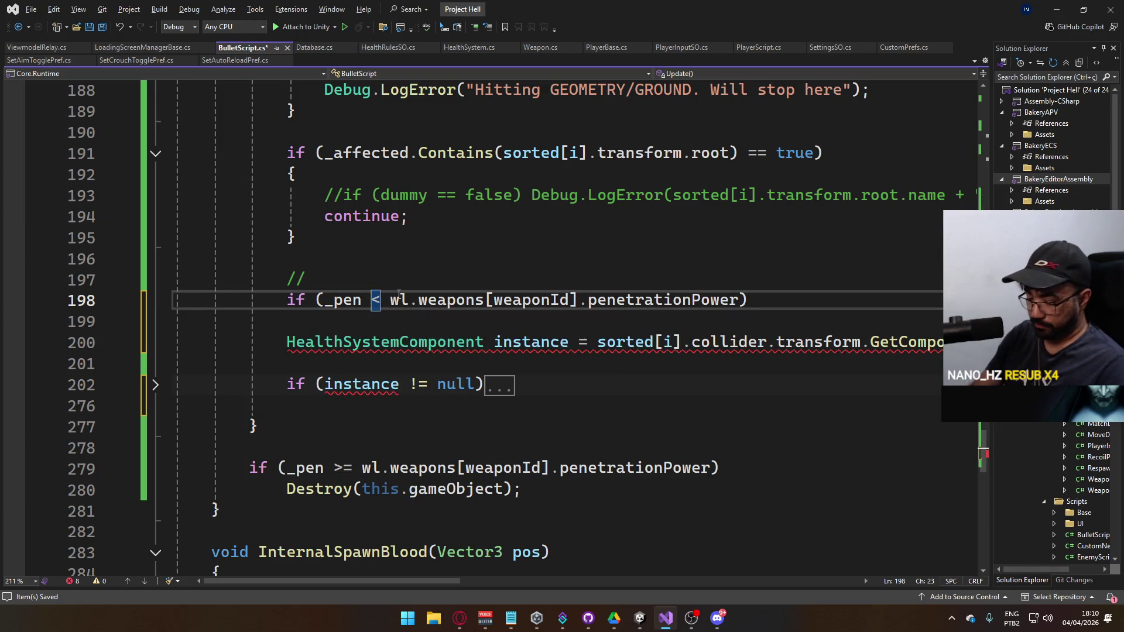
type(">=")
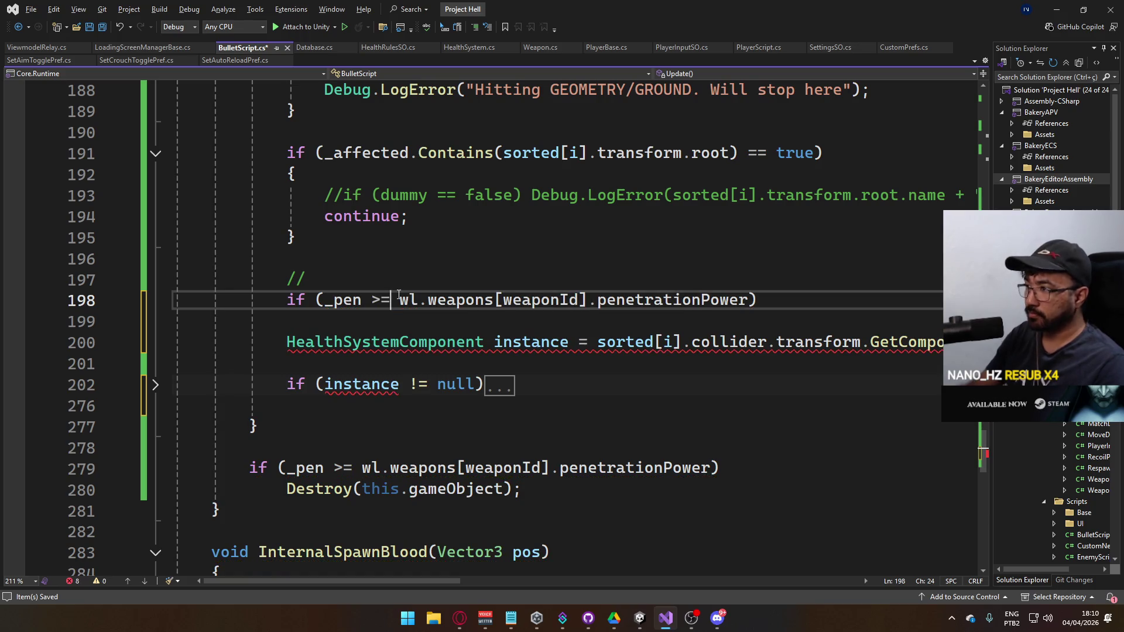
left_click(785, 301)
type("return;")
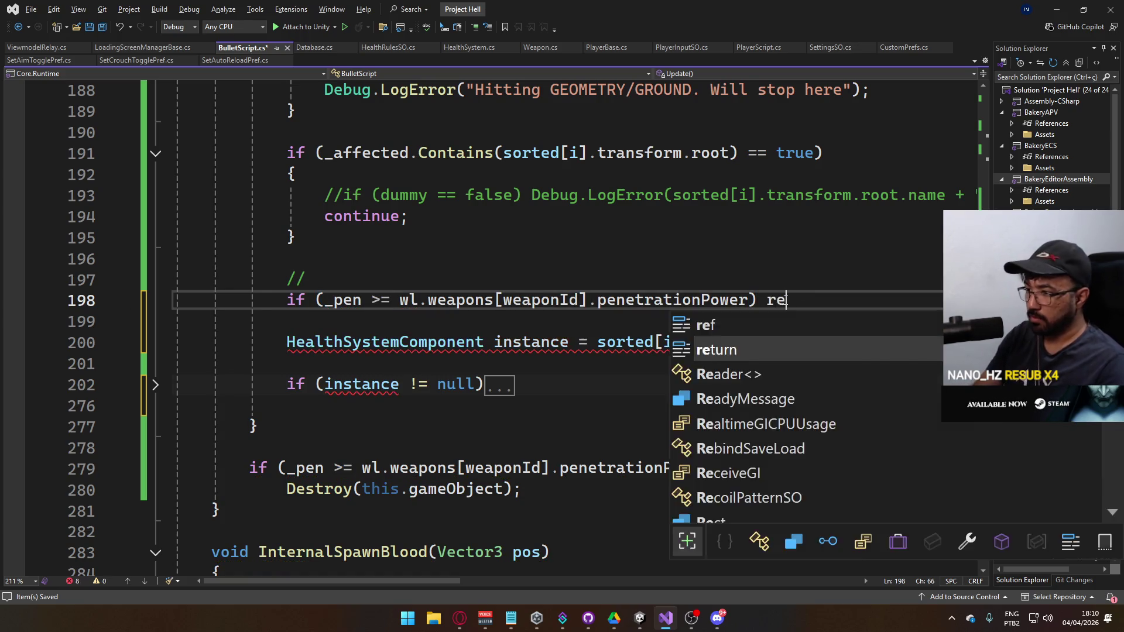
key("BackSpace")
key("BackSpace")
key("BackSpace")
key("BackSpace")
key("BackSpace")
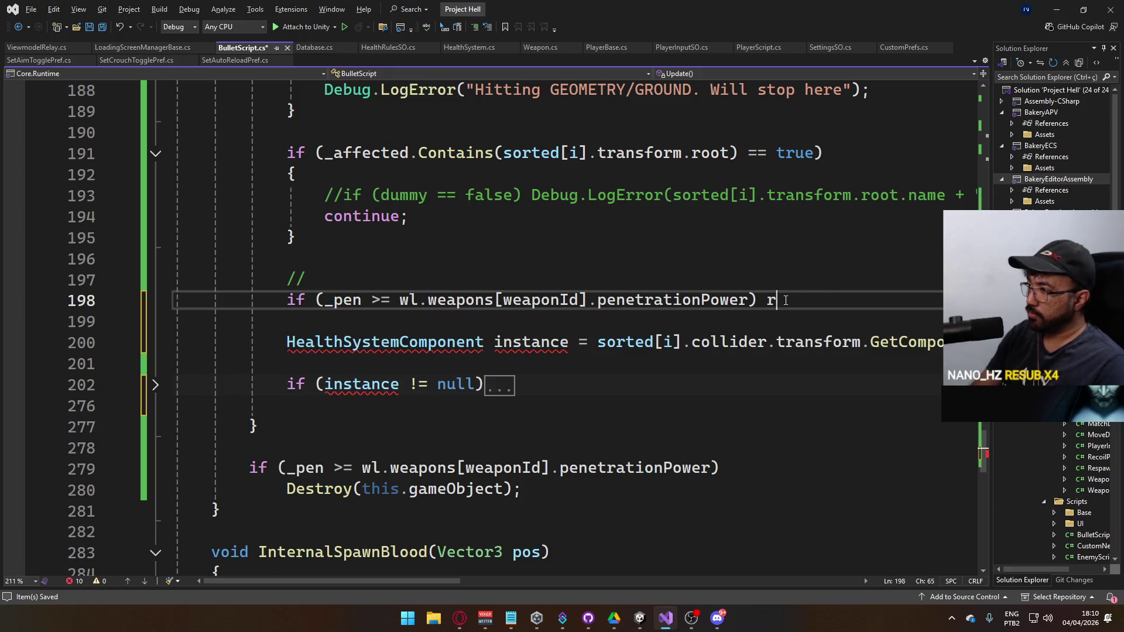
type("continue;")
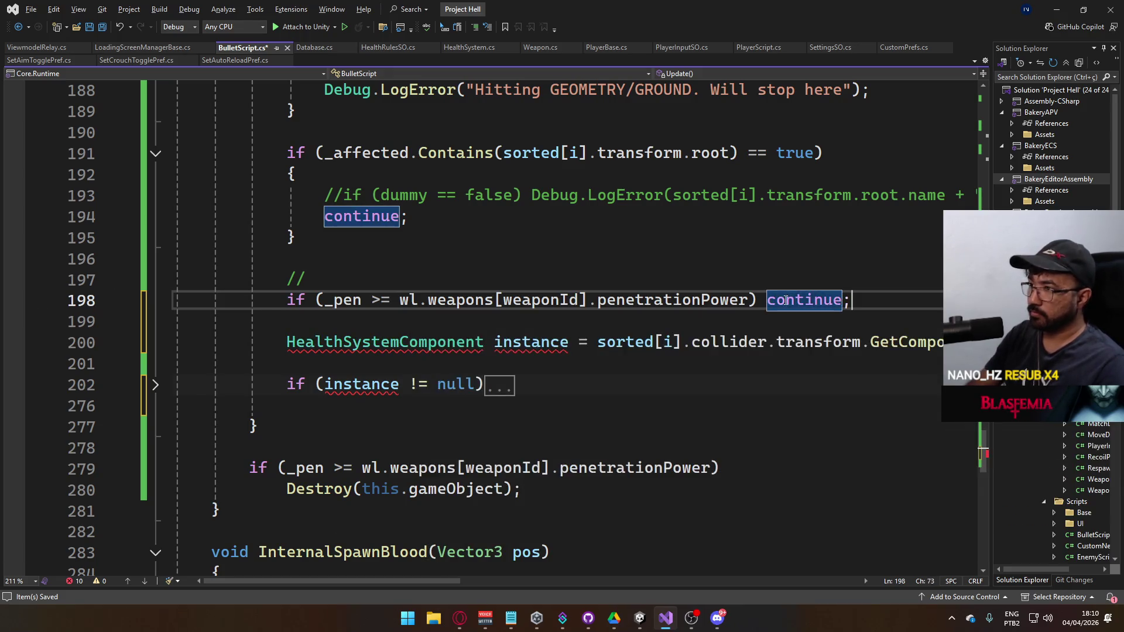
scroll(454, 285, "up", 1)
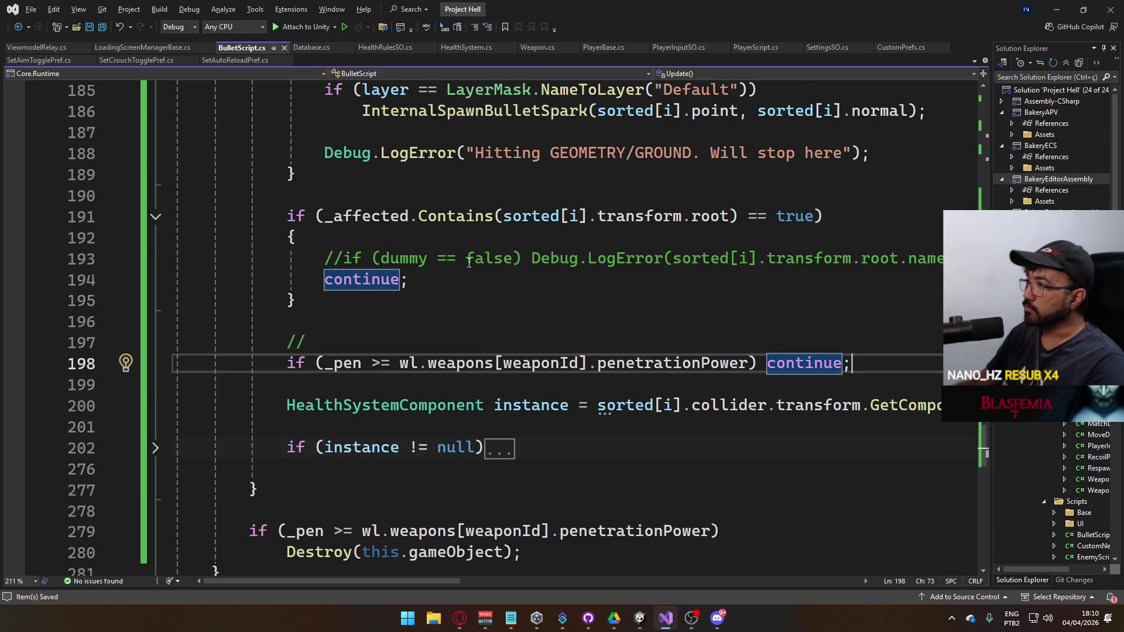
- Remove the braces and commented debug line from the already-affected check
left_click(332, 258)
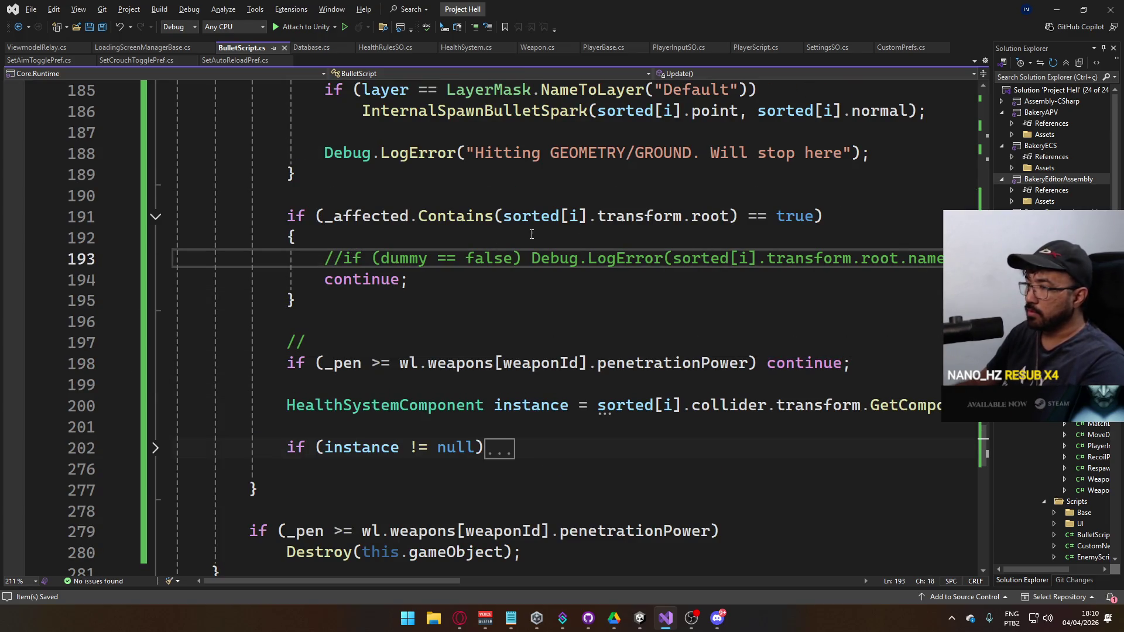
left_click(281, 234)
key("ctrl+x")
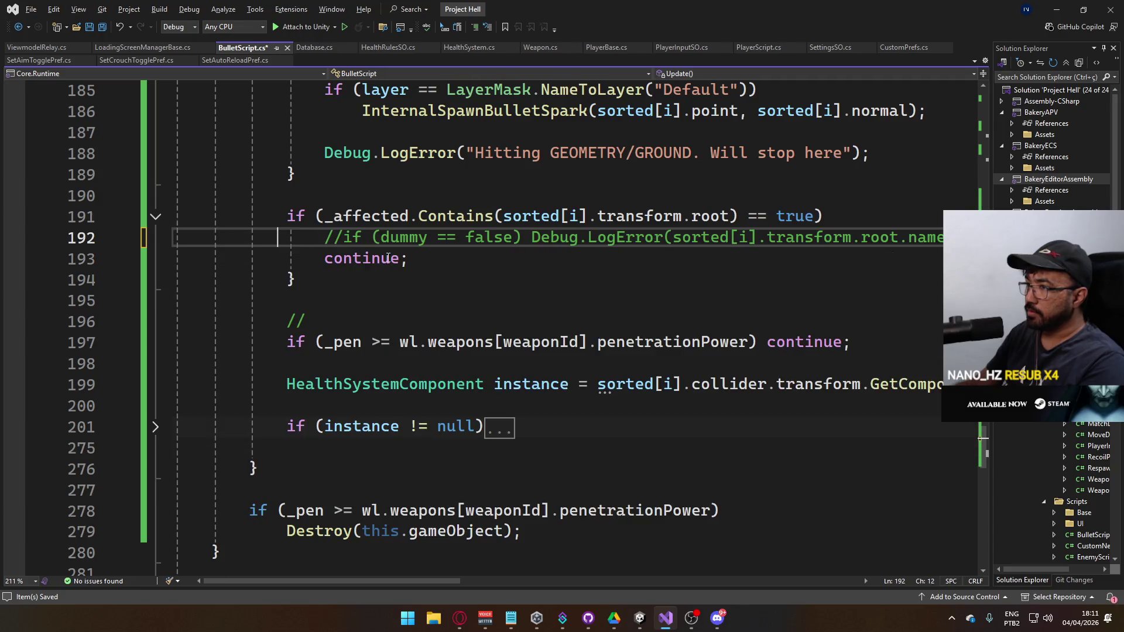
key("ctrl+x")
key("Down")
key("Delete")
- Pull continue; onto the Contains condition on line 191, remove the blank line, and save
left_click(843, 214)
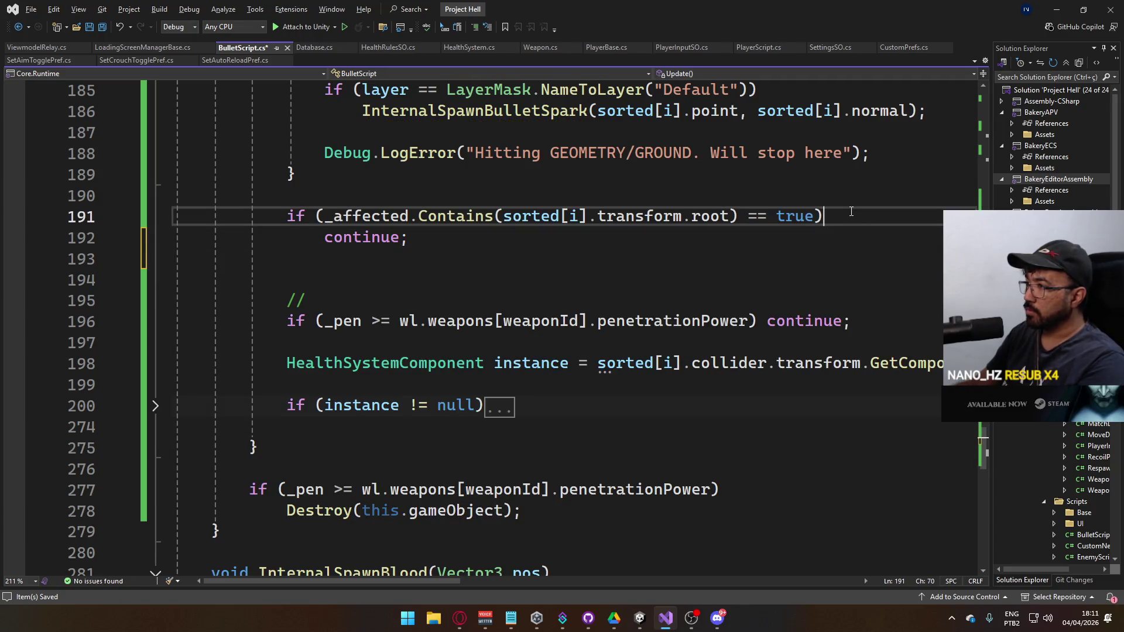
key("shift+Down")
key("Delete")
key("Delete")
key("Delete")
key("Delete")
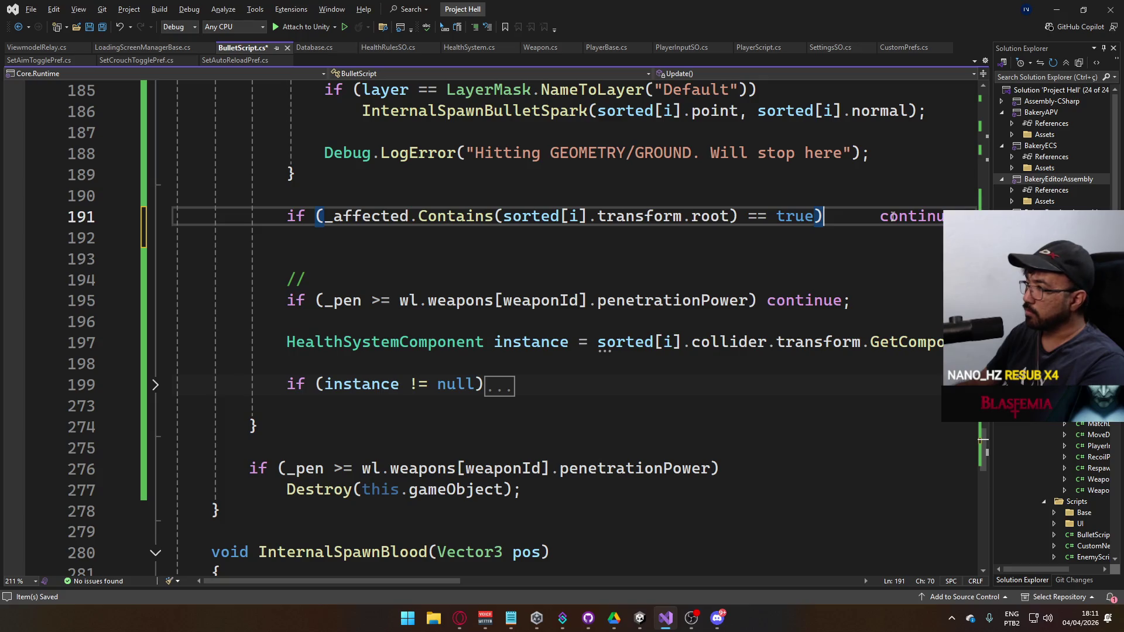
key("Delete")
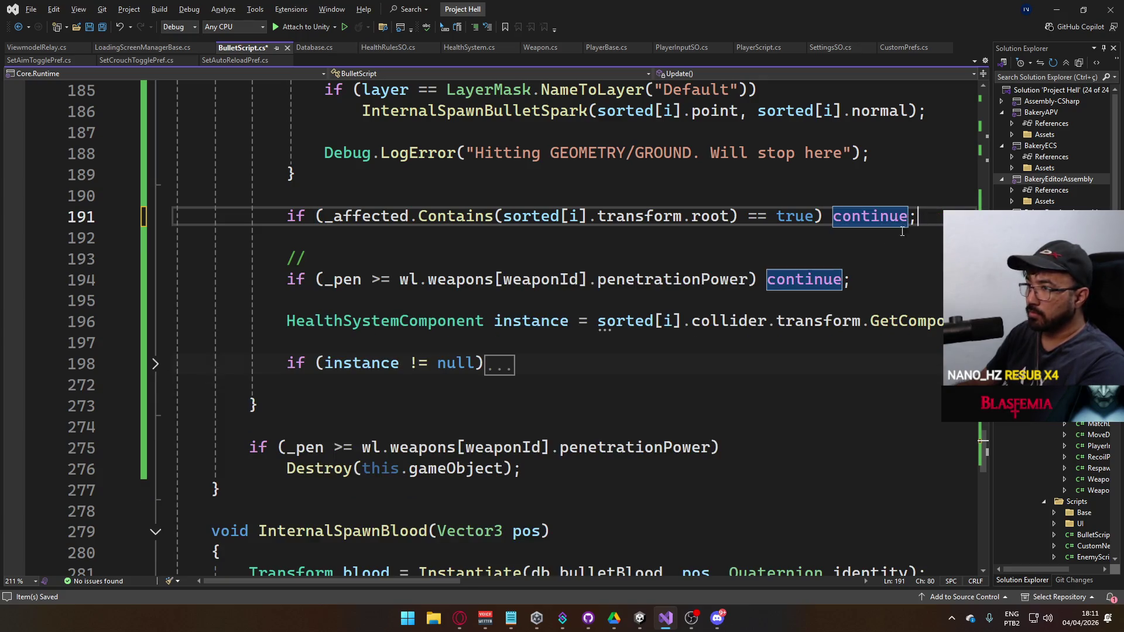
left_click(271, 248)
key("shift+Up")
key("Delete")
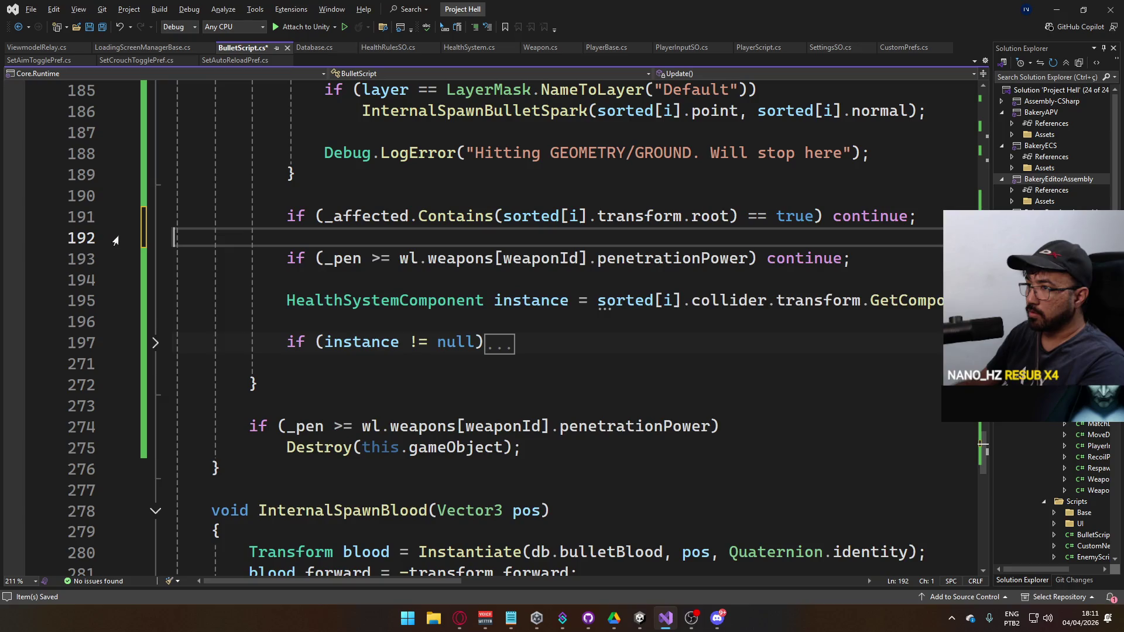
key("ctrl+s")
- Delete the commented BULLET HIT TRACING line and its blank line, then save
scroll(270, 248, "up", 3)
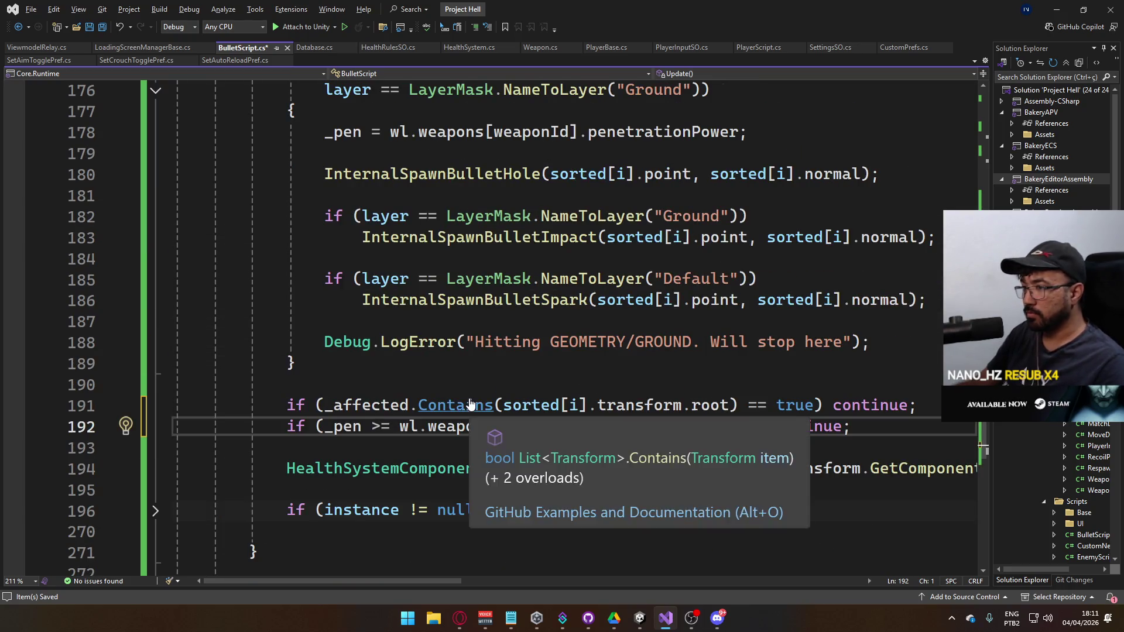
scroll(459, 379, "up", 2)
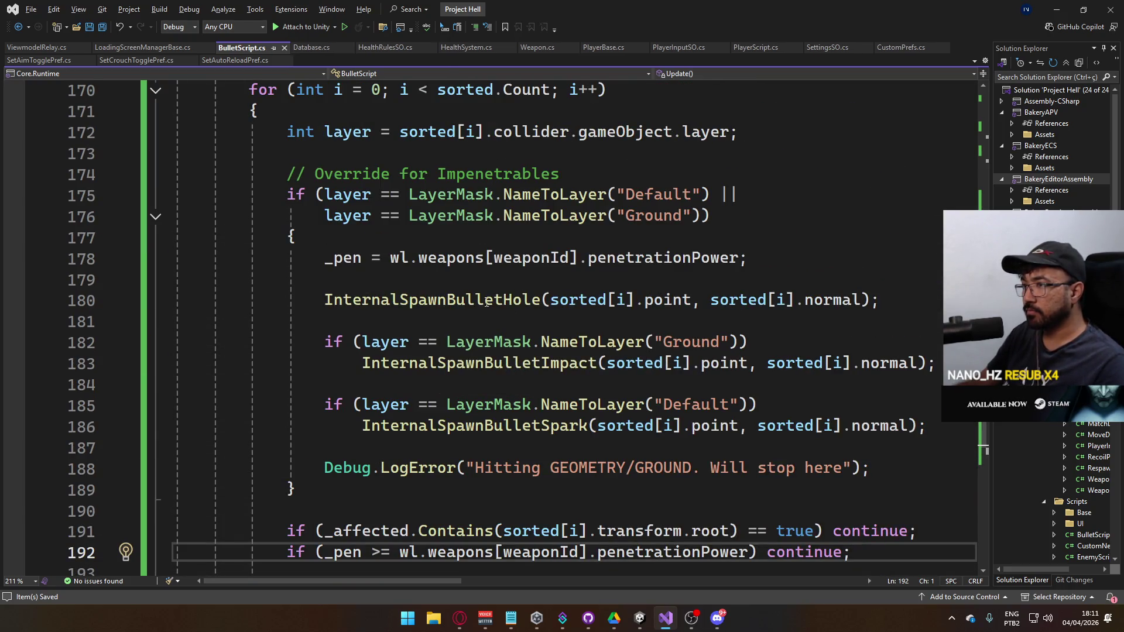
scroll(370, 320, "up", 1)
scroll(459, 404, "down", 2)
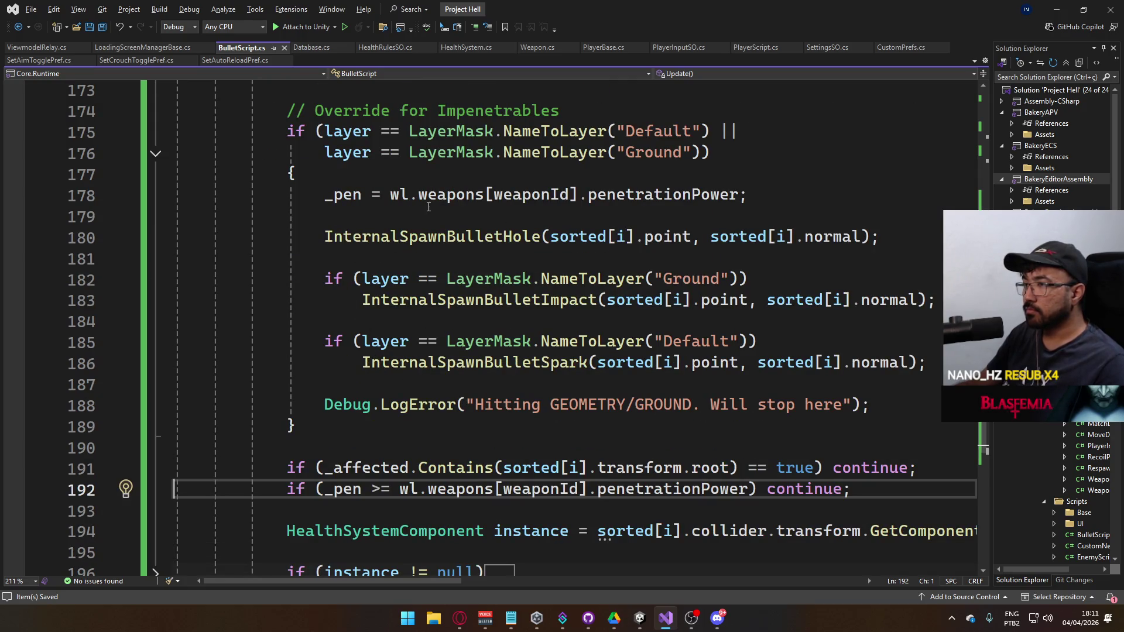
scroll(751, 408, "up", 4)
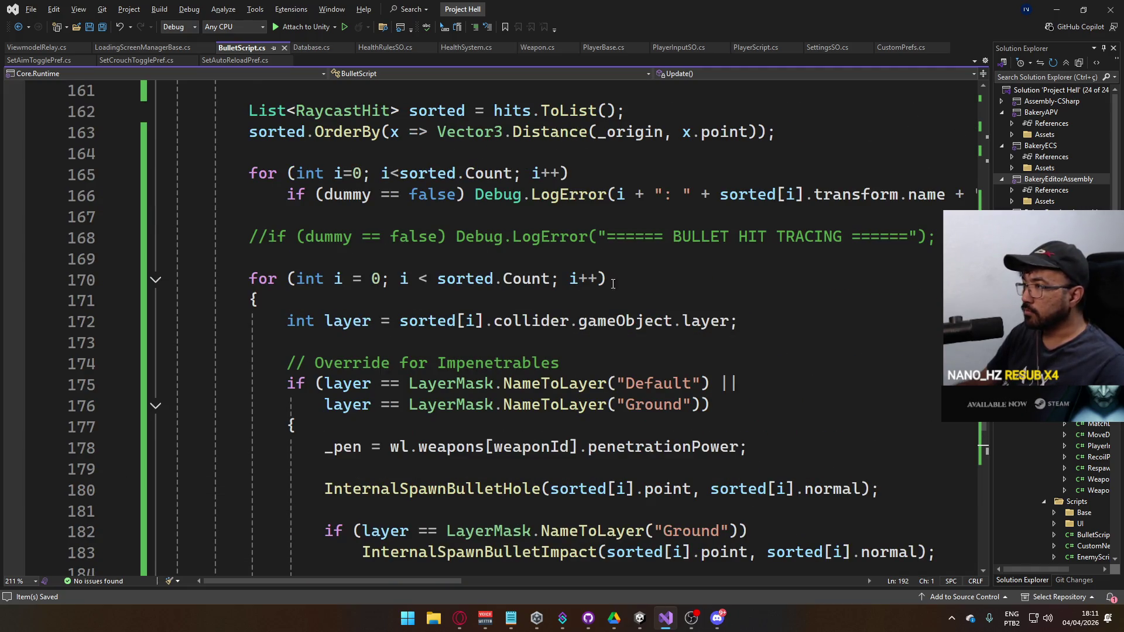
scroll(490, 326, "up", 1)
scroll(437, 335, "up", 3)
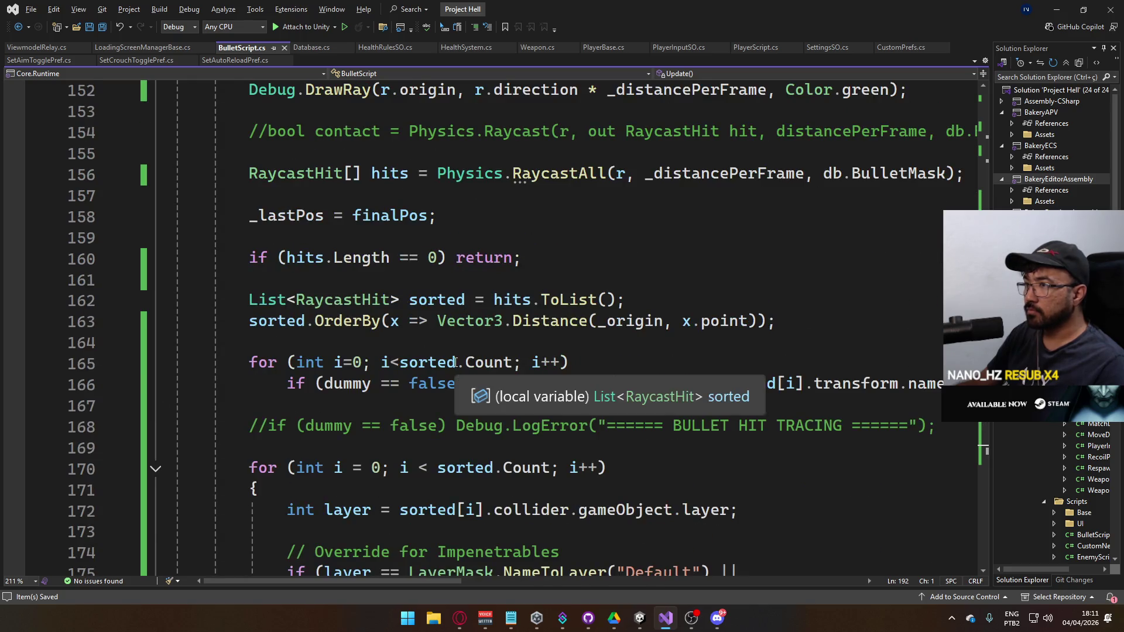
scroll(437, 335, "down", 1)
left_click(362, 425)
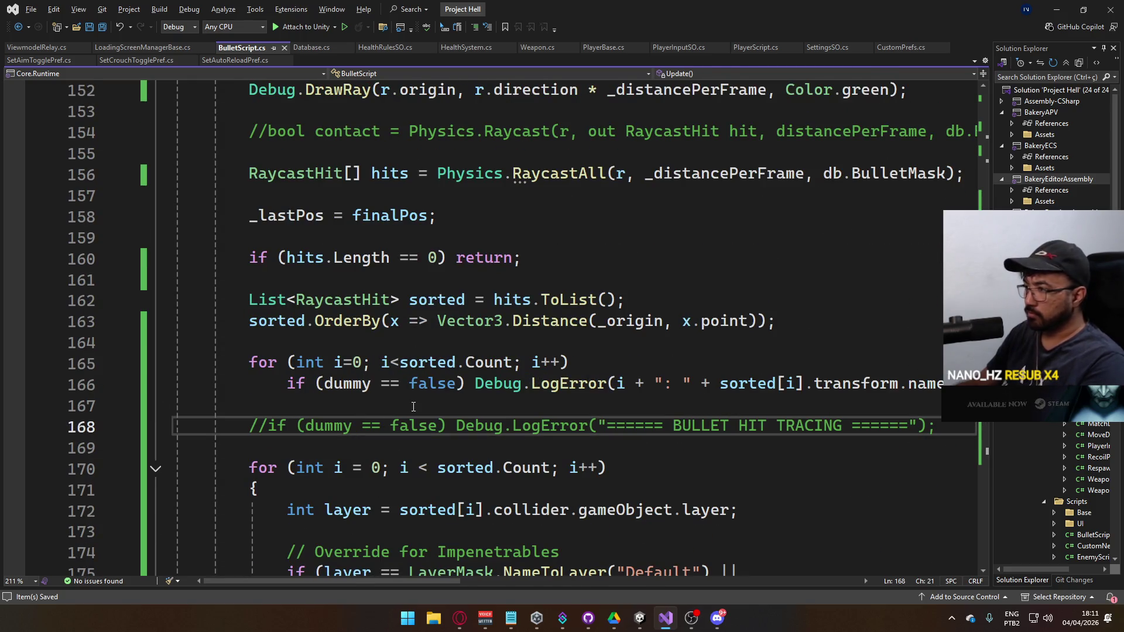
key("ctrl+x")
key("BackSpace")
key("ctrl+s")
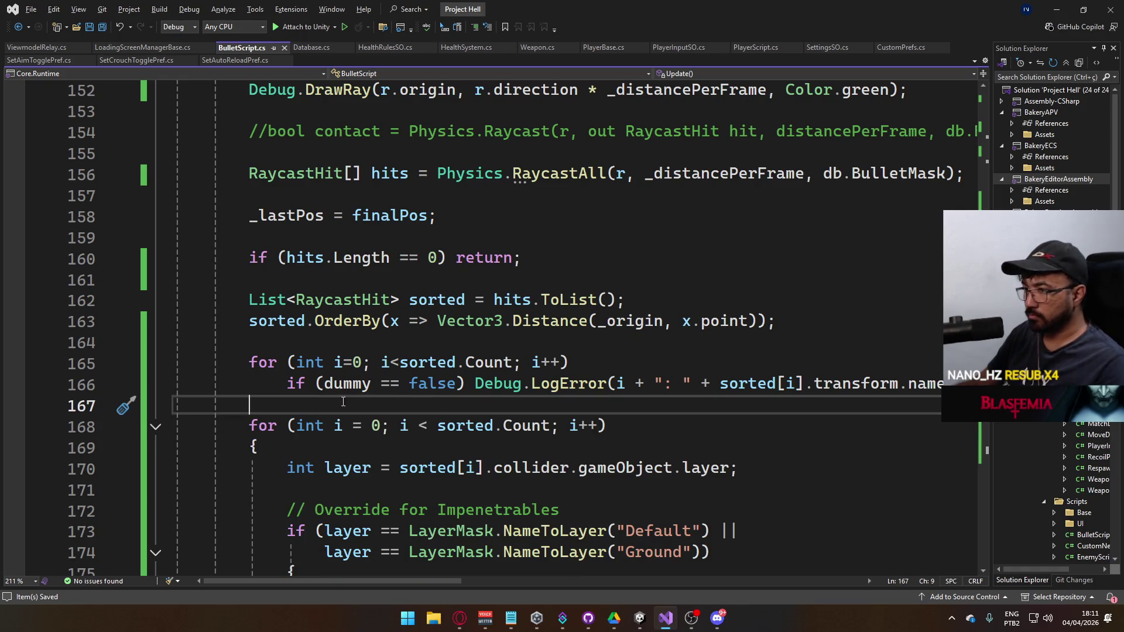
- Switch back to the Unity editor
scroll(330, 404, "up", 5)
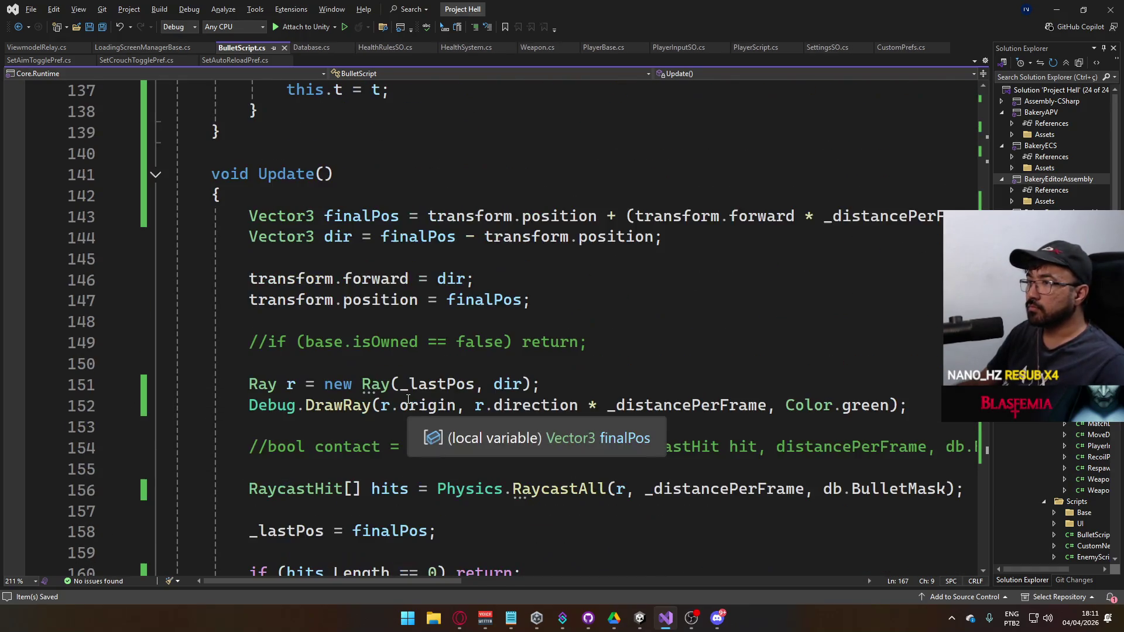
scroll(408, 398, "down", 1)
mouse_move(640, 615)
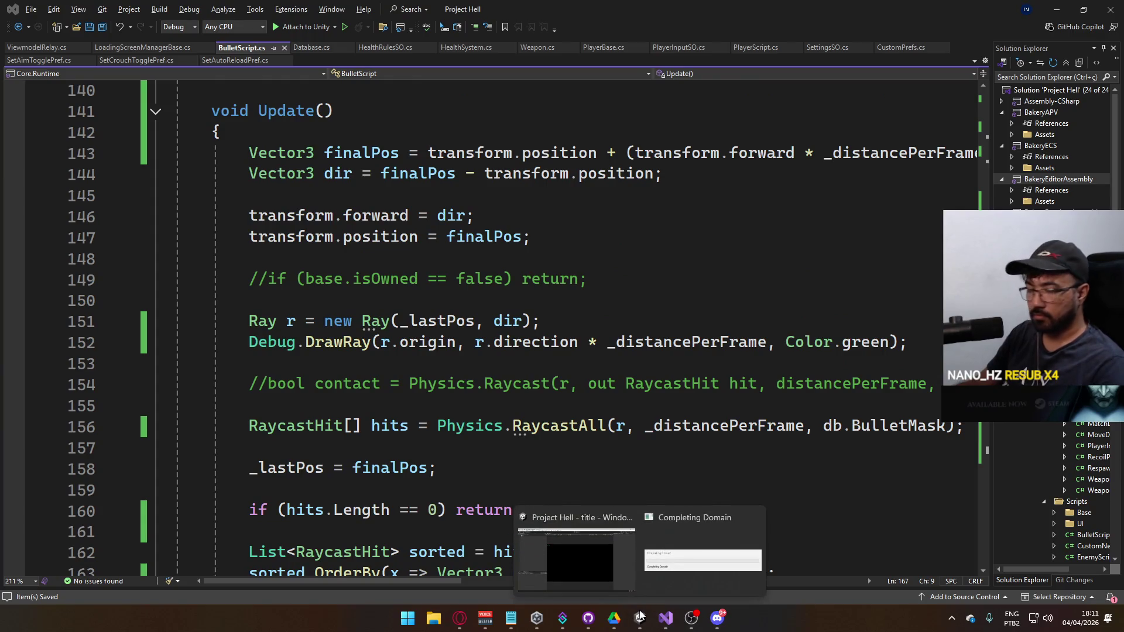
left_click(638, 556)
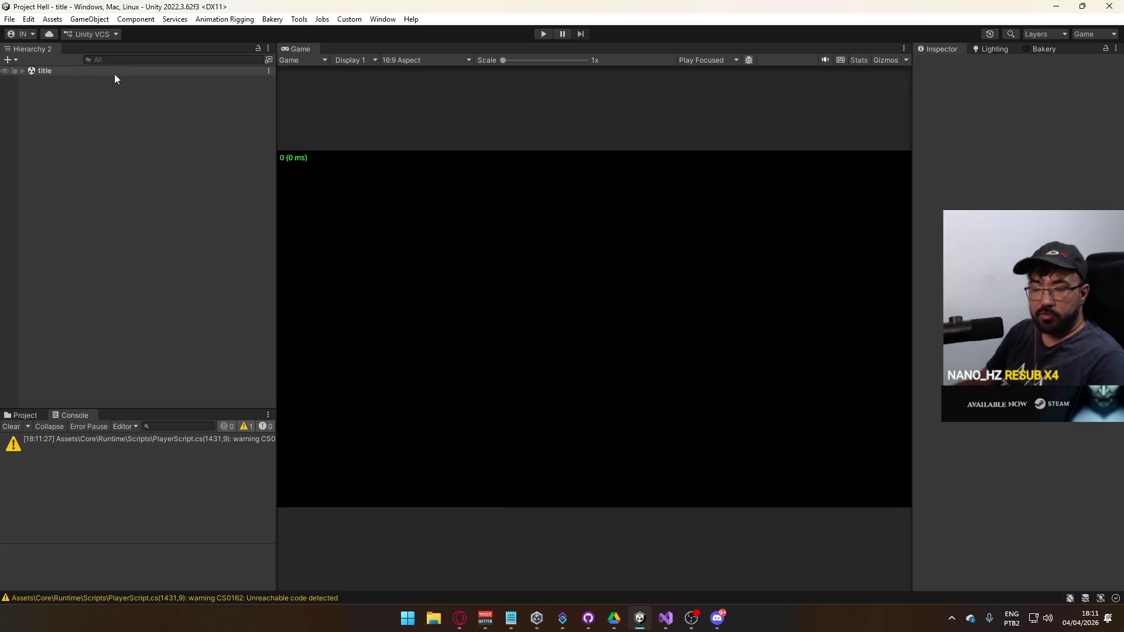
- Run File > Build And Run with the revised BulletScript, then press Play in the editor
left_click(9, 18)
left_click(83, 180)
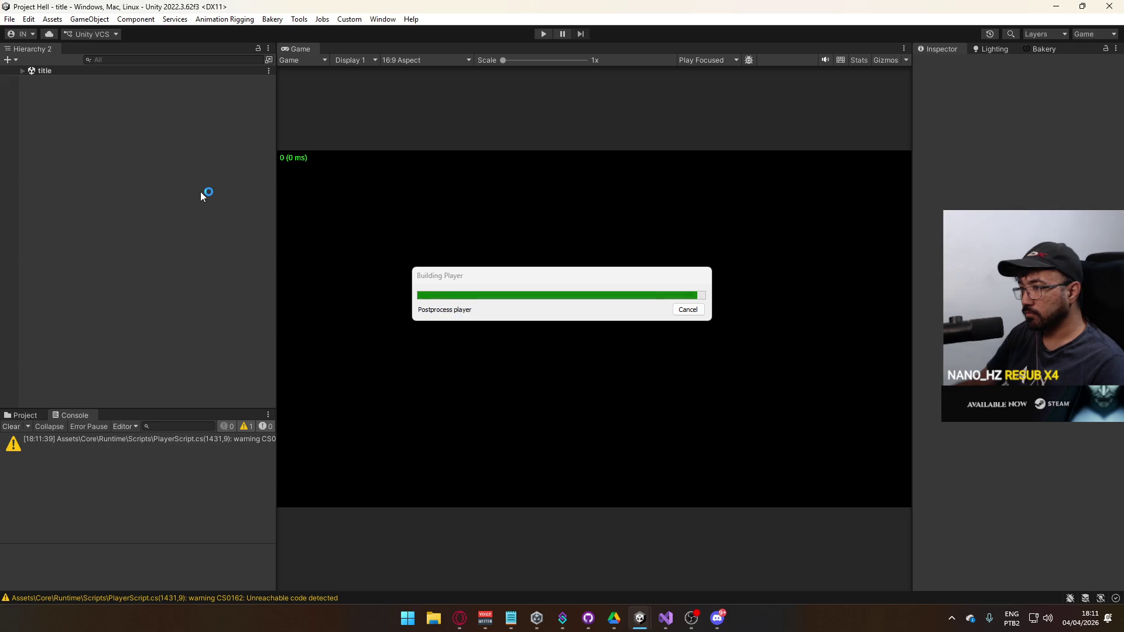
left_click(626, 618)
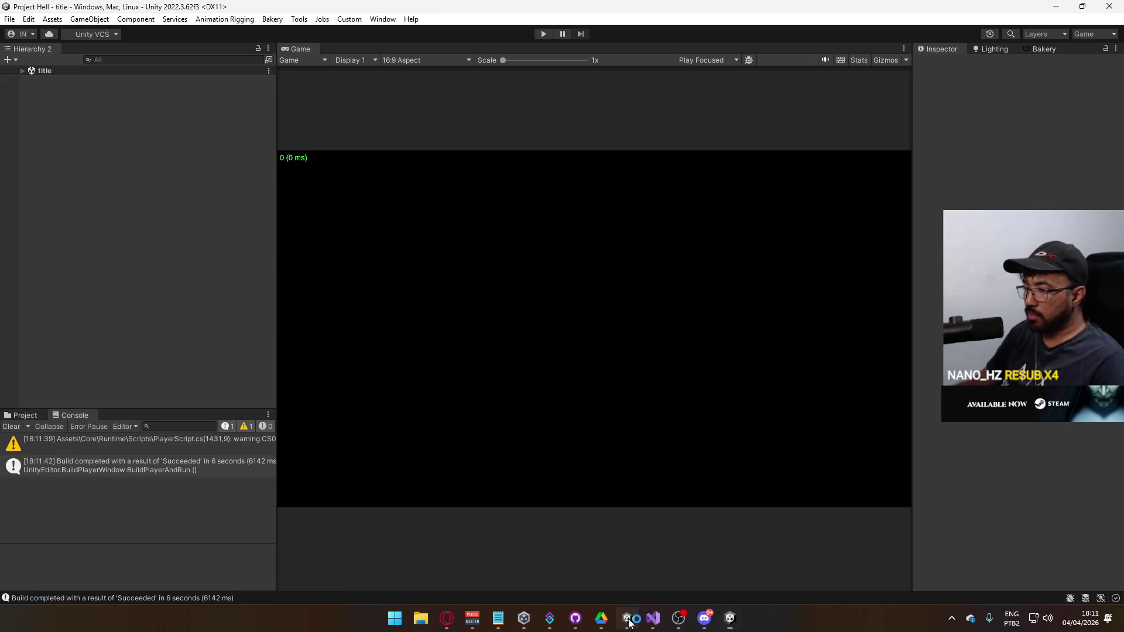
left_click(543, 34)
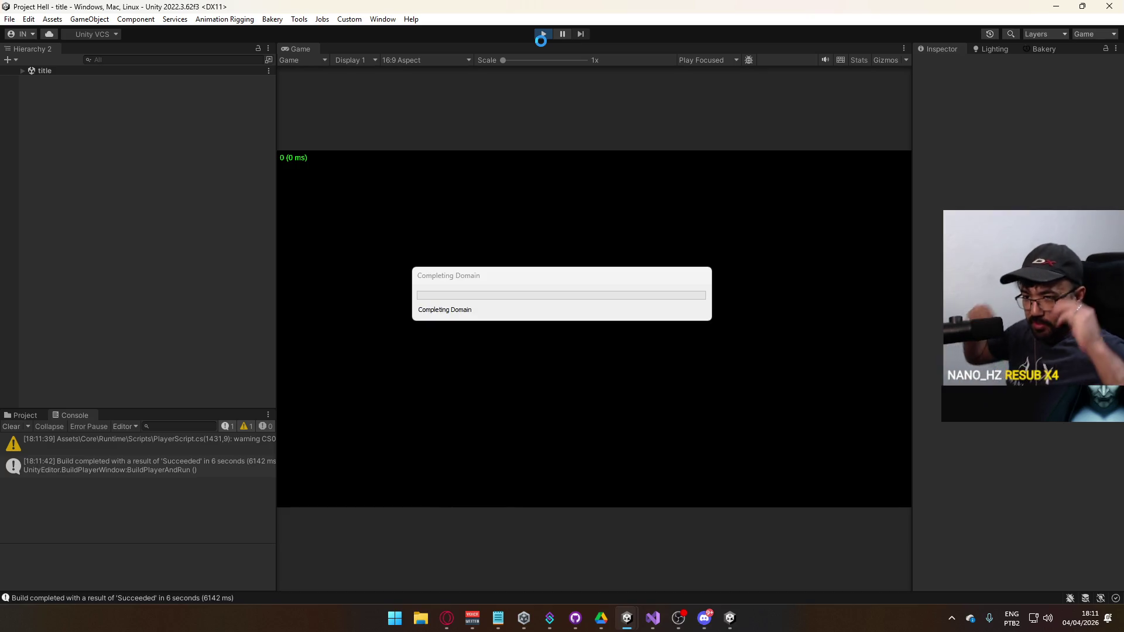
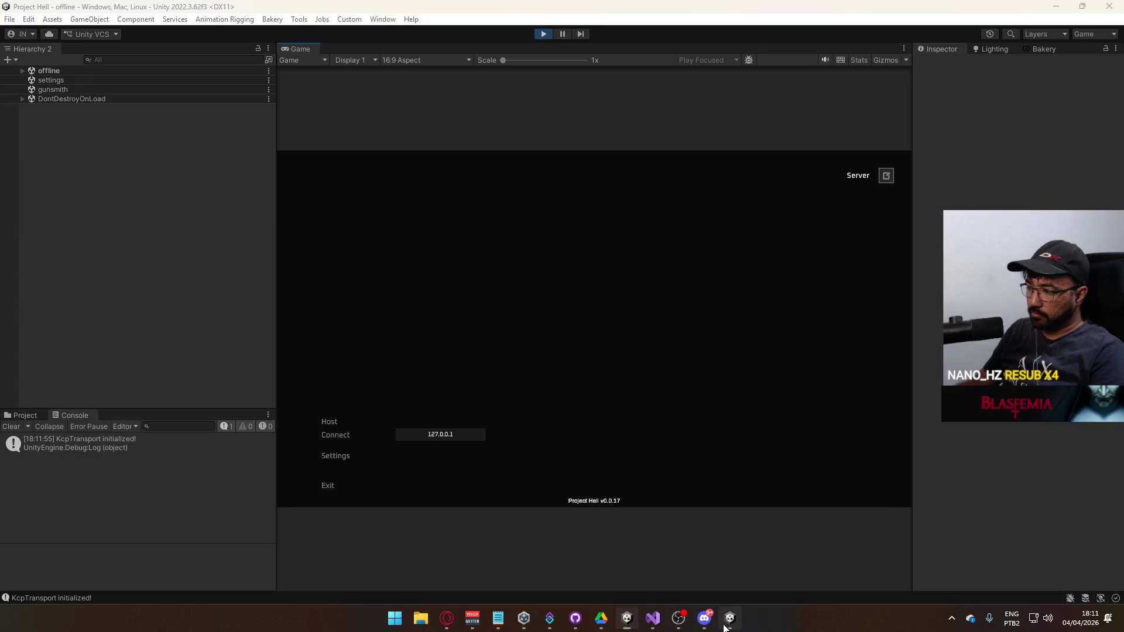
- Focus the running Game view and host a match to load the shipment map
left_click(729, 617)
key("super")
left_click(340, 417)
left_click(334, 422)
key("super")
key("super")
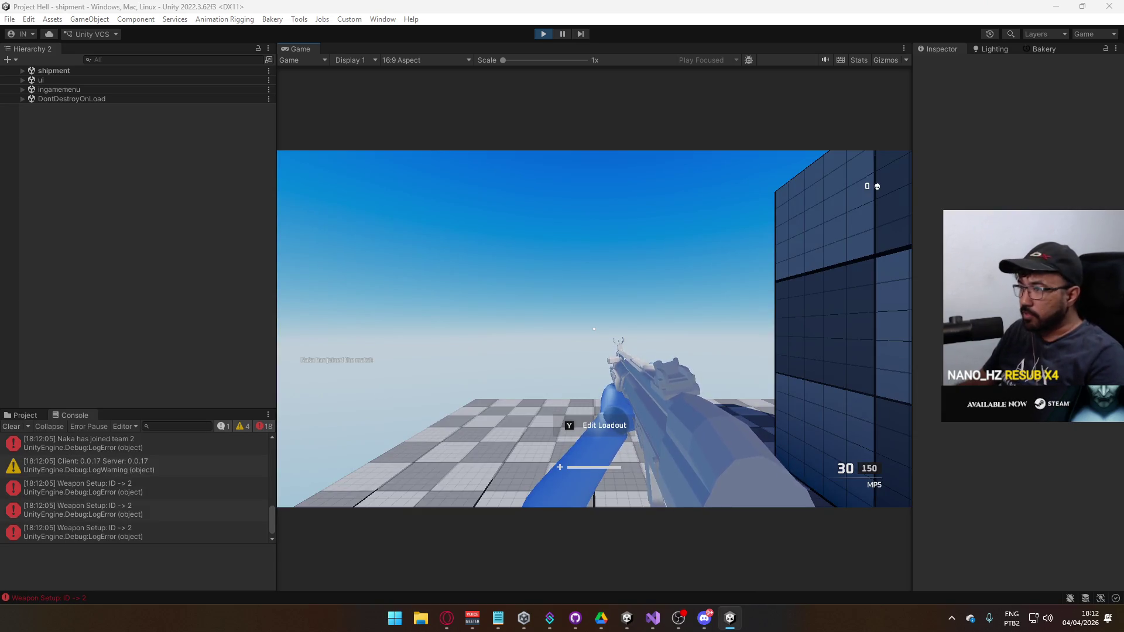
- Walk toward the containers and equip the AKM as the primary weapon in the loadout editor
key("w")
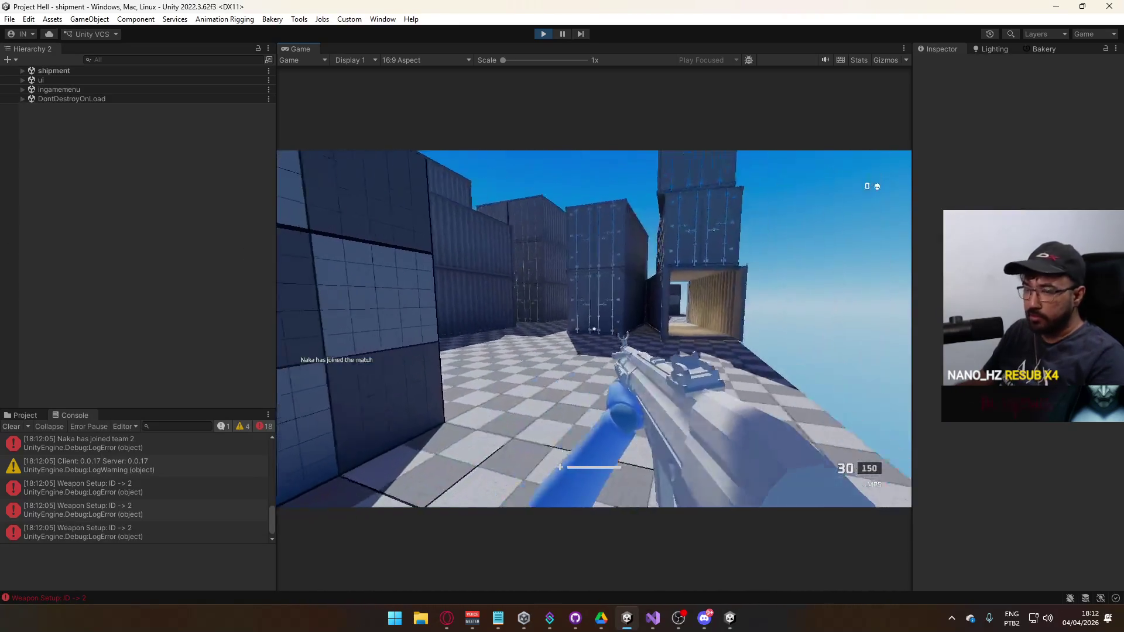
key("b")
left_click(489, 444)
left_click(346, 371)
key("Escape")
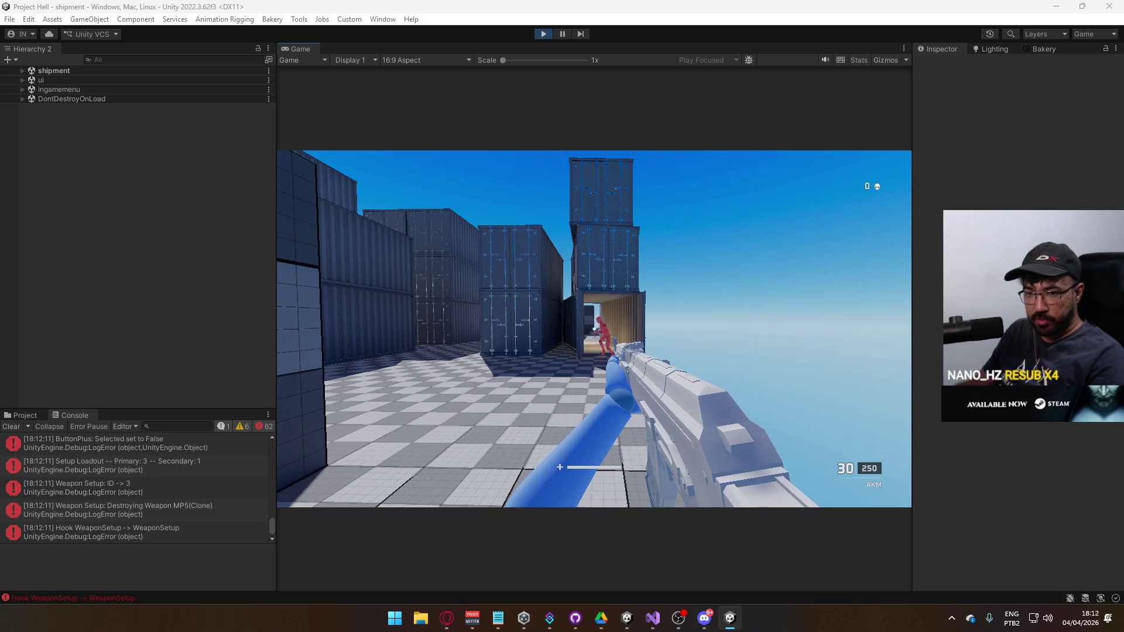
- Fire AKM shots at the red enemy dummy, strafing right between shots
key("super")
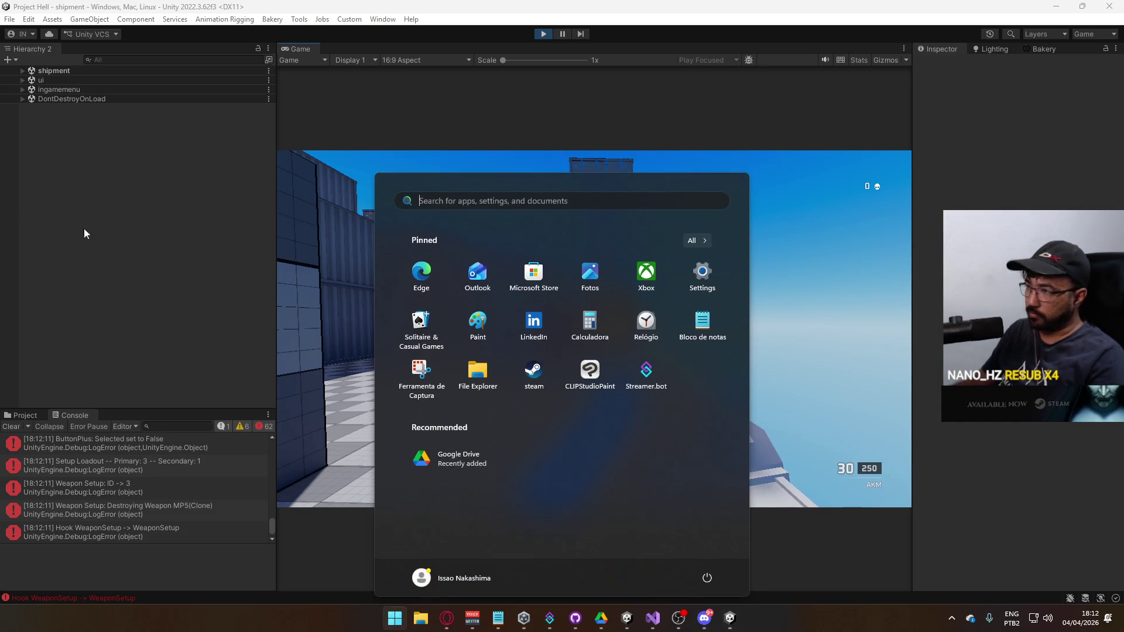
left_click(287, 303)
key("super")
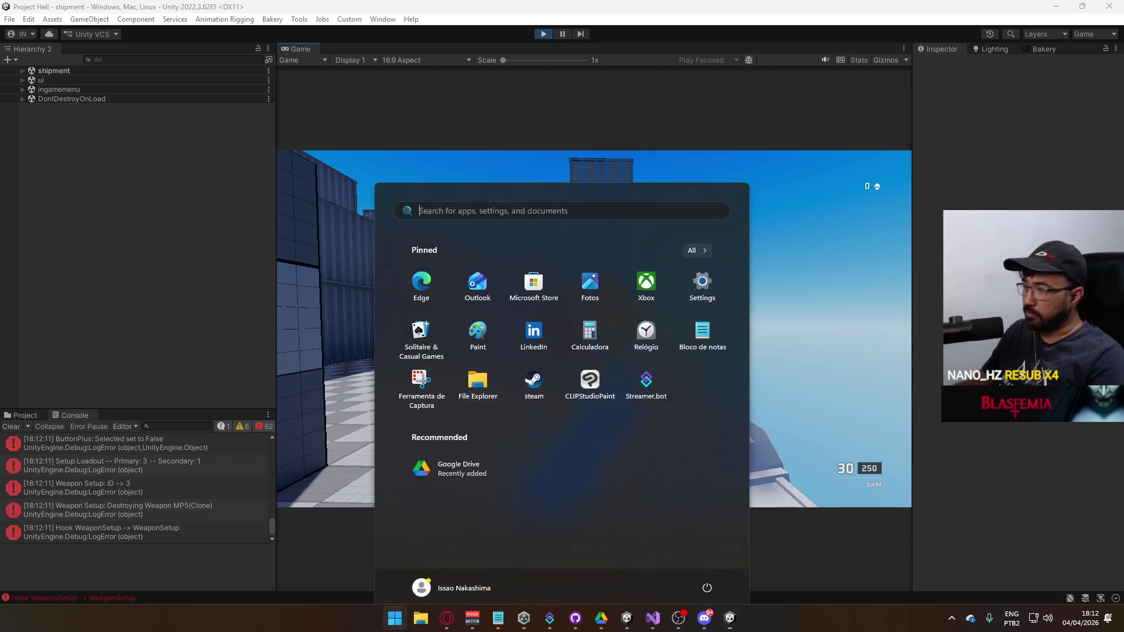
left_click(767, 335)
left_click(594, 329)
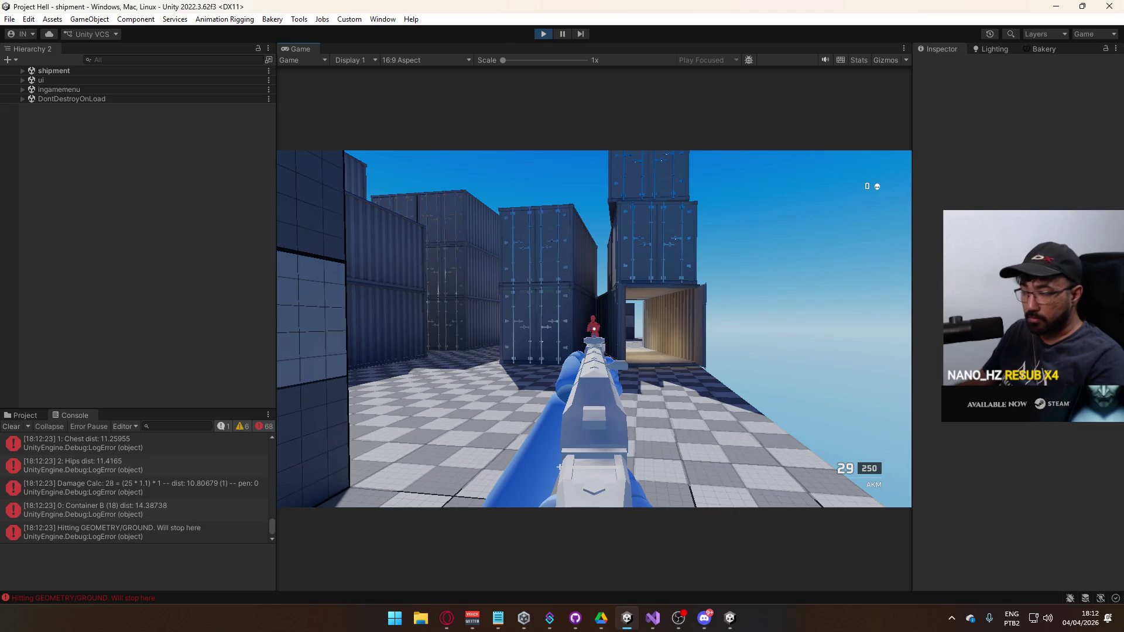
key("d")
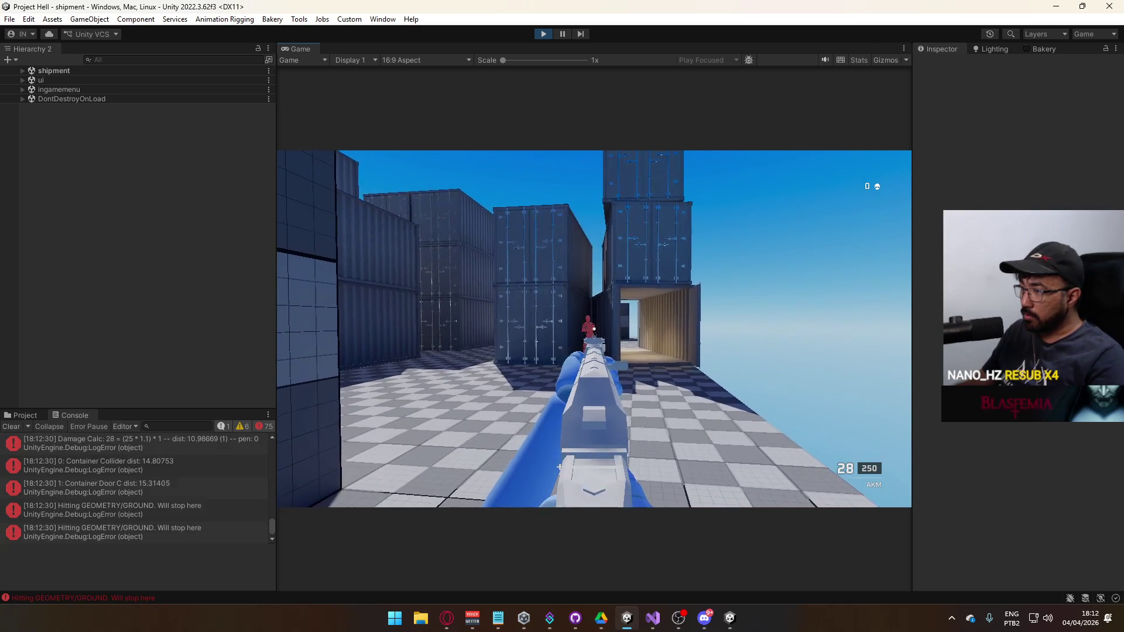
left_click(594, 329)
- Clear the Console log twice while continuing to shoot the dummy for a hit marker
key("super")
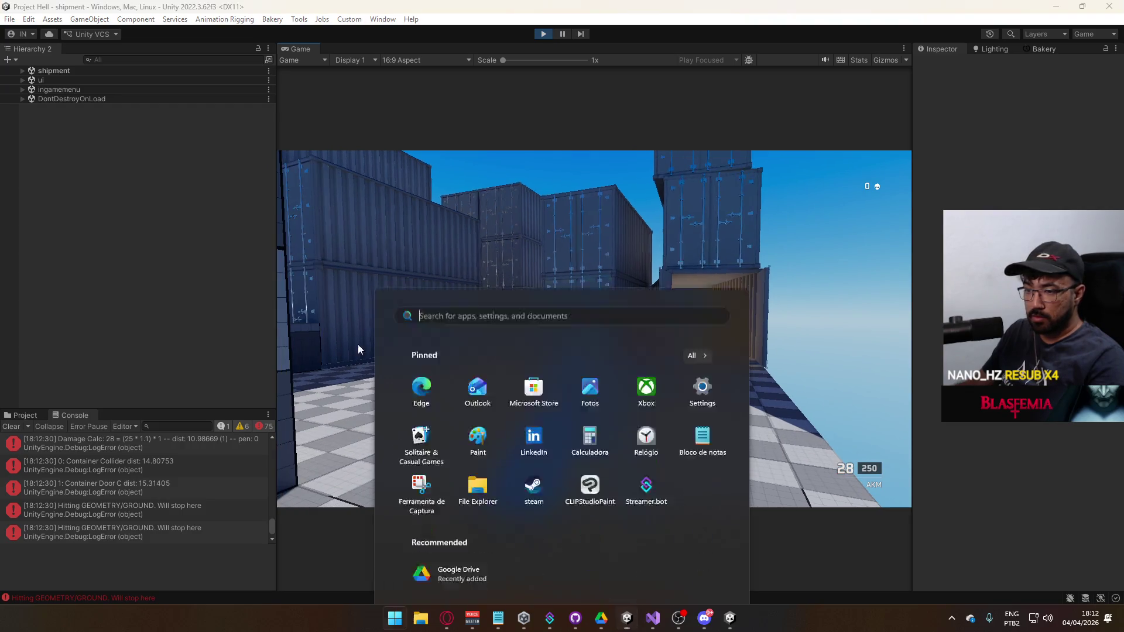
left_click(11, 427)
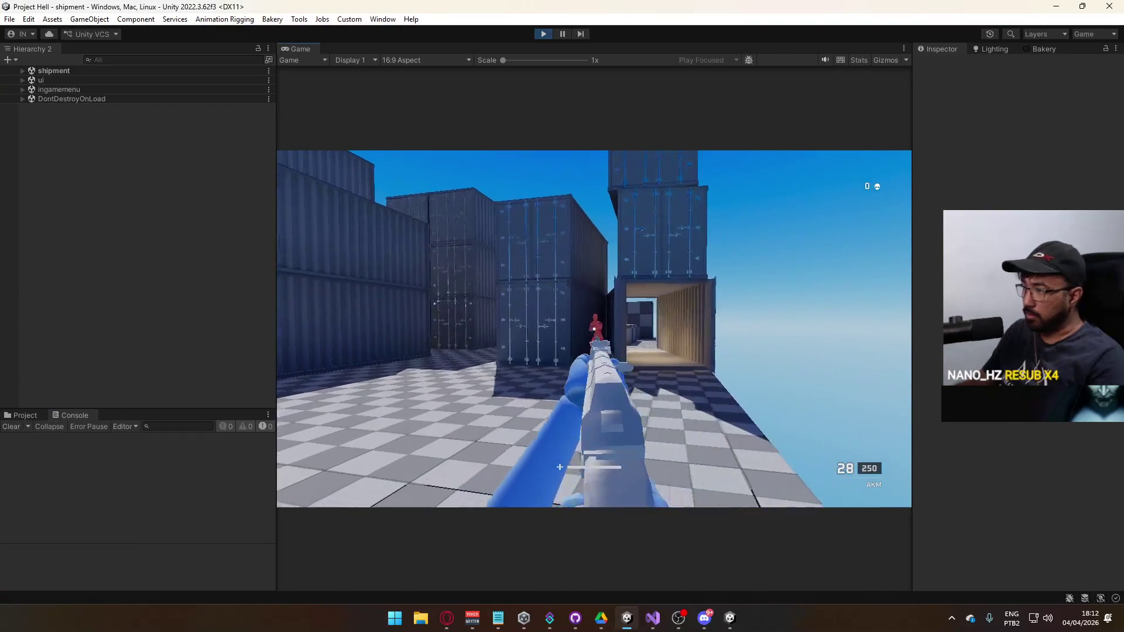
left_click(594, 329)
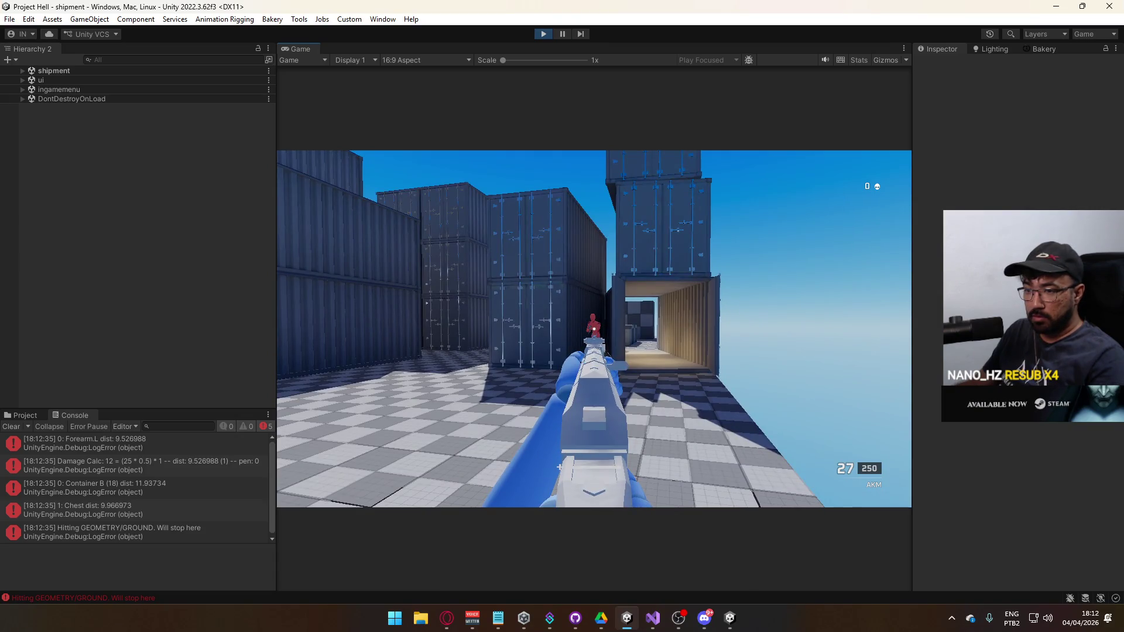
key("super")
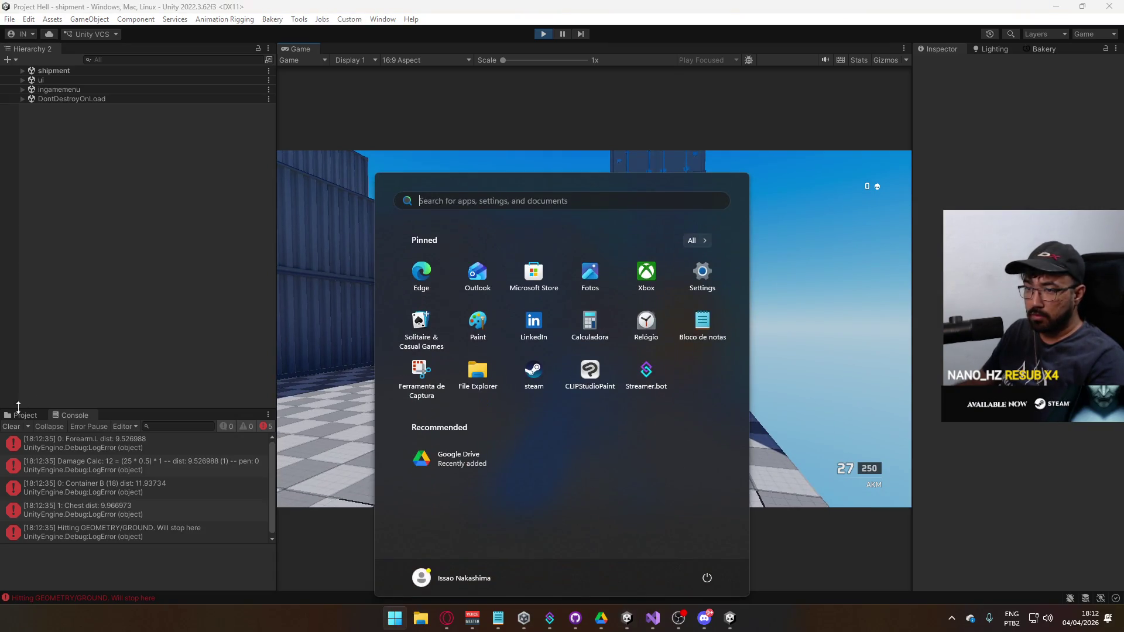
left_click(11, 427)
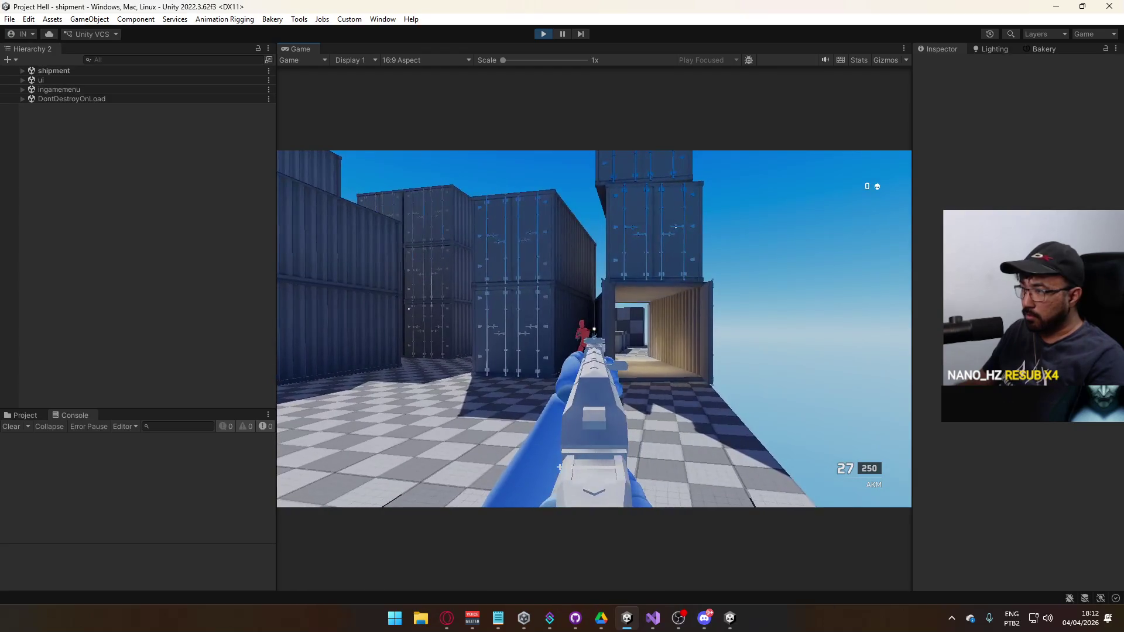
left_click(594, 329)
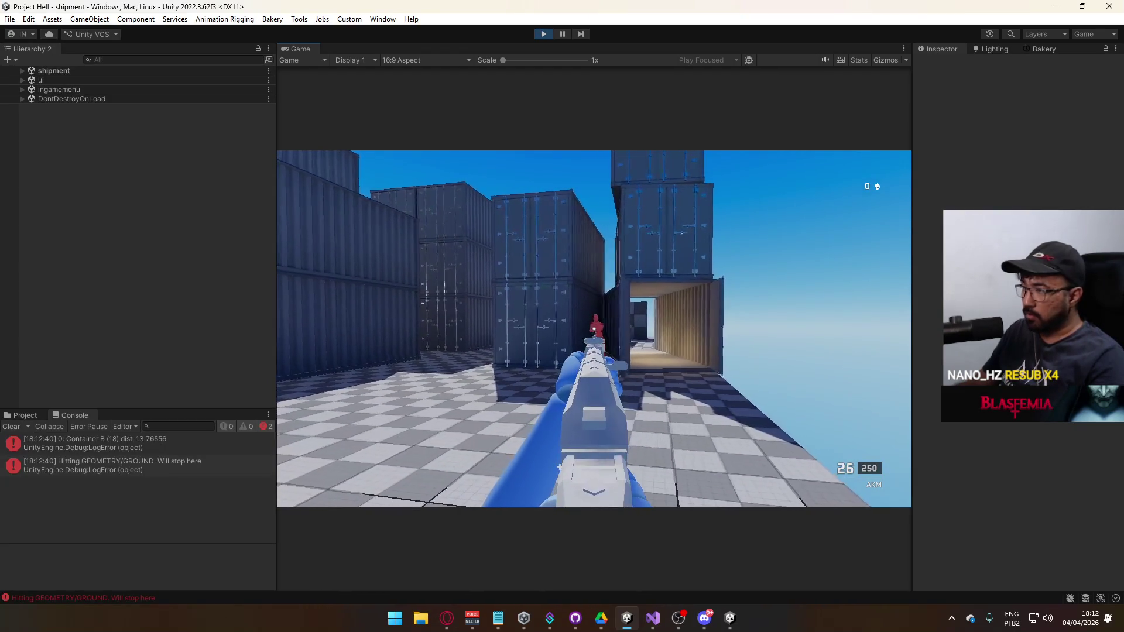
left_click(594, 329)
- Fire AKM bursts at the red enemy, aiming down sights, until the kill counter reads 2
left_click(594, 329)
left_click(594, 329)
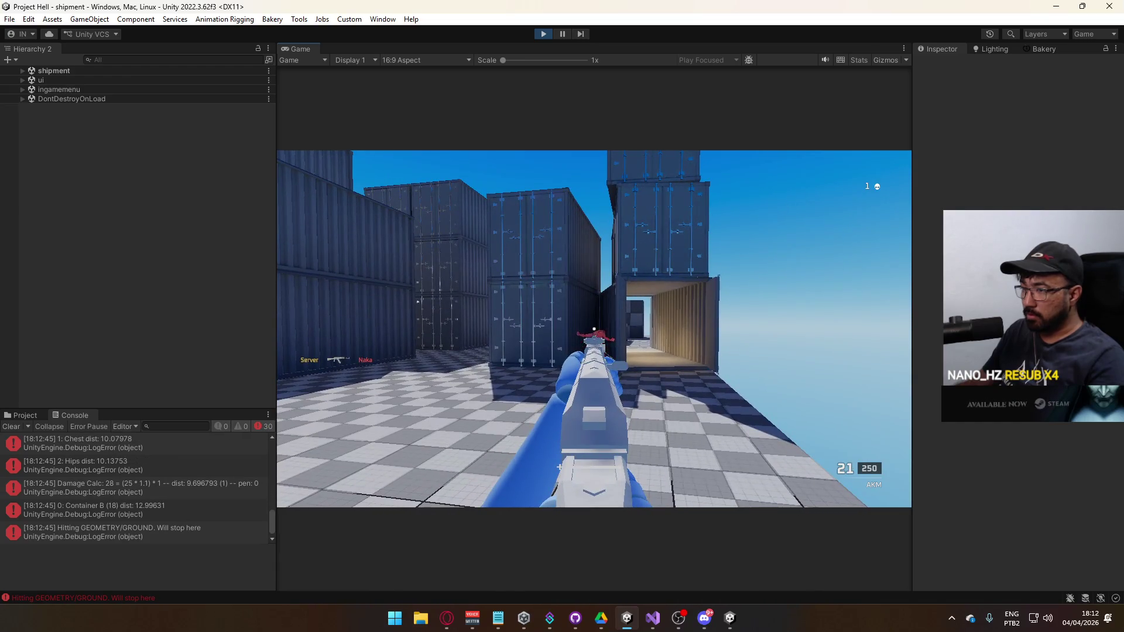
key("d")
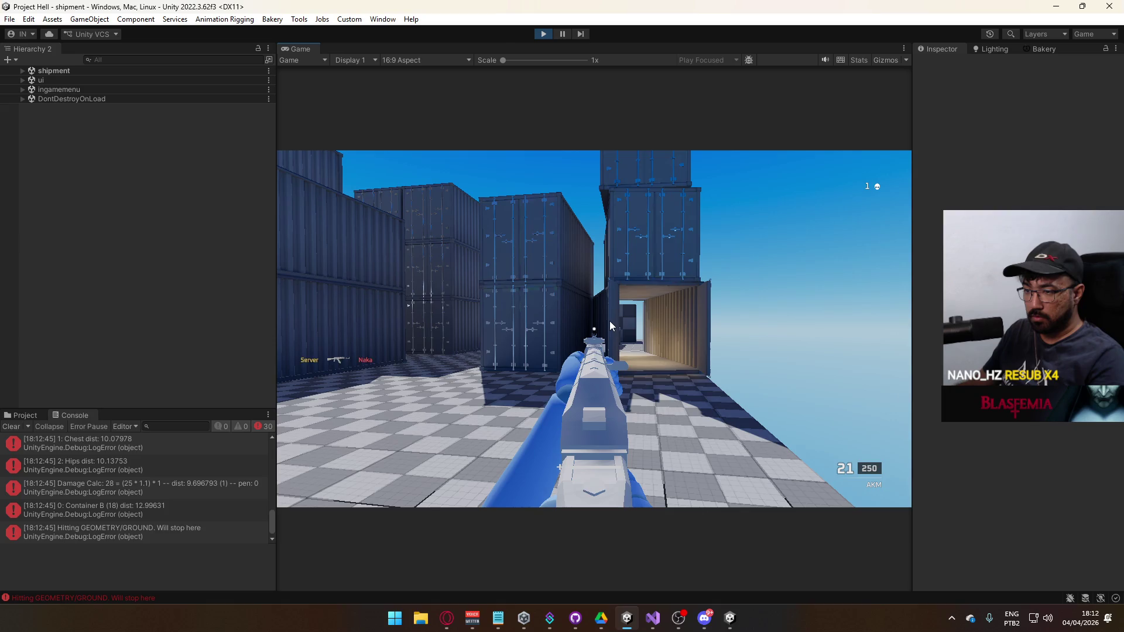
left_click(610, 321)
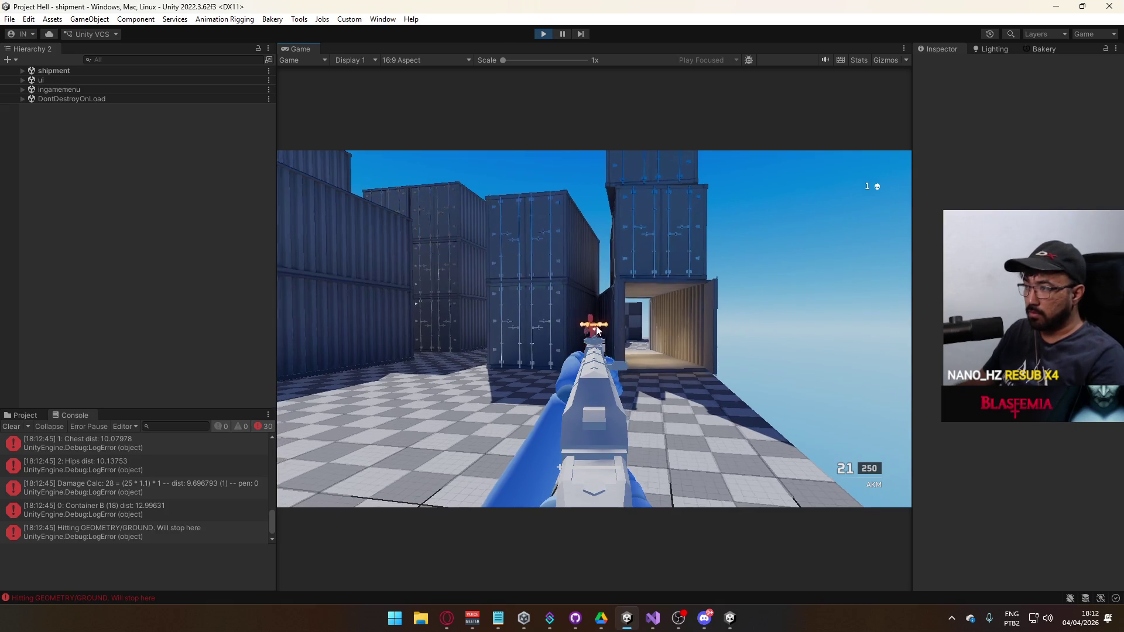
right_click(594, 329)
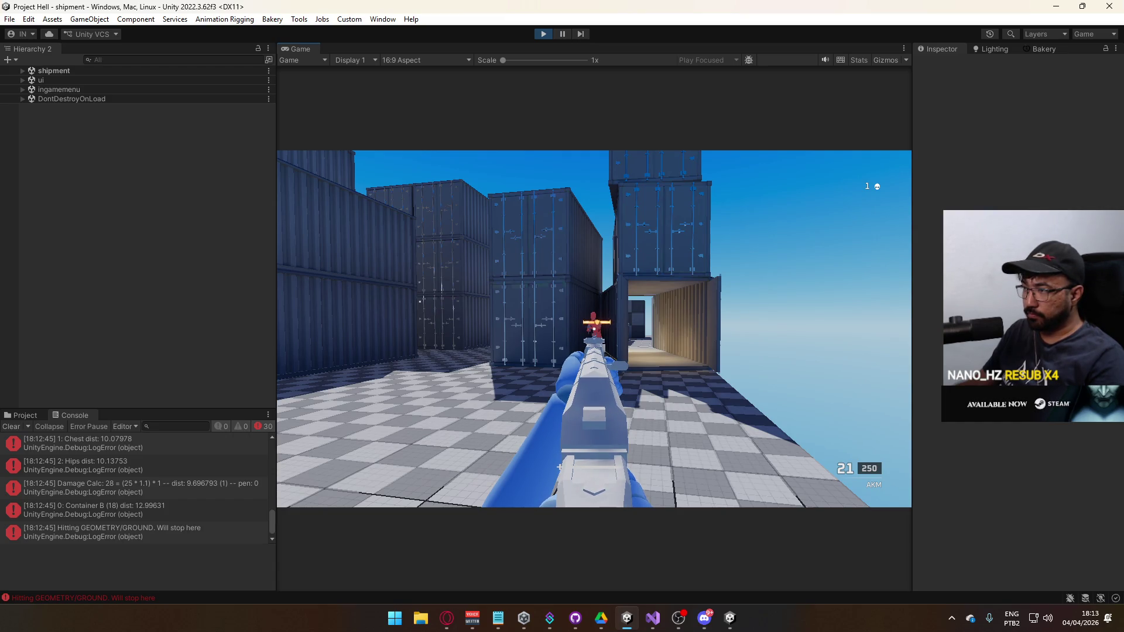
left_click(594, 328)
left_click(595, 328)
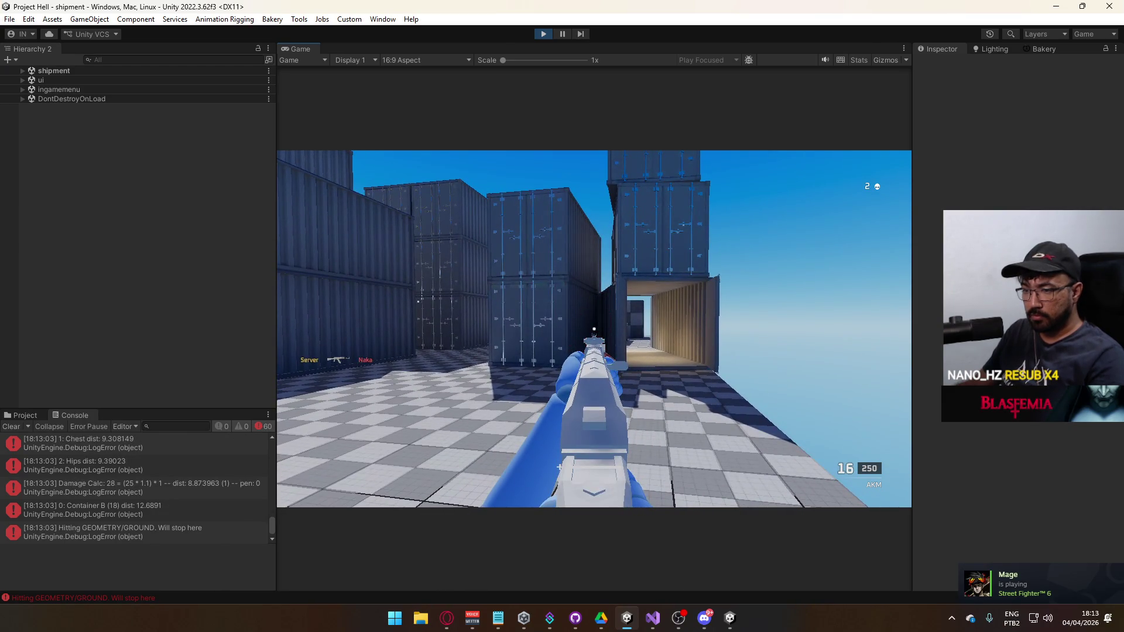
- Switch to the X17 pistol and move in among the containers
key("2")
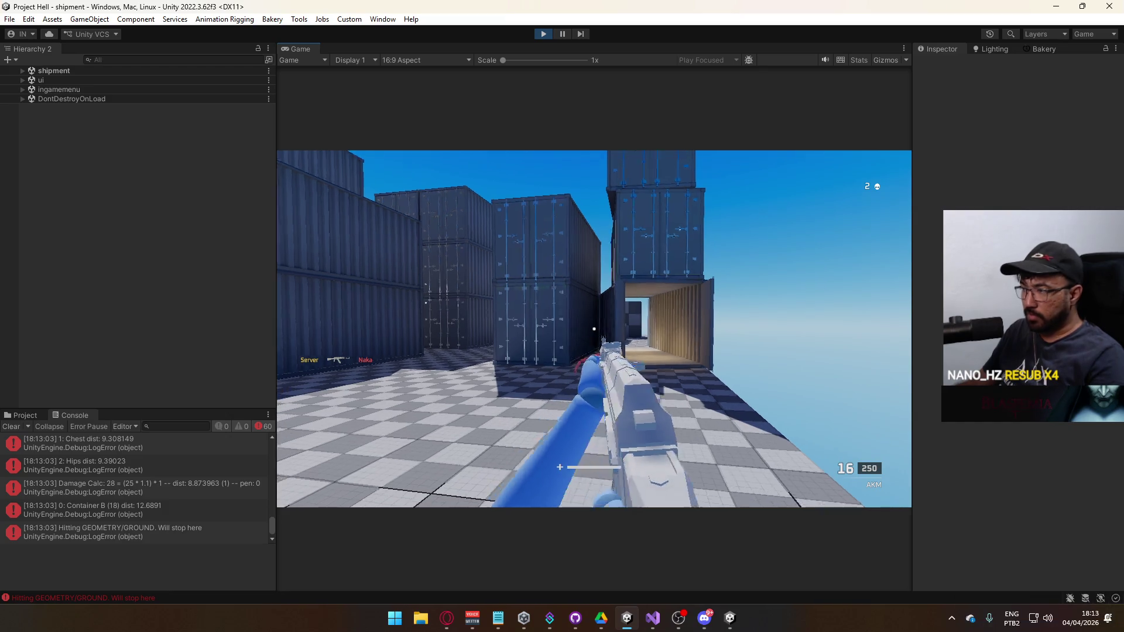
key("w")
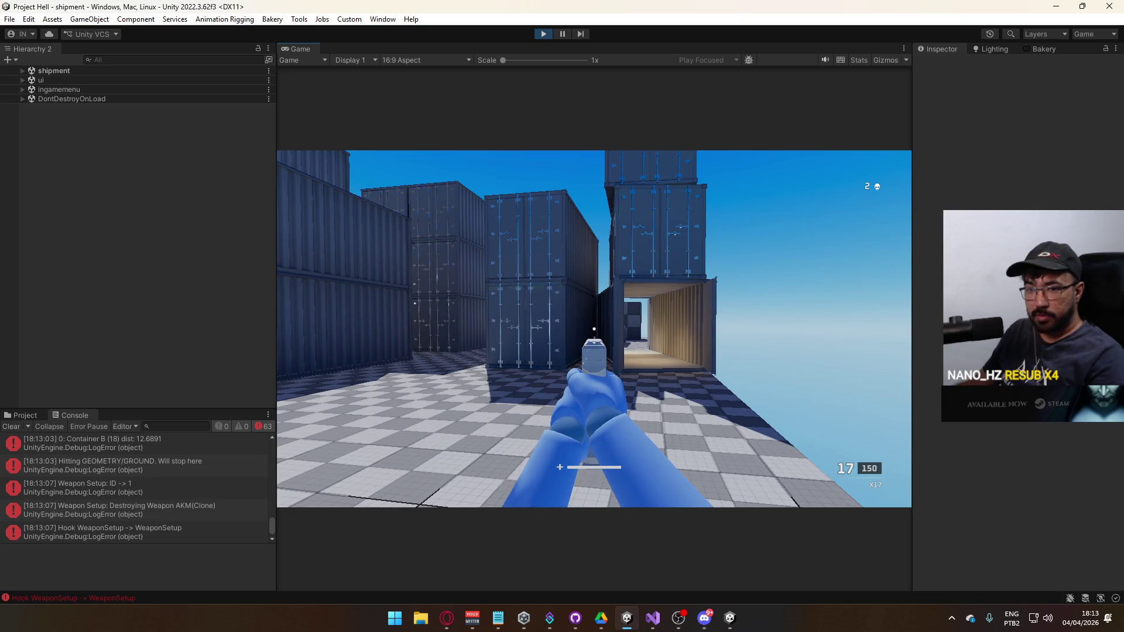
key("shift+w")
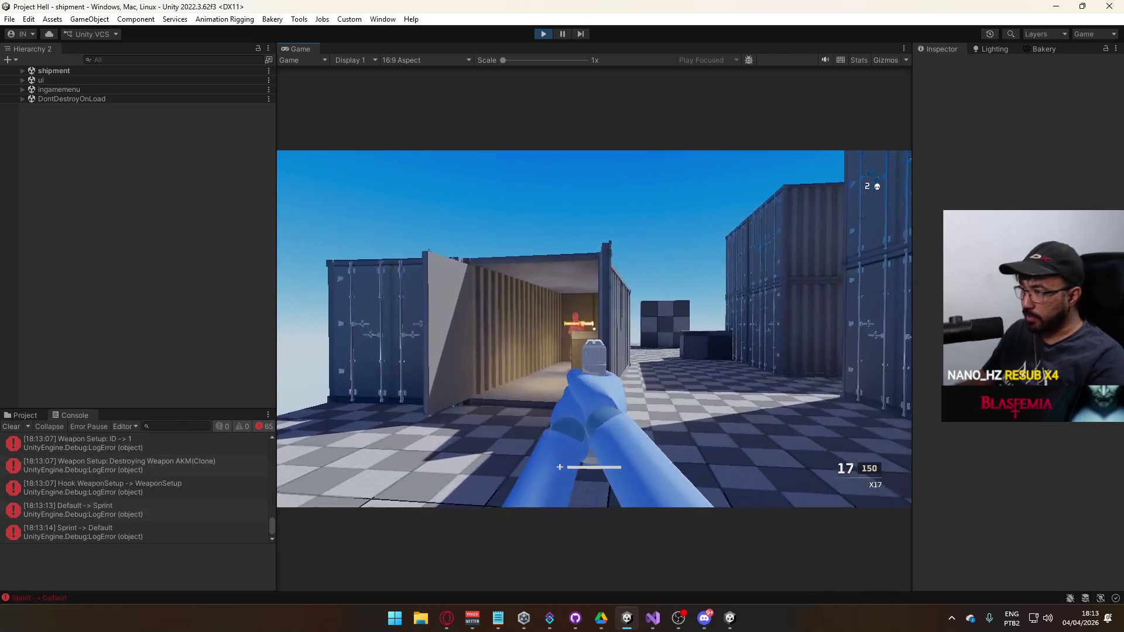
key("w")
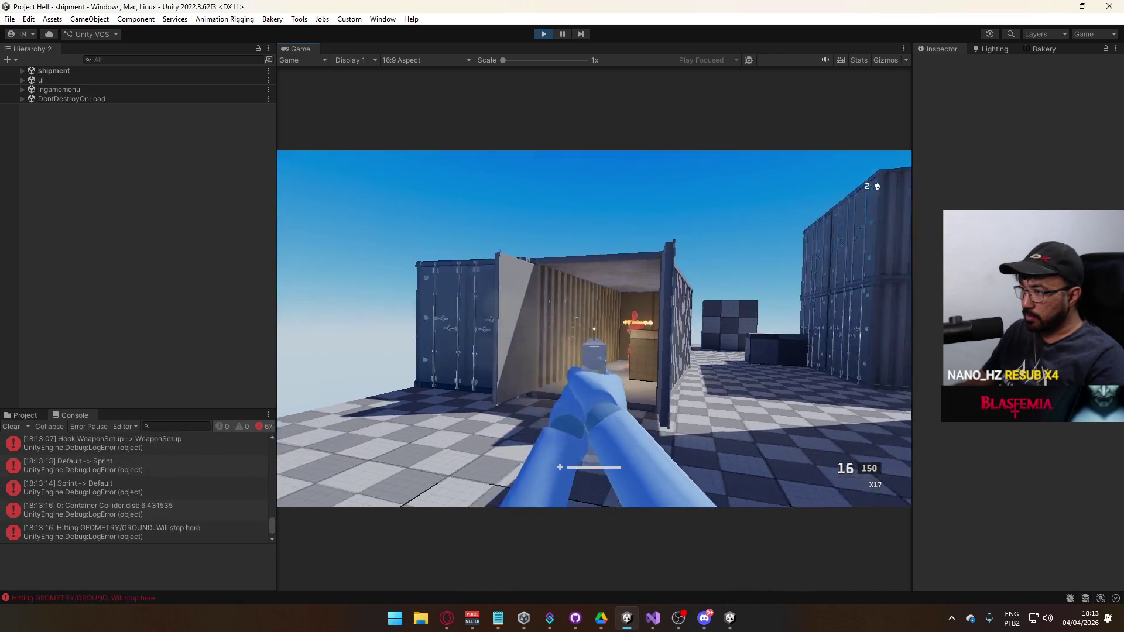
- Shoot the red dummy in the chest, forearm, head and hips, logging each hit's distance
left_click(594, 328)
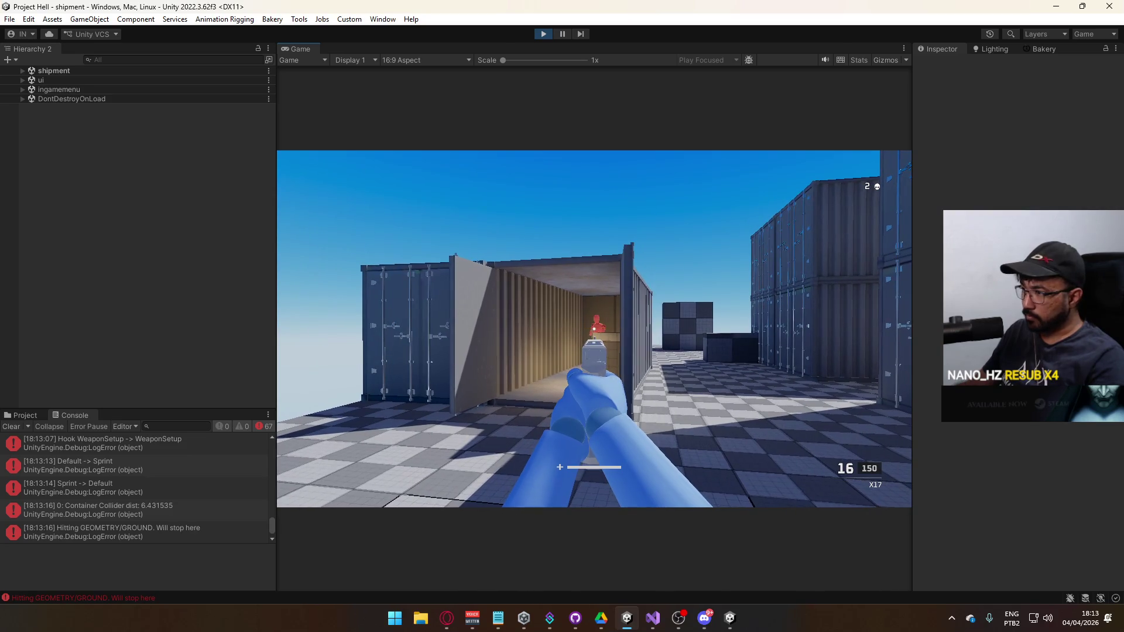
left_click(594, 329)
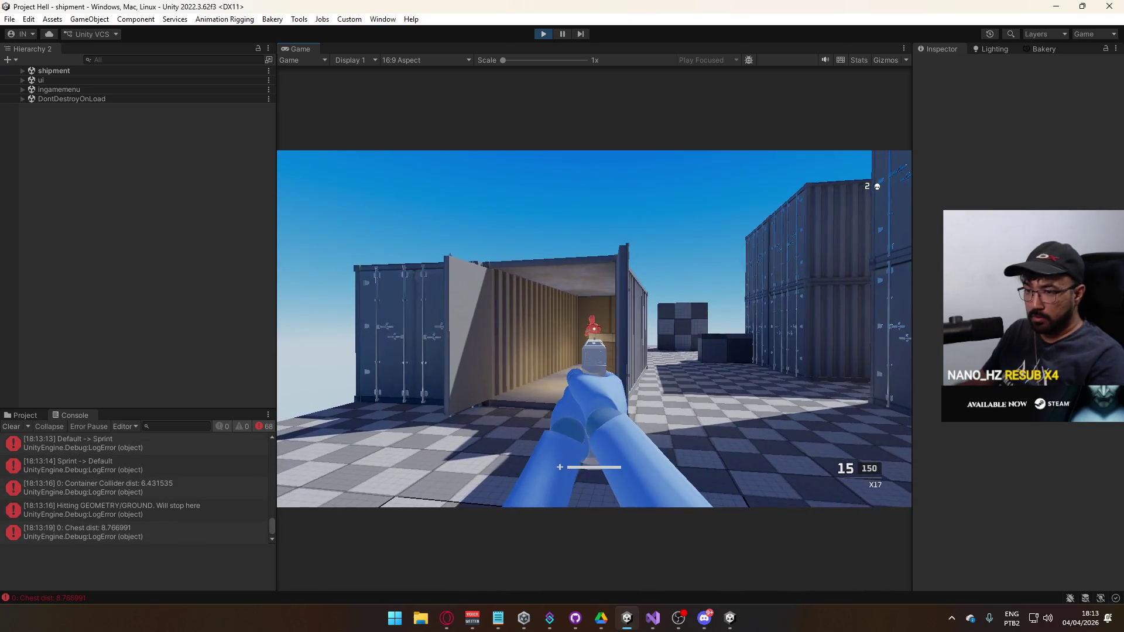
left_click(594, 328)
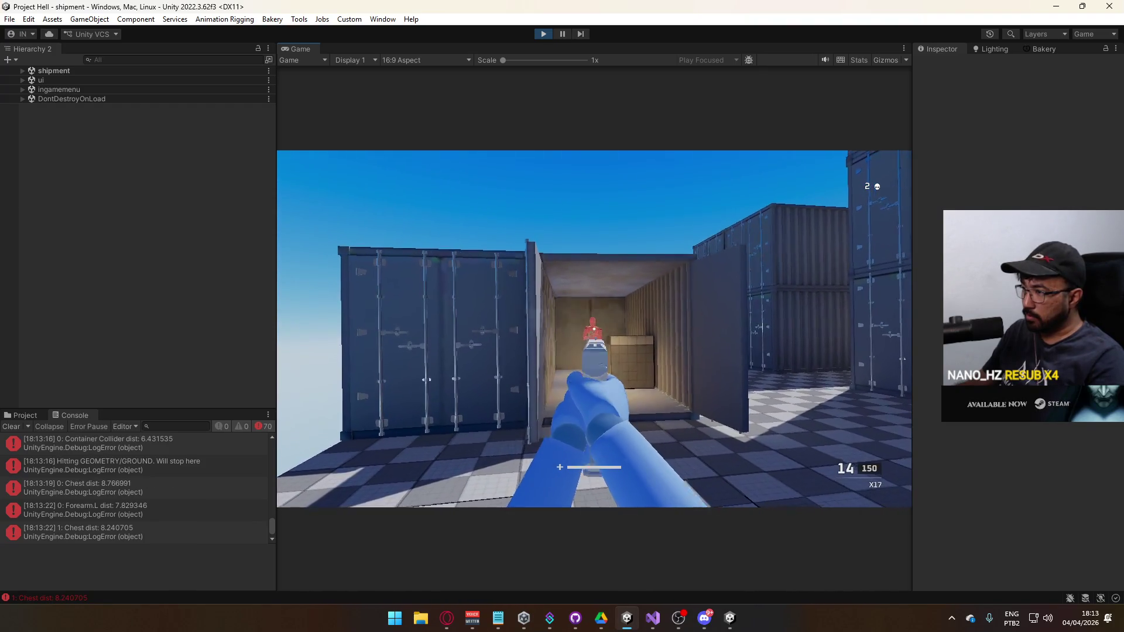
left_click(594, 328)
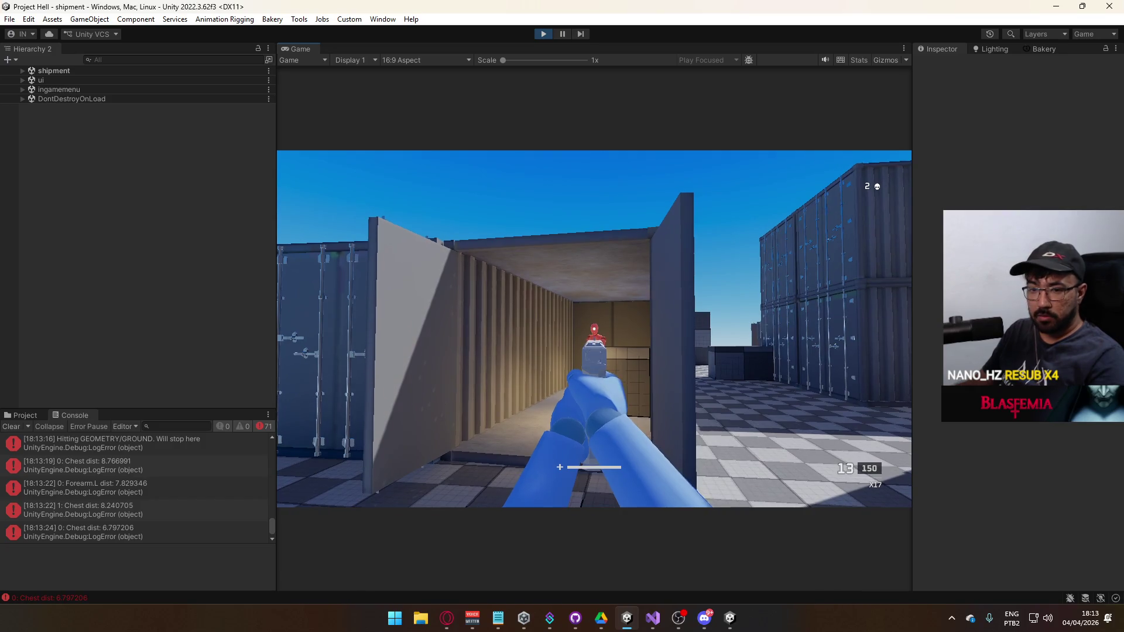
left_click(594, 327)
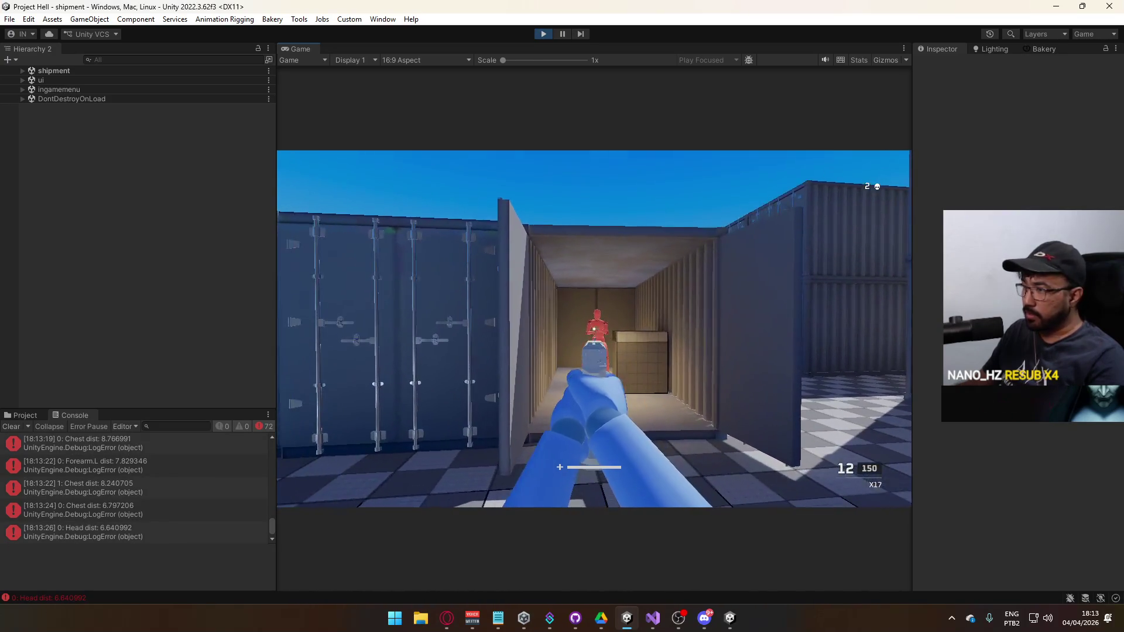
left_click(594, 328)
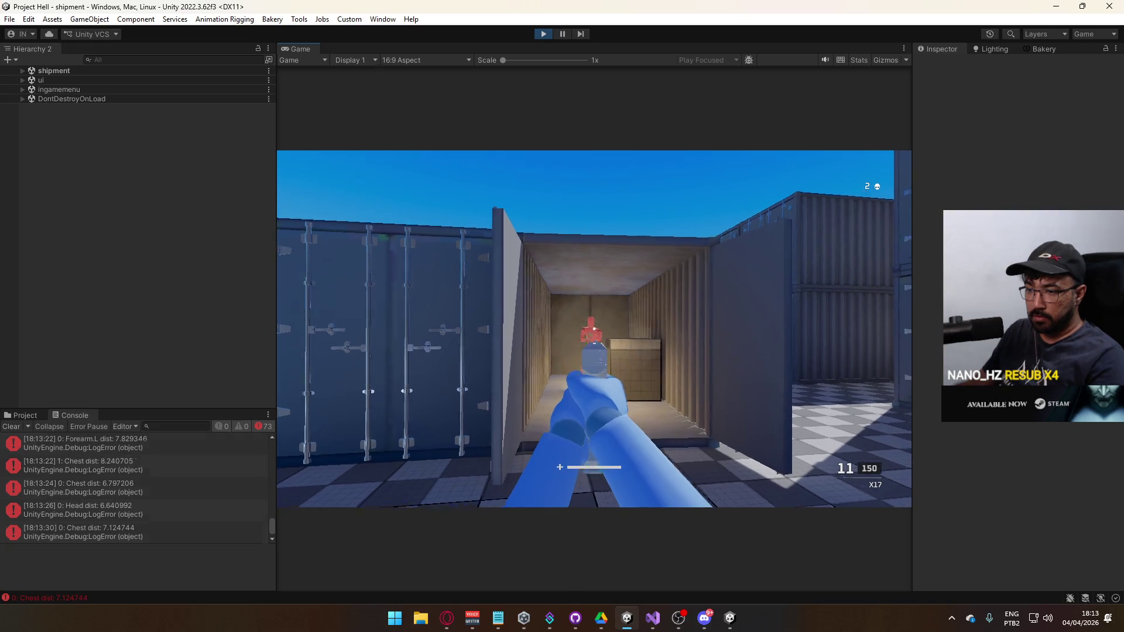
left_click(594, 328)
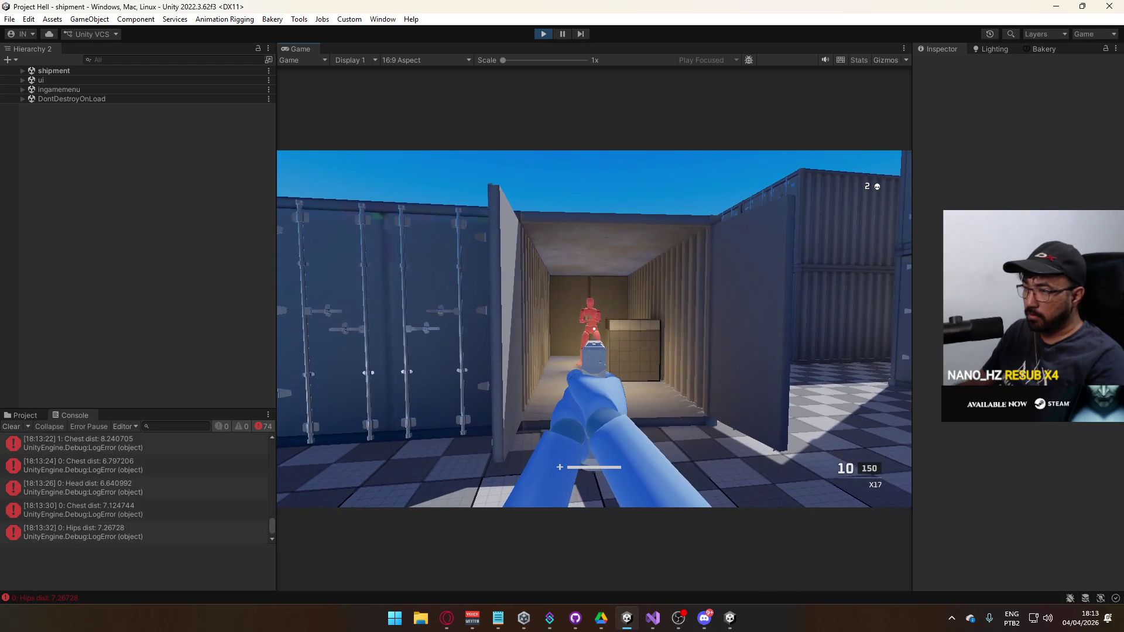
key("super")
key("super")
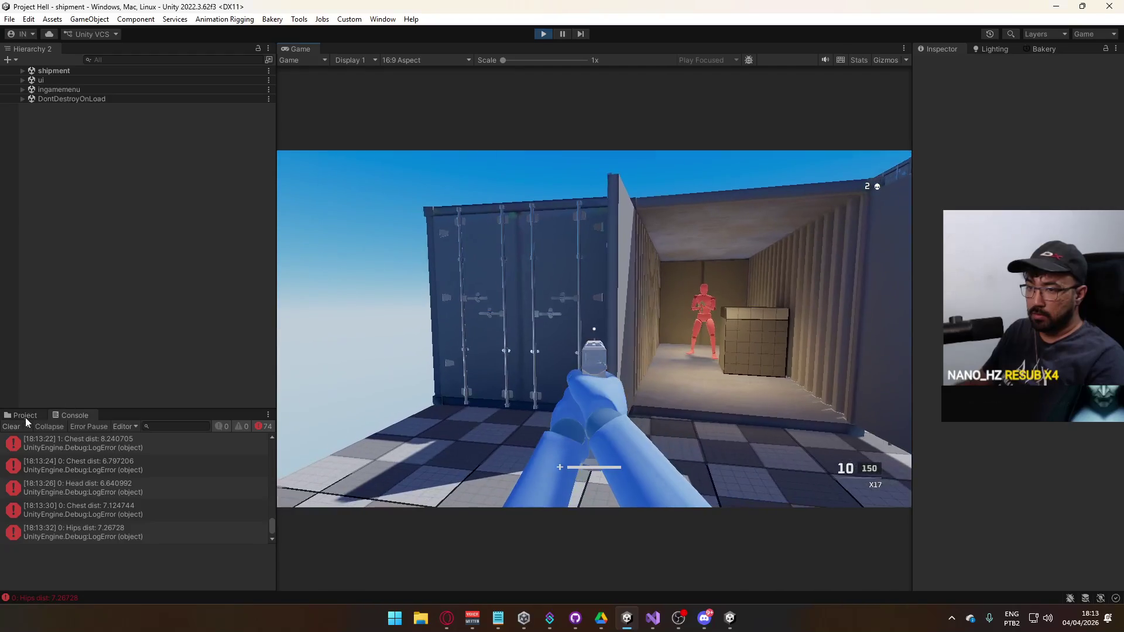
- Select the Weapon MP5 and Weapon X17 assets together and set their Penetration Power to 1
left_click(26, 417)
left_click(163, 497)
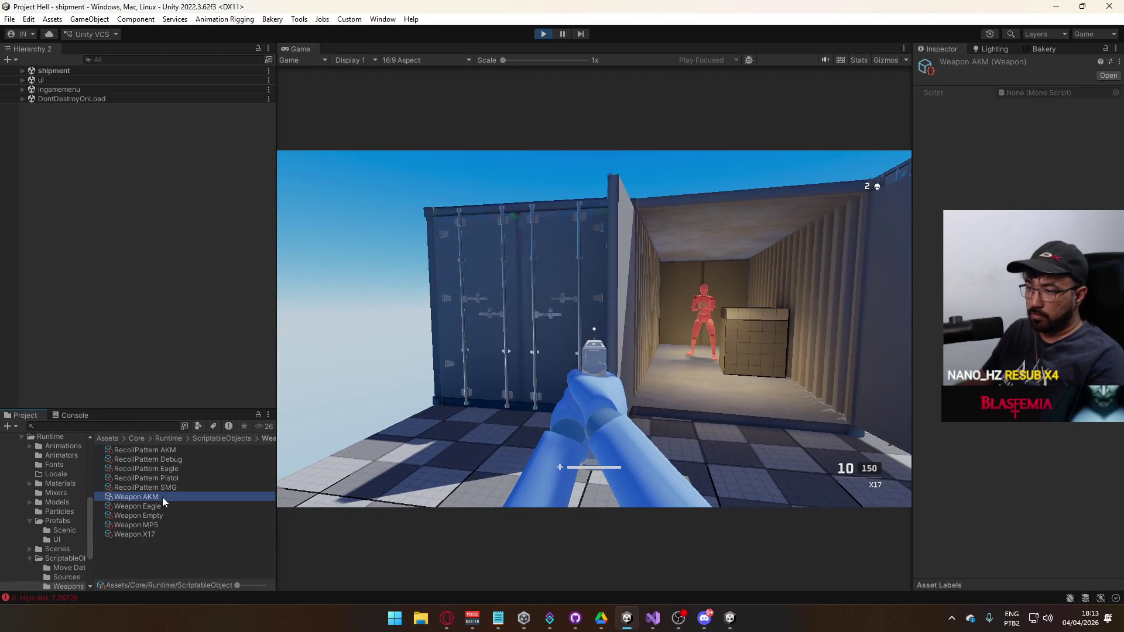
left_click(167, 525)
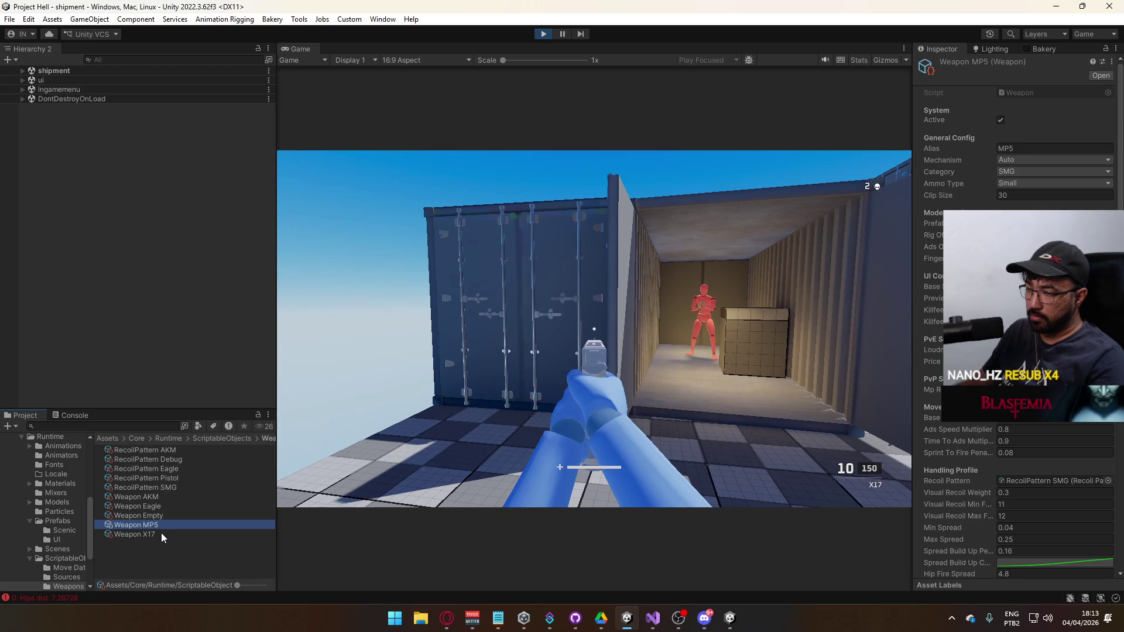
scroll(1021, 448, "down", 8)
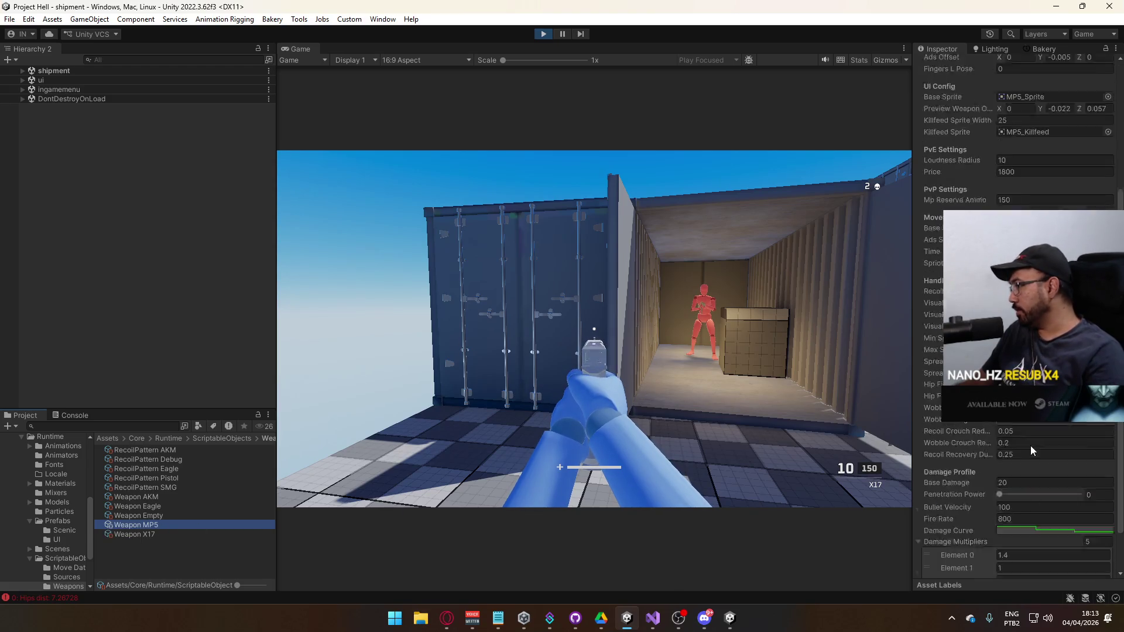
left_click(161, 533, "shift")
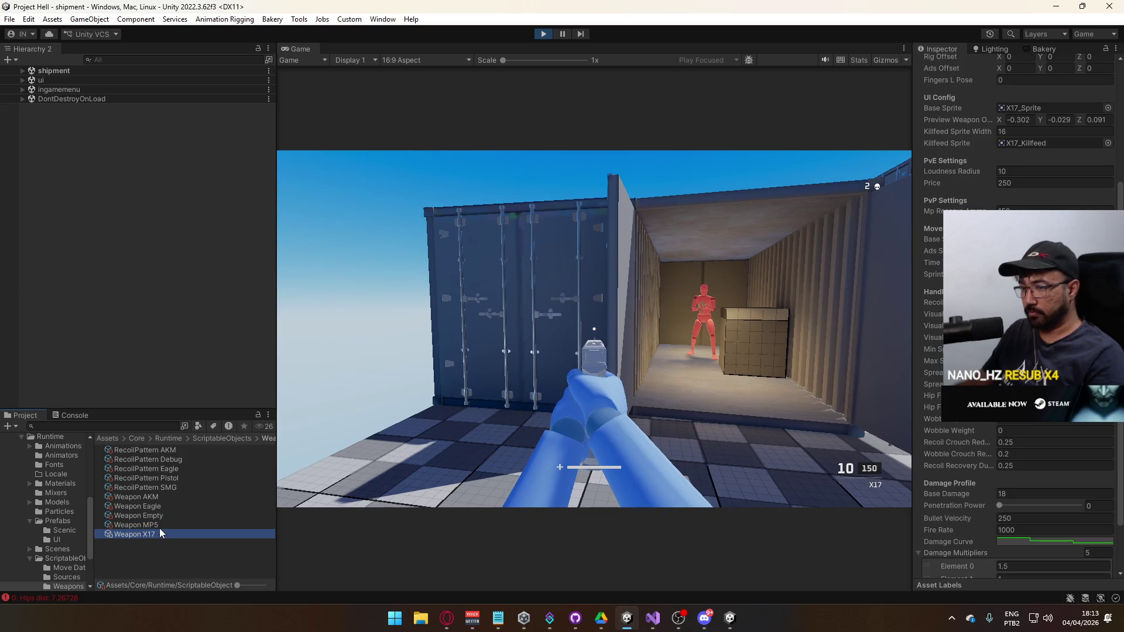
left_click(1086, 507)
type("1000")
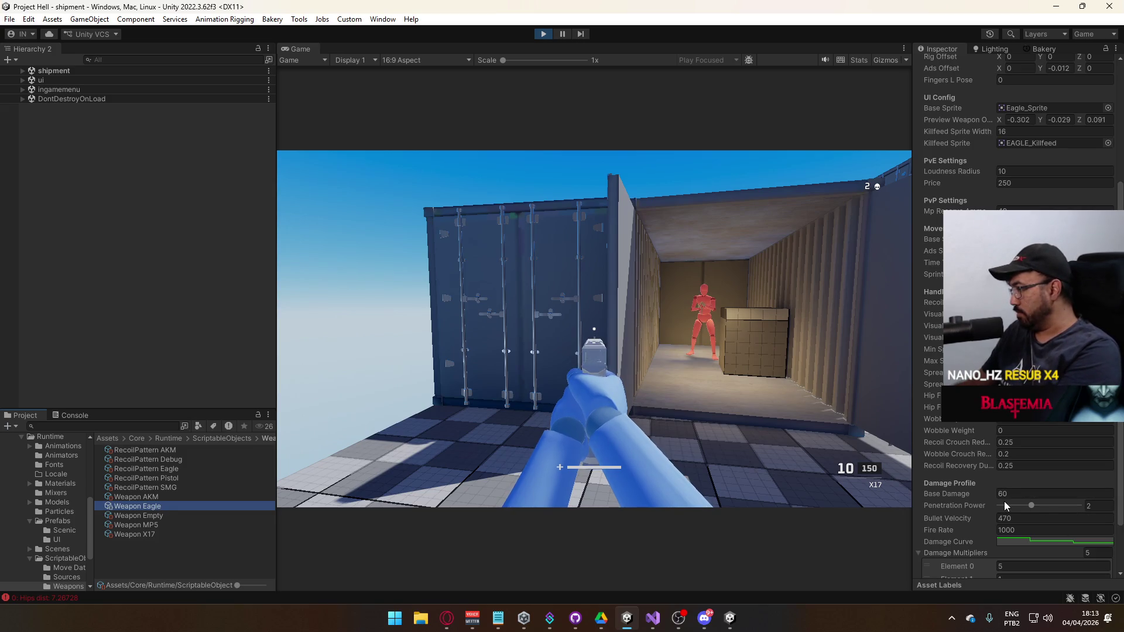
- Keep firing the pistol at the dummy inside the container until it dies, then reload
left_click(594, 329)
left_click(594, 329)
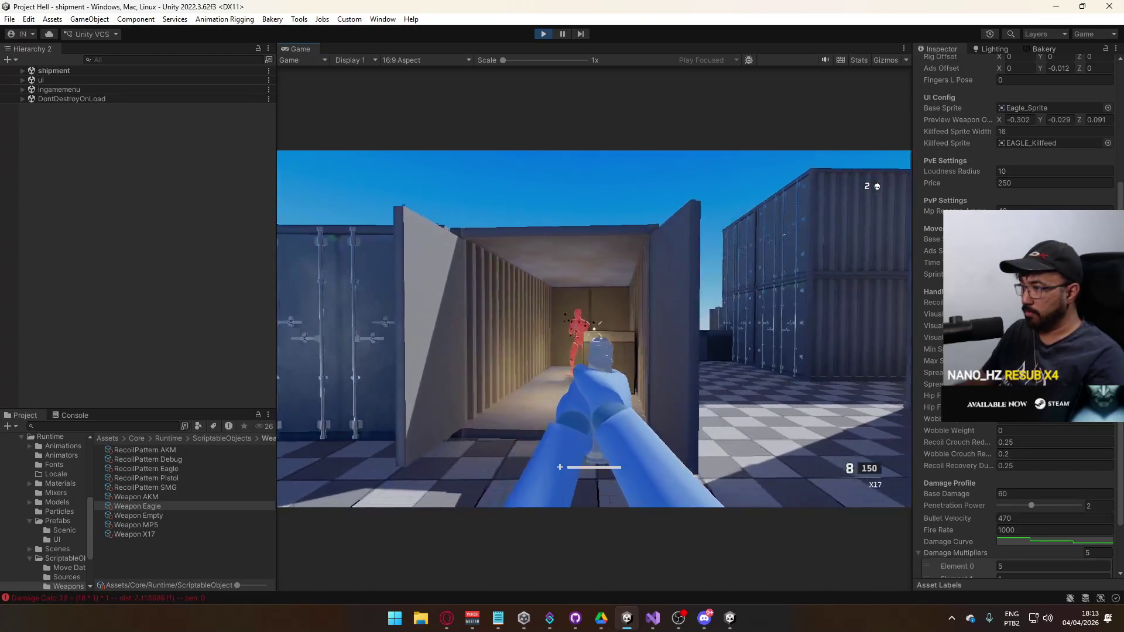
left_click(594, 329)
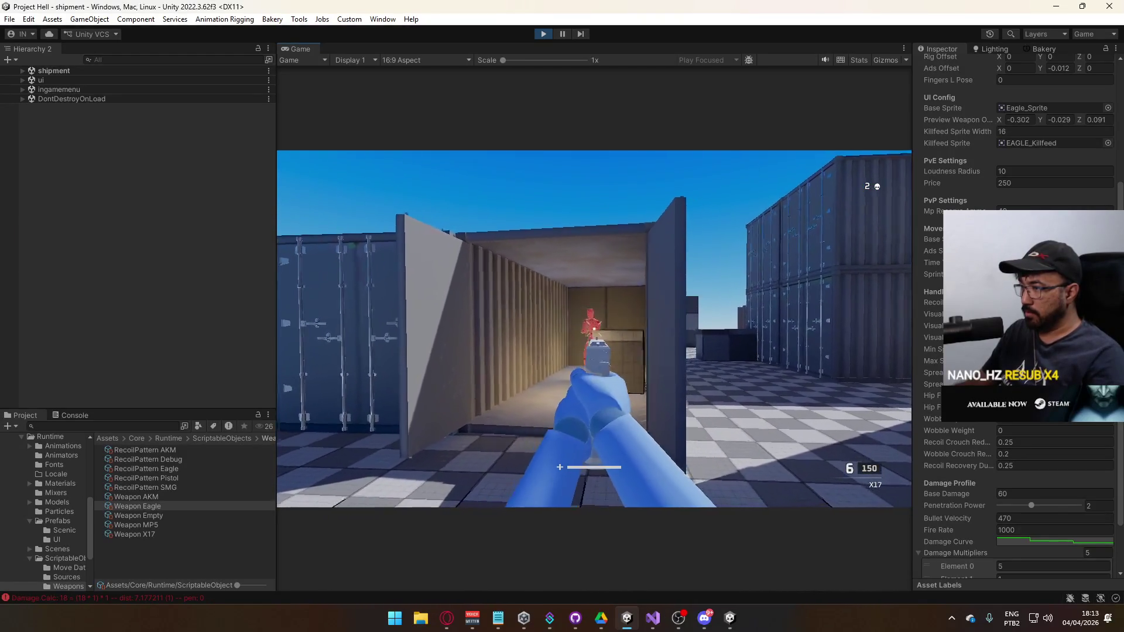
left_click(594, 328)
left_click(594, 329)
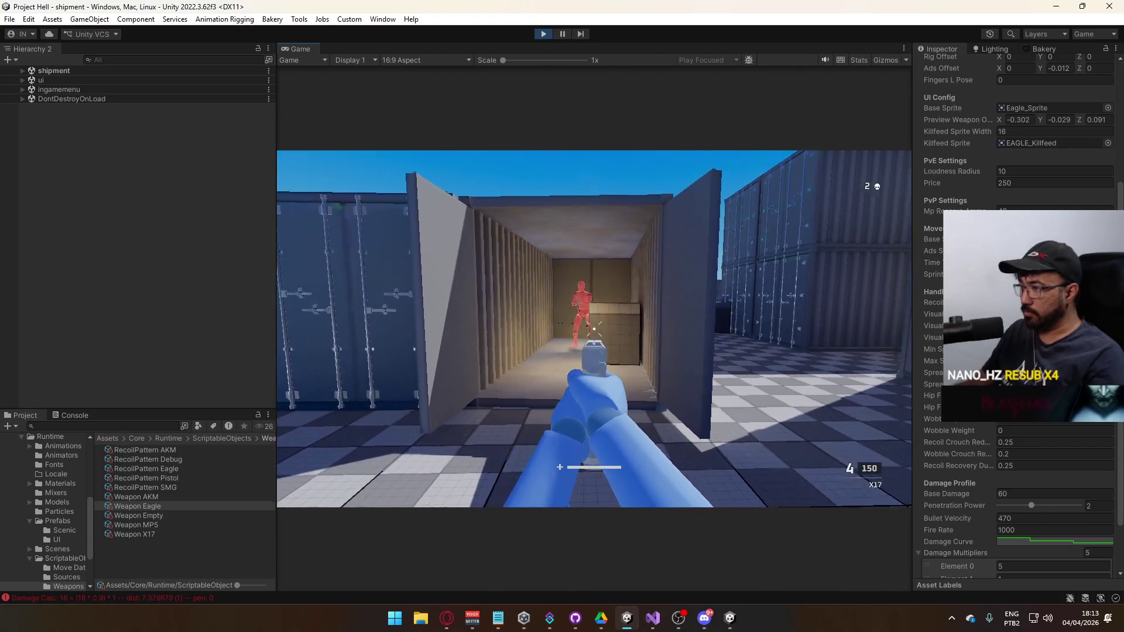
left_click(594, 329)
left_click(594, 329)
key("r")
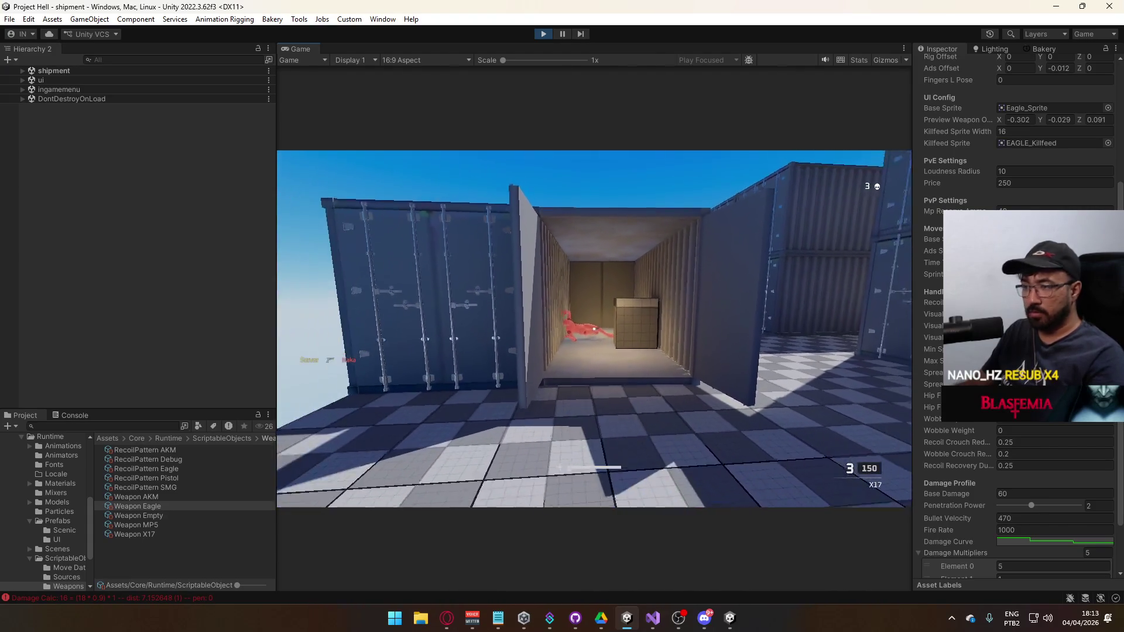
- Strafe away from the container, switch to the AKM, reload, and move toward the tall containers
key("d")
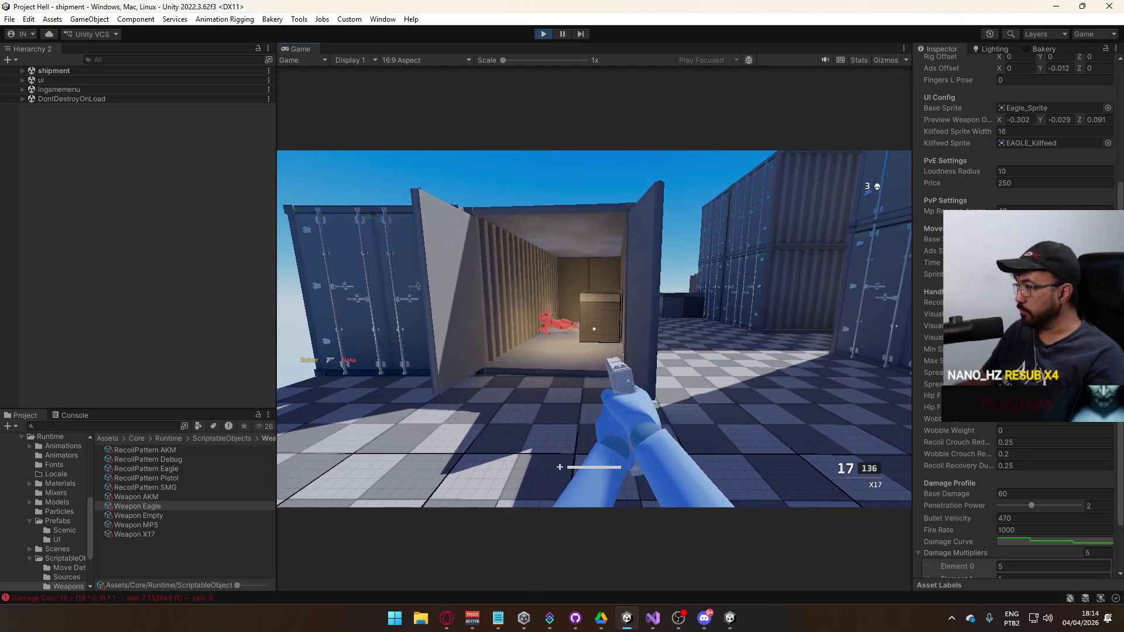
key("a")
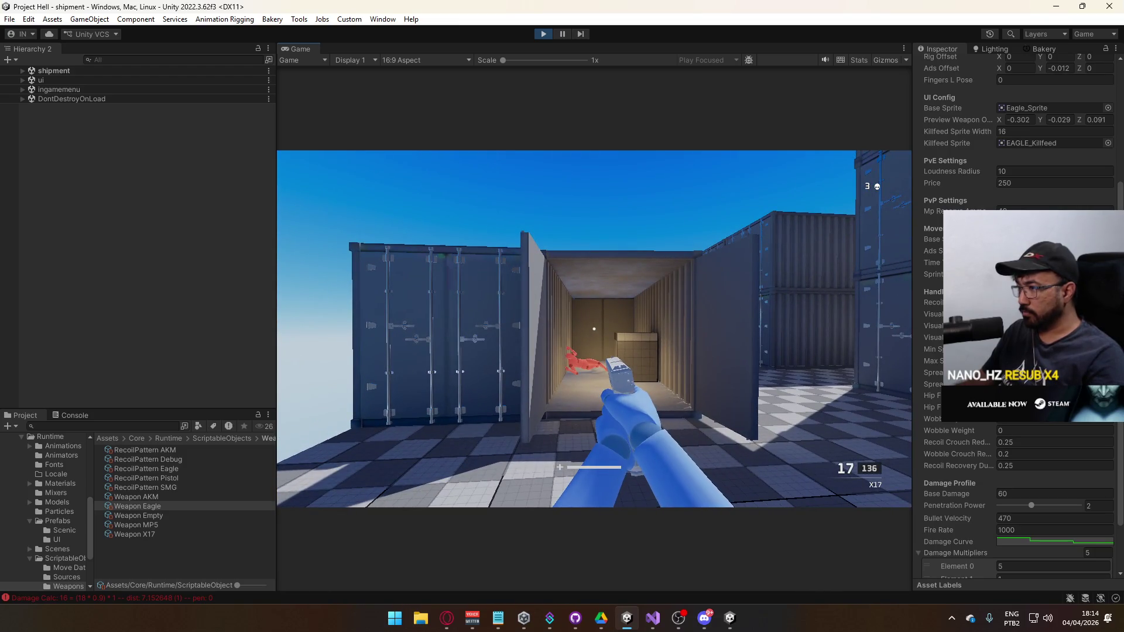
key("shift+w")
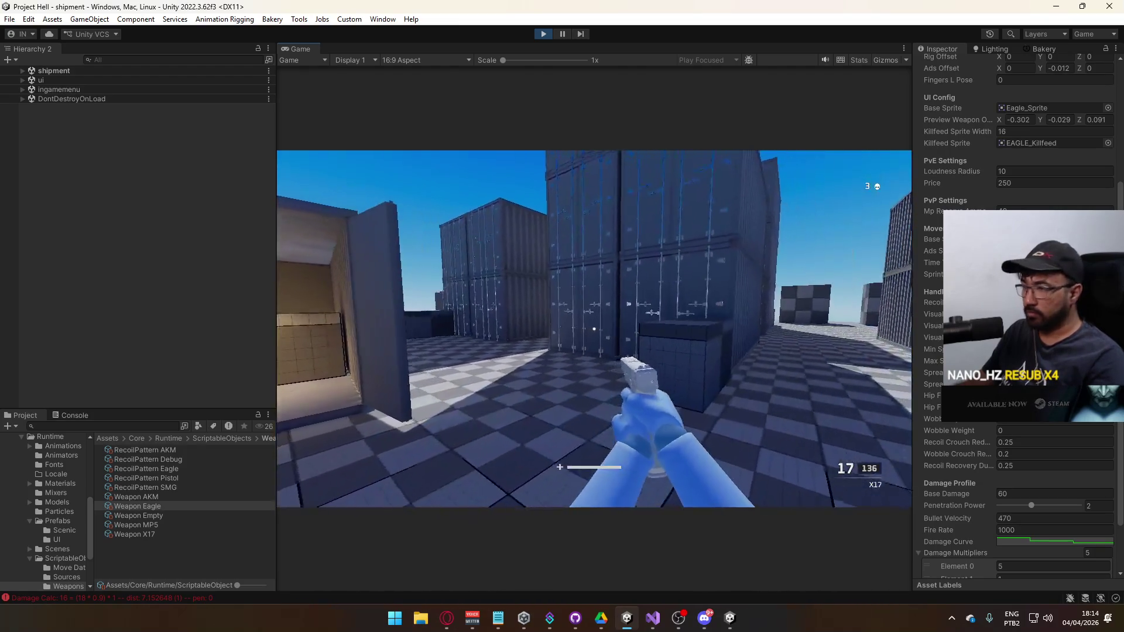
key("1")
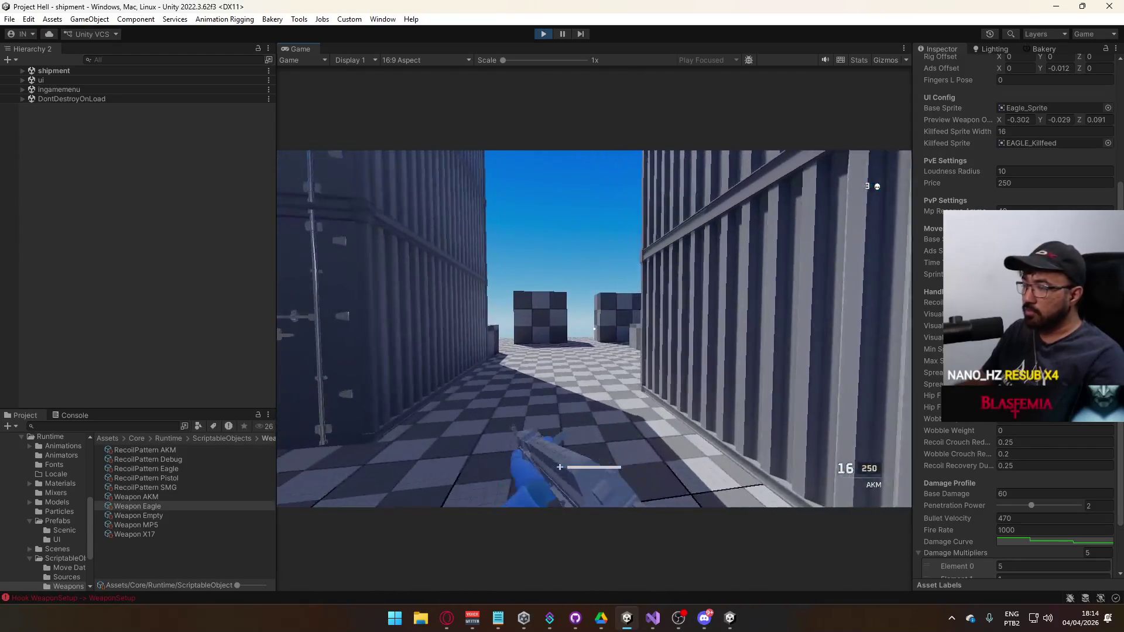
key("r")
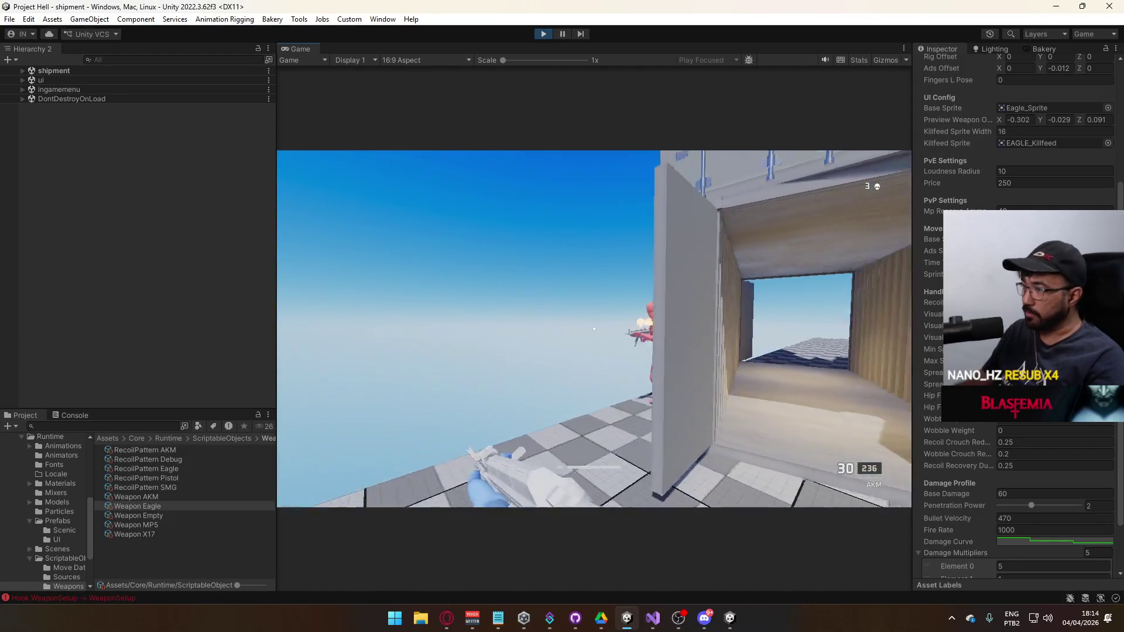
key("w")
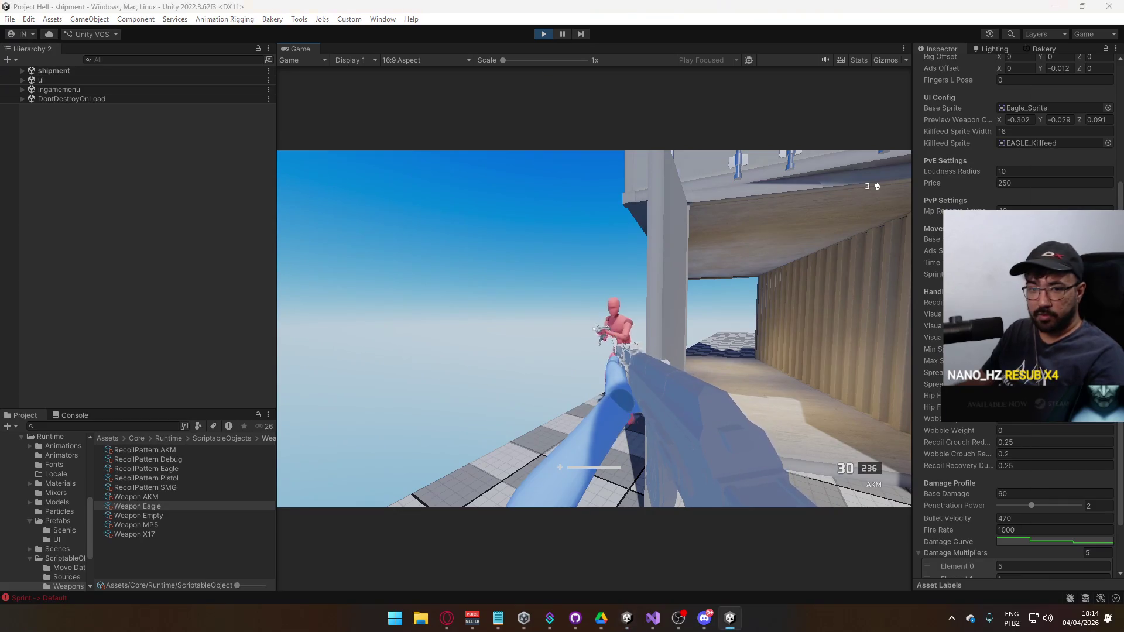
key("shift")
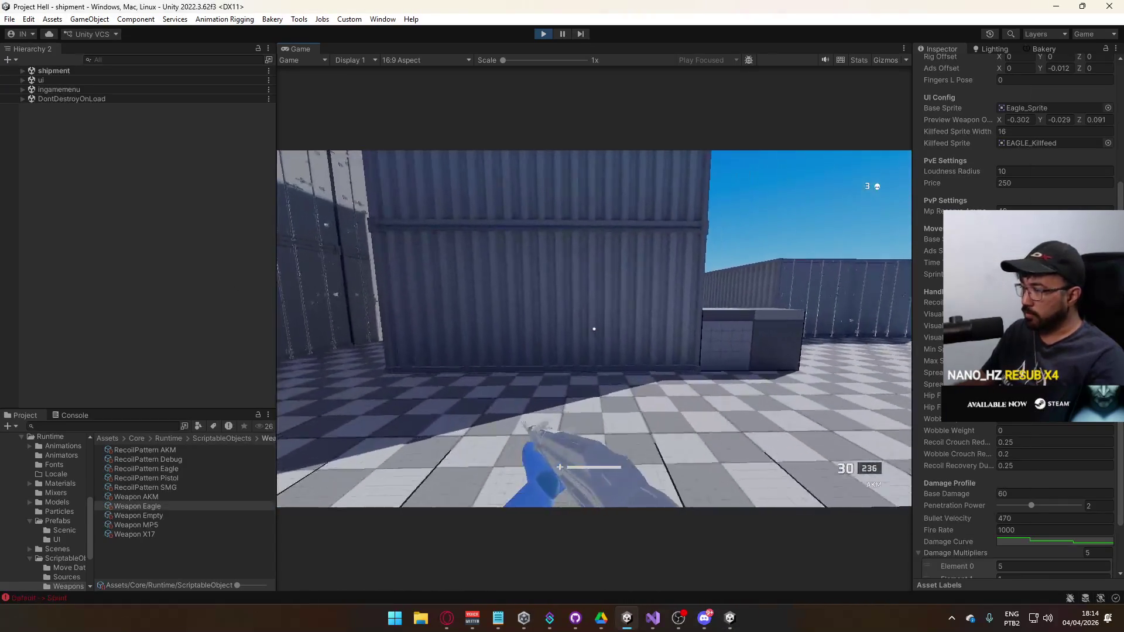
key("w")
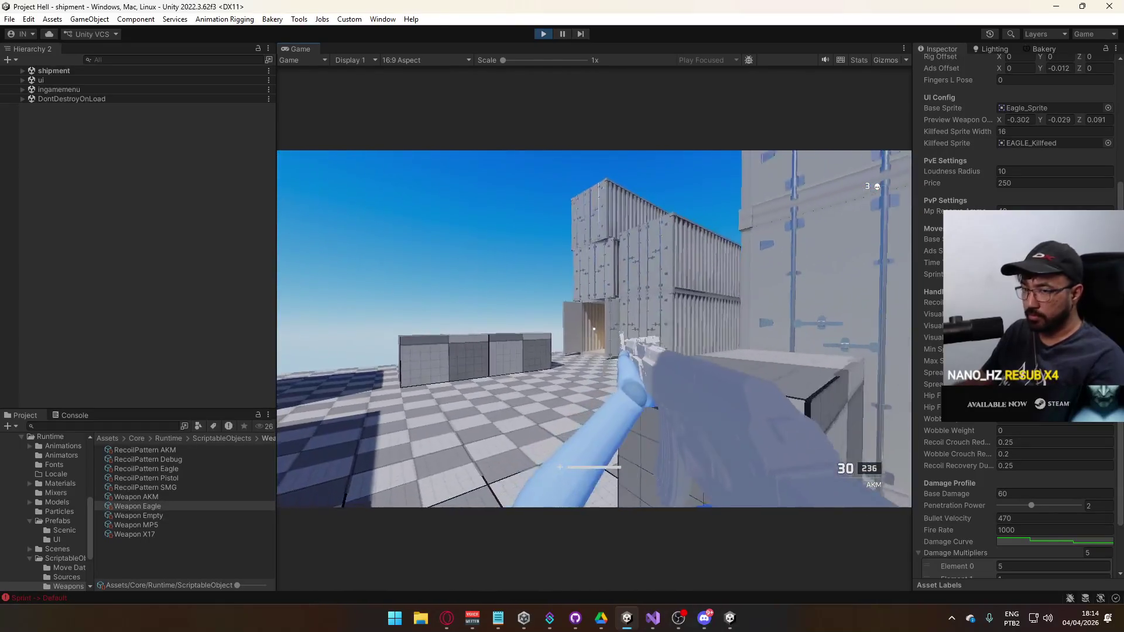
key("super")
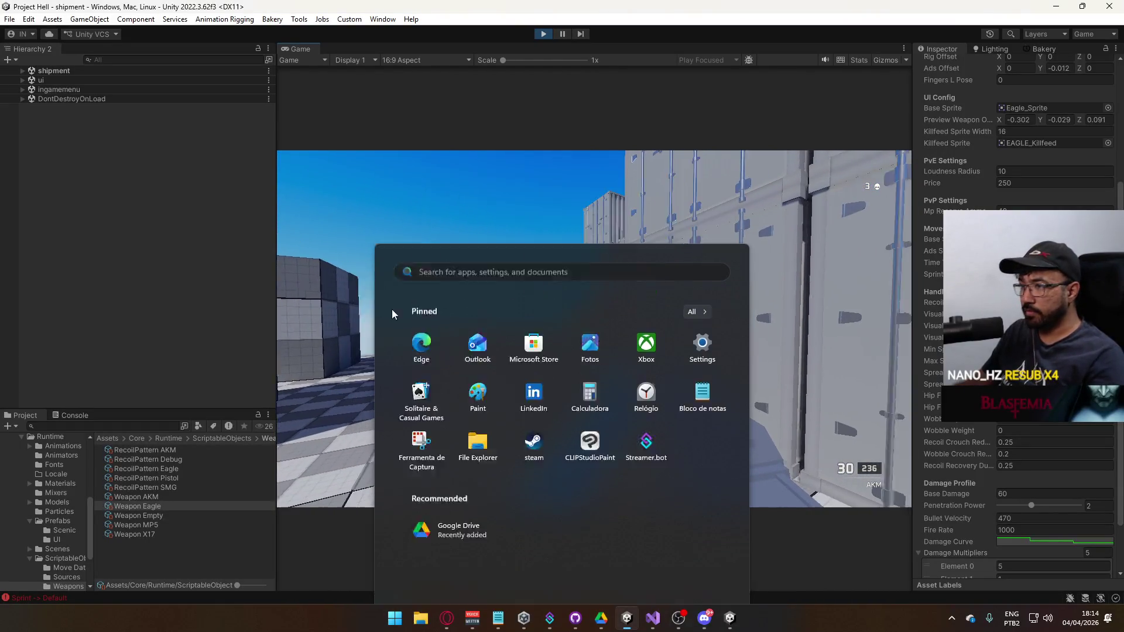
- Fire several long AKM bursts at the dummy, reloading after each magazine
left_click(392, 309)
left_click_drag(560, 466, 559, 467)
key("r")
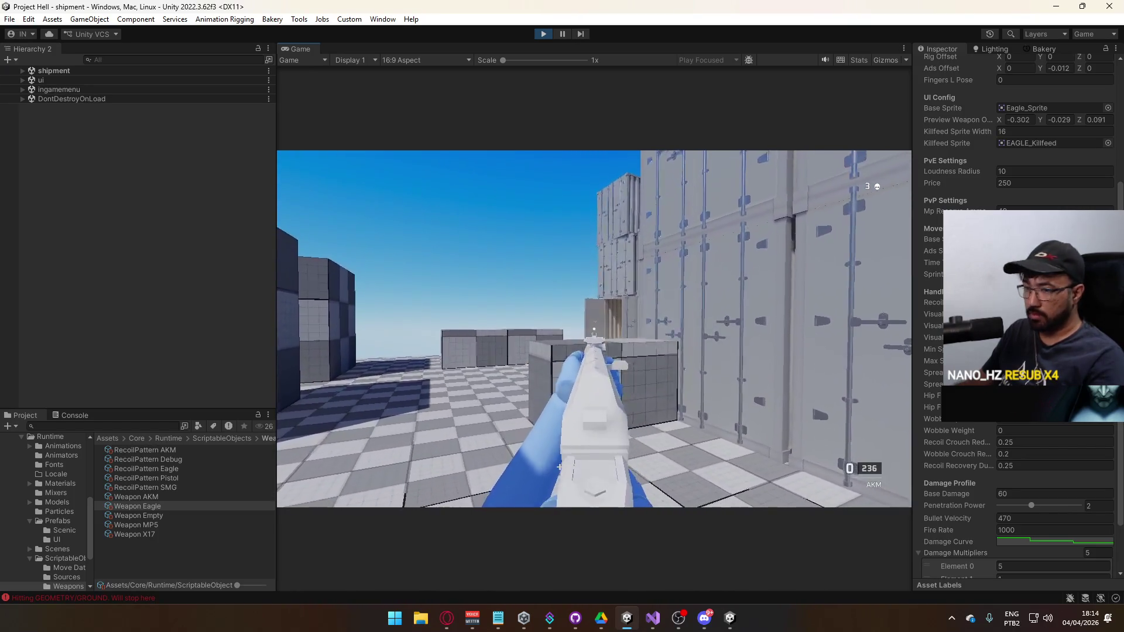
left_click_drag(559, 467, 559, 466)
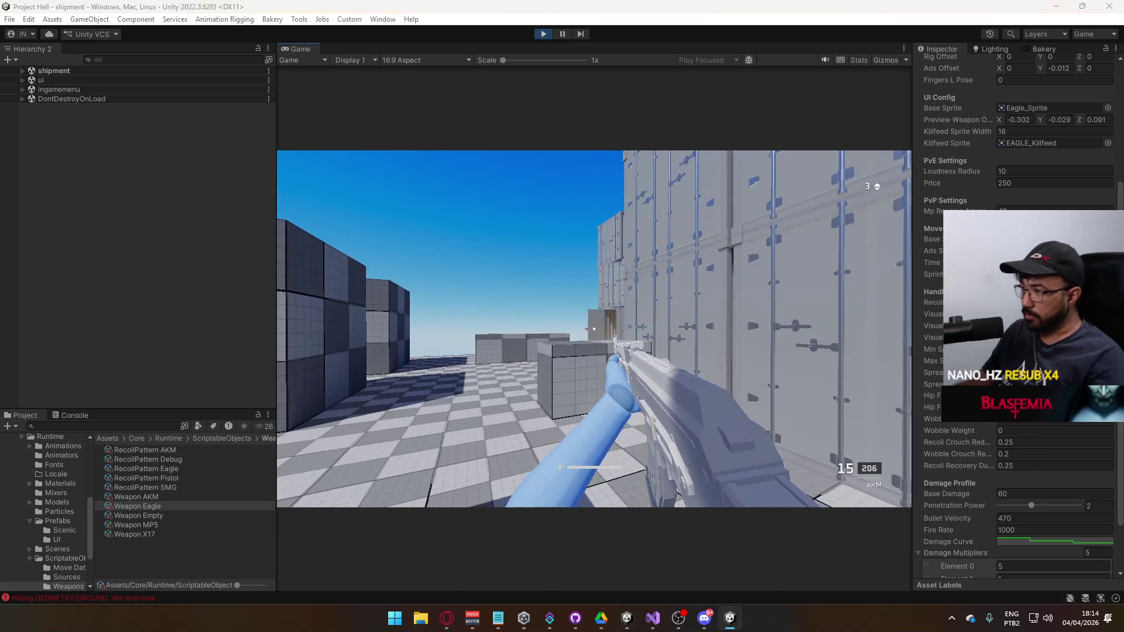
key("super")
key("super")
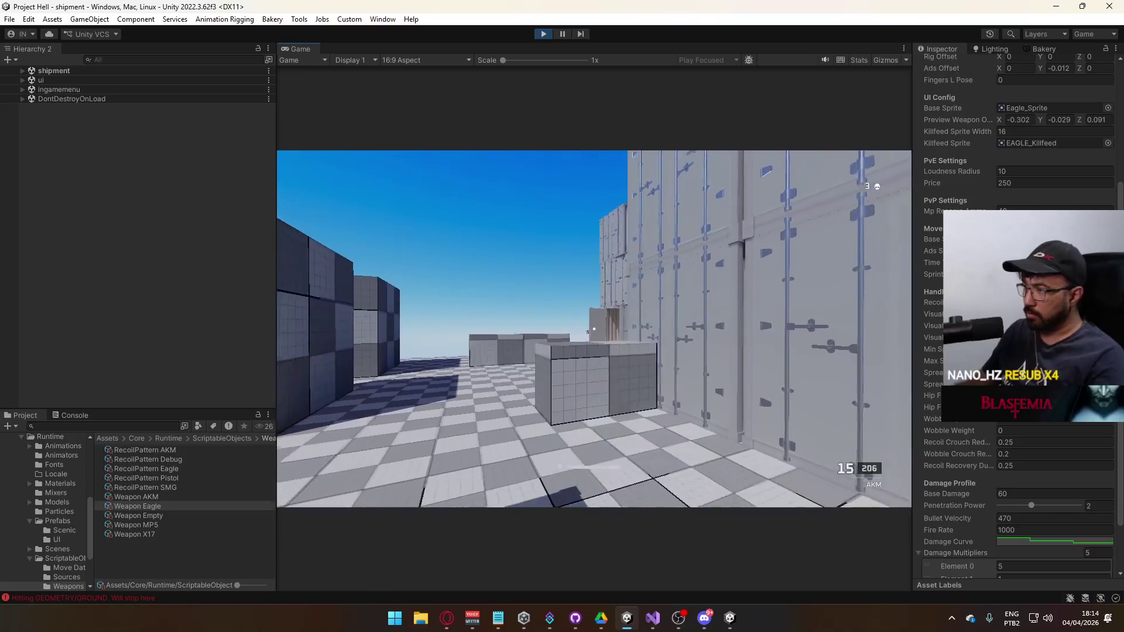
left_click_drag(560, 466, 560, 466)
key("r")
key("r")
key("r")
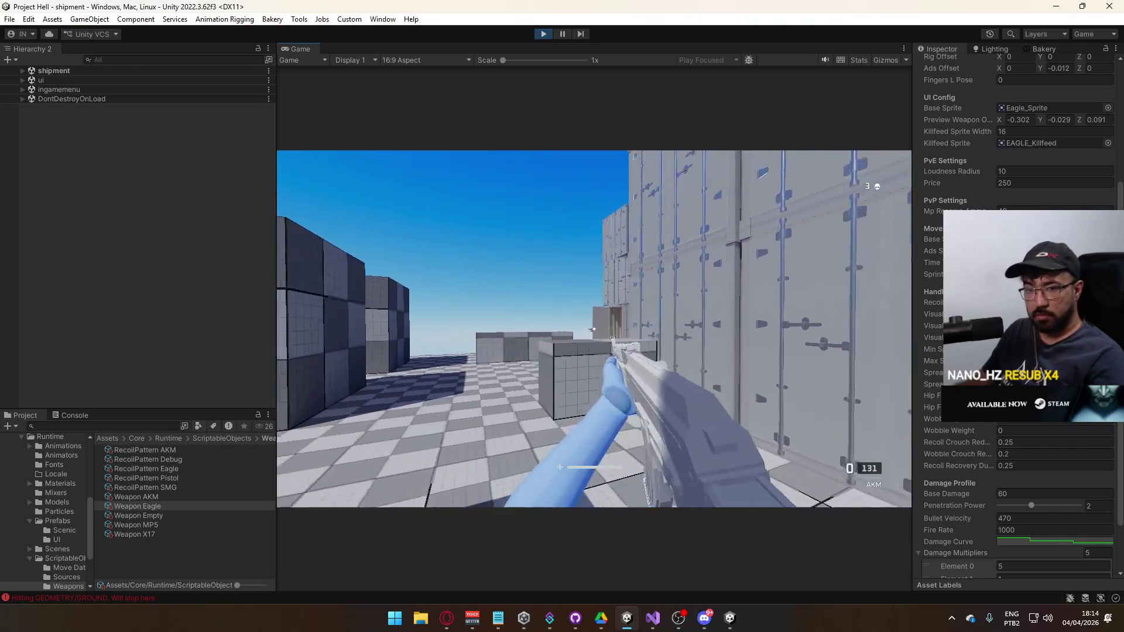
- Aim down sights to shoot the distant dummy, reload, then stop play mode with Ctrl+P
right_click(560, 467)
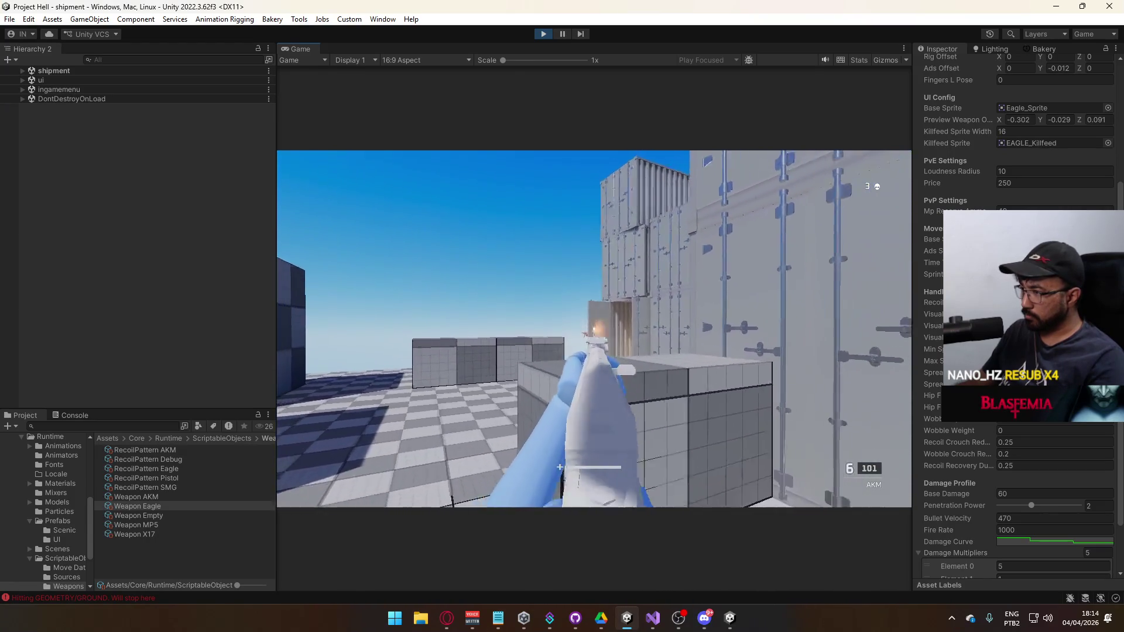
right_click(559, 466)
left_click_drag(559, 467, 560, 467)
key("r")
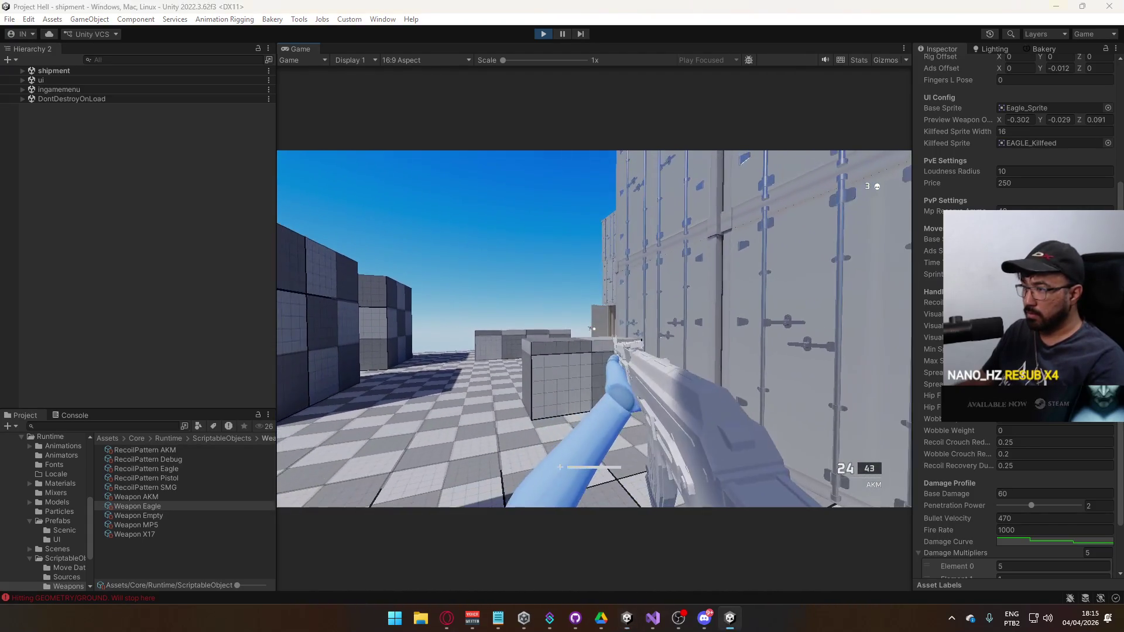
key("w")
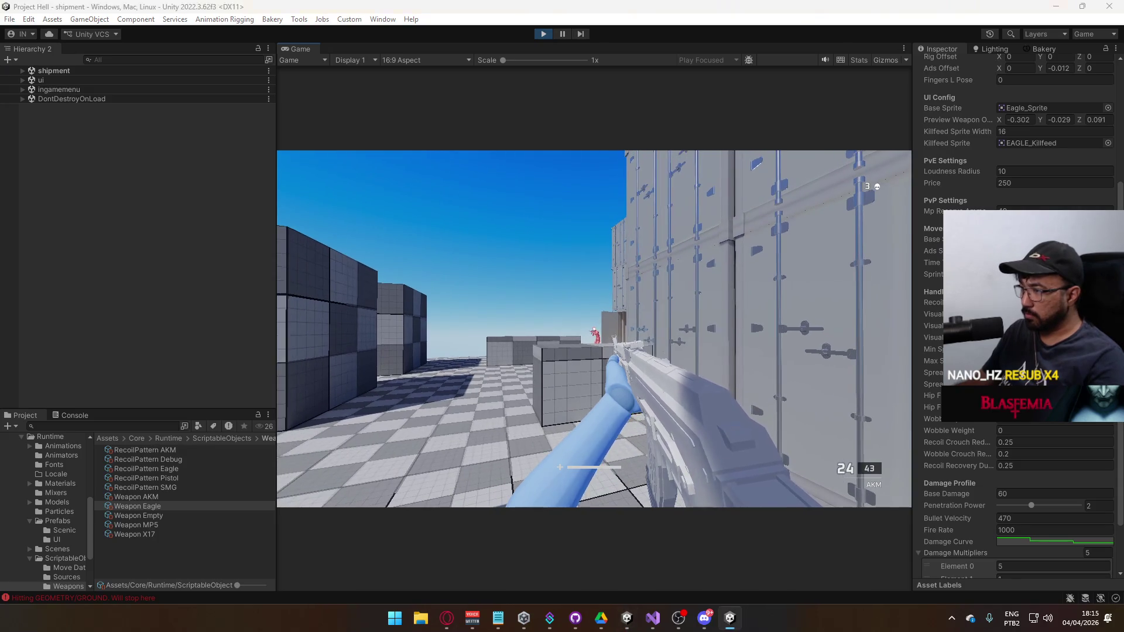
key("super")
key("super")
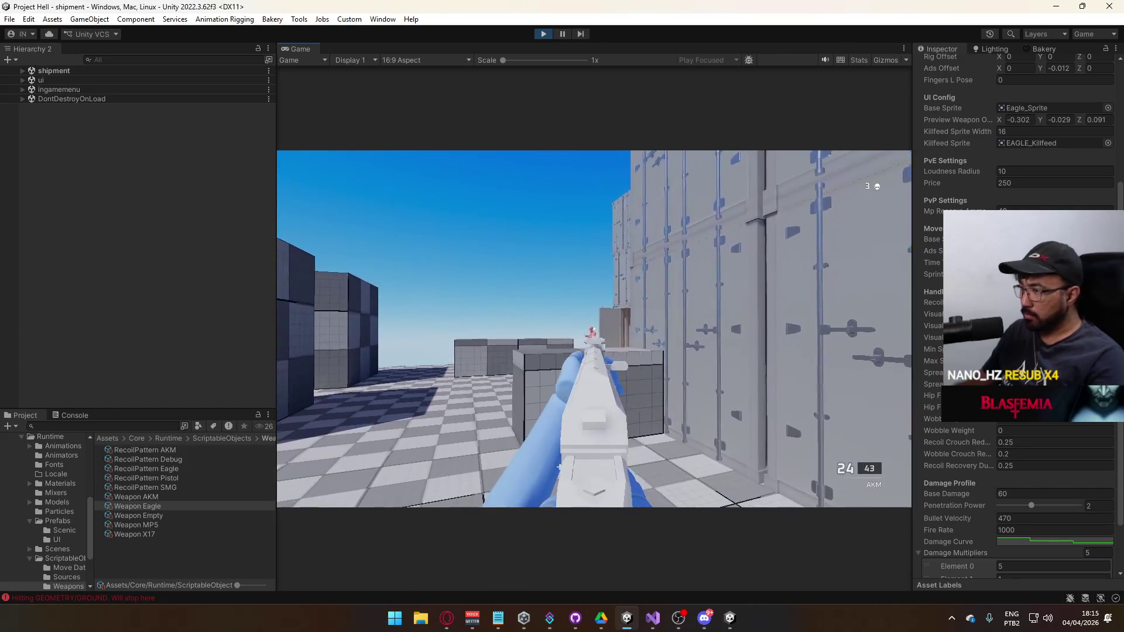
left_click(595, 331)
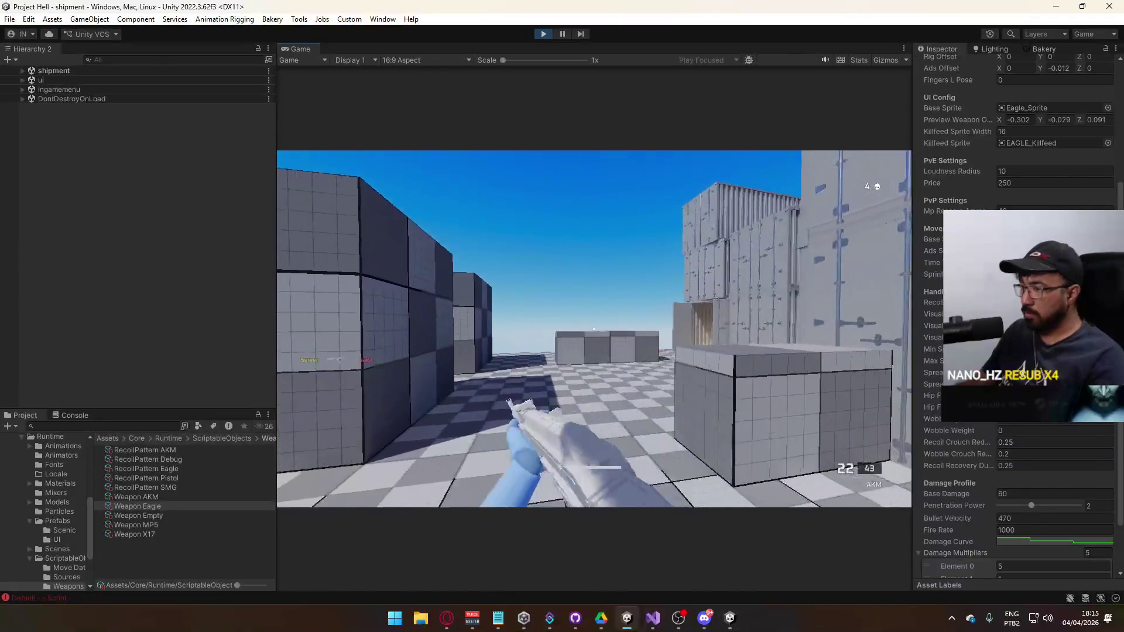
key("w")
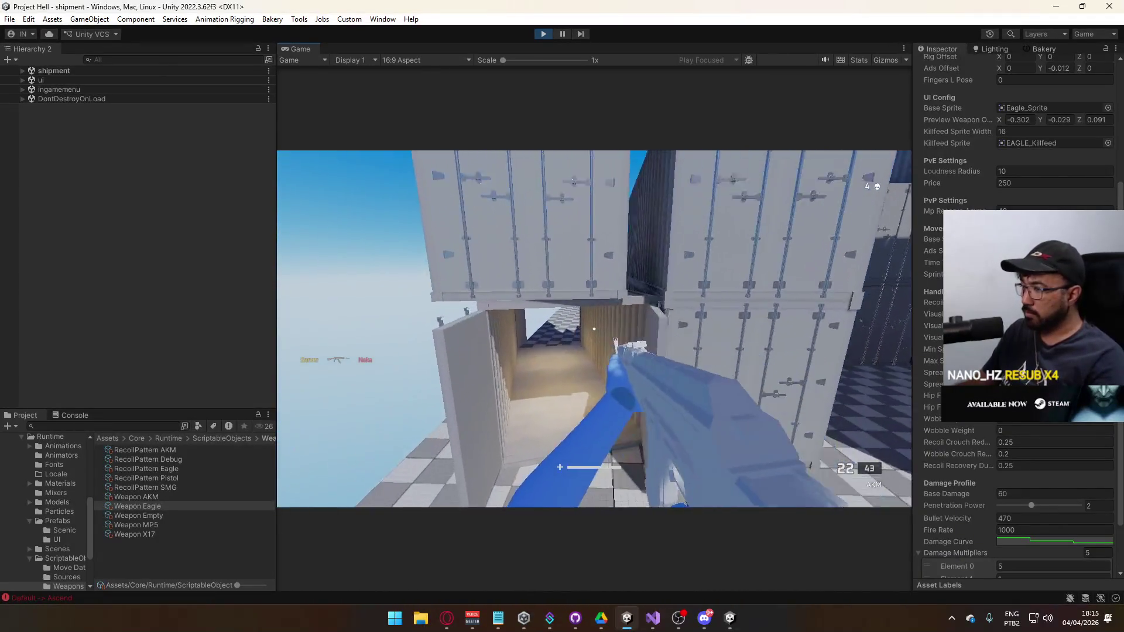
key("super")
key("super")
key("ctrl+p")
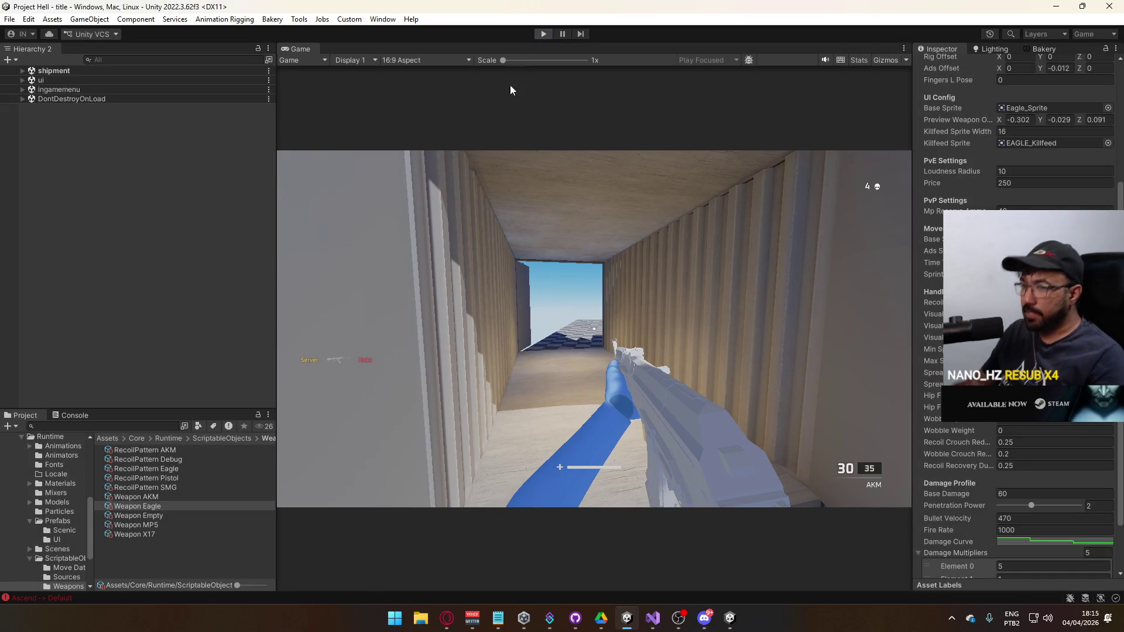
- Compare the AKM, Eagle, MP5 and X17 weapon assets, then open Weapon.cs from the Script field
left_click(173, 497)
left_click(171, 507)
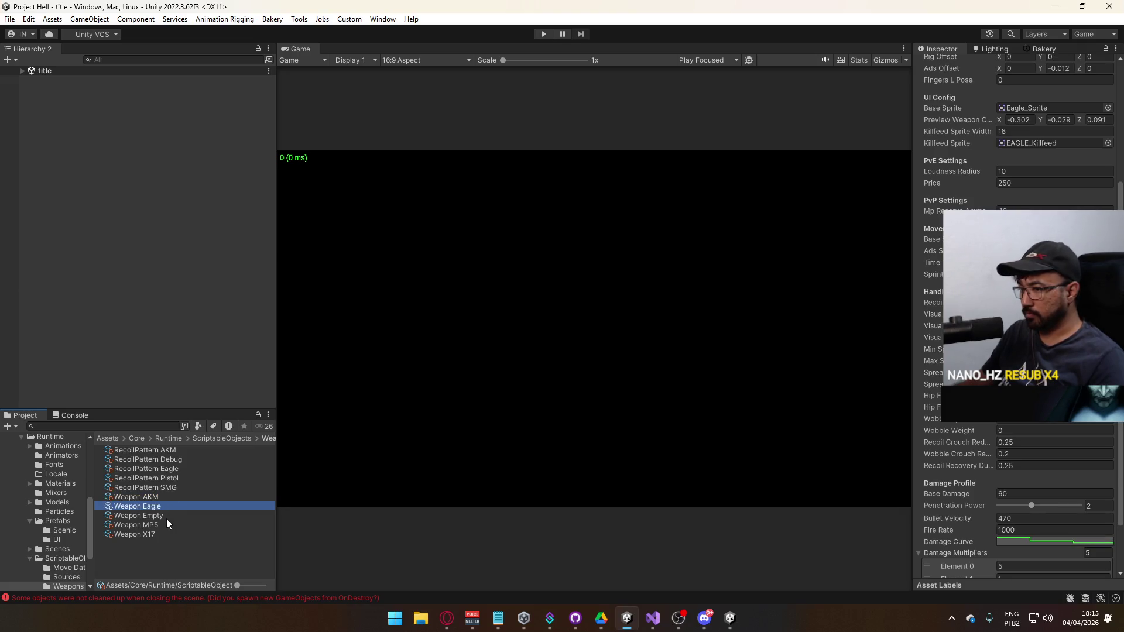
left_click(164, 497)
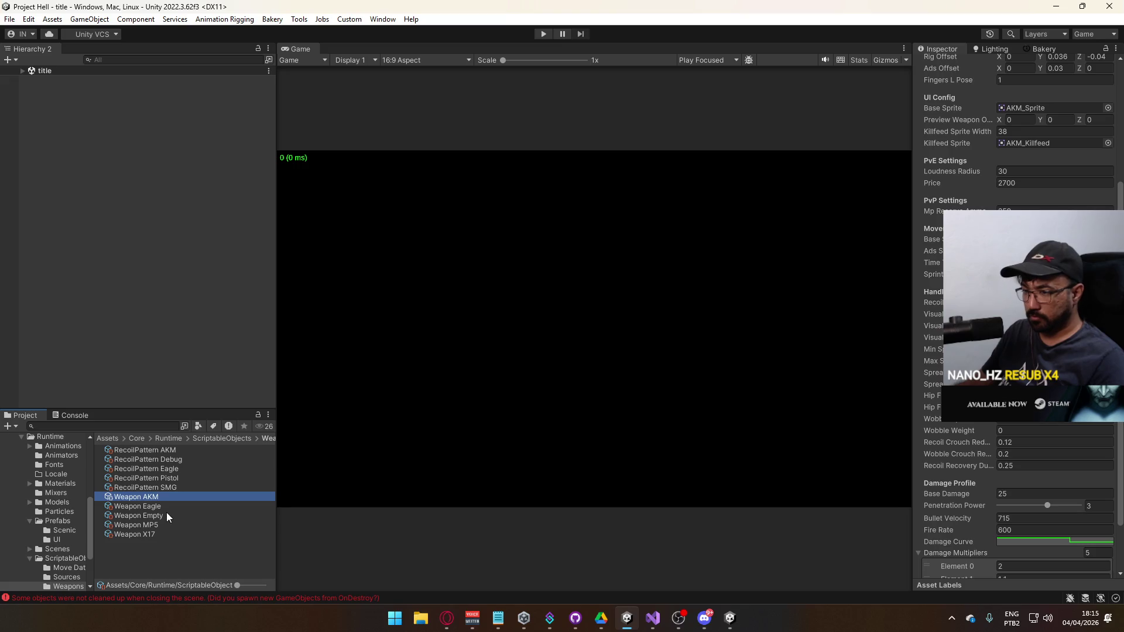
left_click(156, 524)
left_click(187, 532)
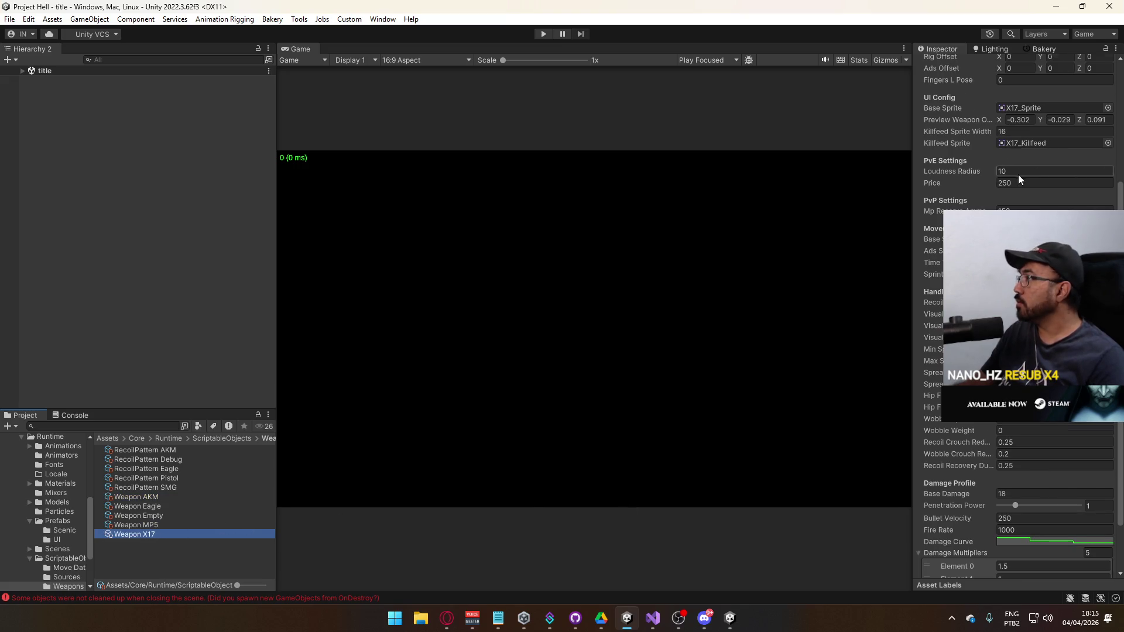
scroll(1016, 176, "up", 5)
double_click(1034, 93)
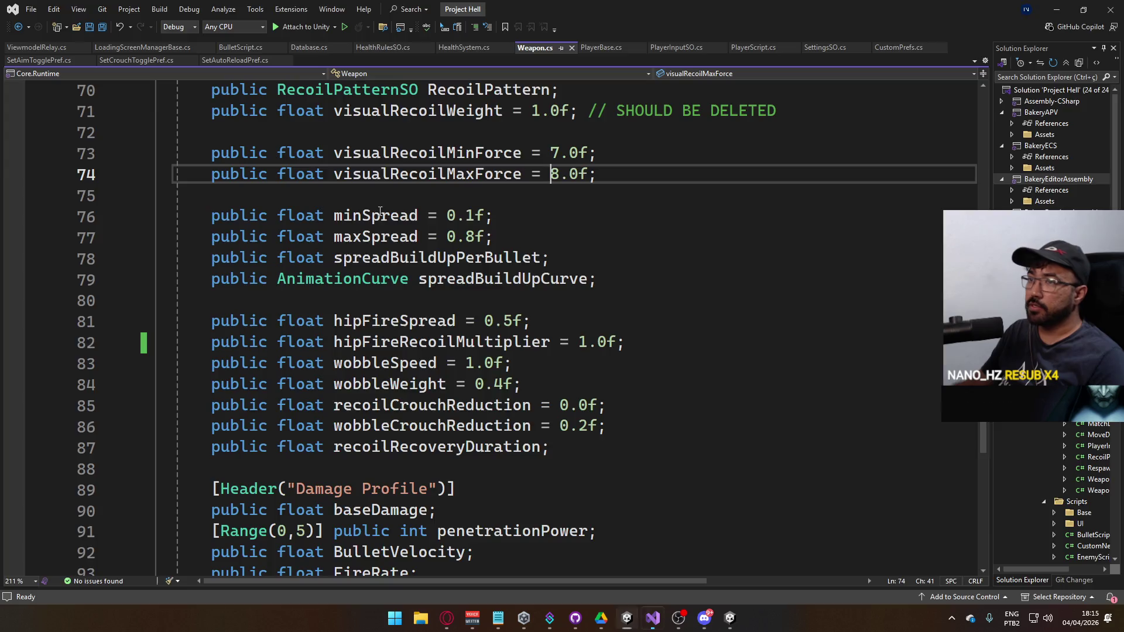
- Change penetrationPower's attribute from Range(0,5) to [Range(1,10)], save Weapon.cs, and return to Unity
scroll(488, 282, "down", 2)
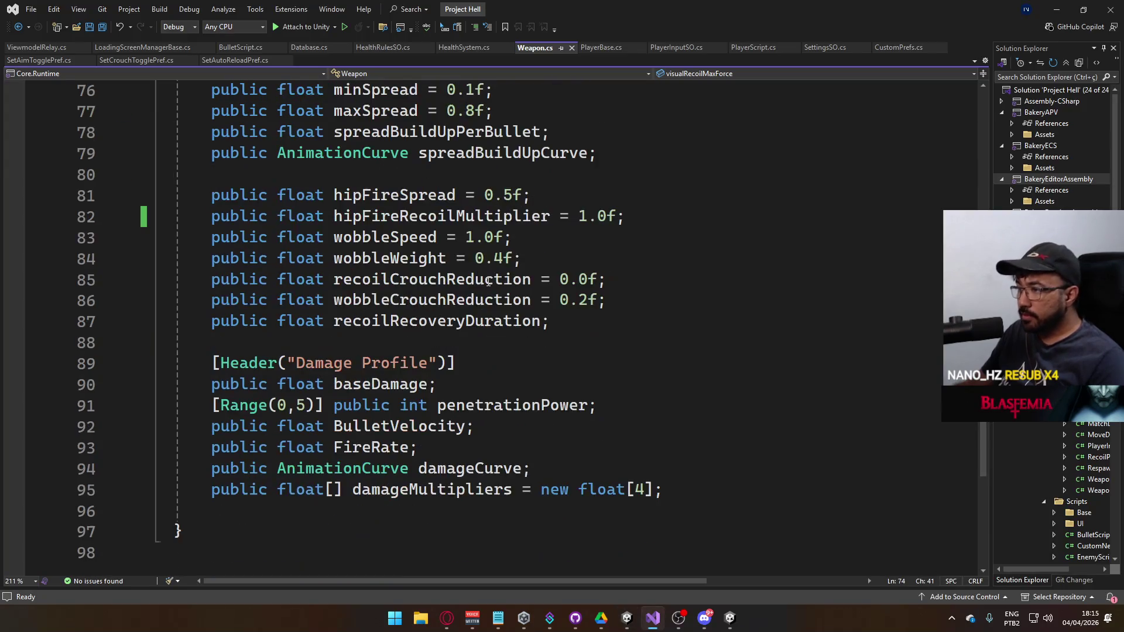
double_click(282, 408)
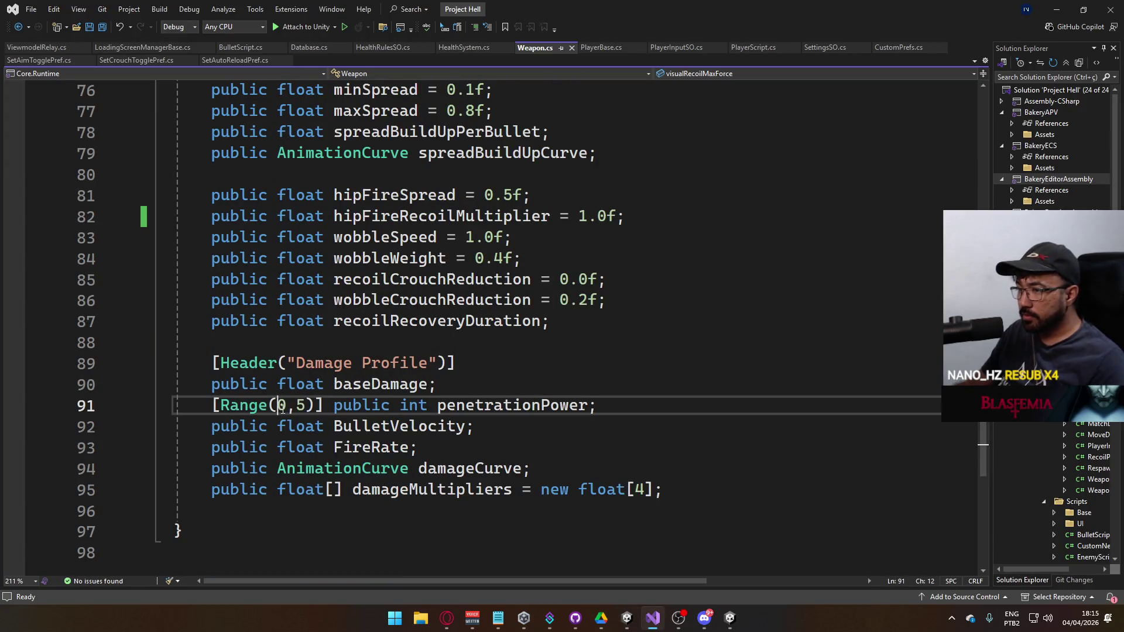
type("1")
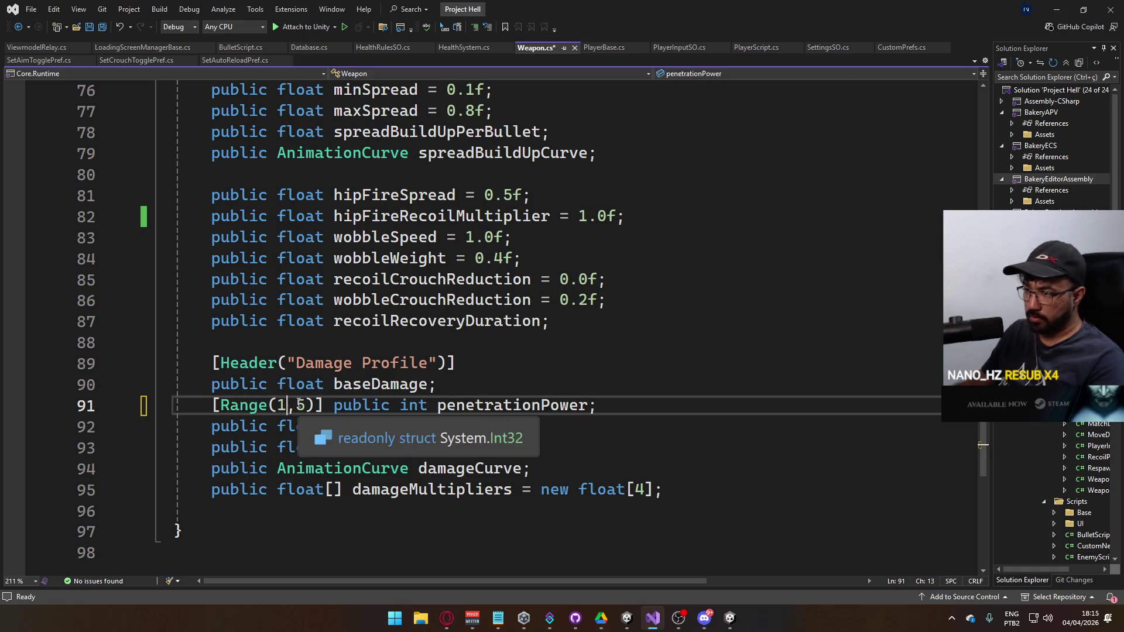
double_click(300, 405)
type("10")
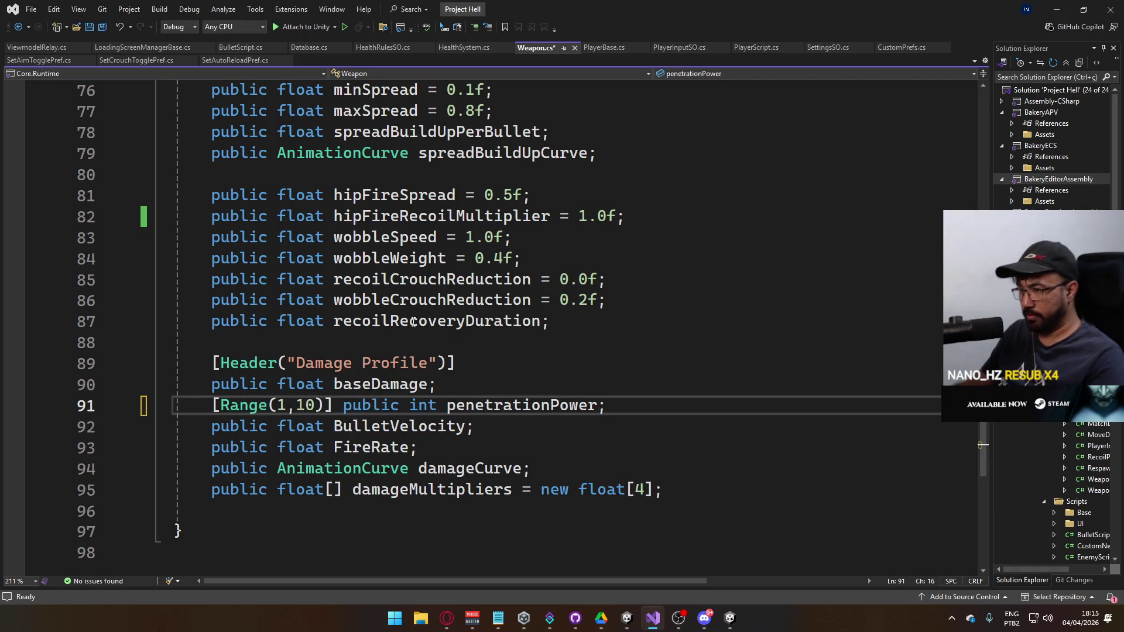
key("ctrl+s")
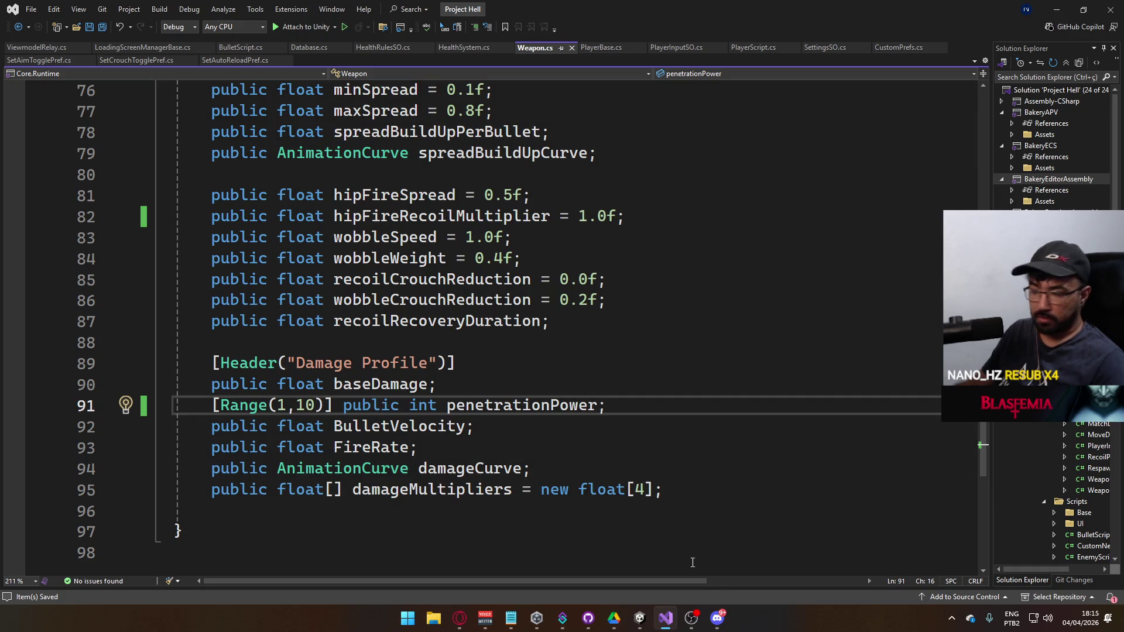
left_click(632, 619)
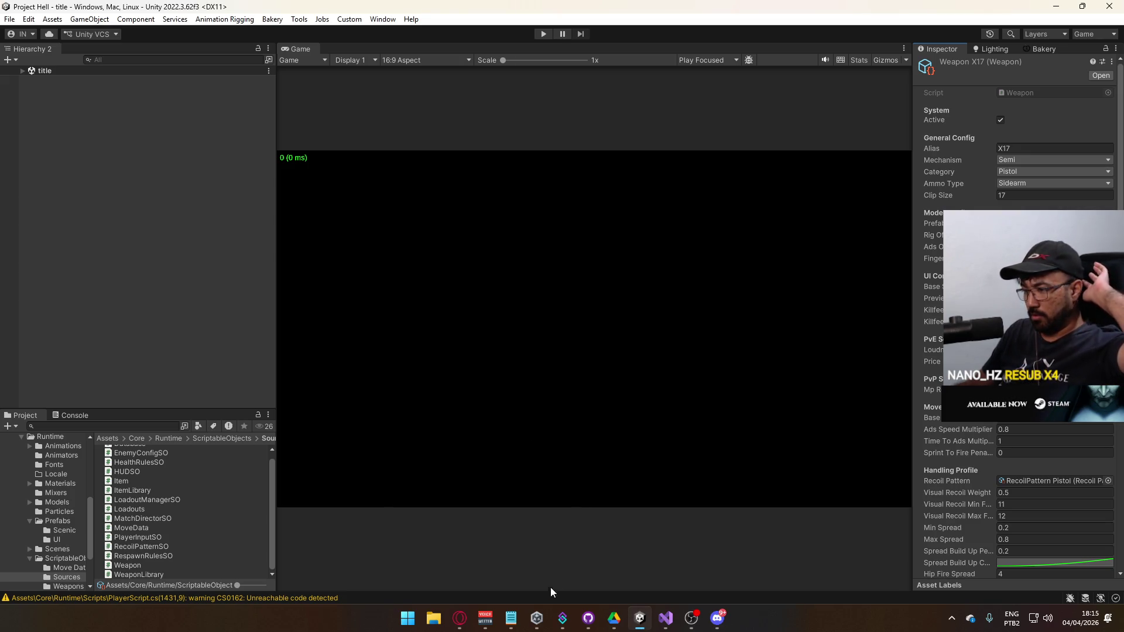
- Append TEST to the 'fix fake bullet pen' line in the MW2019 to-do list, then switch to File Explorer
left_click(511, 619)
left_click(475, 416)
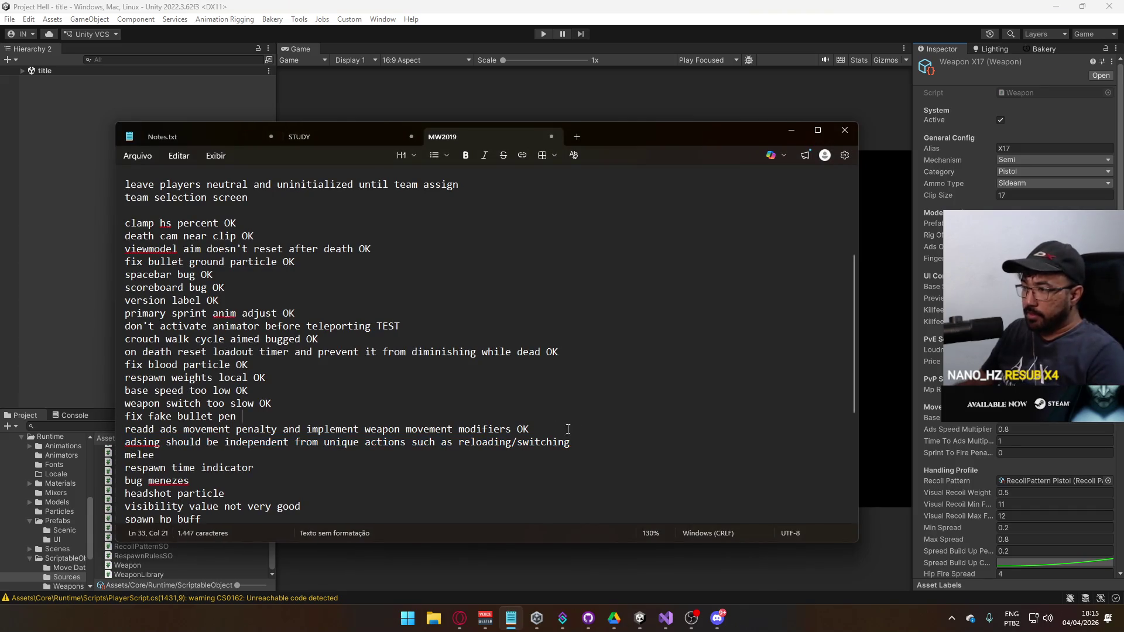
type("TEST")
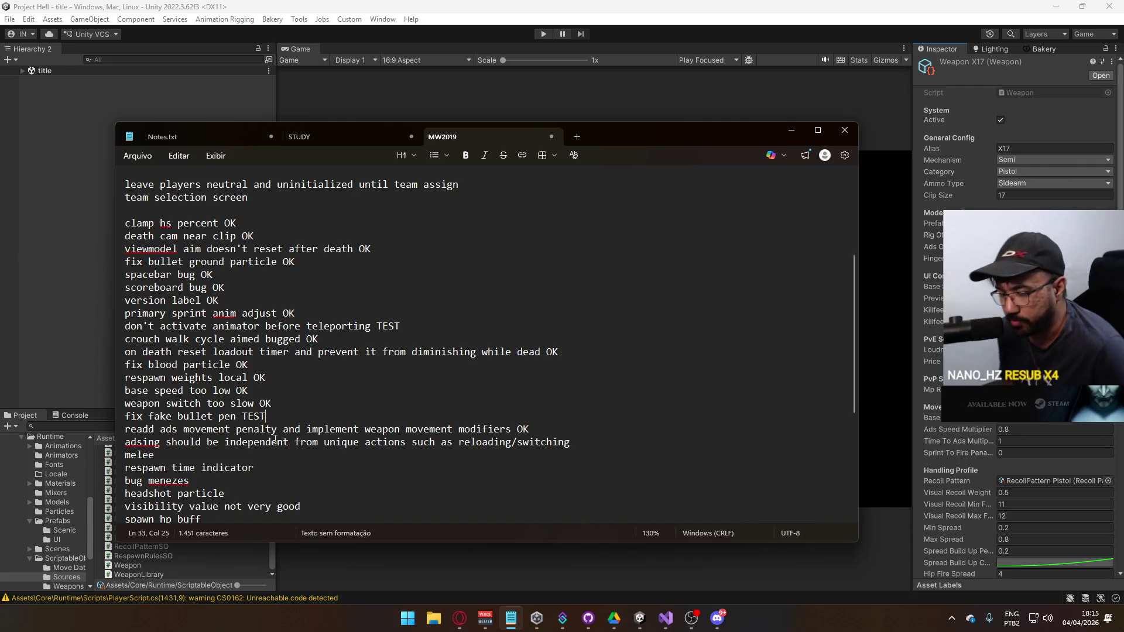
scroll(266, 436, "down", 2)
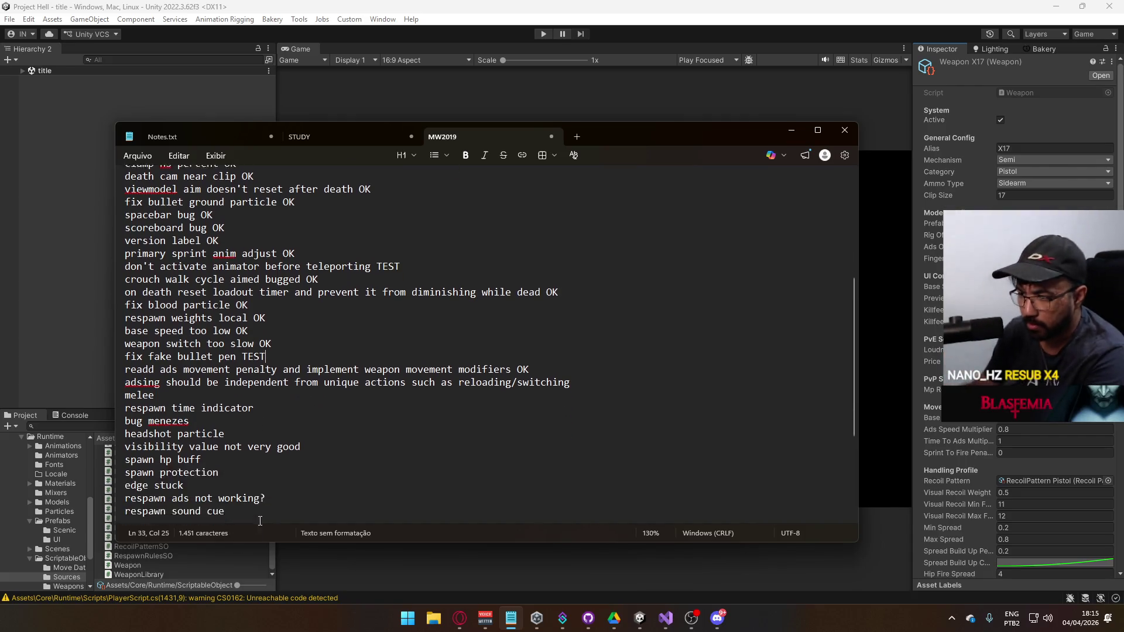
key("alt+Tab")
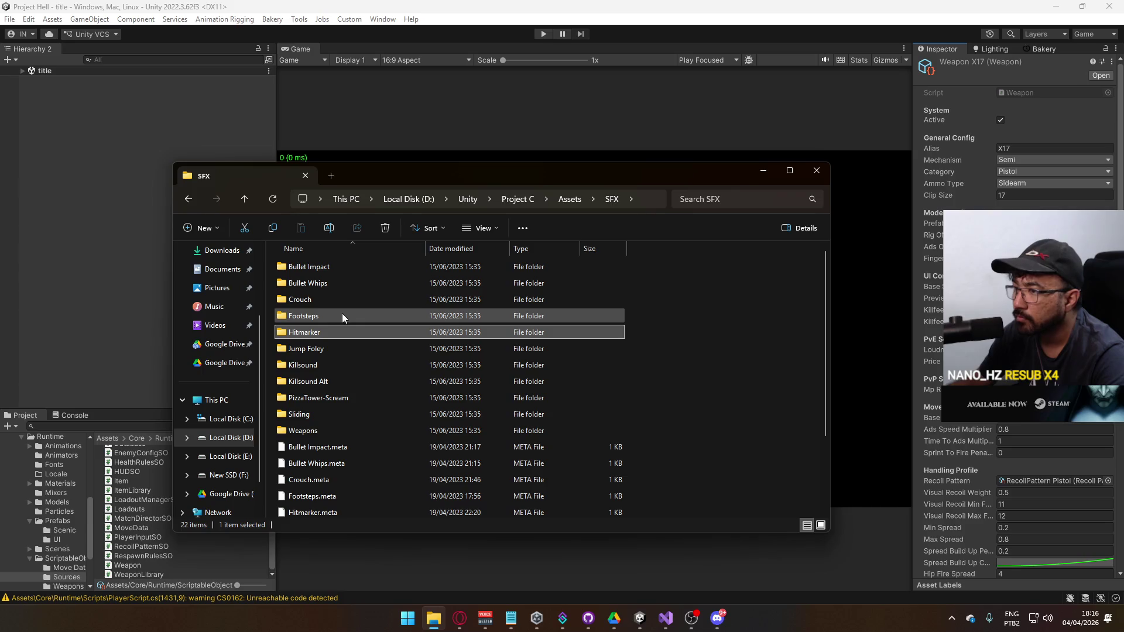
- Preview Bullet Whip 1 from Bullet Whips > Light, then go back to the SFX folder
mouse_move(336, 309)
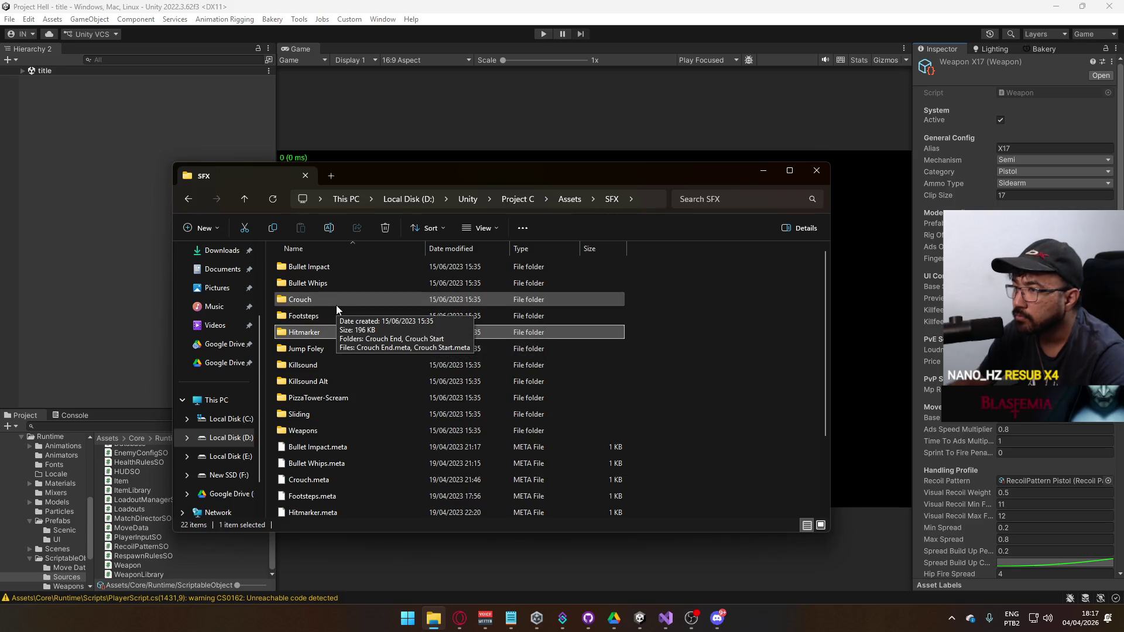
double_click(339, 285)
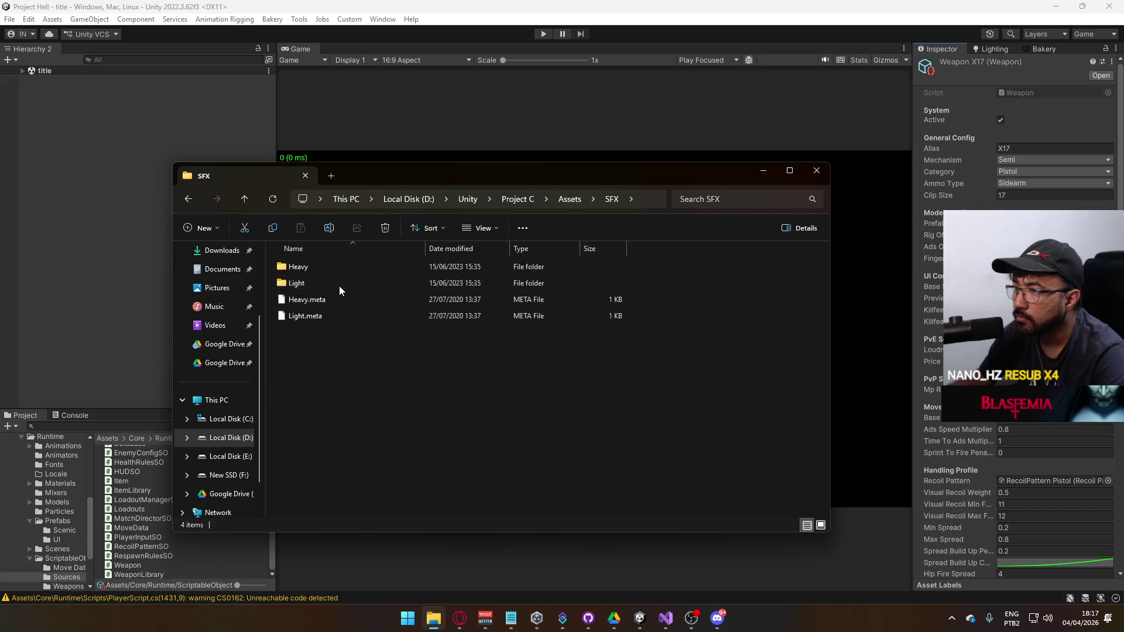
double_click(338, 283)
double_click(360, 268)
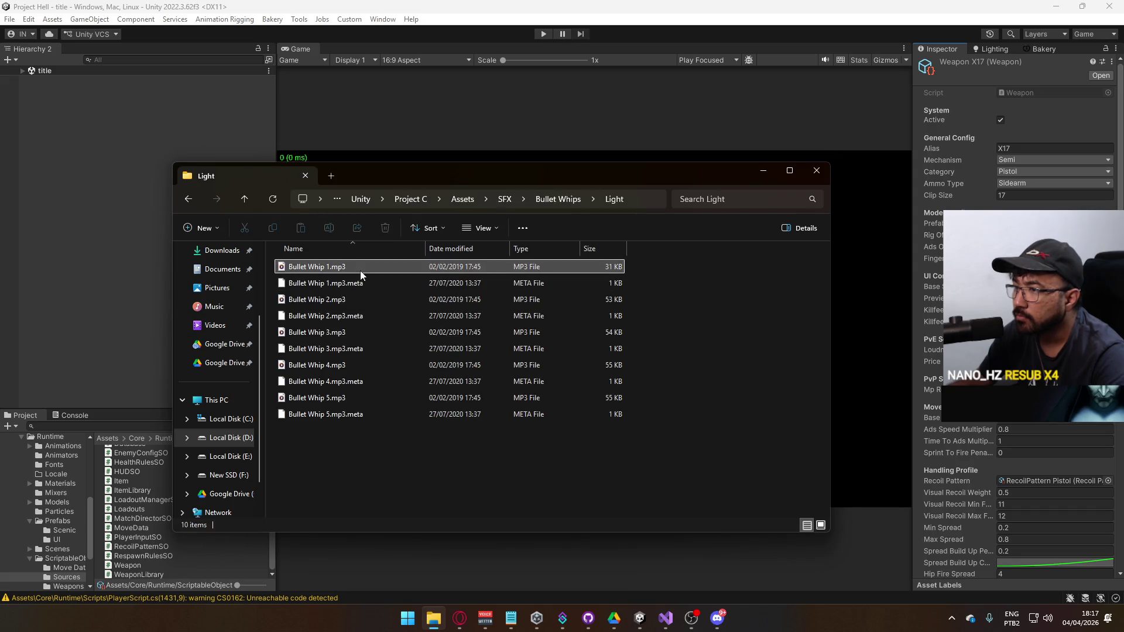
left_click(951, 82)
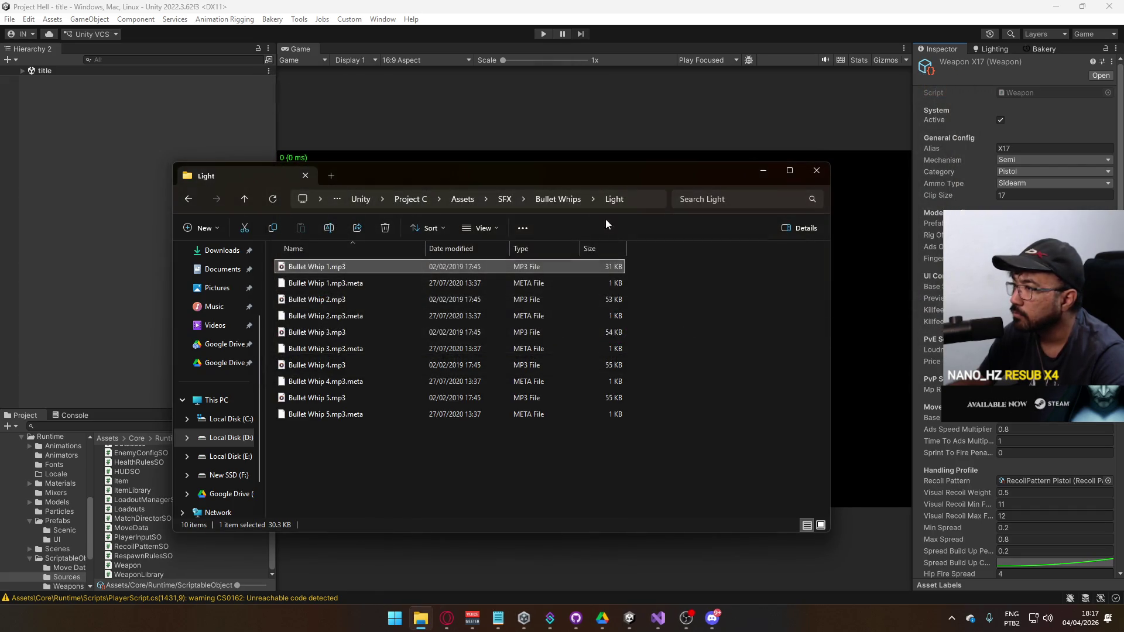
left_click(539, 201)
left_click(505, 197)
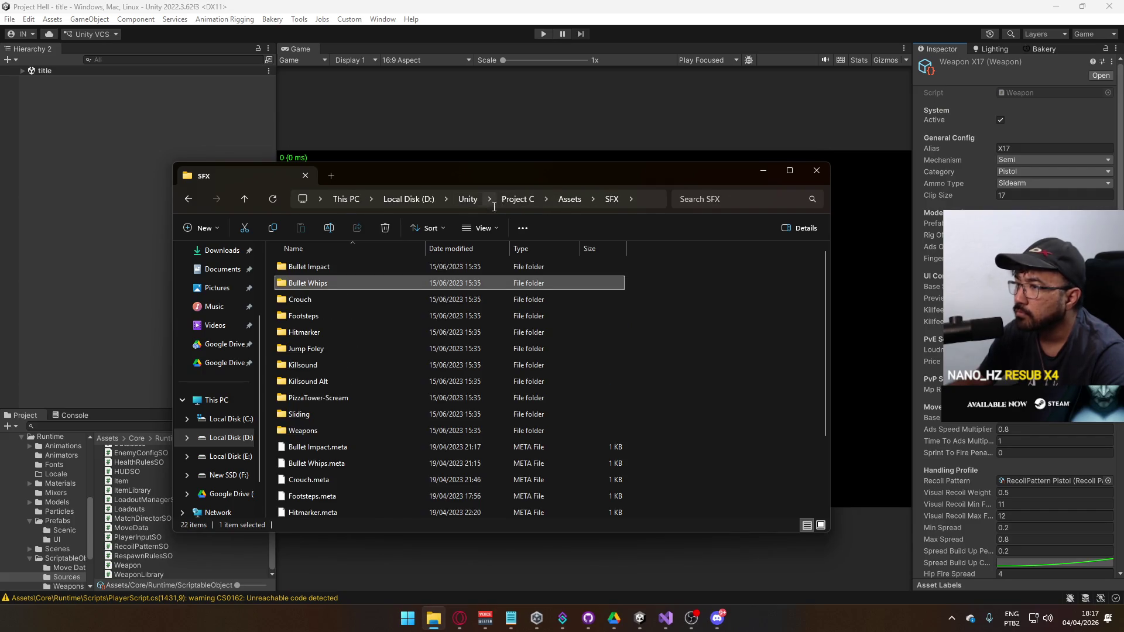
- Preview a flesh impact sound from Bullet Impact > Flesh, then return to SFX
double_click(337, 268)
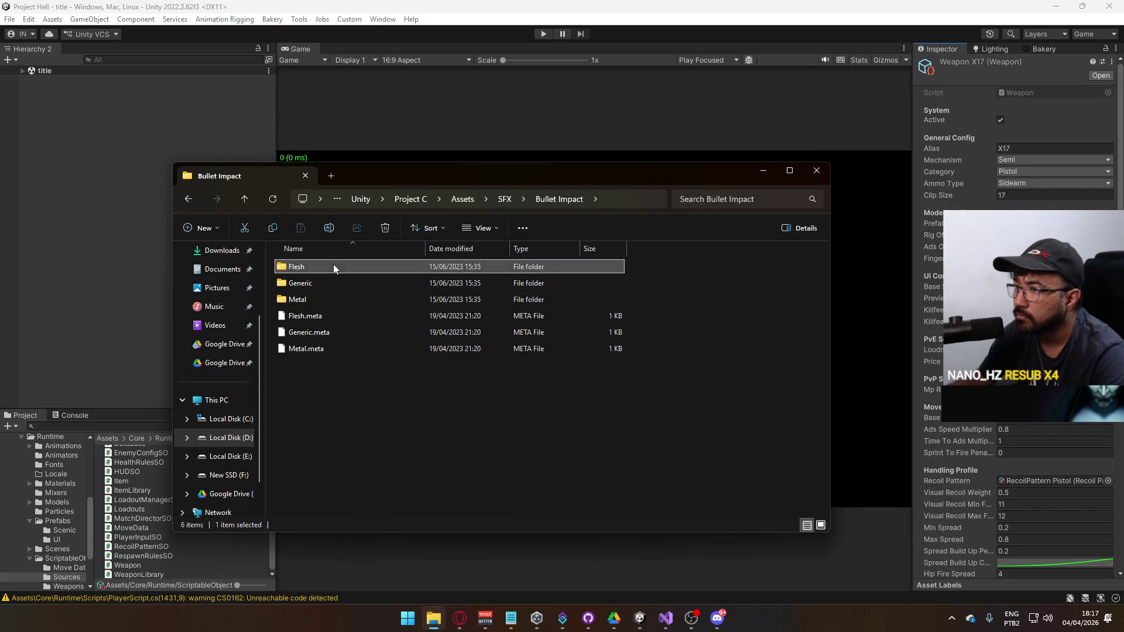
double_click(333, 266)
double_click(332, 269)
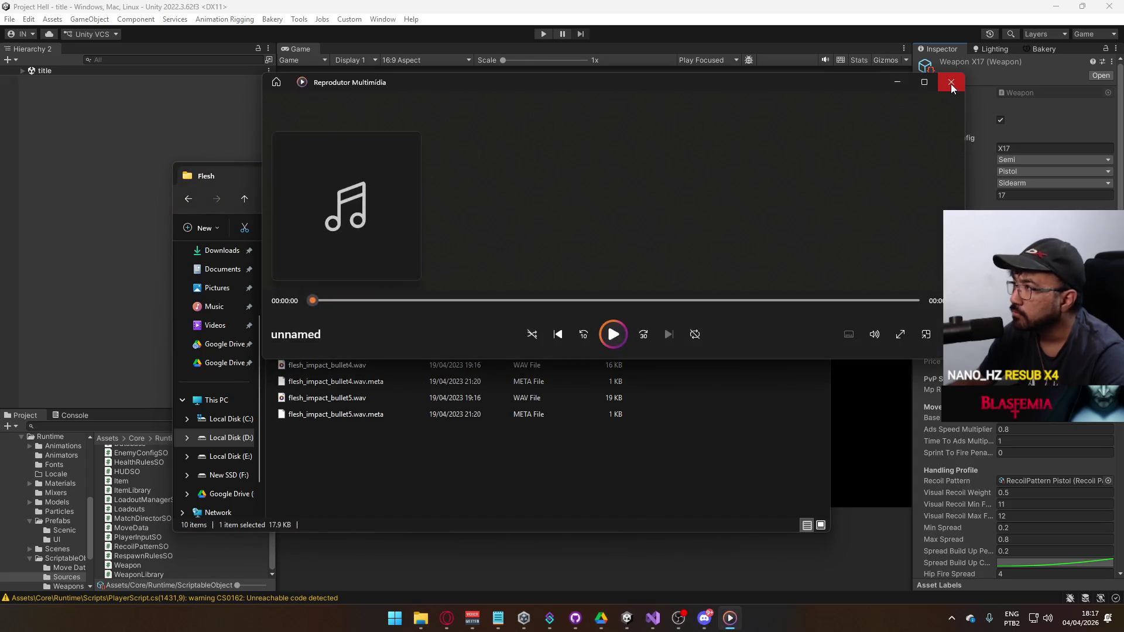
left_click(950, 82)
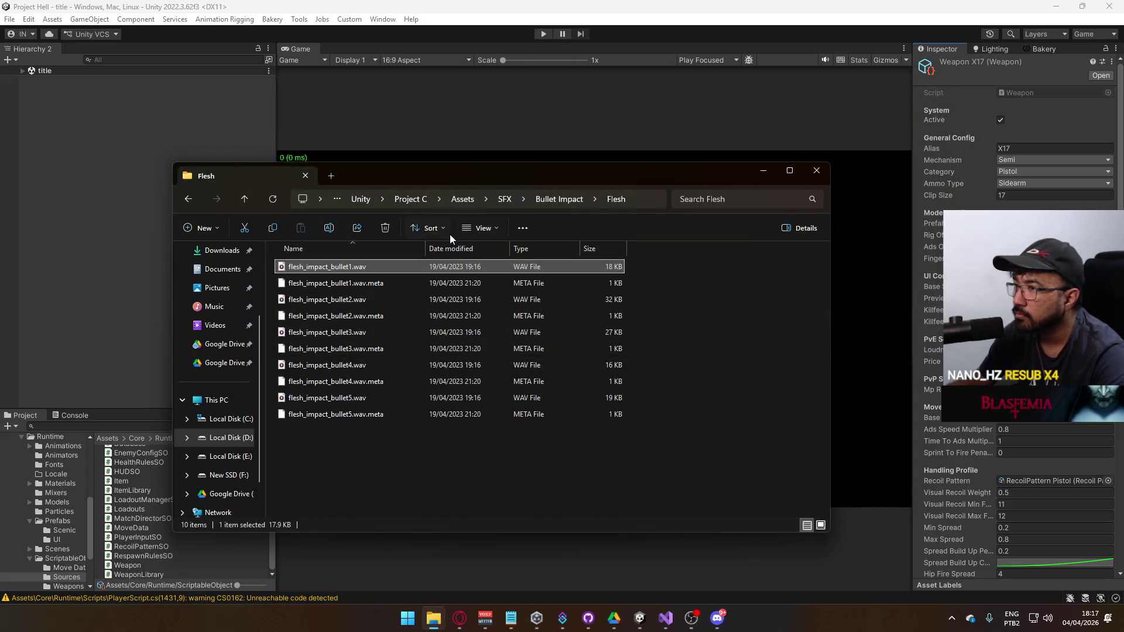
left_click(505, 197)
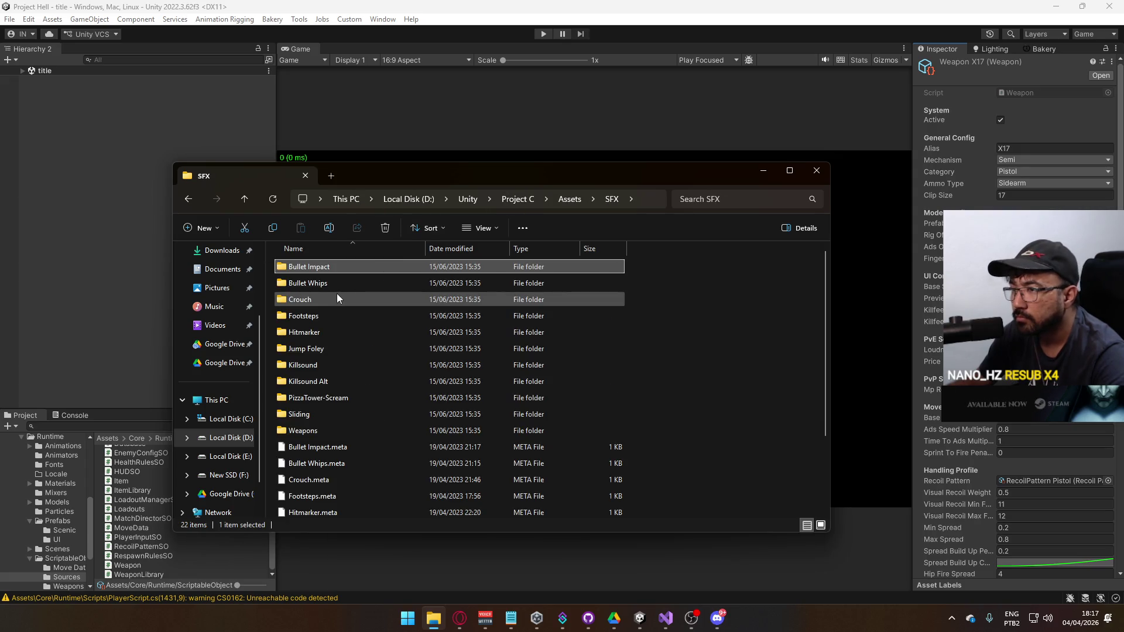
- Select every SFX folder from Bullet Impact through Weapons except PizzaTower-Scream, then return to Unity
left_click(330, 430, "shift")
left_click(332, 400, "ctrl")
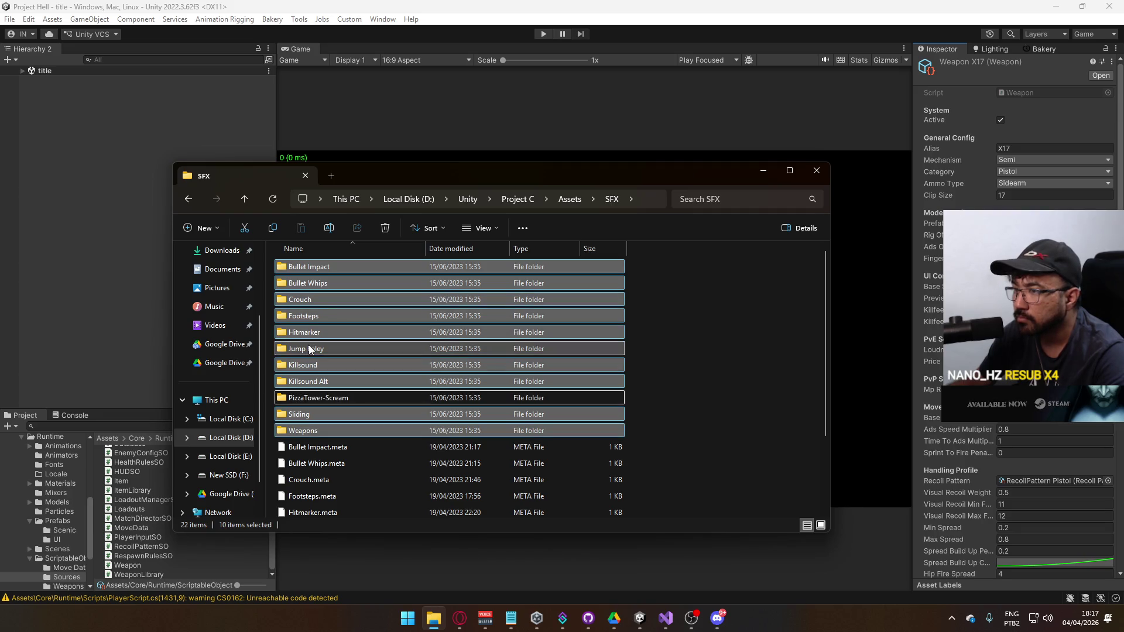
scroll(357, 413, "down", 2)
scroll(357, 411, "up", 2)
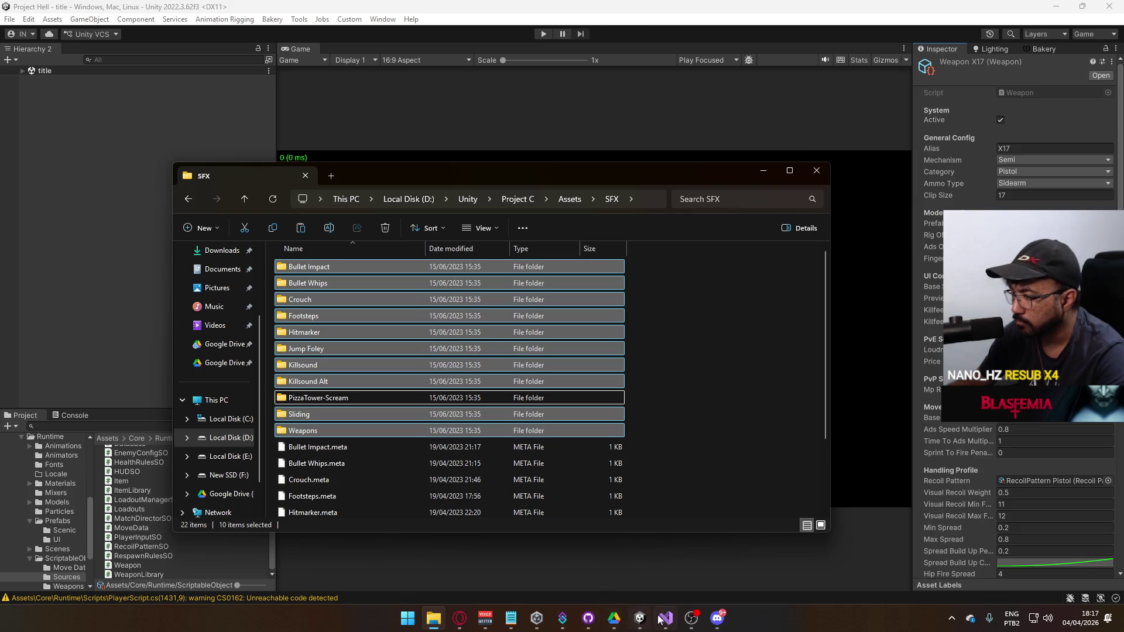
left_click(639, 617)
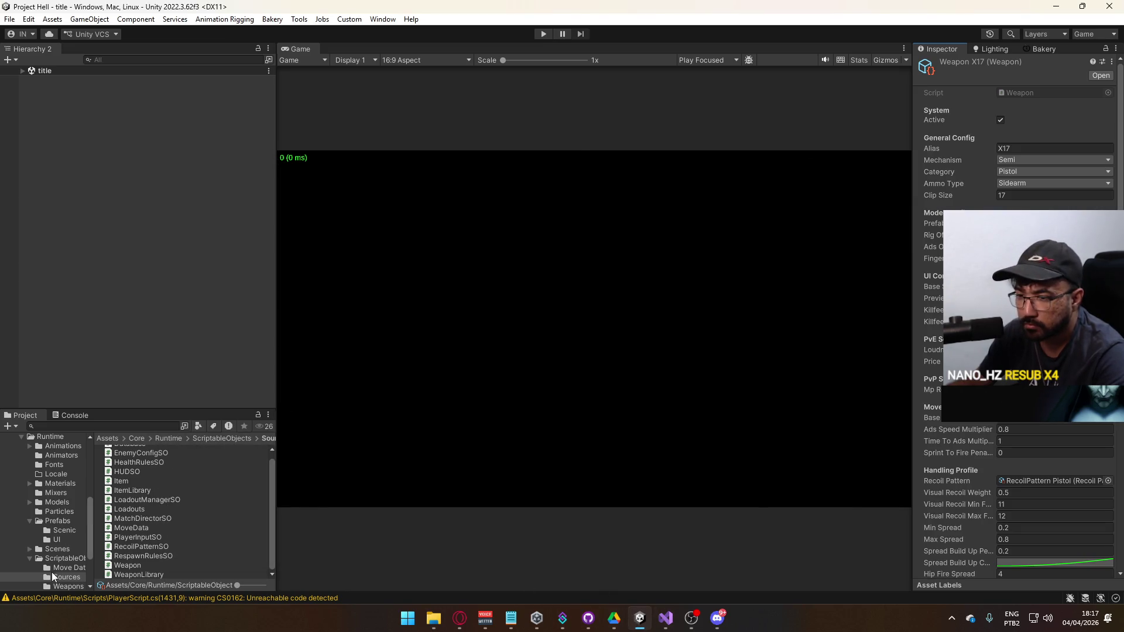
- Widen the asset list, show the Prefabs folder contents, and collapse Prefabs and ScriptableObjects in the tree
left_click_drag(276, 442, 375, 445)
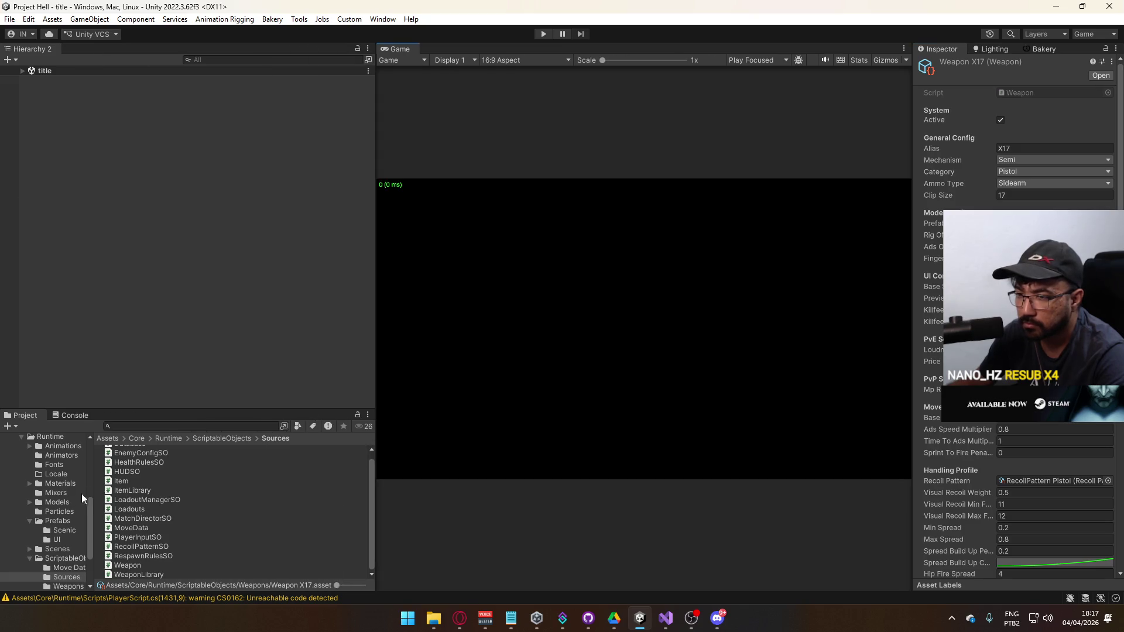
left_click(56, 521)
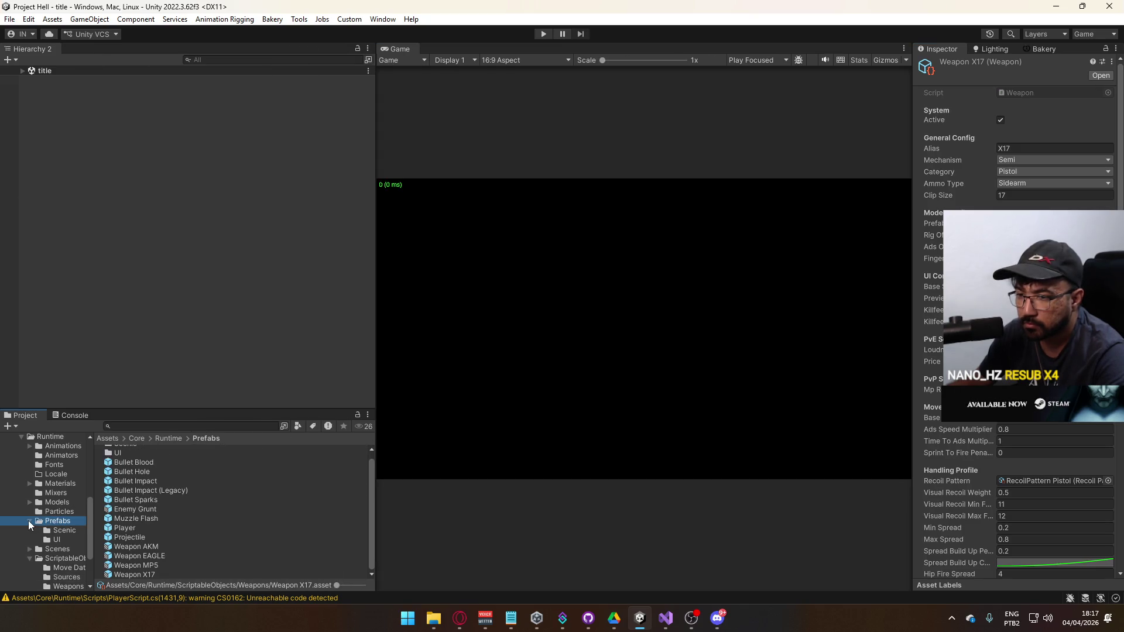
left_click(30, 520)
left_click(30, 539)
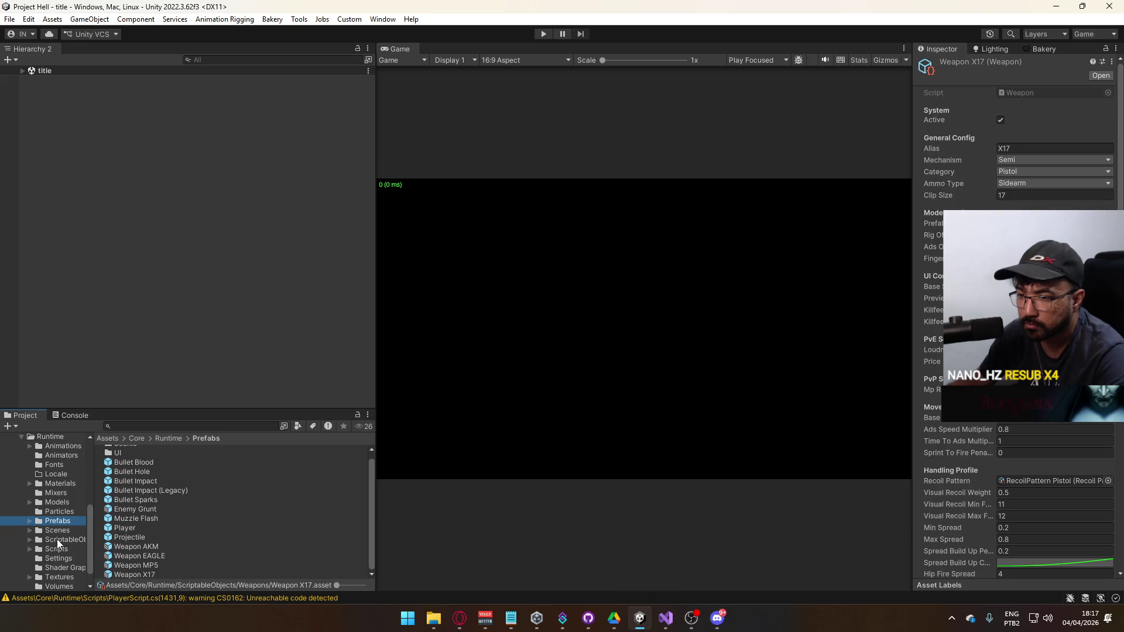
- Make a new folder named SFX inside Assets/Core/Runtime, open it, and show it in File Explorer
right_click(55, 440)
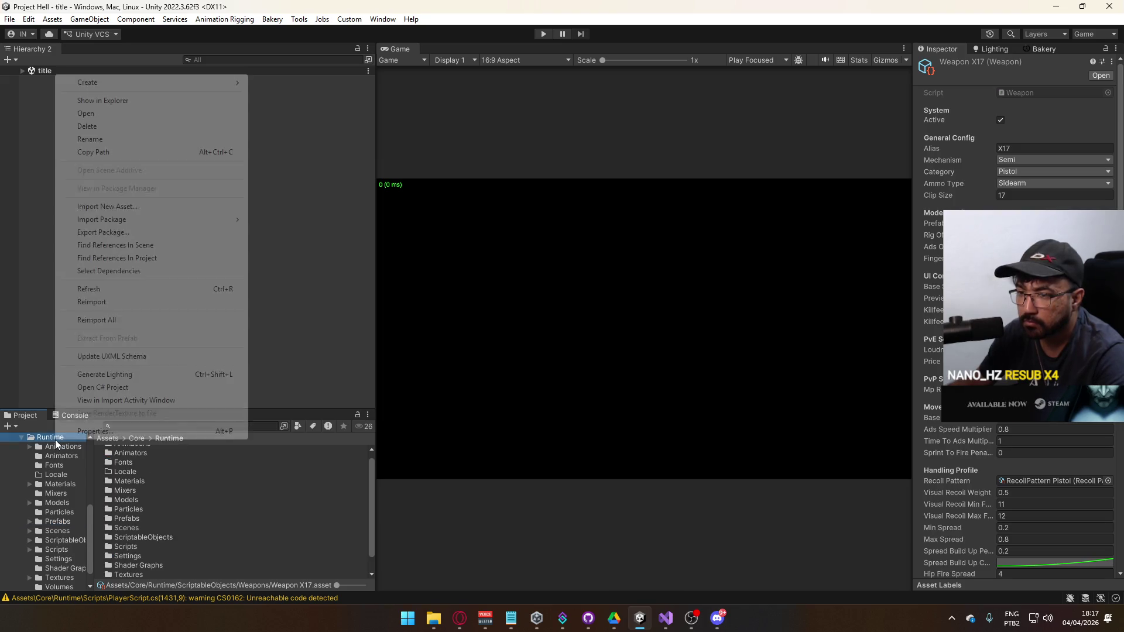
mouse_move(151, 85)
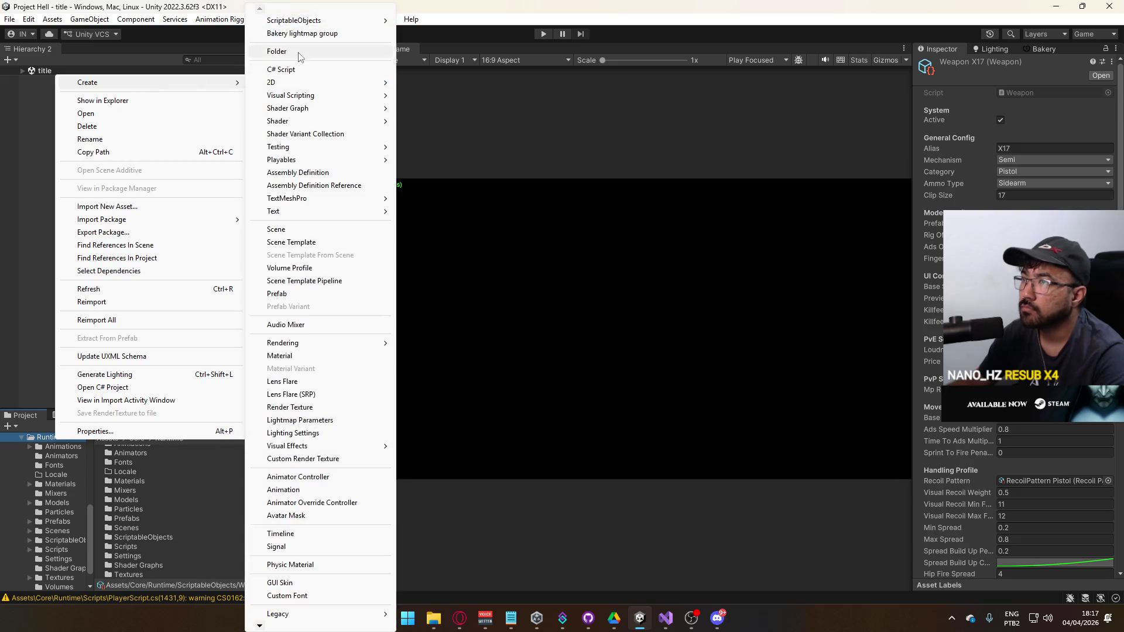
left_click(297, 51)
type("SF")
key("Return")
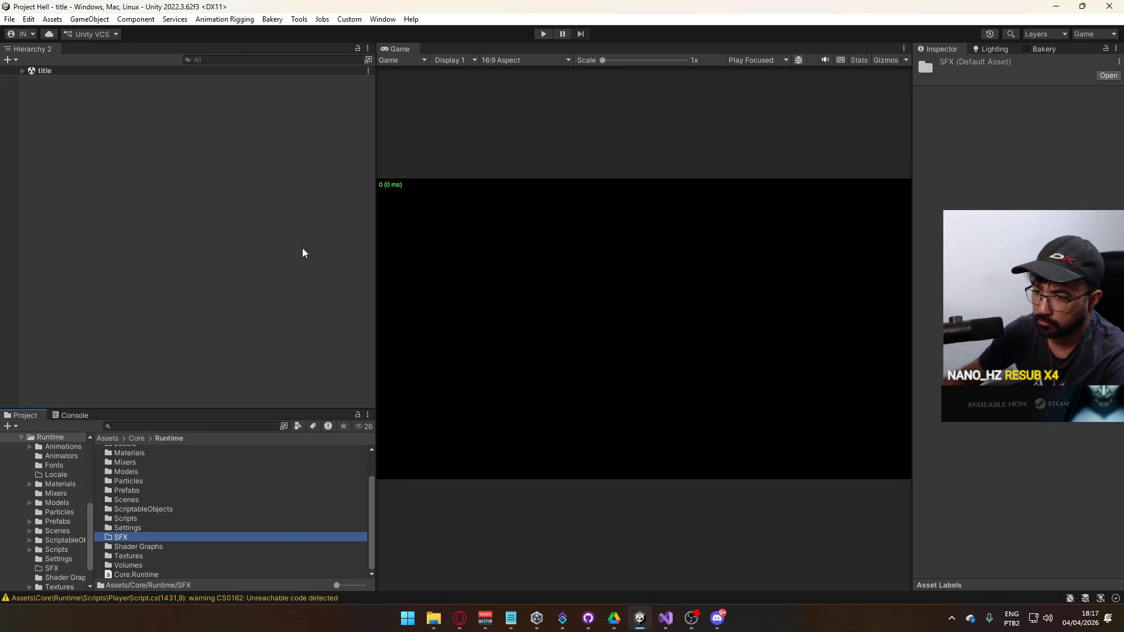
key("Return")
right_click(209, 483)
left_click(303, 134)
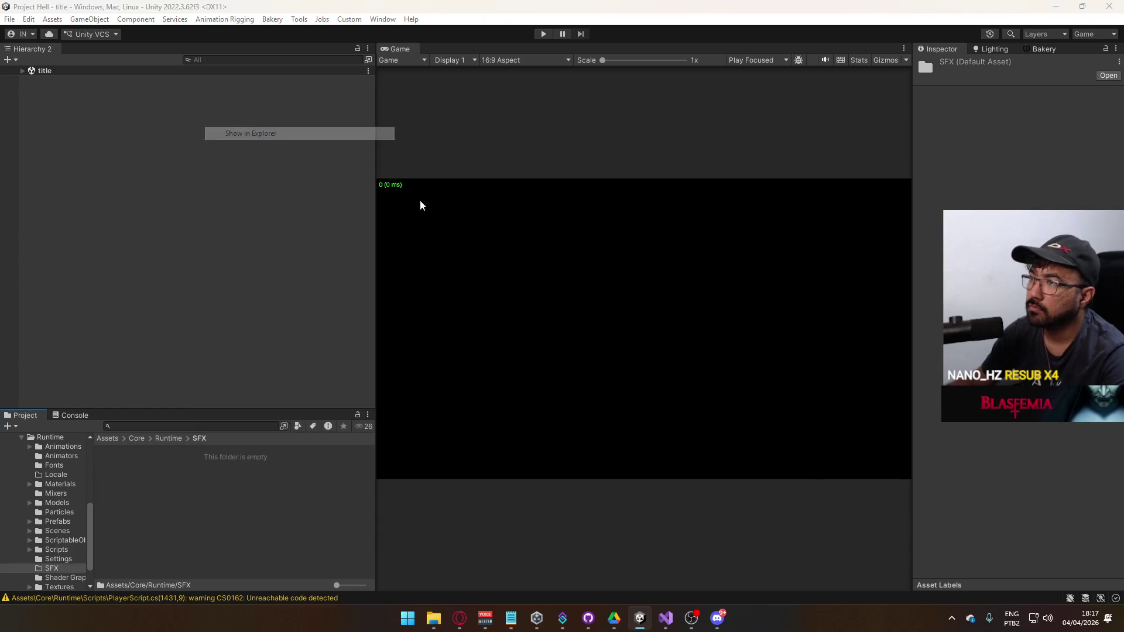
- Paste the sound-effect folders, Bullet Impact through Weapons, into the SFX folder, then close File Explorer
double_click(344, 497)
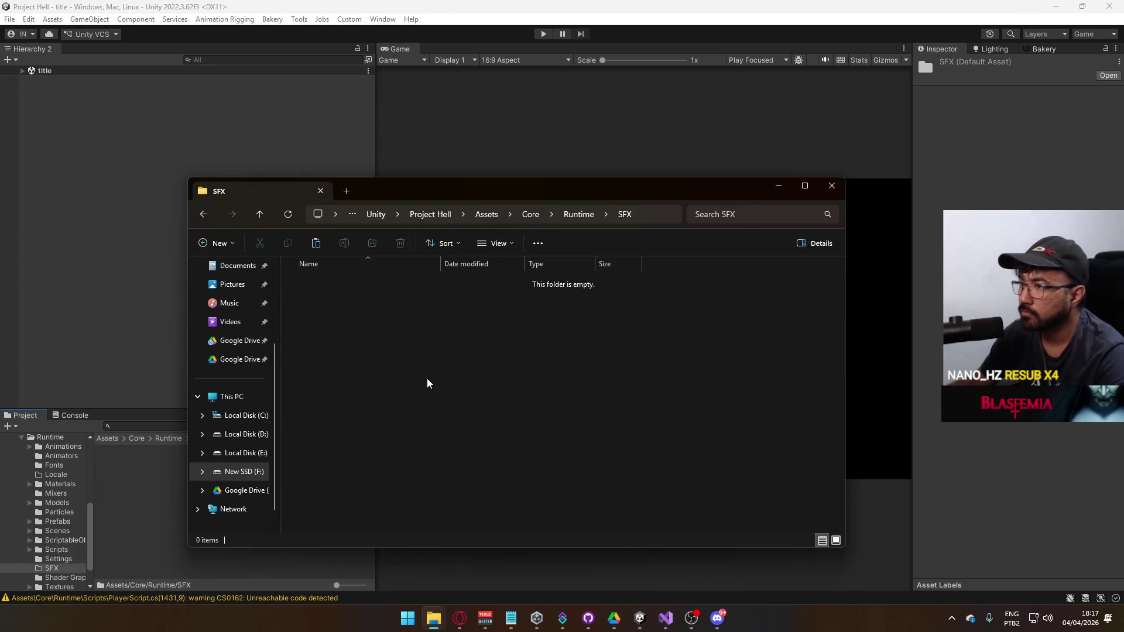
key("ctrl+v")
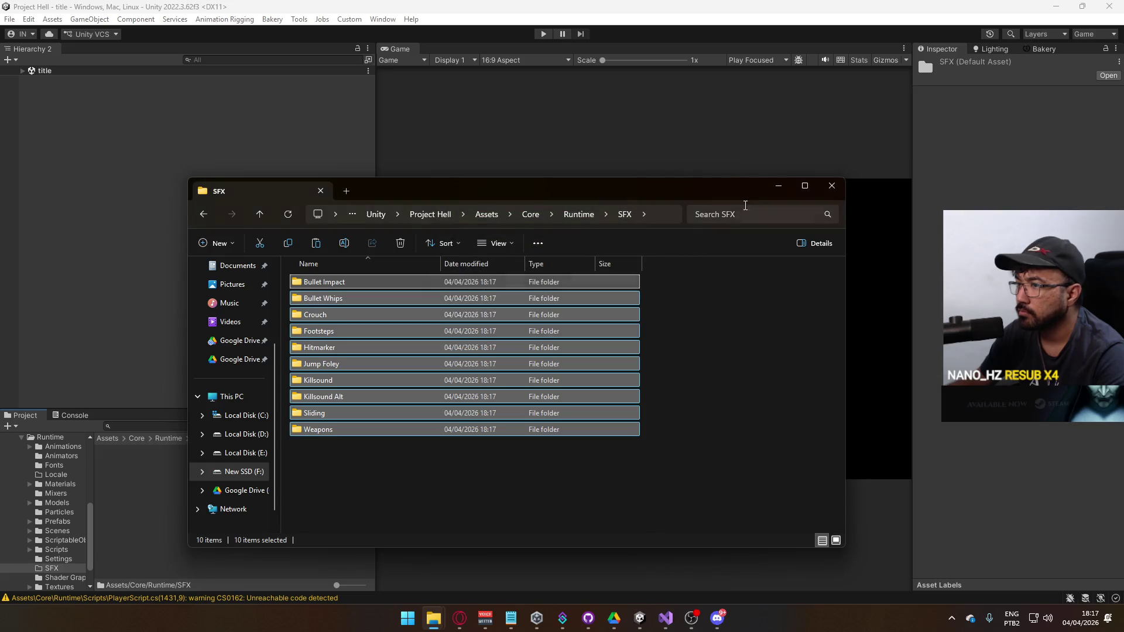
left_click(831, 186)
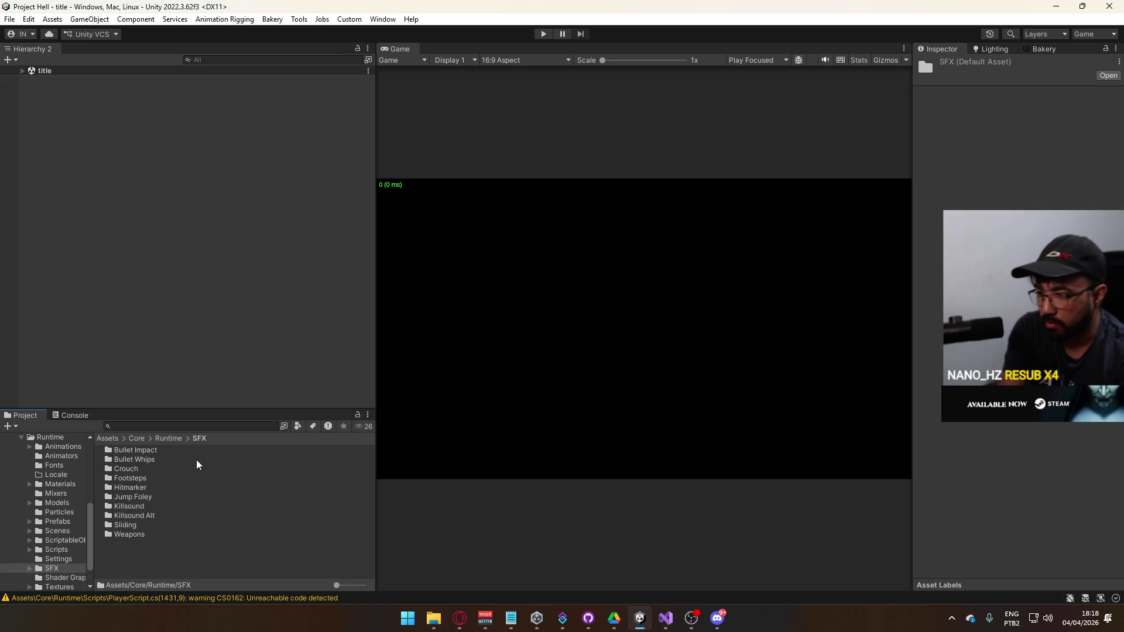
- Browse the imported SFX folders and open Weapons > AK
double_click(159, 450)
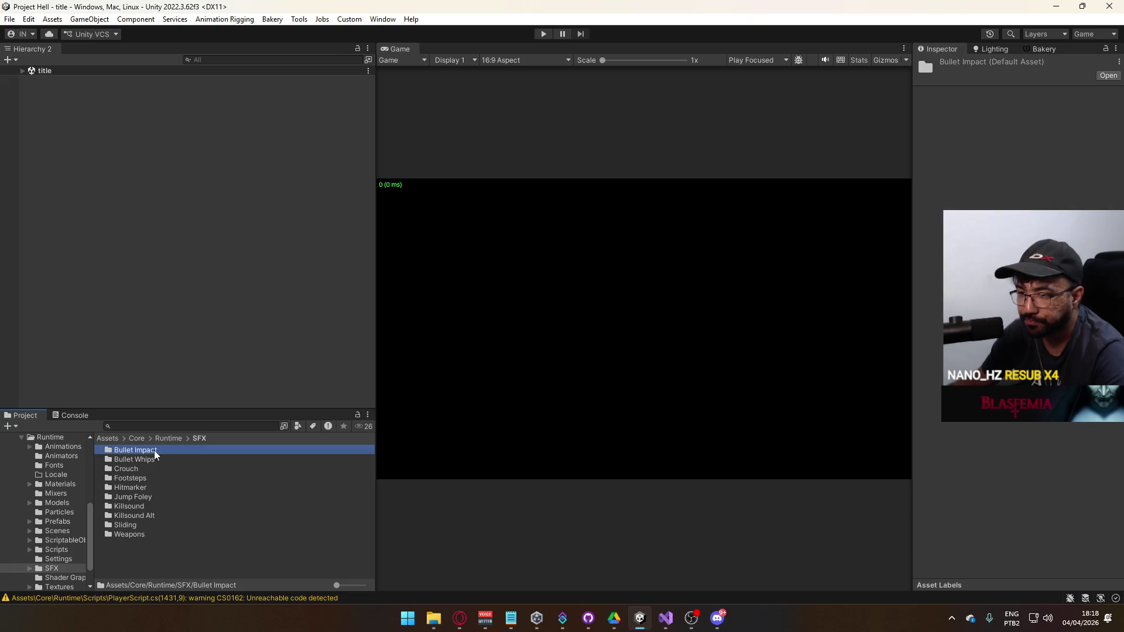
left_click(200, 438)
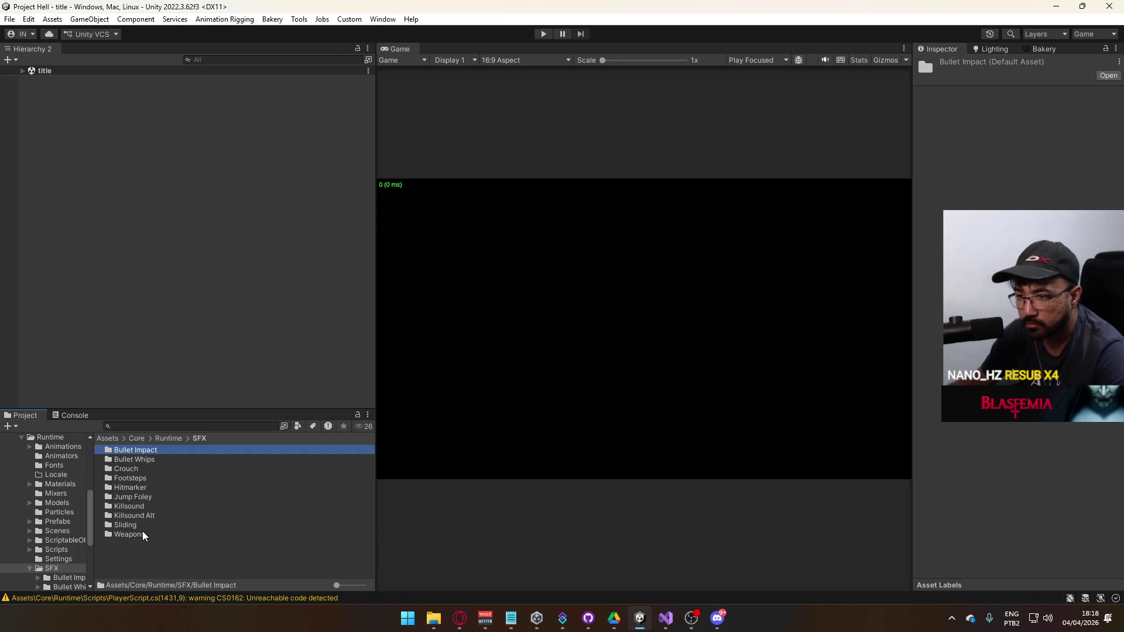
left_click(142, 535)
double_click(143, 538)
double_click(146, 460)
- Inspect ak_far1 and ak_far2, then play the ak_near1 and ak_near2 previews in the Inspector
left_click(136, 451)
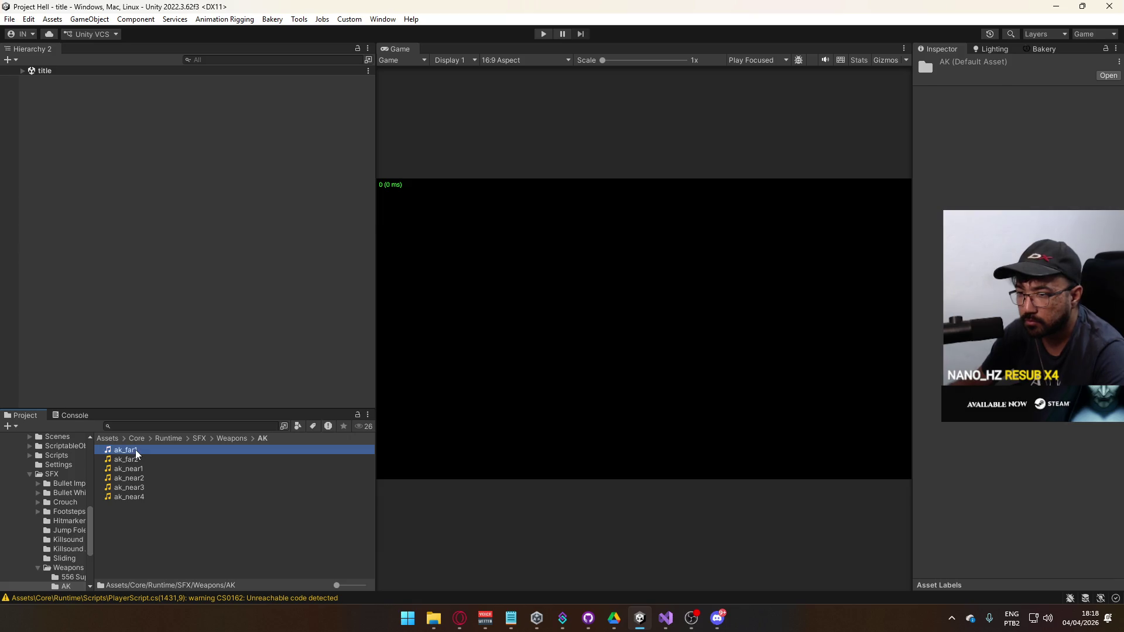
left_click(139, 458)
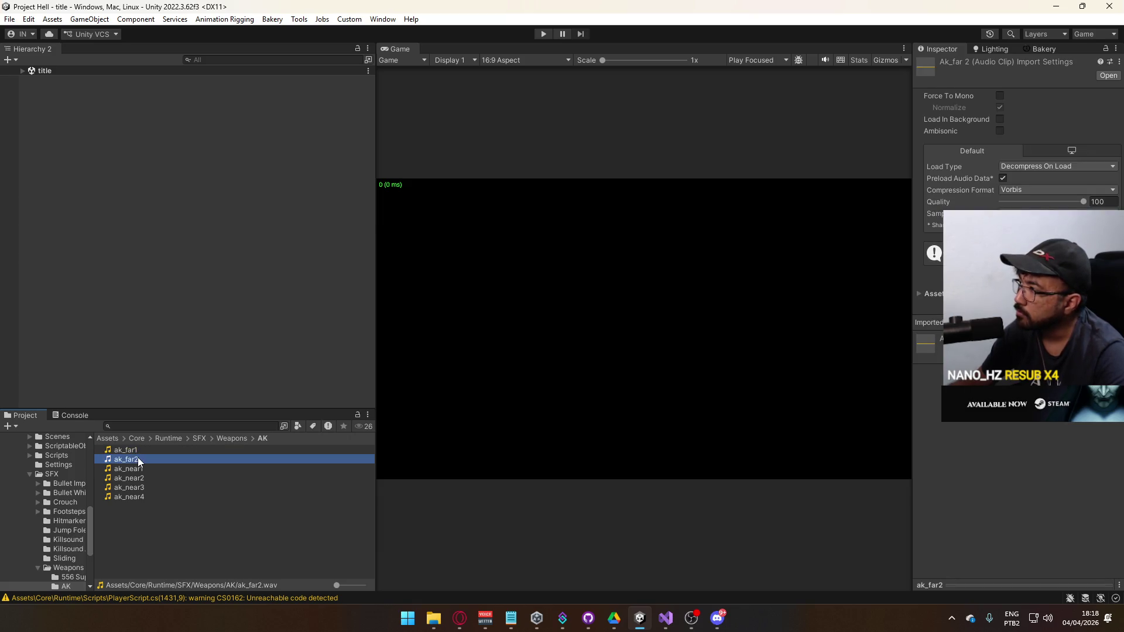
left_click(149, 464)
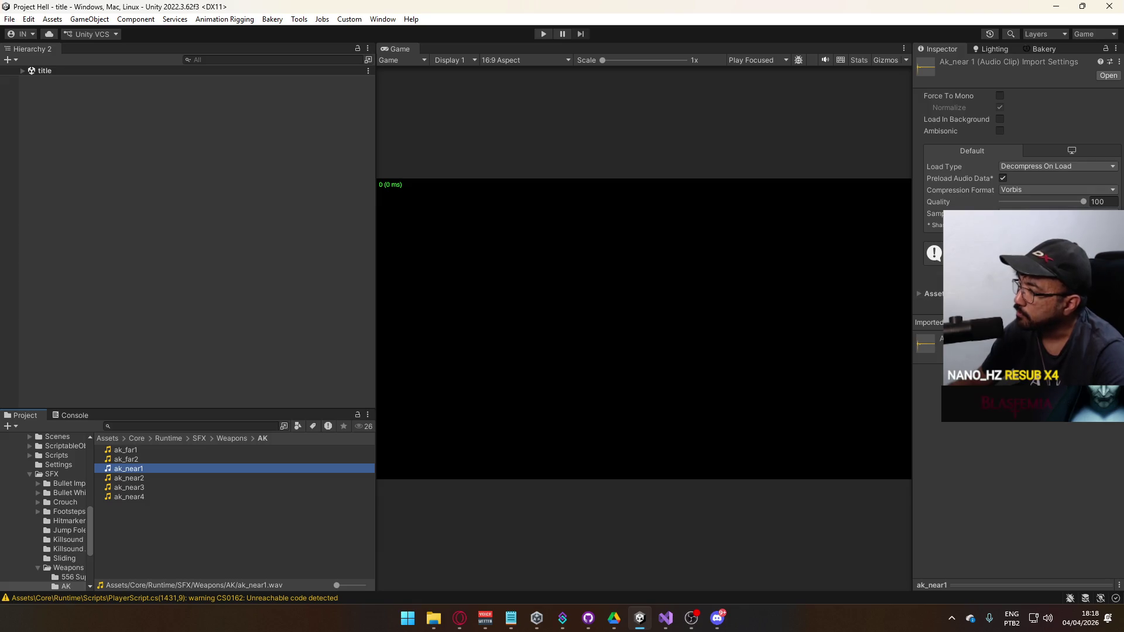
left_click(953, 583)
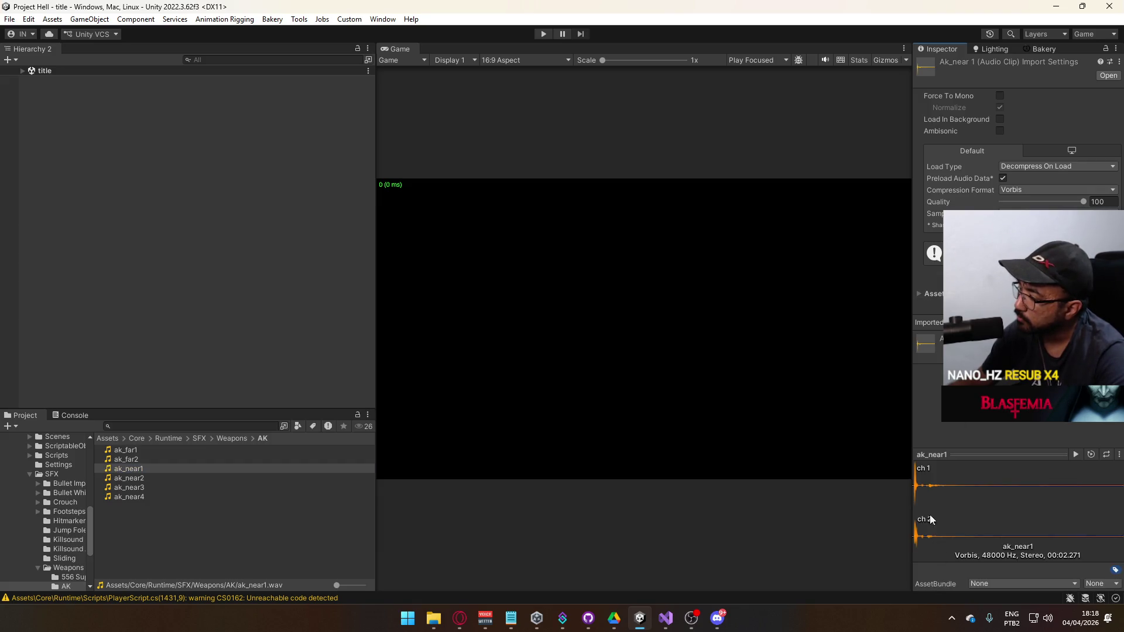
left_click(1077, 455)
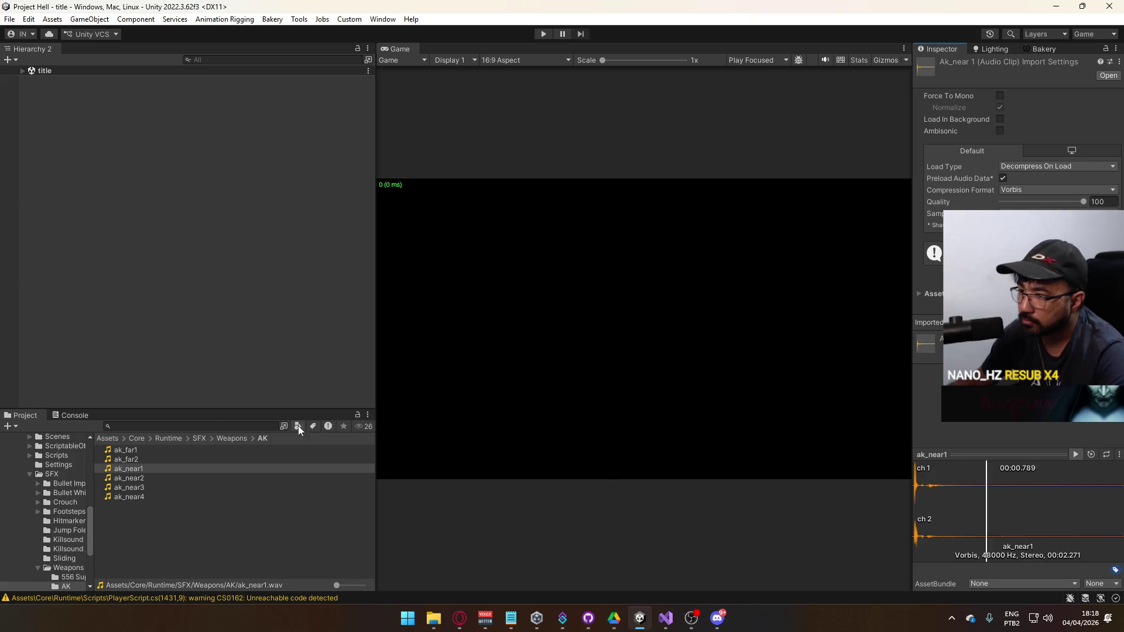
left_click(129, 478)
left_click(1076, 455)
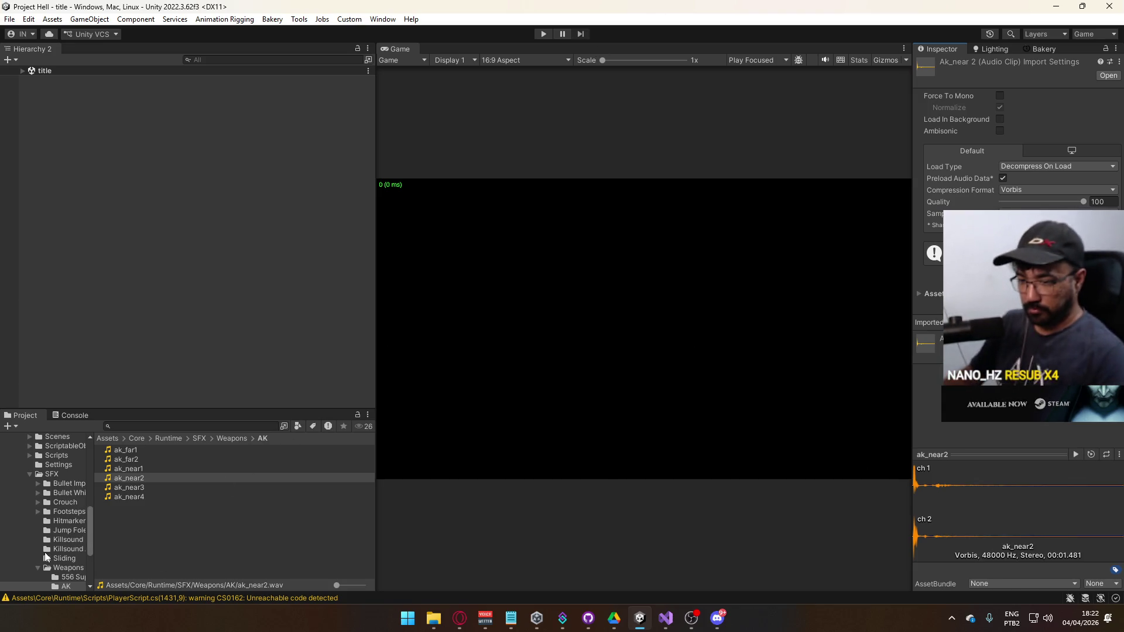
- Collapse the SFX sound folders in the tree and show the Scripts folder contents
left_click(35, 566)
left_click(28, 475)
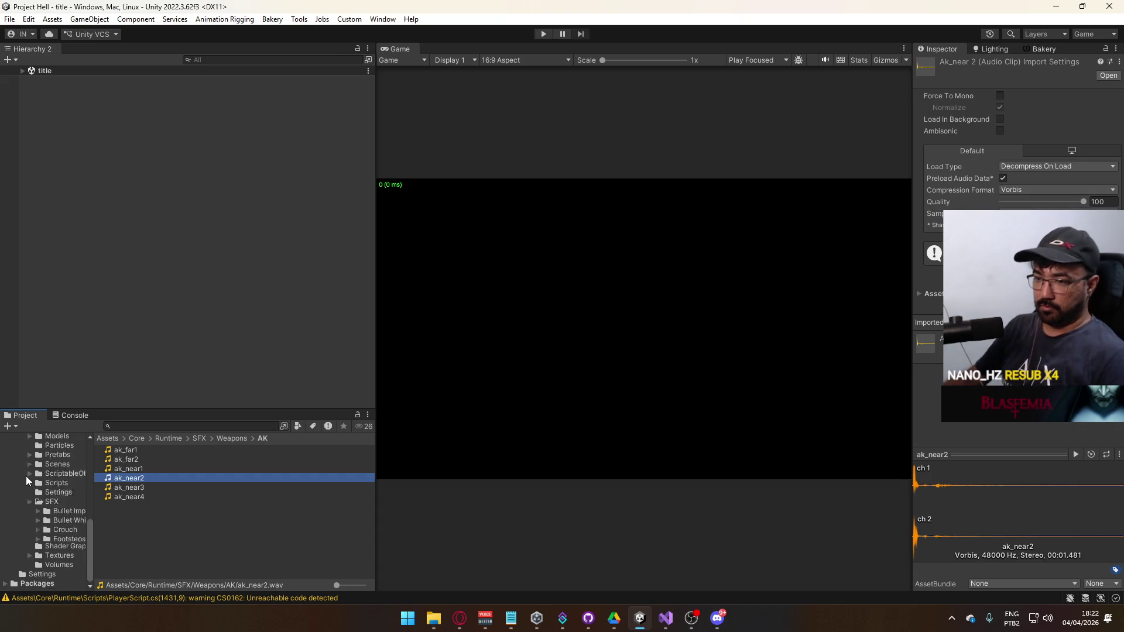
left_click(56, 518)
scroll(190, 513, "down", 10)
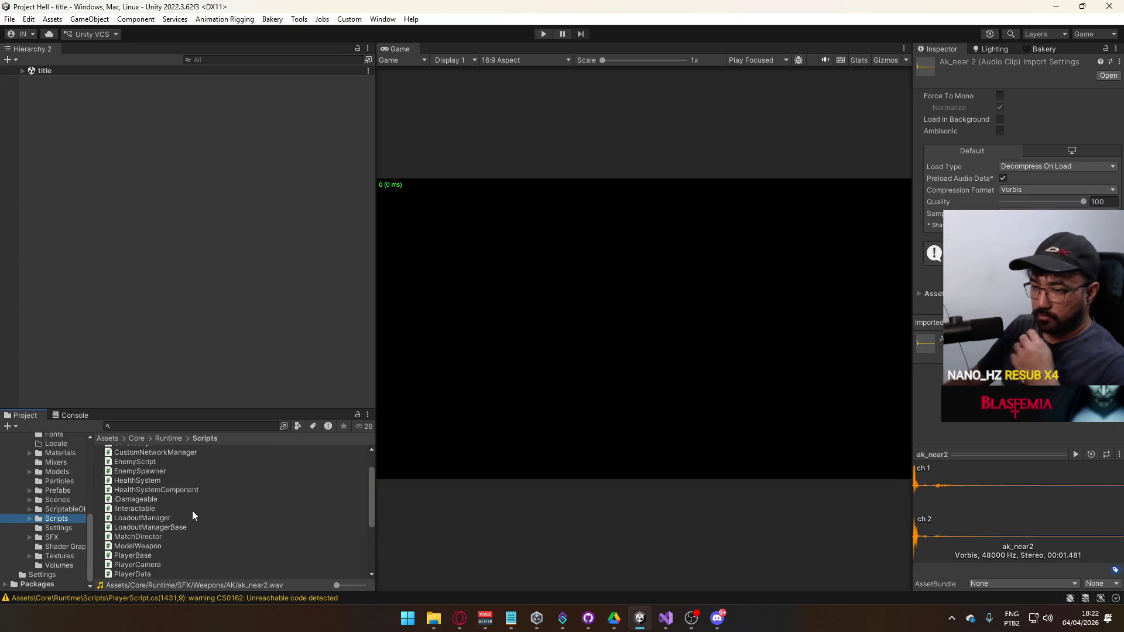
scroll(193, 515, "up", 3)
scroll(164, 494, "up", 2)
scroll(169, 492, "up", 2)
- Create a C# script named SFXScript in the Scripts folder
right_click(157, 506)
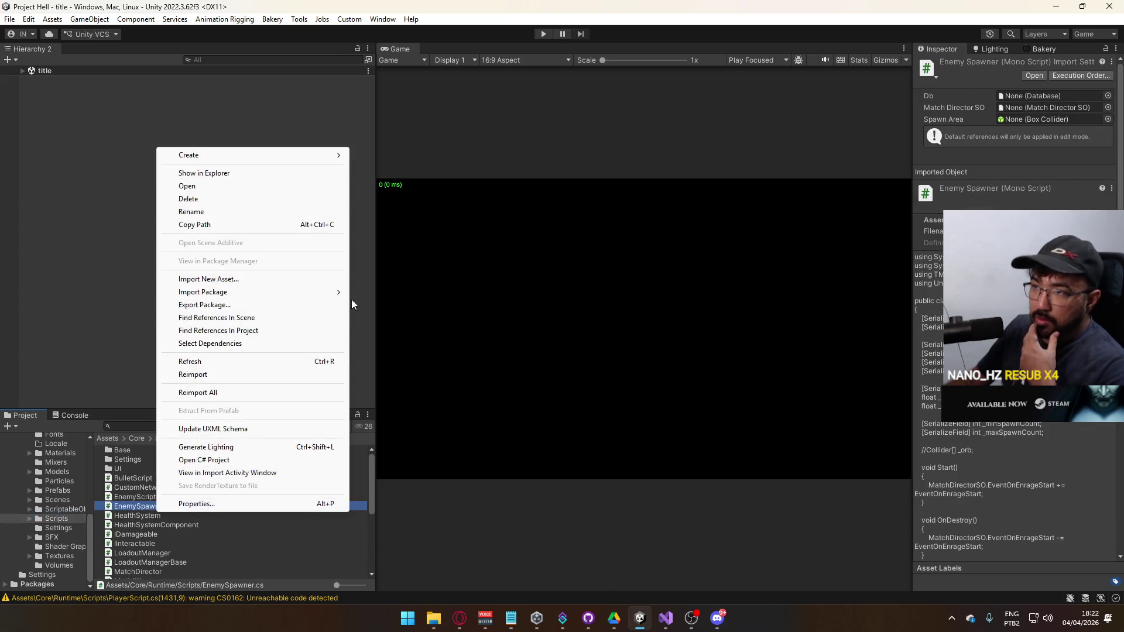
mouse_move(261, 159)
left_click(454, 70)
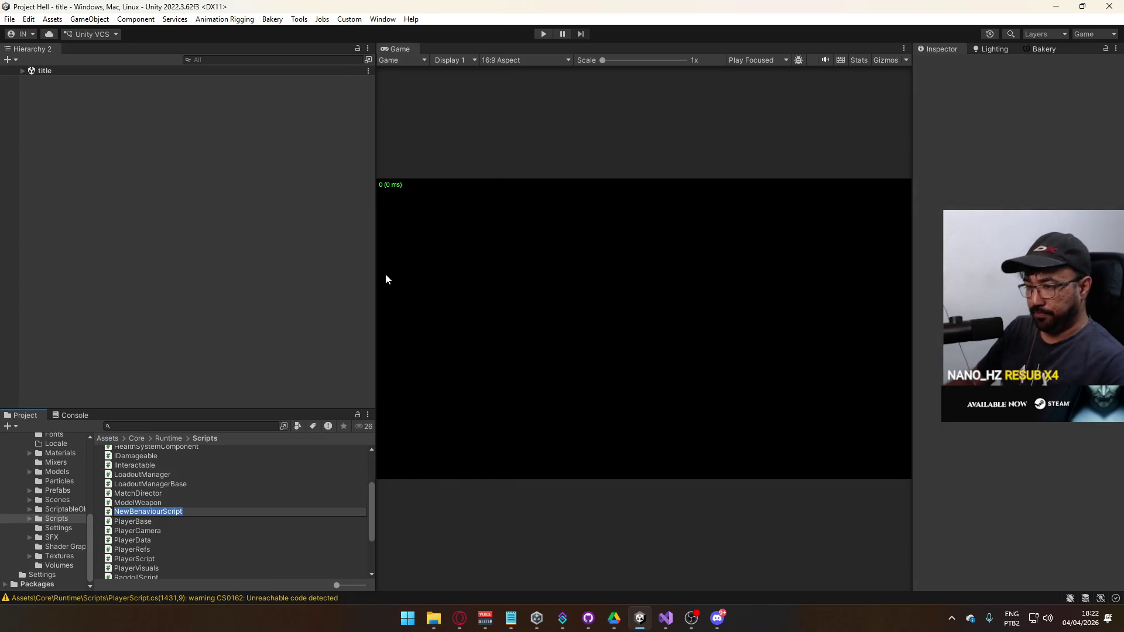
type("SoundSc")
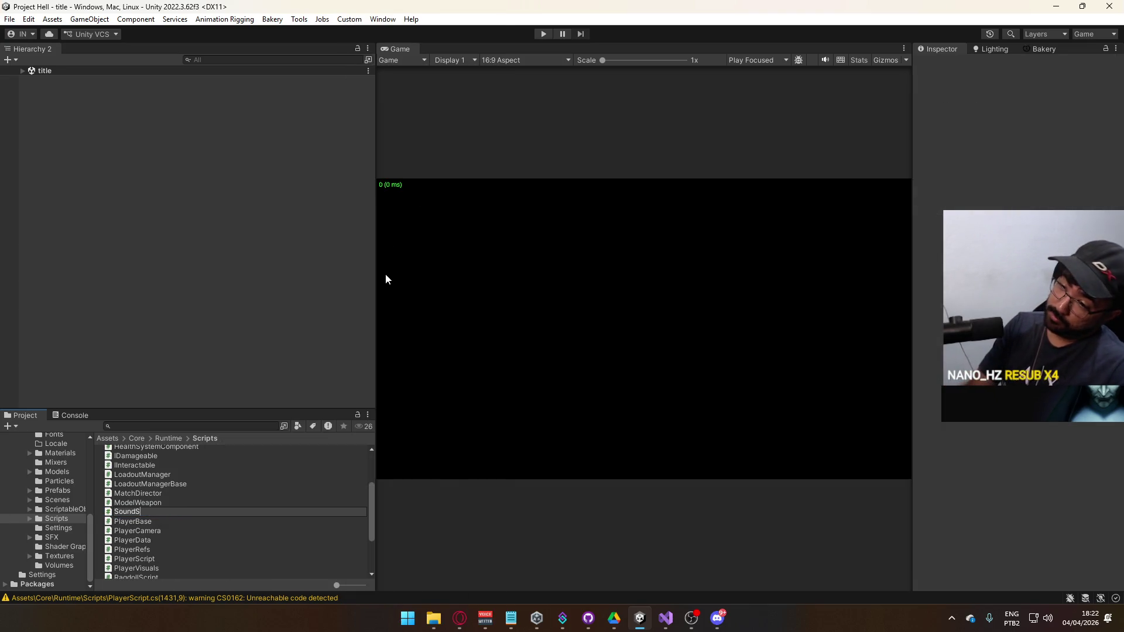
key("BackSpace")
key("BackSpace")
key("BackSpace")
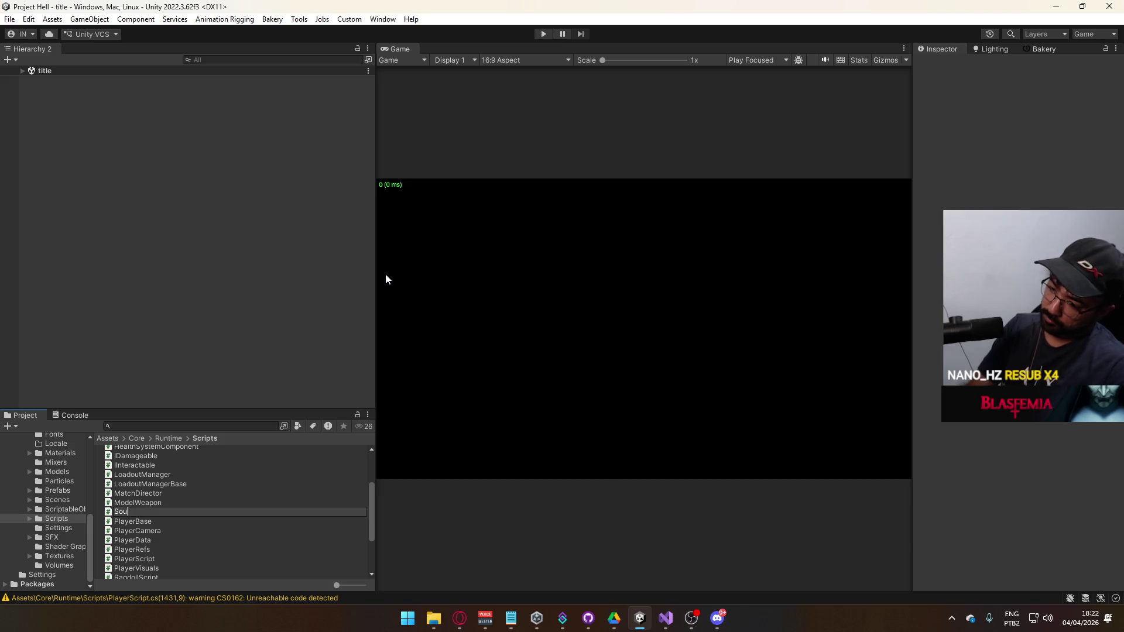
type("FXScript")
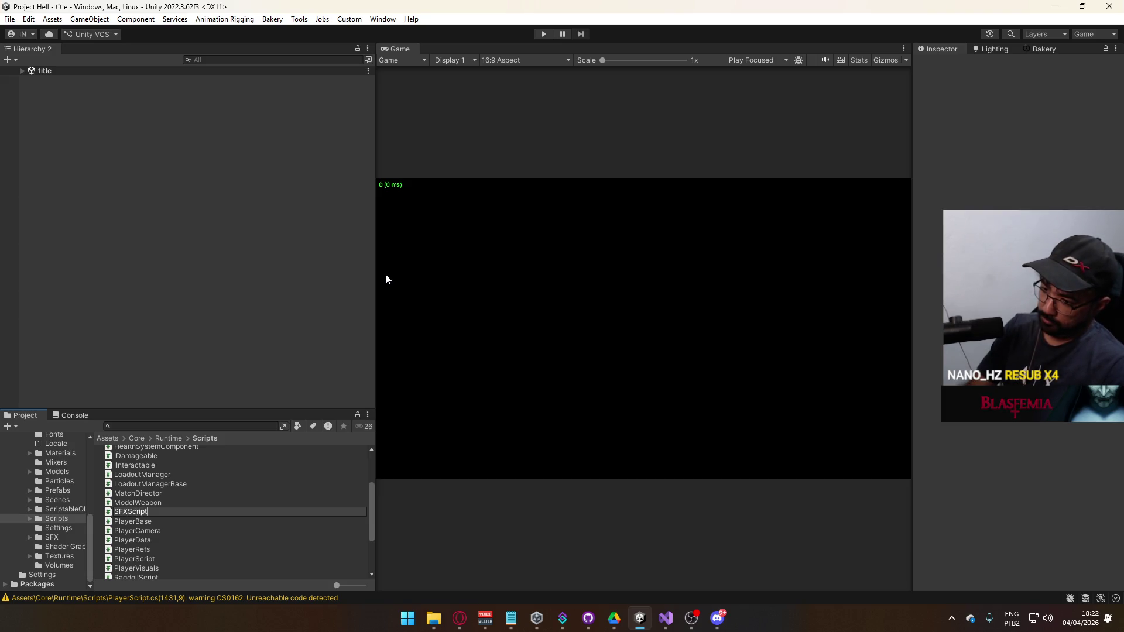
key("Return")
key("Return")
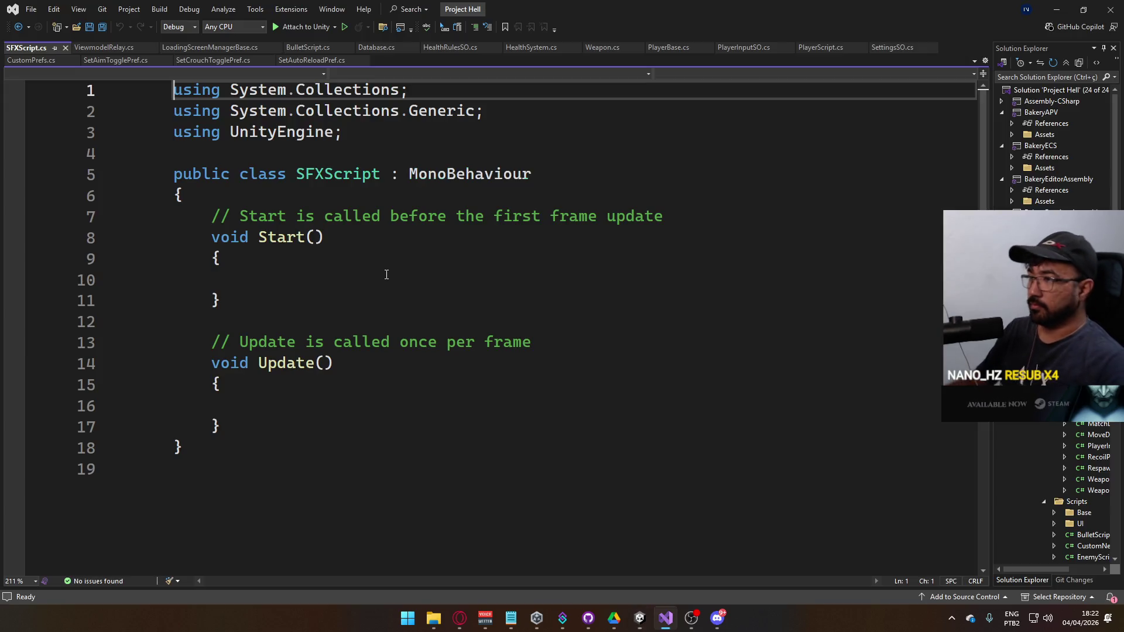
- Replace the default Start and Update methods with a [SerializeField] List<AudioClip> _clips field
mouse_move(296, 420)
left_mouse_down()
mouse_move(175, 340)
mouse_move(195, 217)
mouse_move(210, 217)
left_mouse_up()
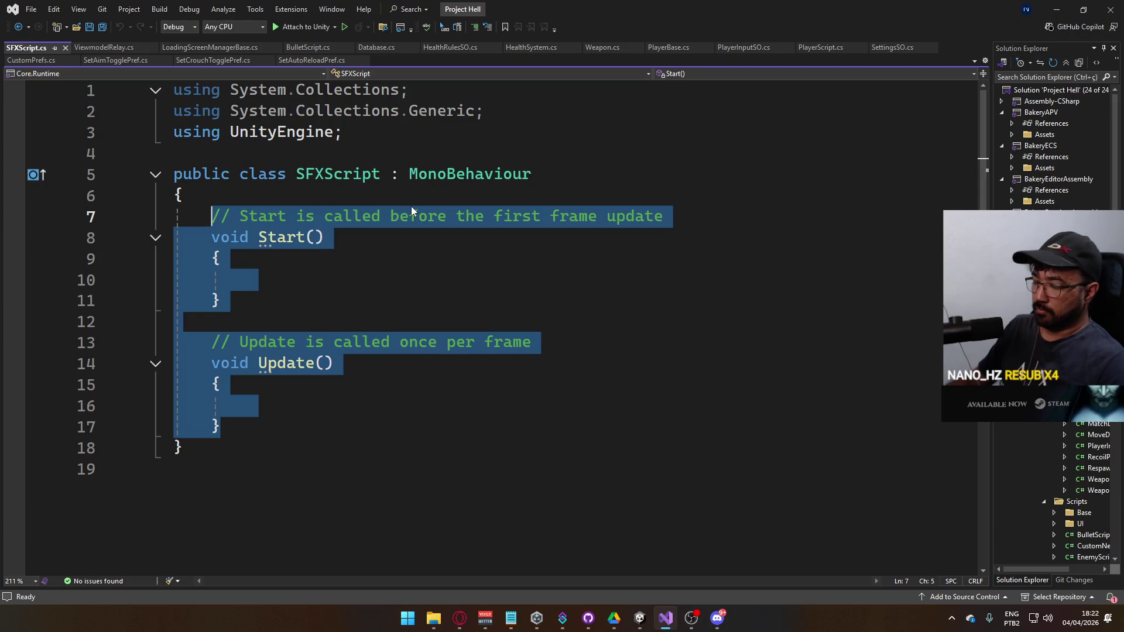
type("[Ser")
key("Tab")
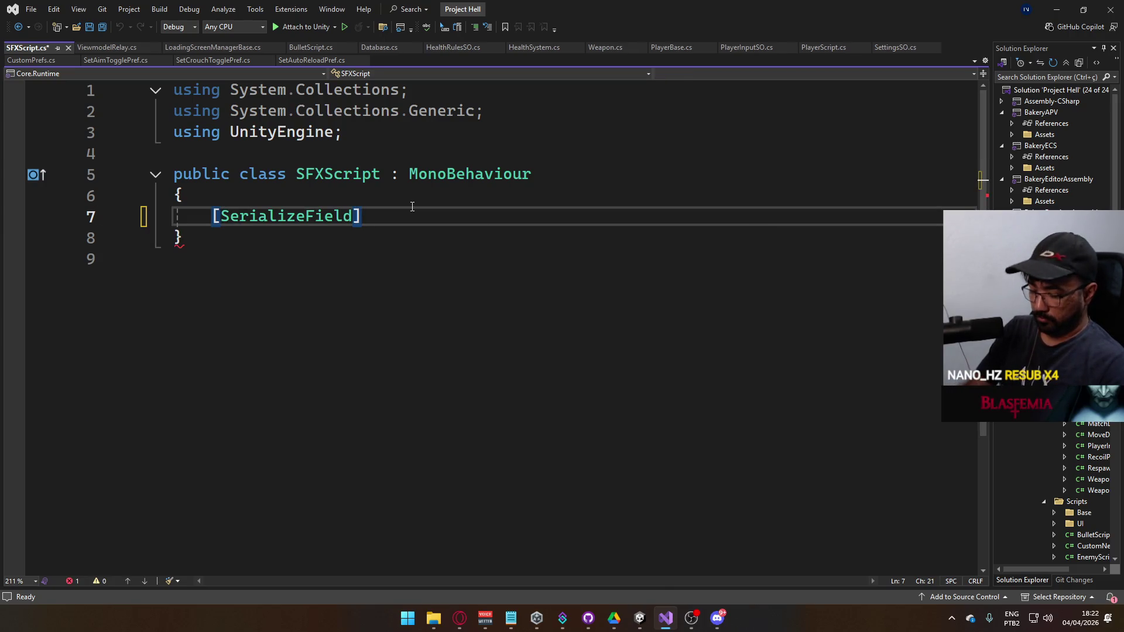
type("AudioCl")
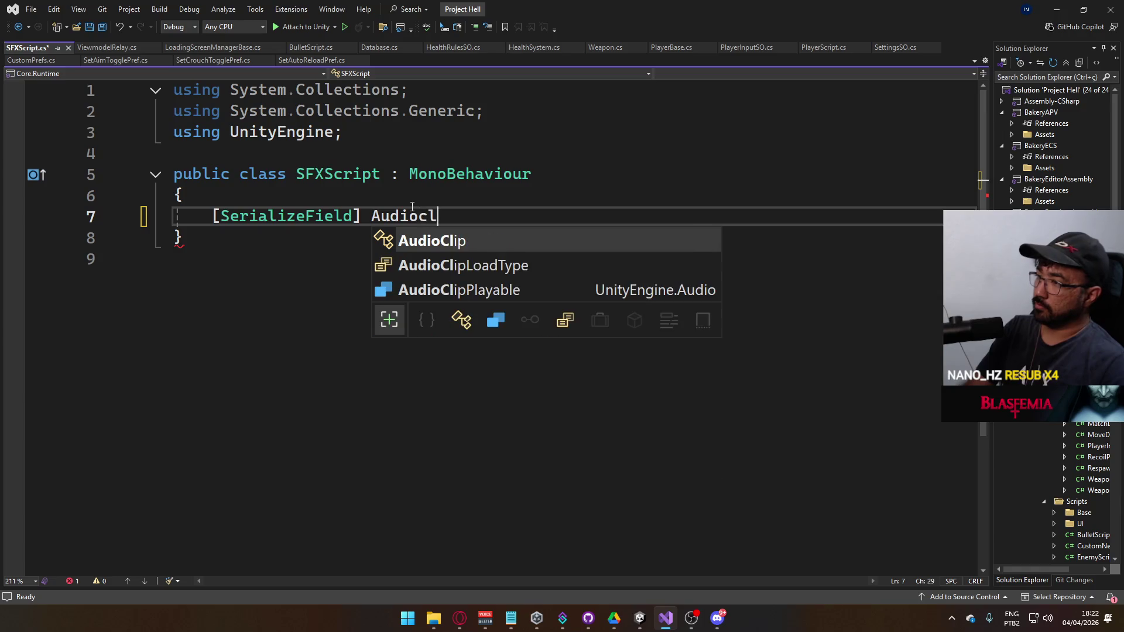
key("Tab")
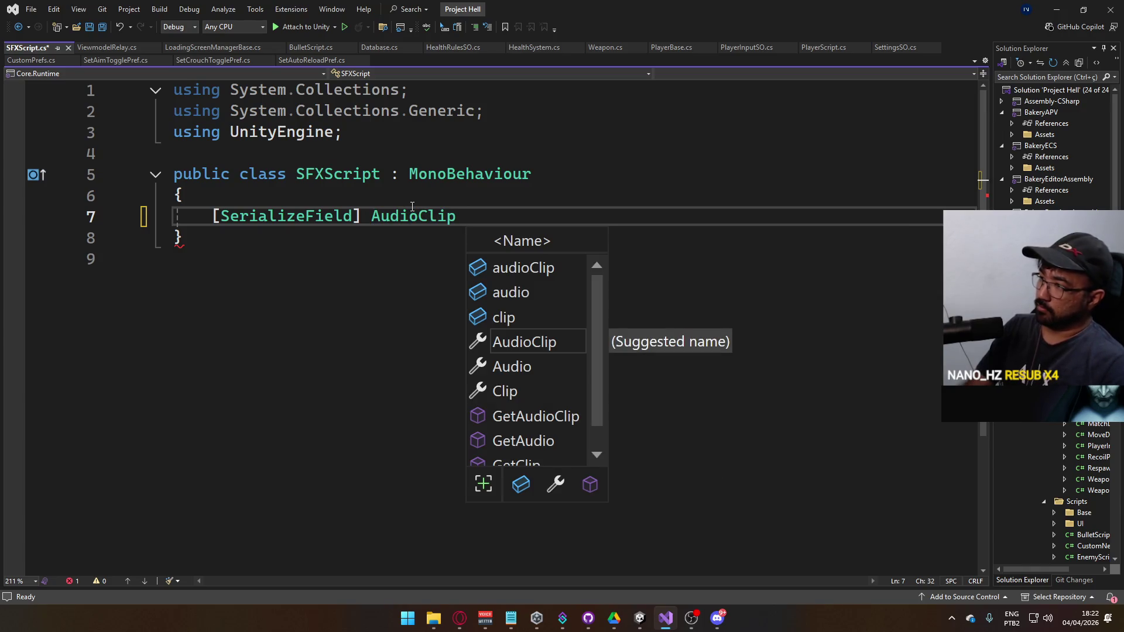
type("List<")
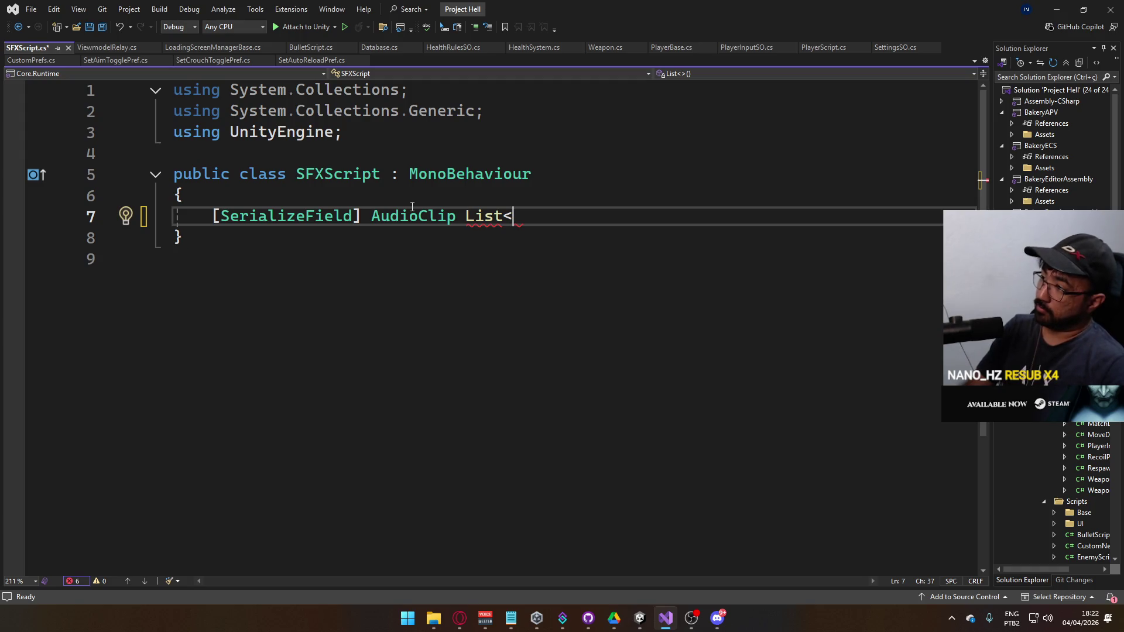
key("BackSpace")
key("BackSpace")
key("BackSpace")
key("BackSpace")
type("List<AudioClip")
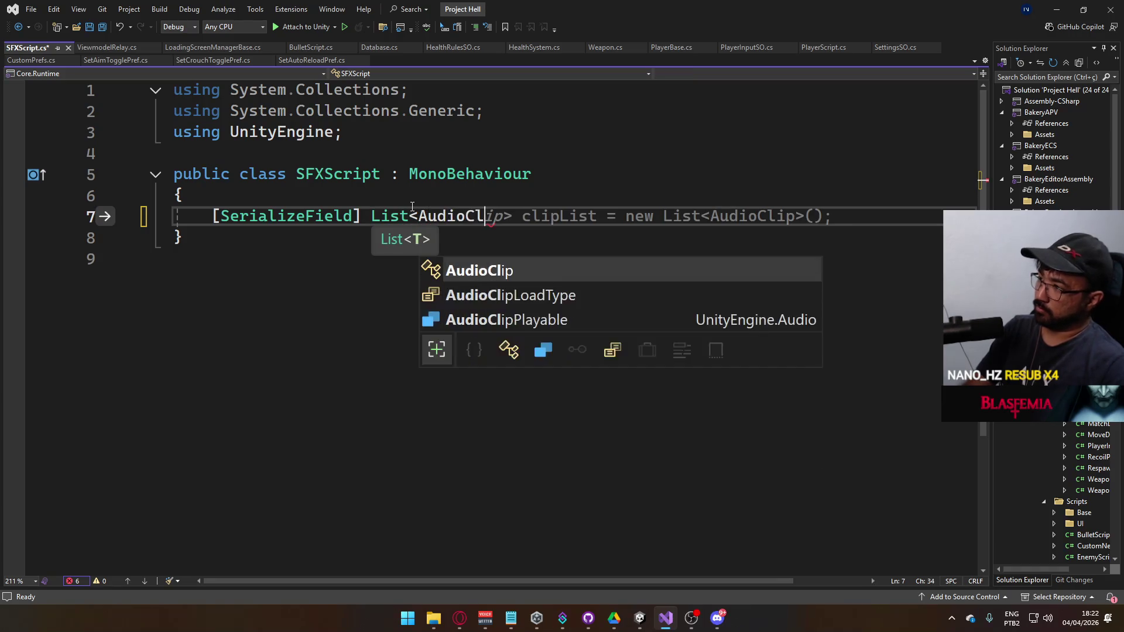
type("> _clips;")
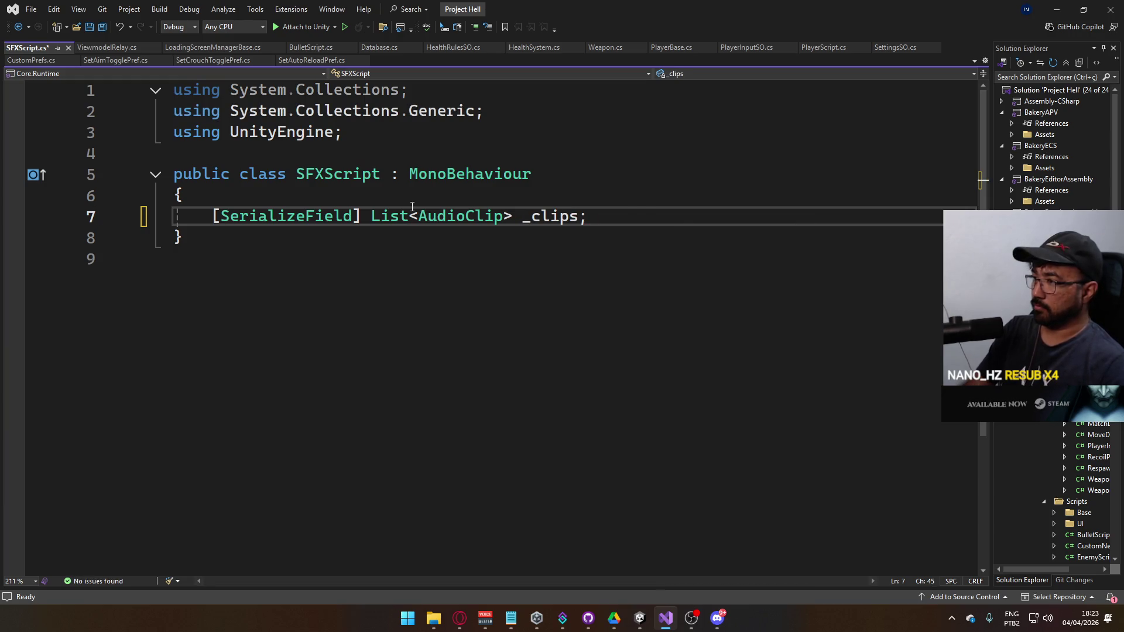
key("Return")
key("Return")
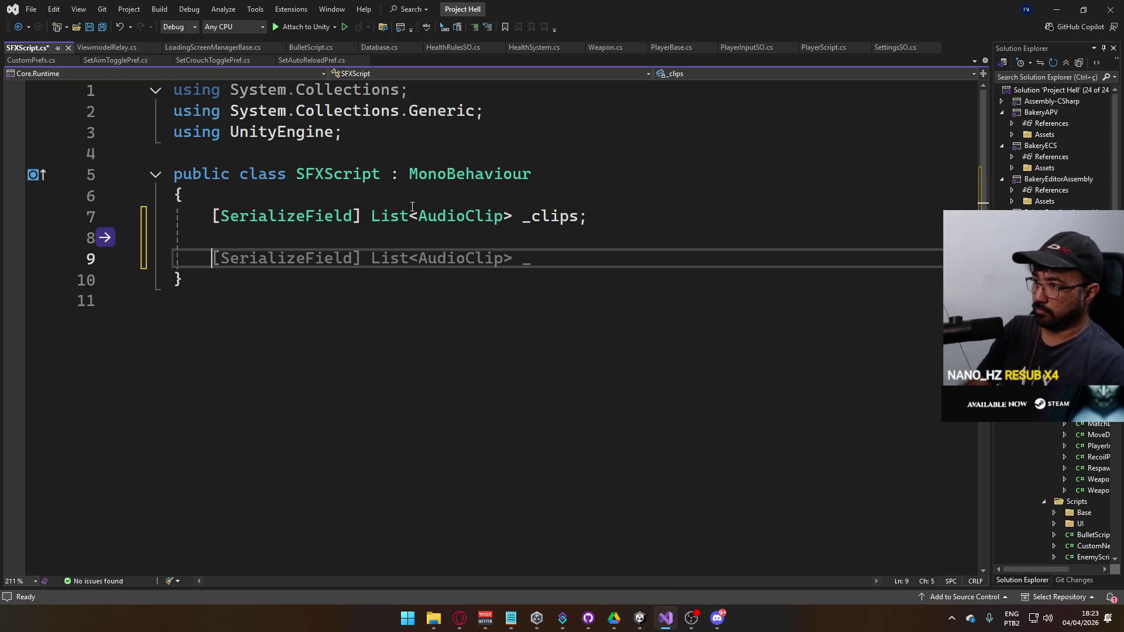
- Add an empty public void Play() method below the _clips field
type("public void OnPlay")
key("Tab")
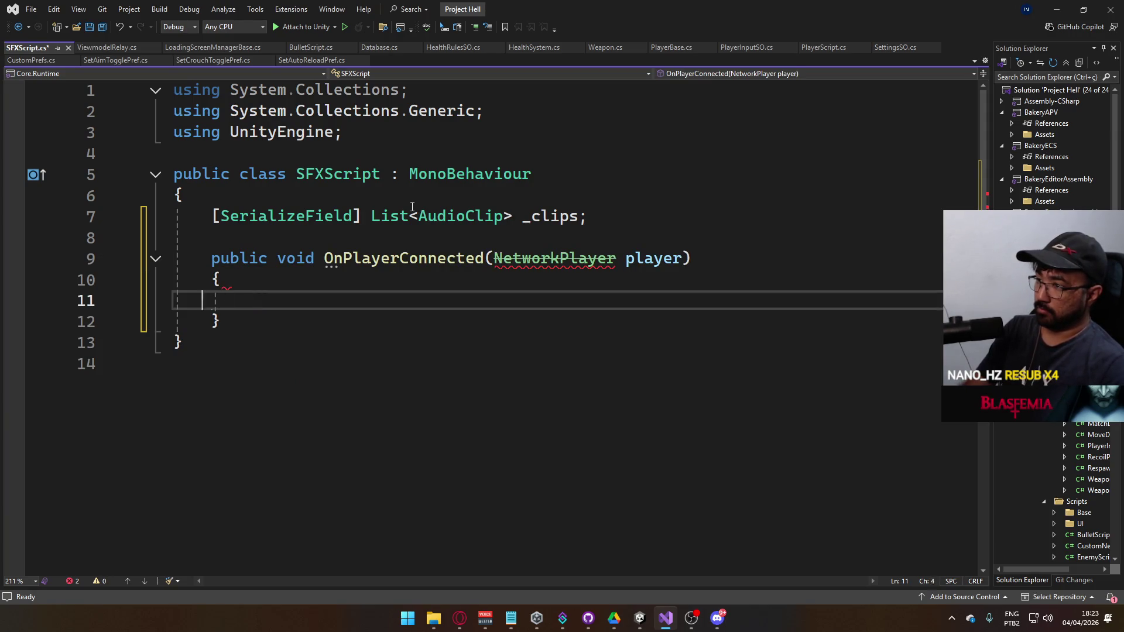
key("BackSpace")
key("BackSpace")
key("BackSpace")
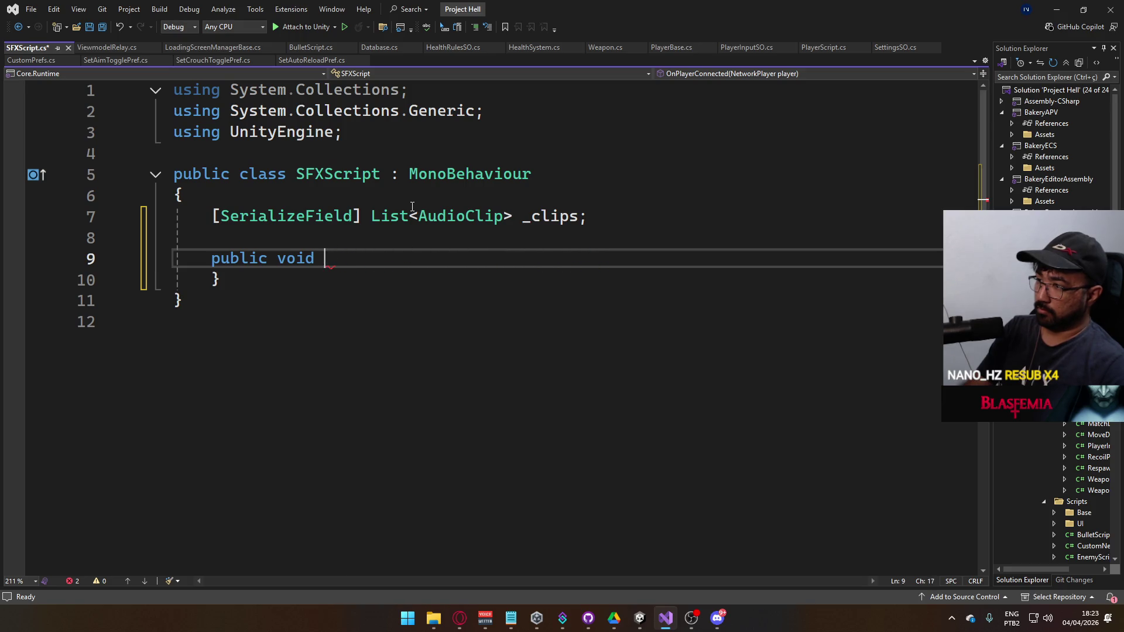
type("Play()")
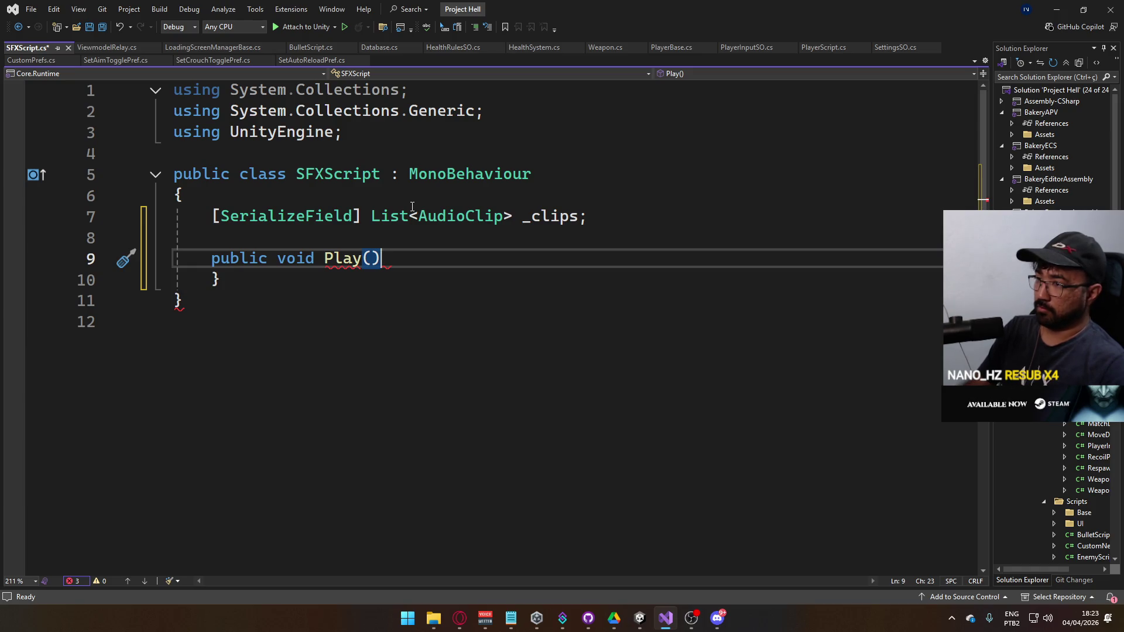
key("Return")
type("{")
key("Return")
key("Return")
key("Up")
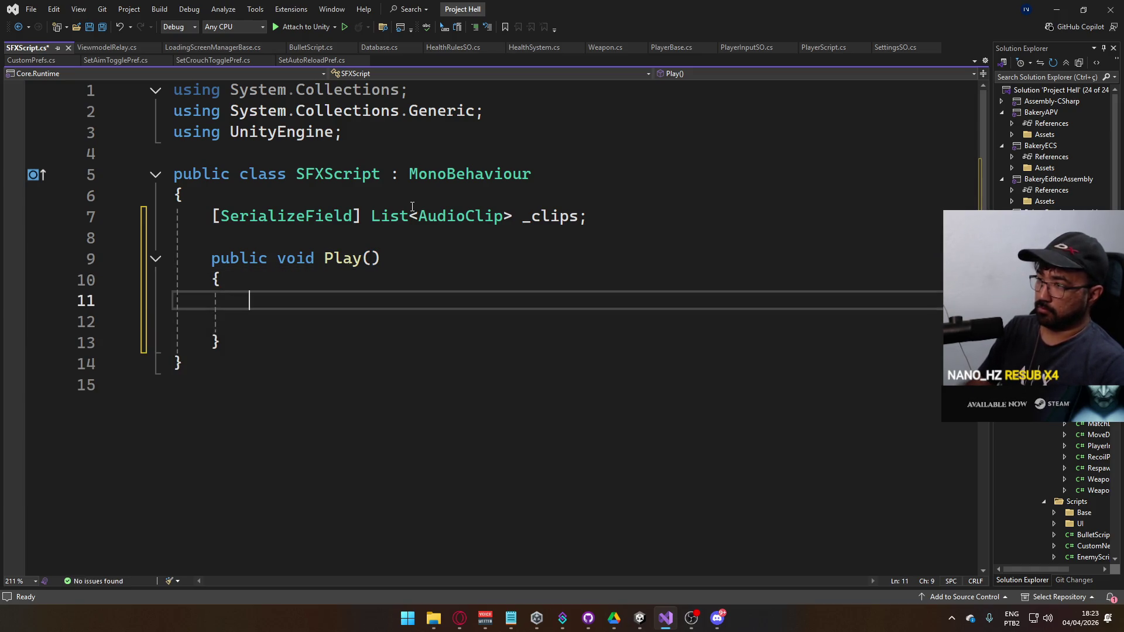
key("Delete")
- Add an int _lastIndex field above Play and save the script
key("Up")
key("Up")
key("Up")
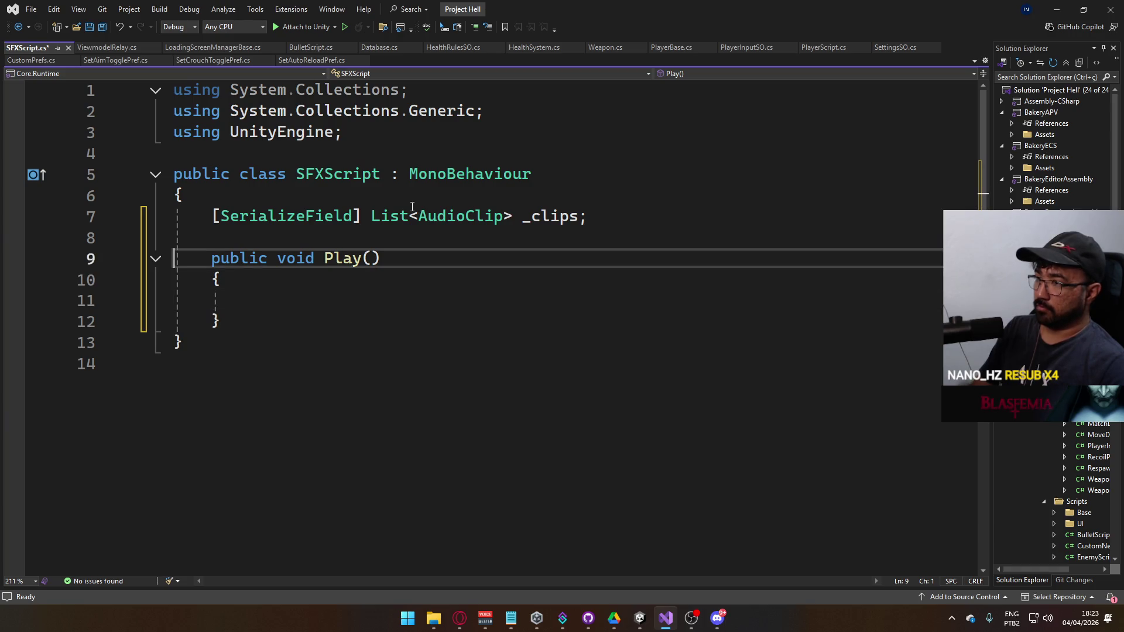
key("ctrl+Return")
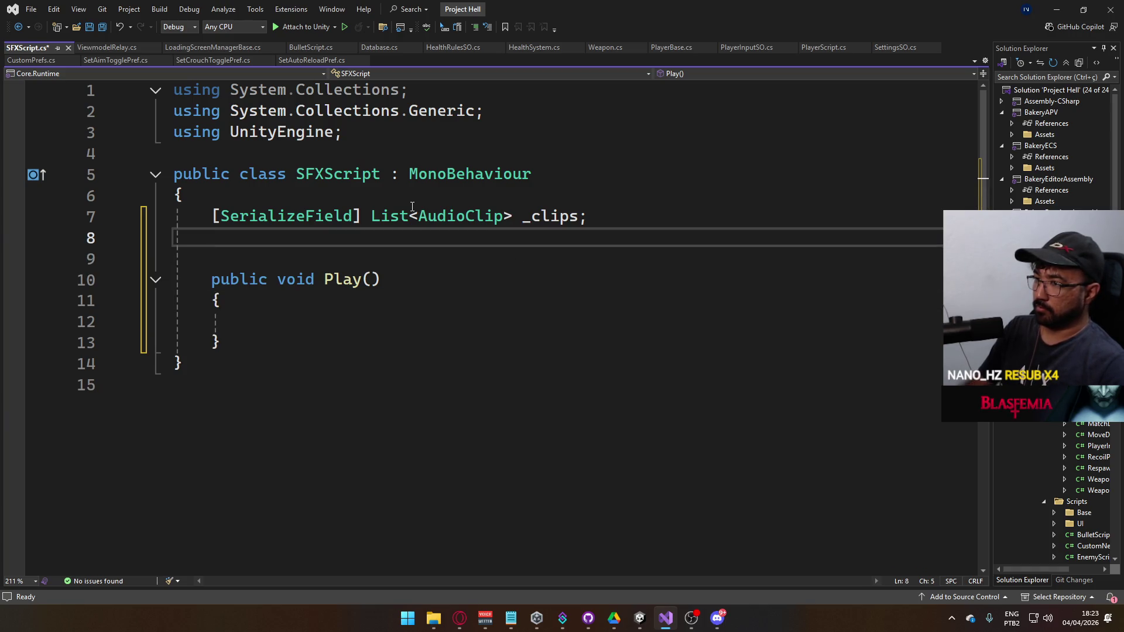
key("Return")
type("_int last")
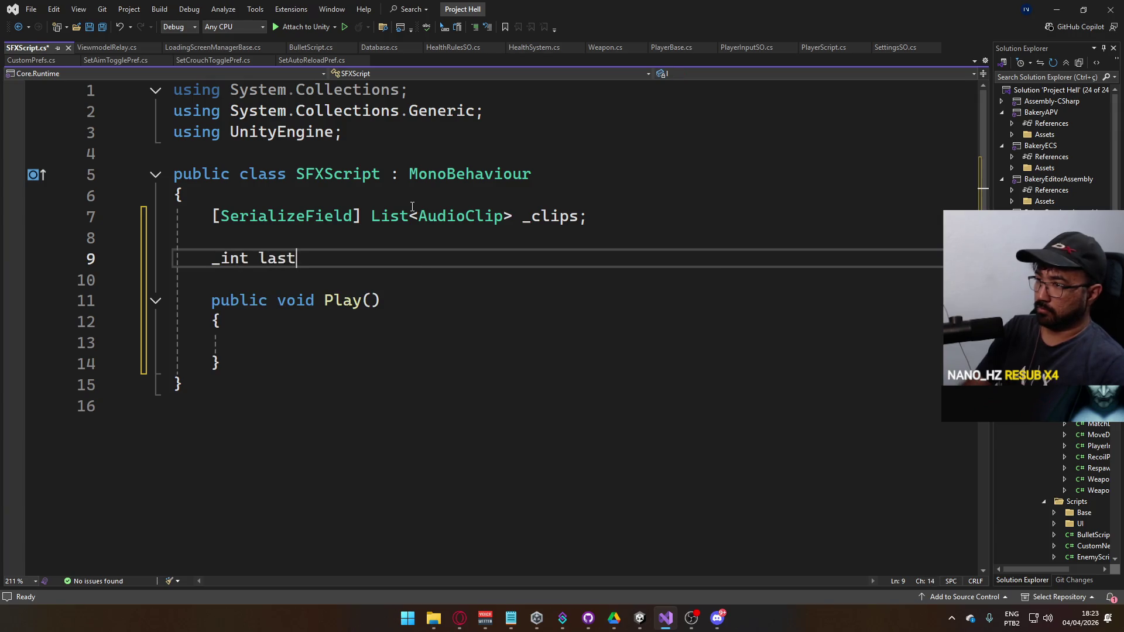
type("Index;")
key("Down")
key("Down")
key("Down")
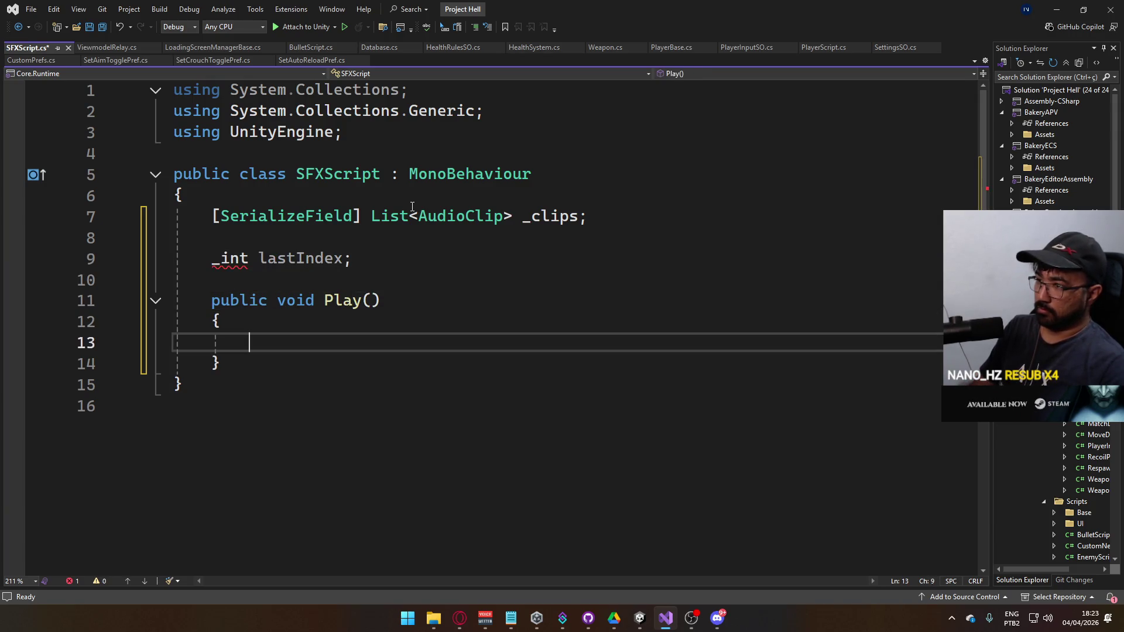
double_click(225, 258)
type("int")
key("ctrl+r")
key("ctrl+r")
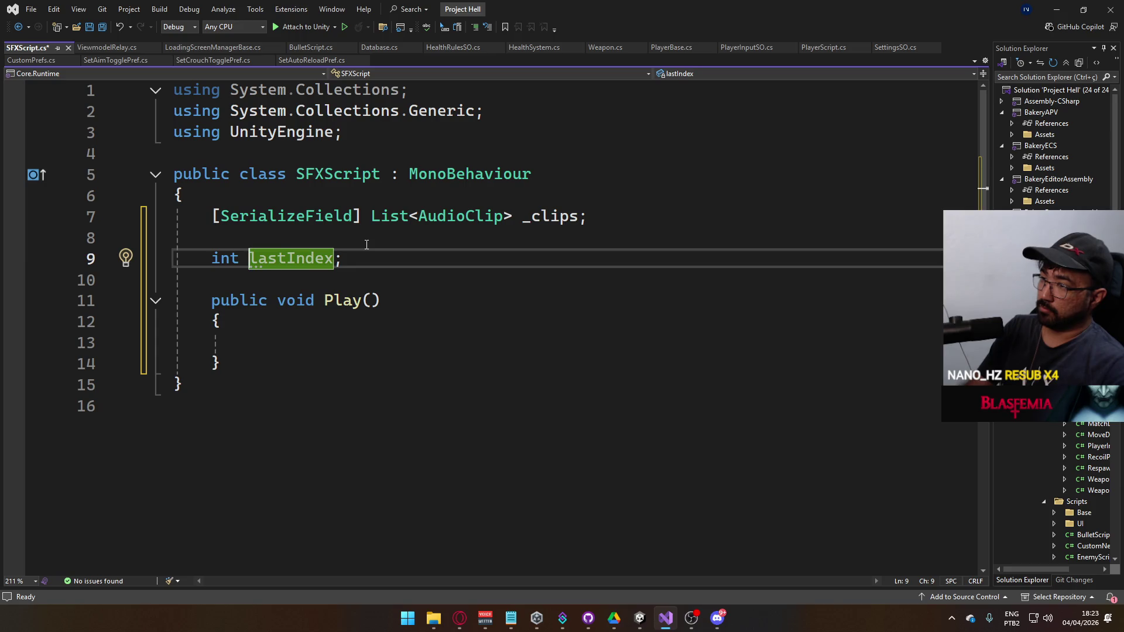
type("_")
key("ctrl+s")
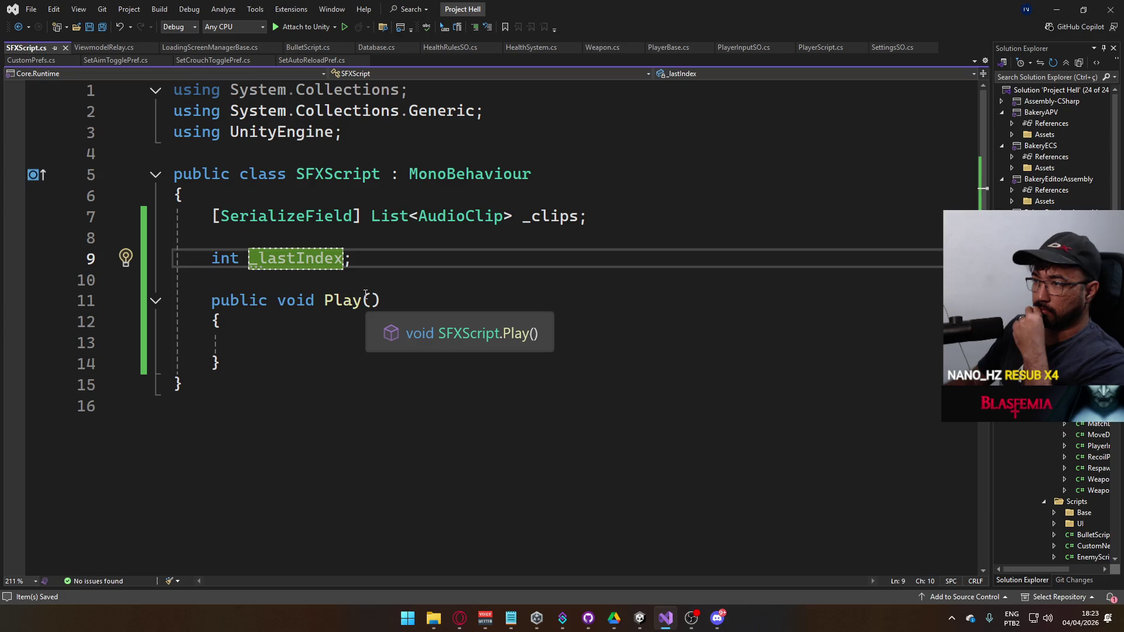
- Declare a [SerializeField] AudioSource _source field at the top of the class and save
left_click(298, 339)
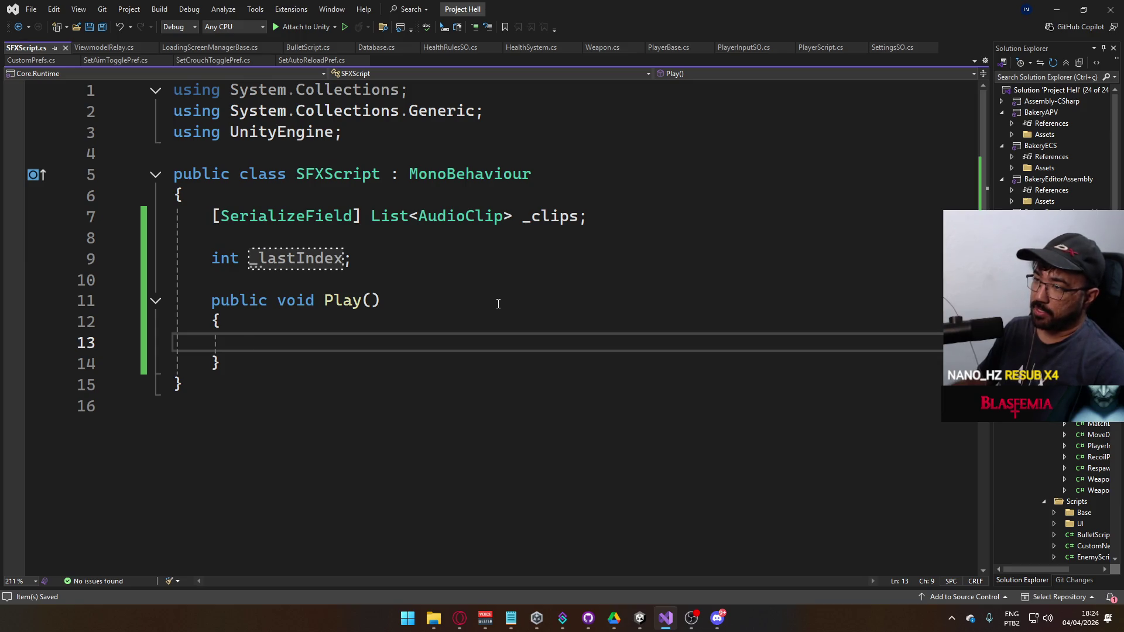
type("while (")
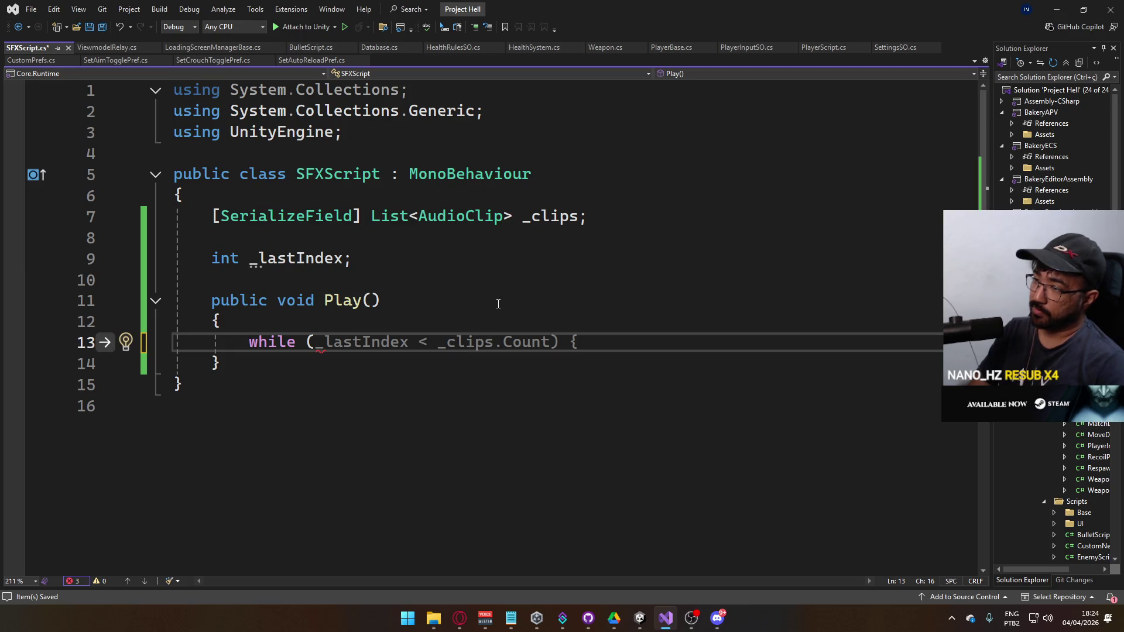
key("BackSpace")
key("BackSpace")
key("BackSpace")
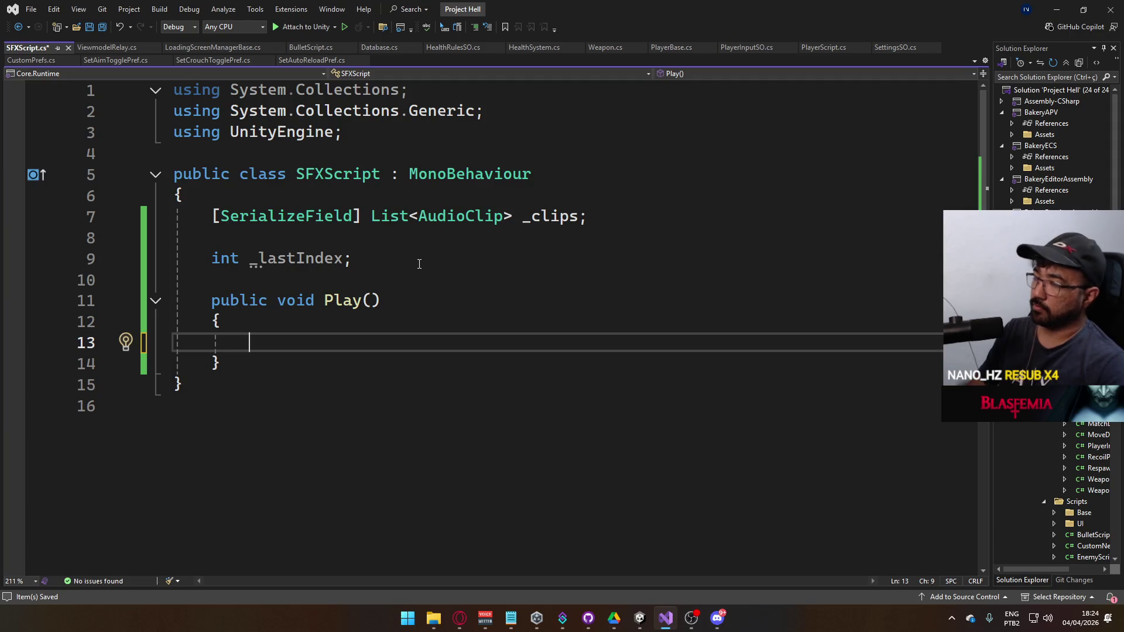
left_click(436, 202)
key("Return")
type("[S")
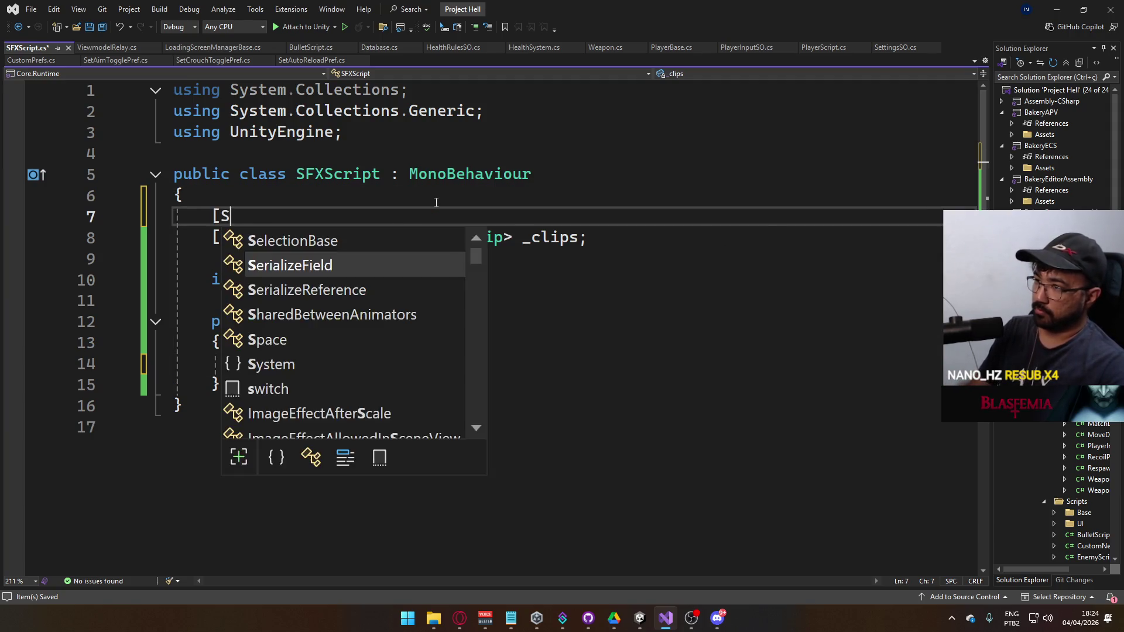
type("erializeField] AudioSo")
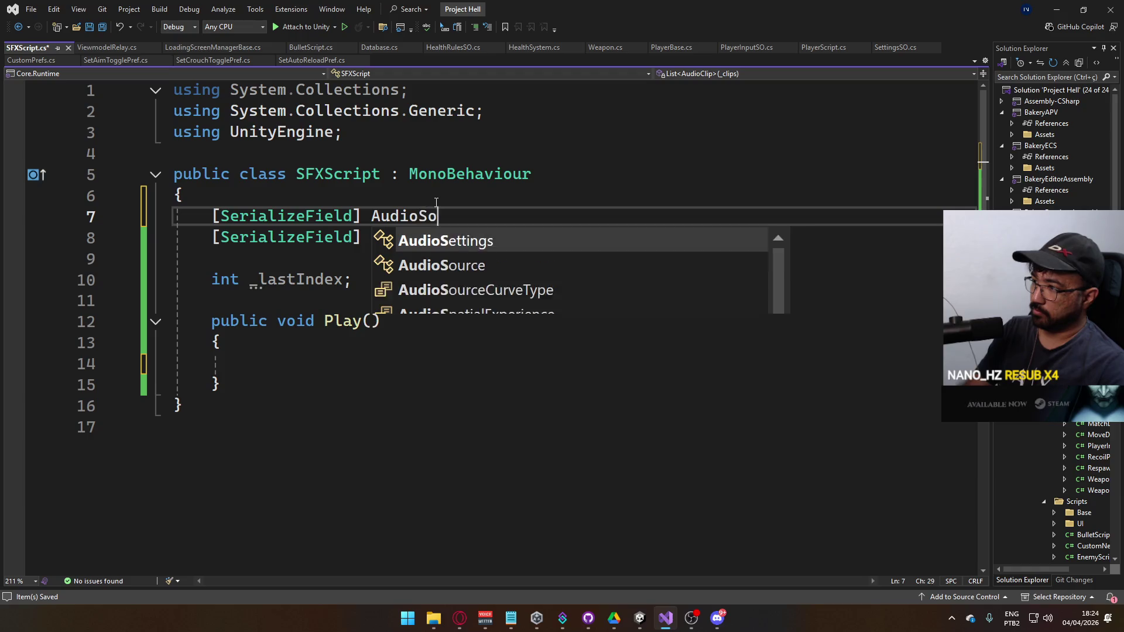
type("urce _source;")
key("ctrl+s")
- In Play, write _source.clip = Random.Range(0, _clips.Count); and save
left_click(412, 358)
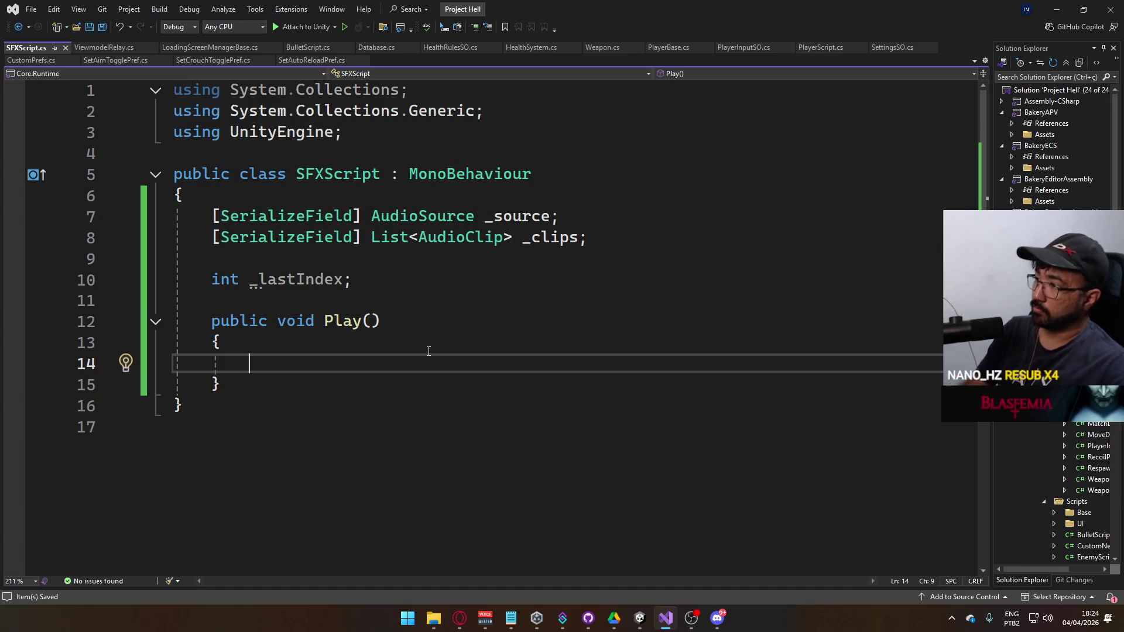
type("_source.")
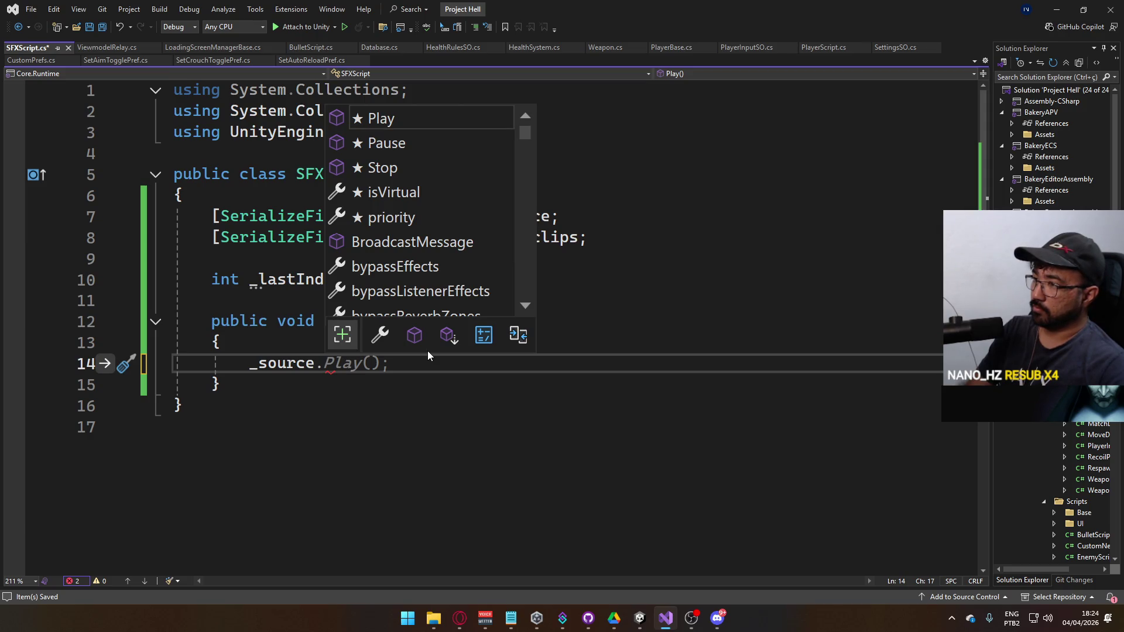
type("cli")
key("Tab")
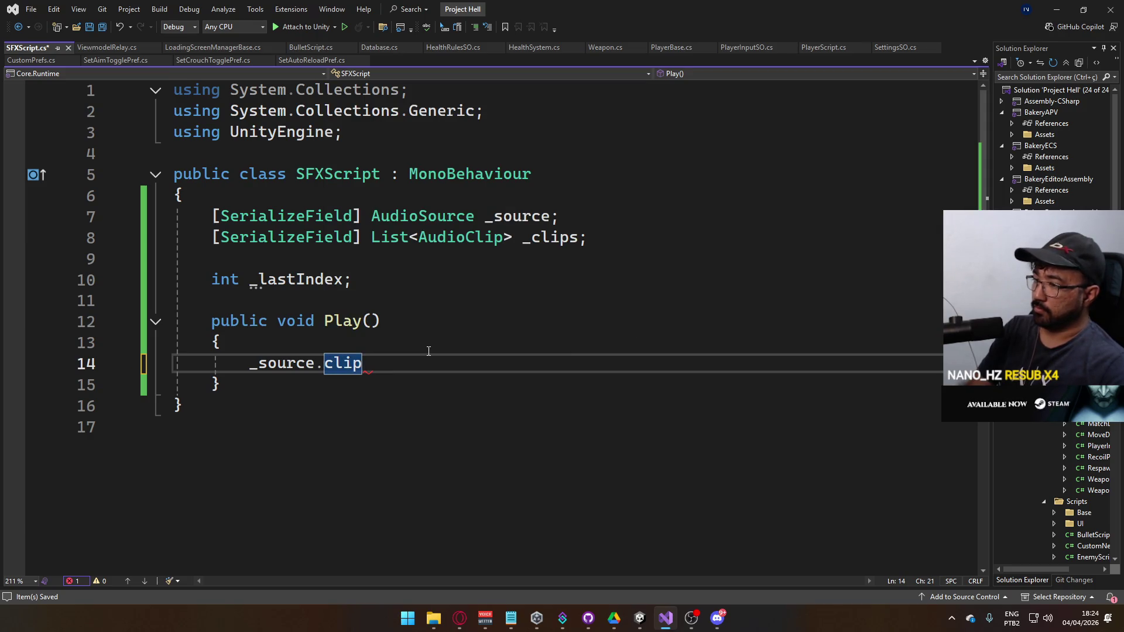
type("= Rand")
type("om.ra")
key("Down")
key("Tab")
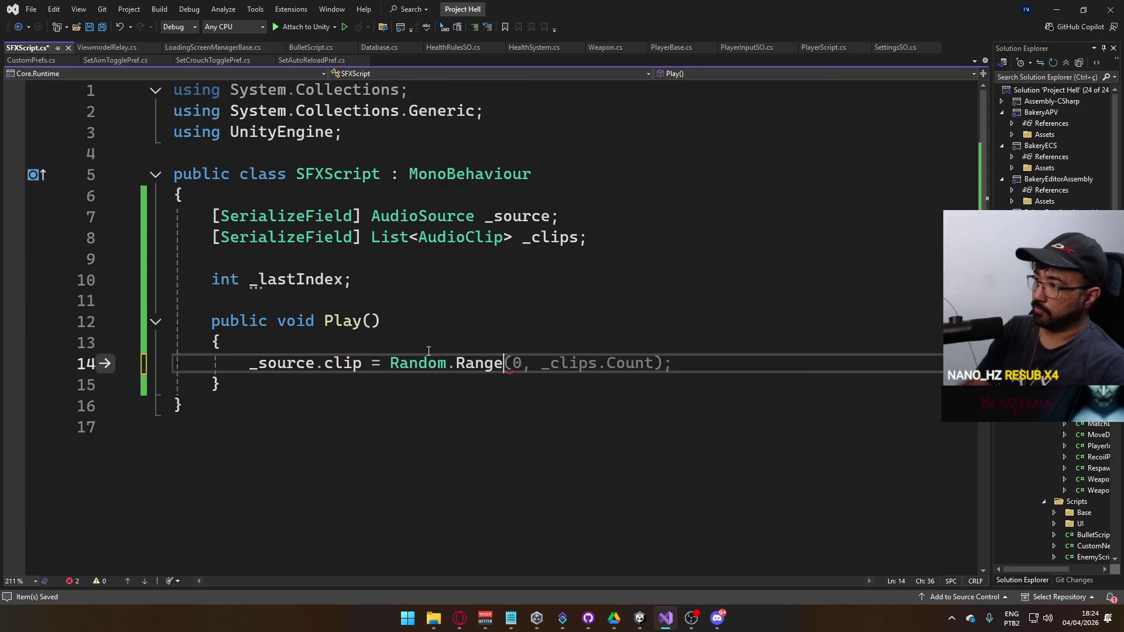
type("(")
key("BackSpace")
type("(0")
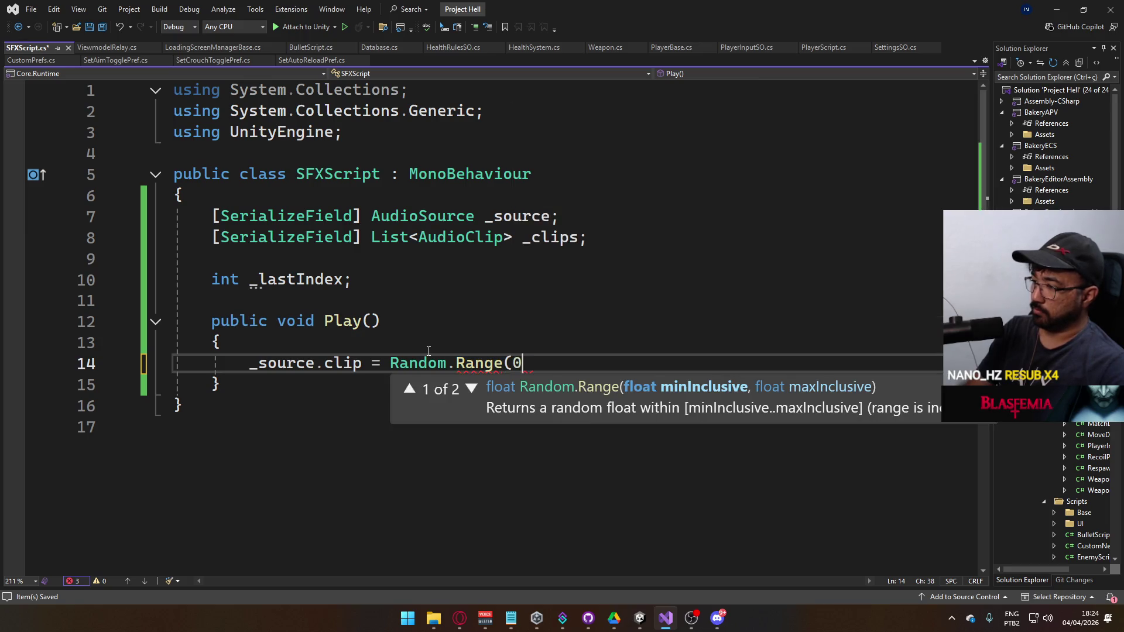
type(", _clip")
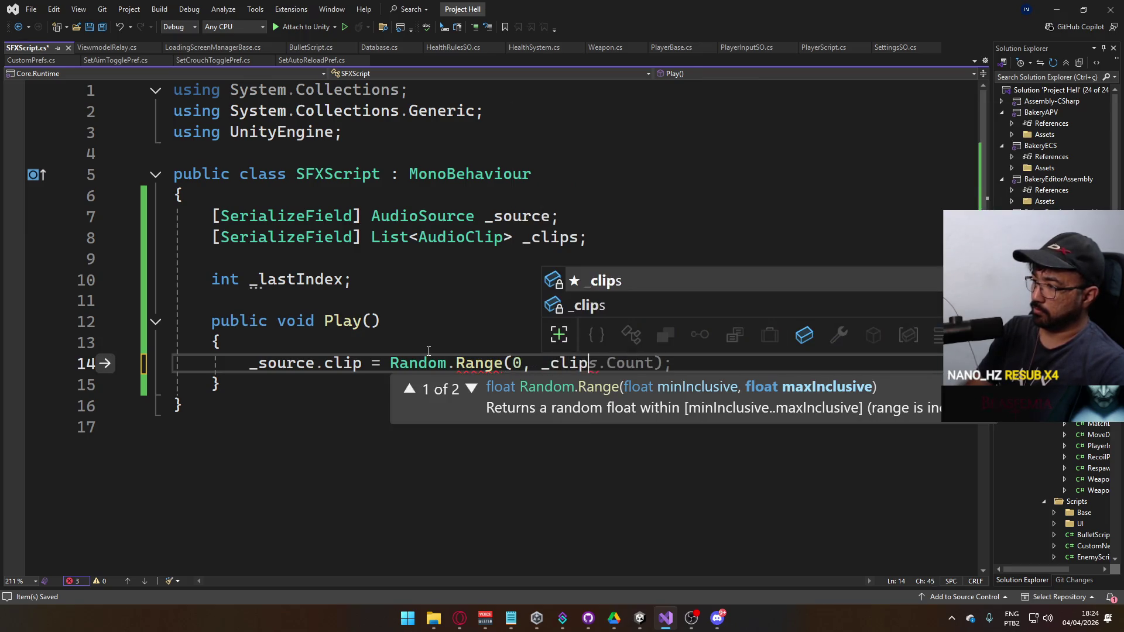
type("s.Count);")
key("ctrl+s")
- Wrap the random range in _clips[...] so Play assigns a random clip, and save
left_click(390, 362)
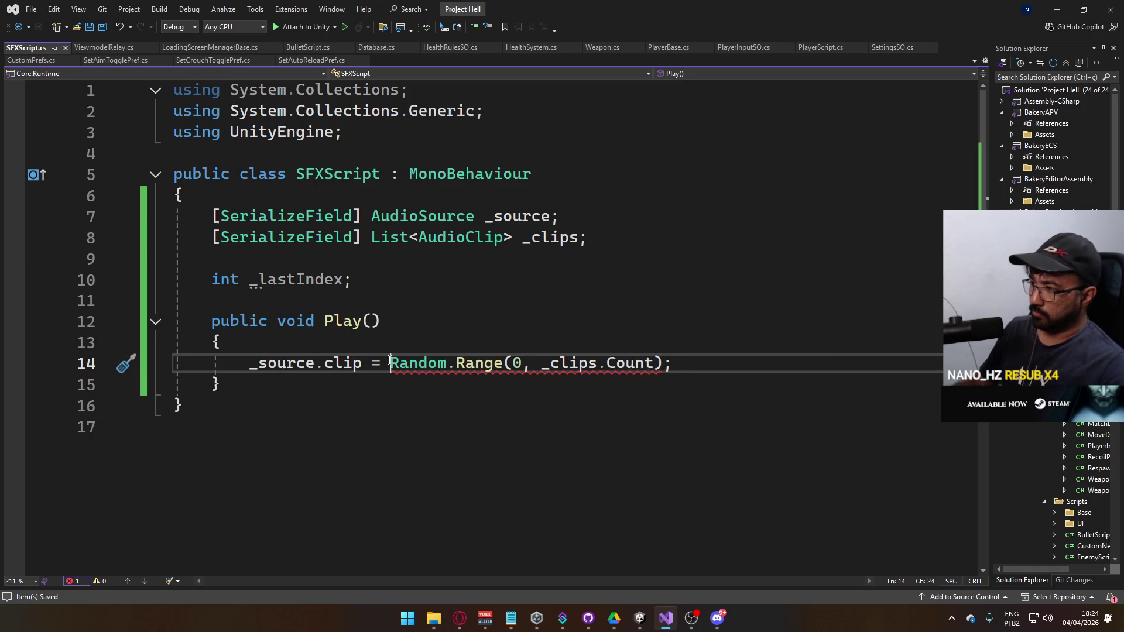
type("_clips[")
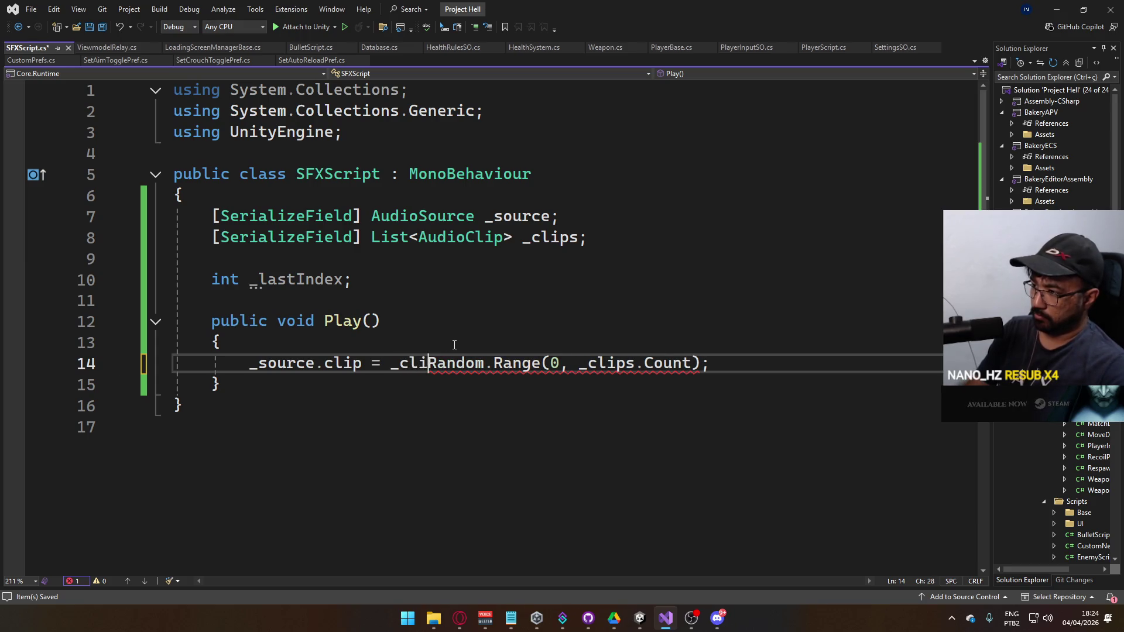
key("End")
key("Left")
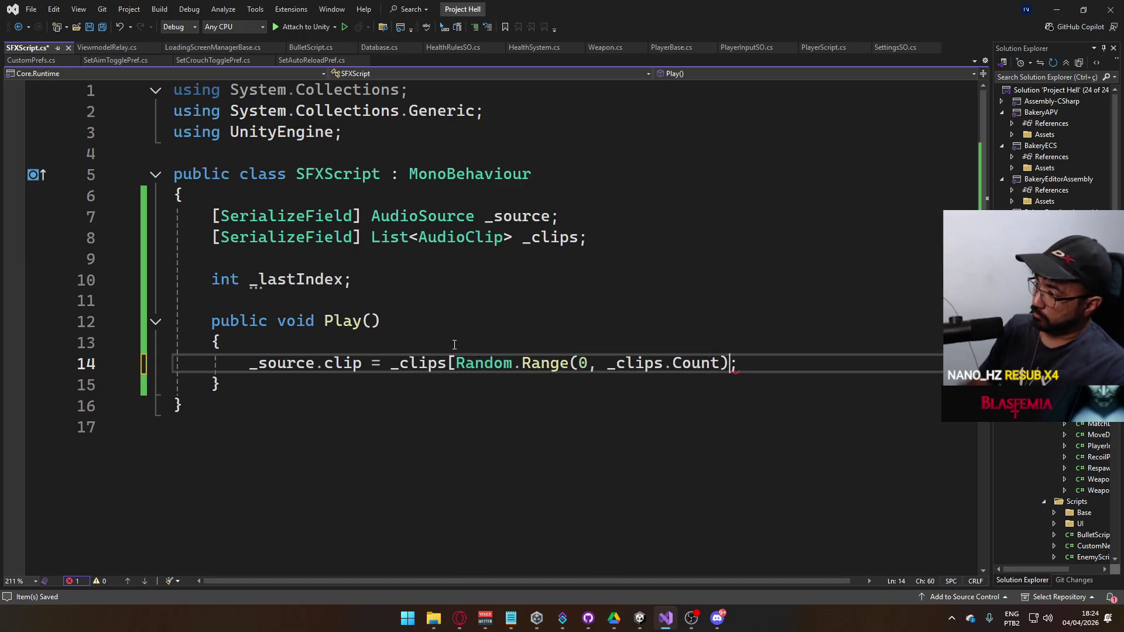
type("]")
key("End")
key("ctrl+s")
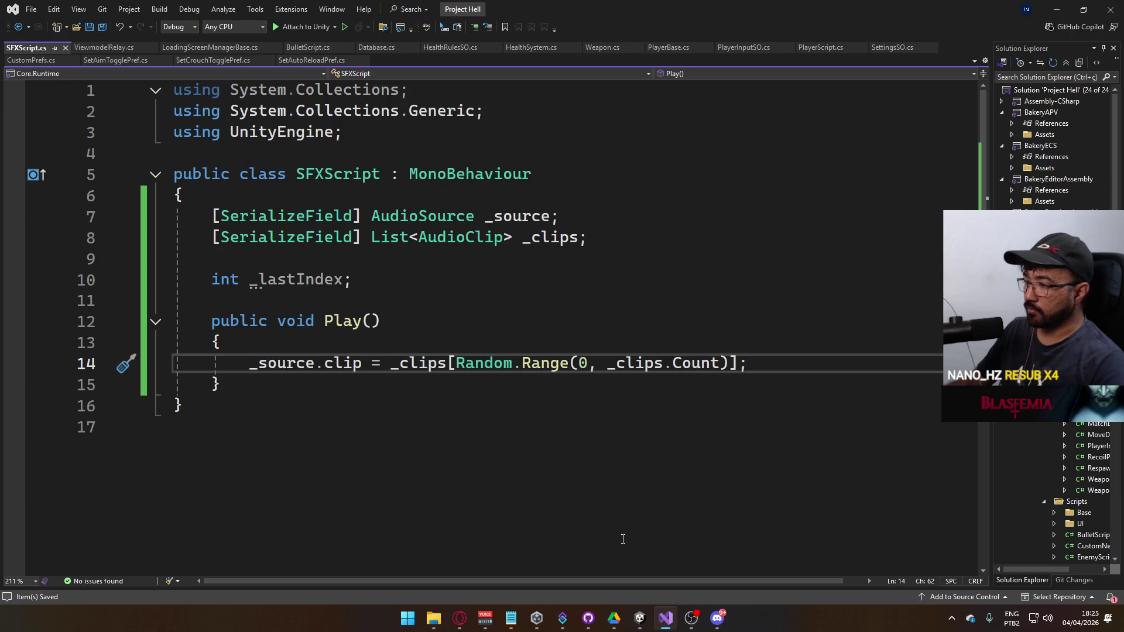
left_click(639, 618)
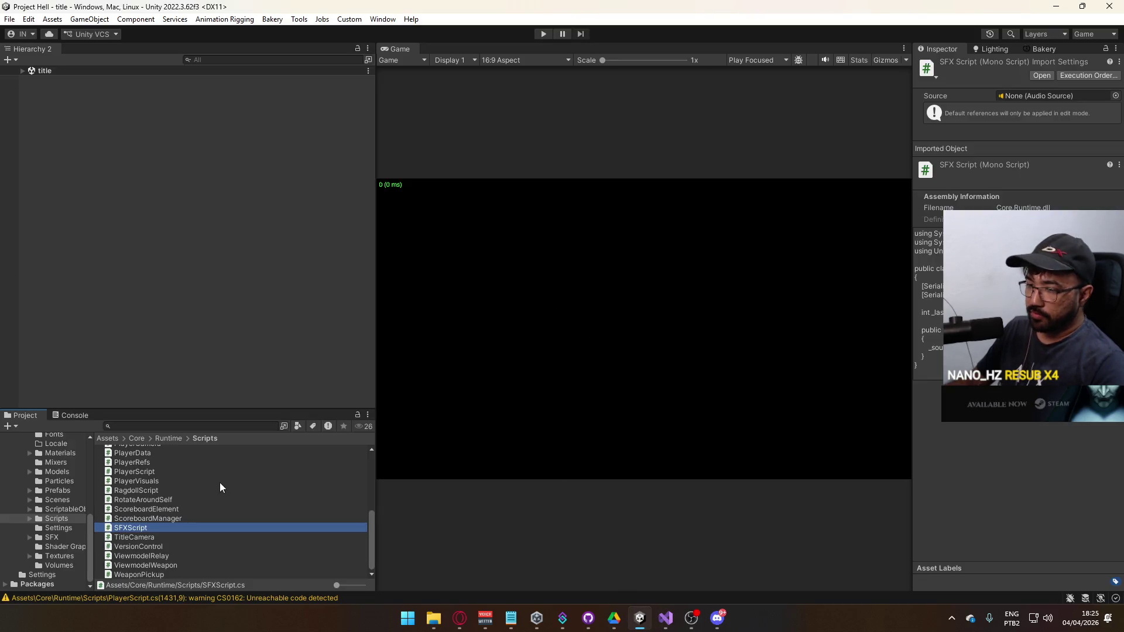
- Open the Weapon AKM prefab from the Prefabs folder and select its Muzzle Anchor child
left_click(60, 499)
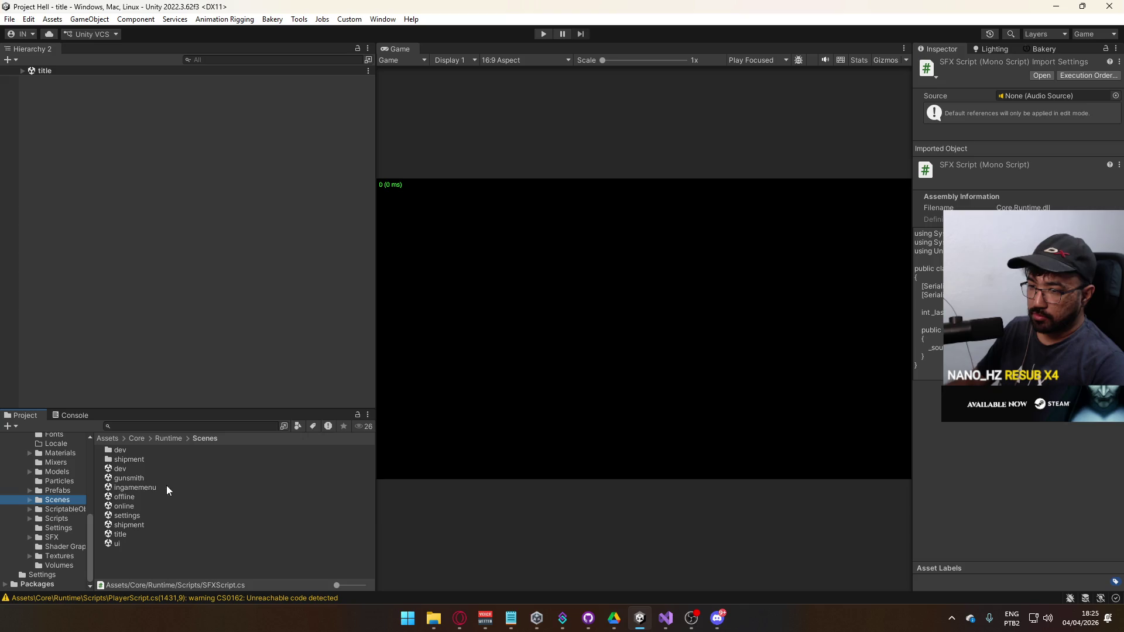
left_click(132, 470)
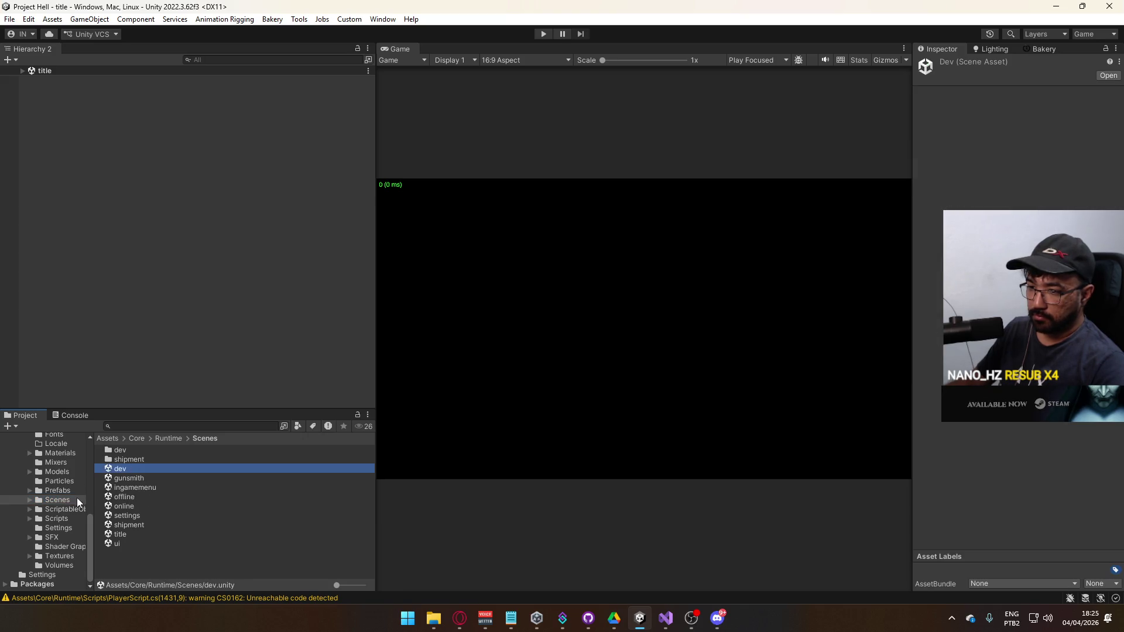
left_click(58, 490)
scroll(171, 509, "down", 2)
double_click(151, 547)
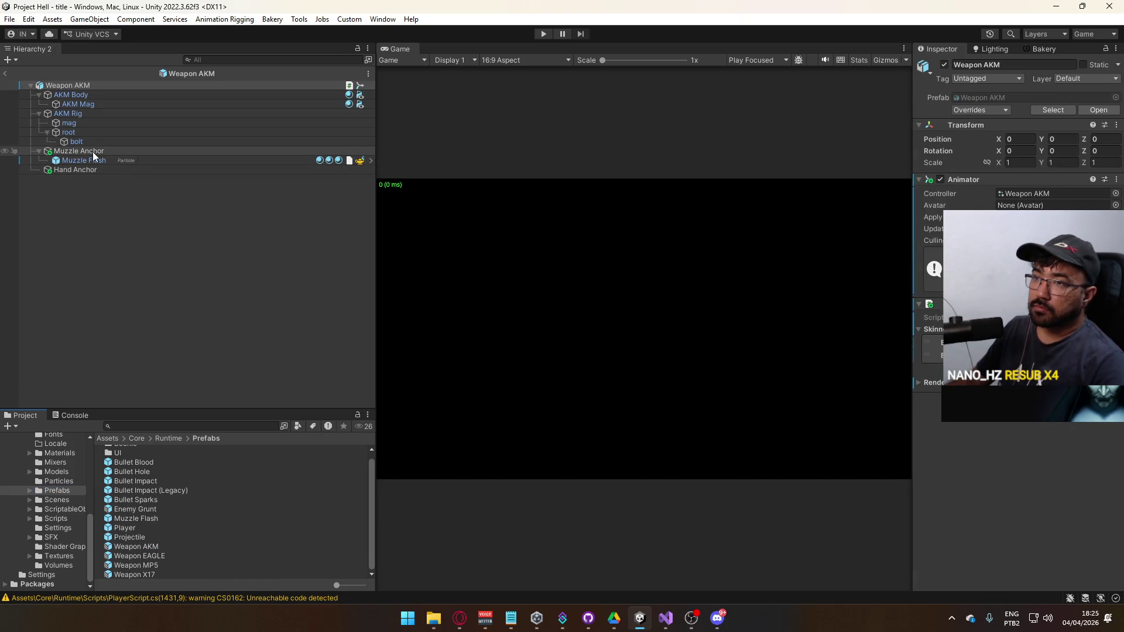
left_click(94, 155)
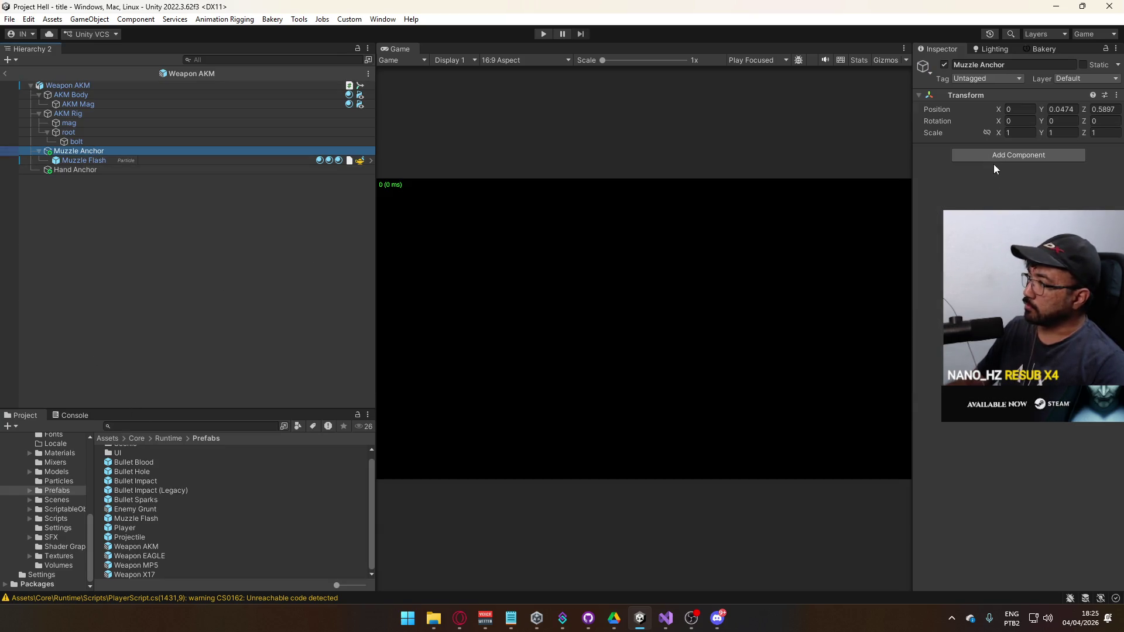
scroll(65, 452, "up", 2)
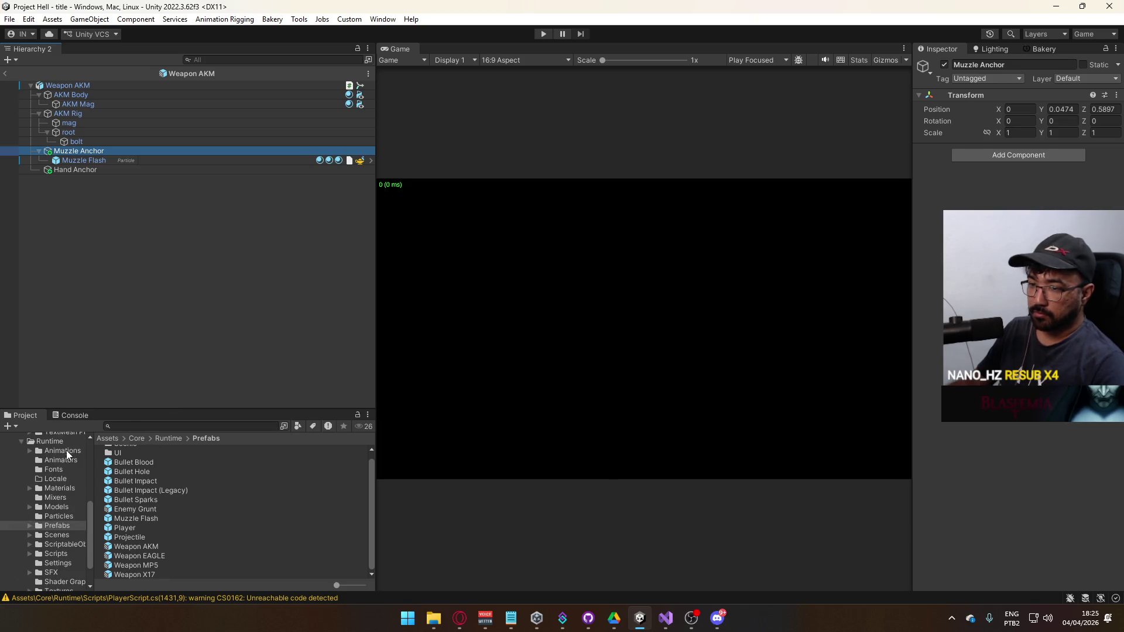
scroll(64, 459, "up", 1)
left_click(51, 477)
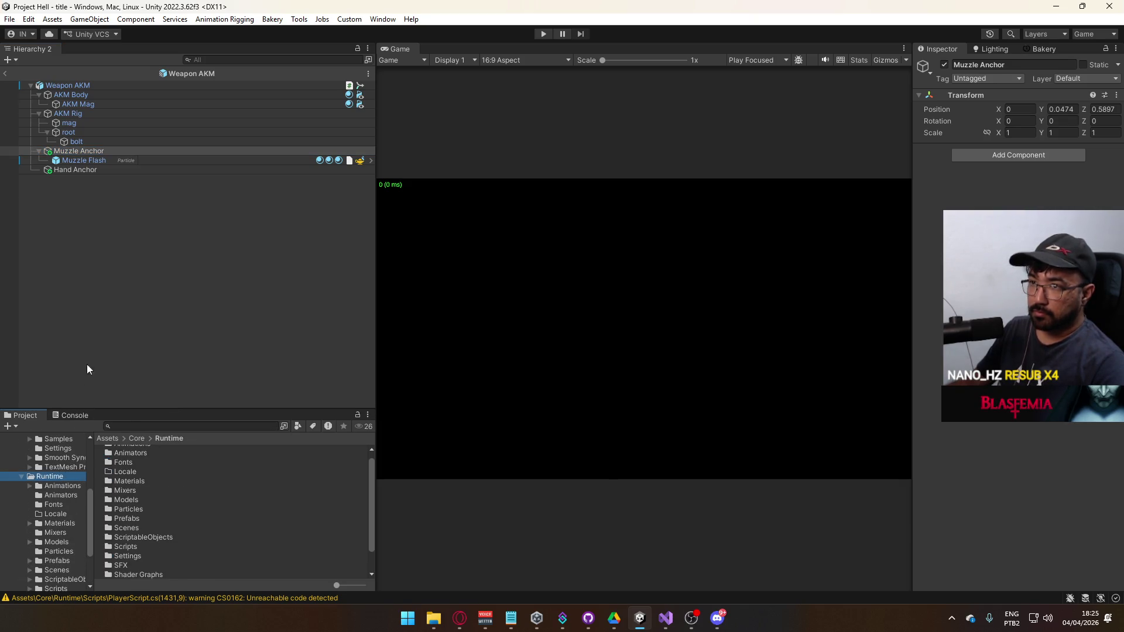
- Create an empty child under Muzzle Anchor named SFX AK Shot
right_click(80, 153)
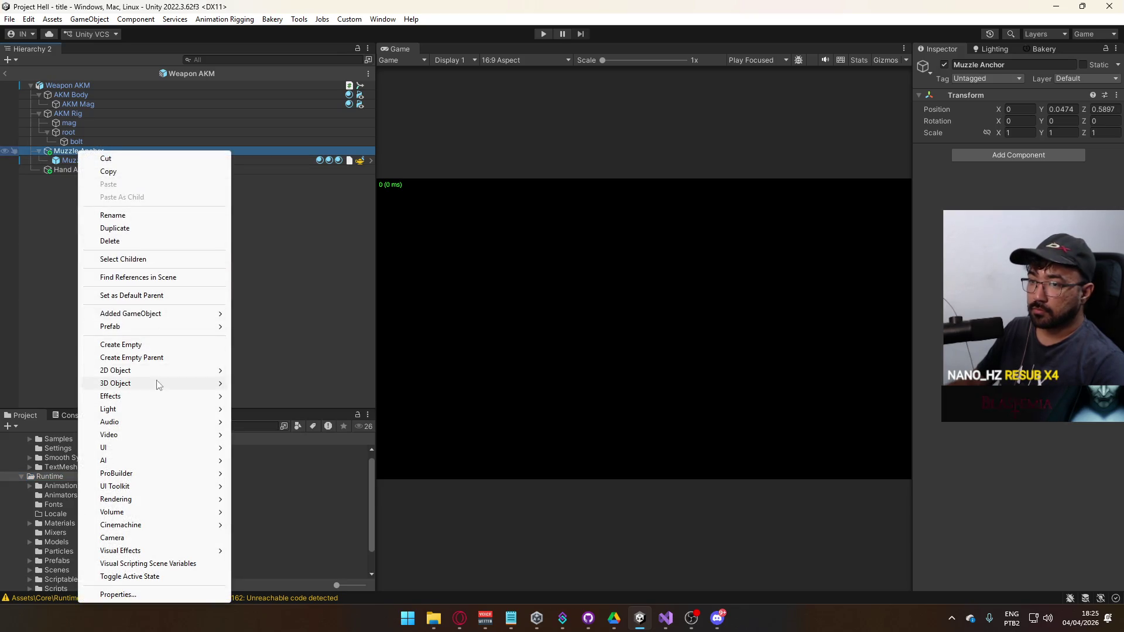
left_click(141, 345)
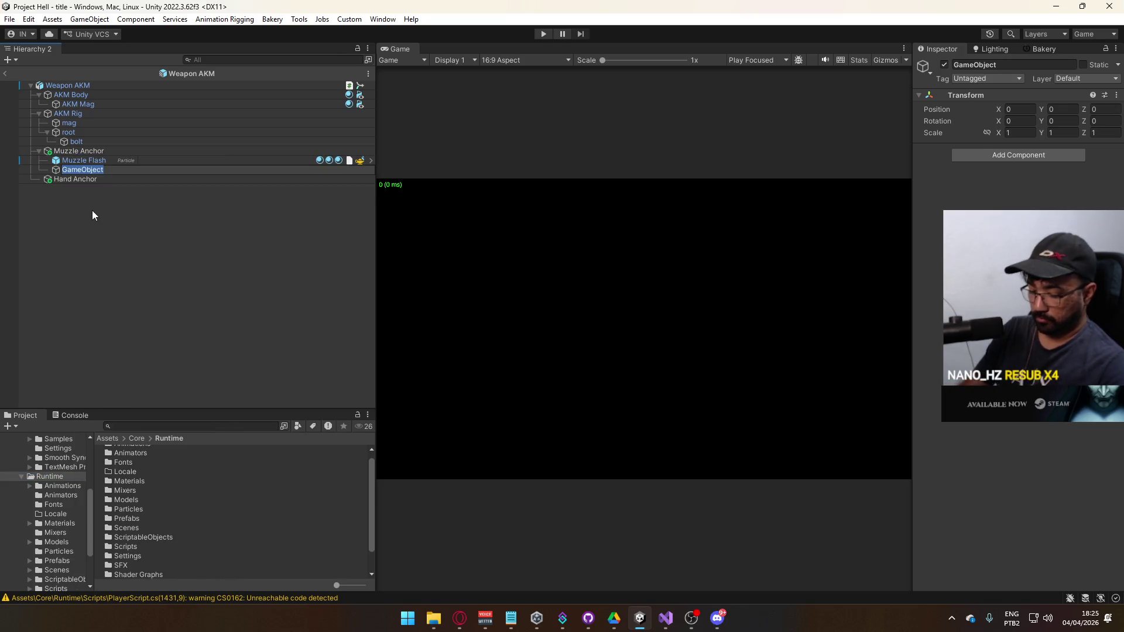
type("SFX AK Shot")
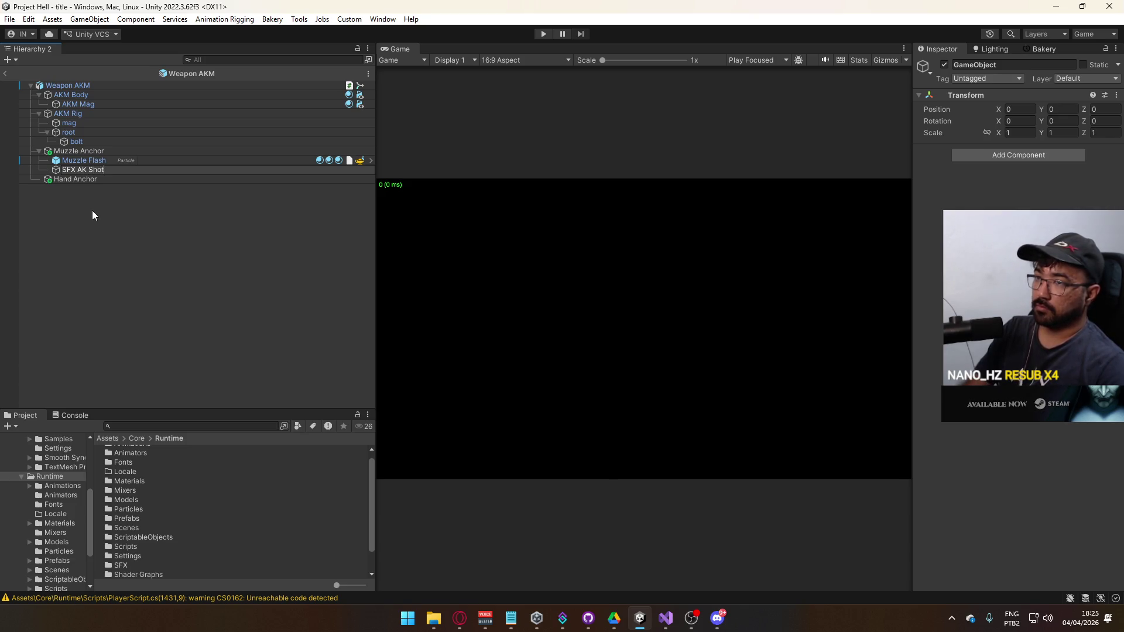
key("Return")
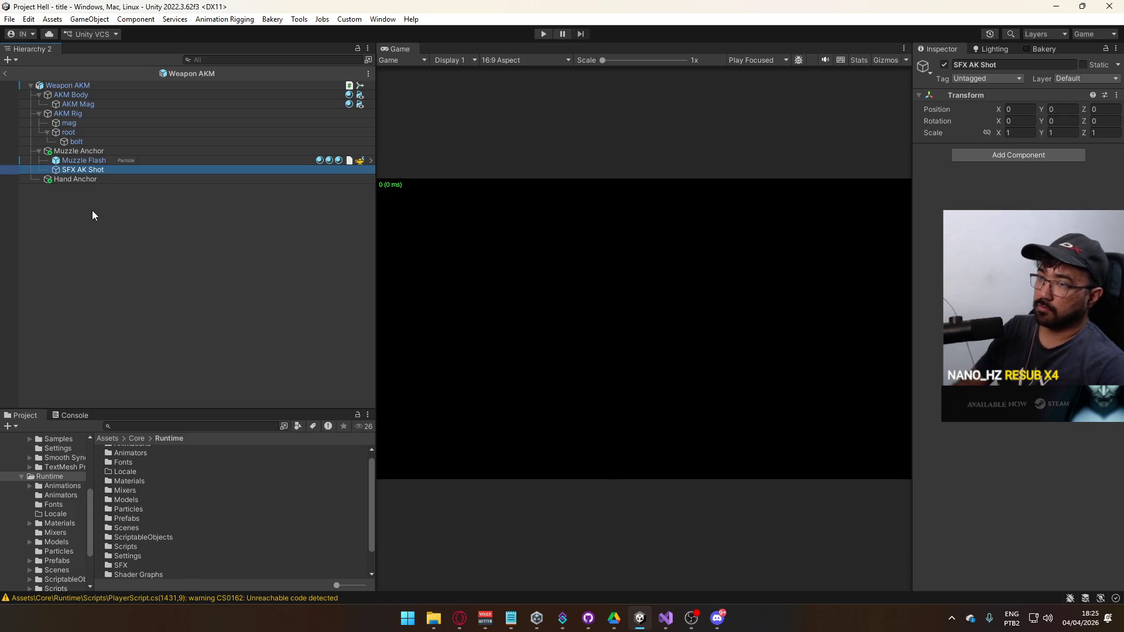
- Add an Audio Source to SFX AK Shot with its Output set to the SFX mixer group
left_click(994, 156)
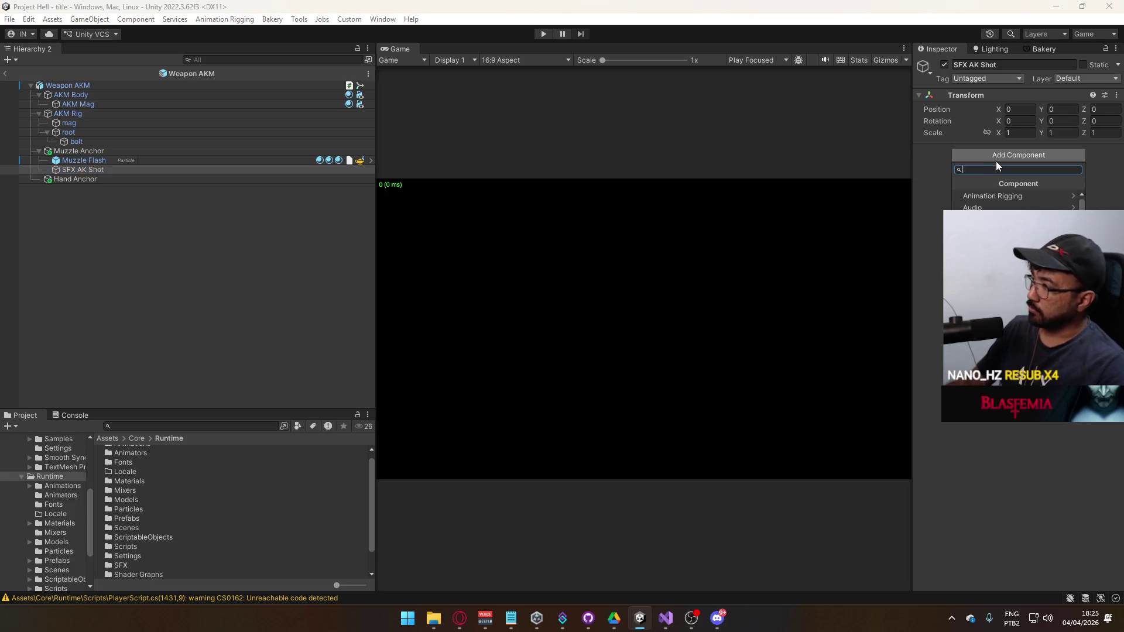
type("audiosou")
key("Return")
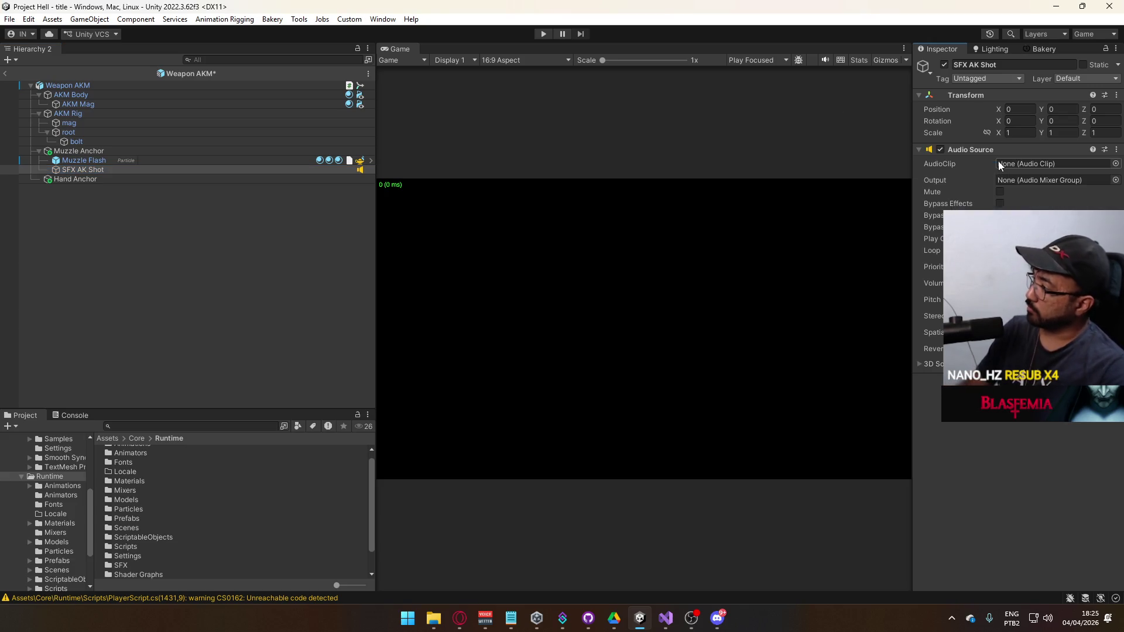
left_click(1116, 180)
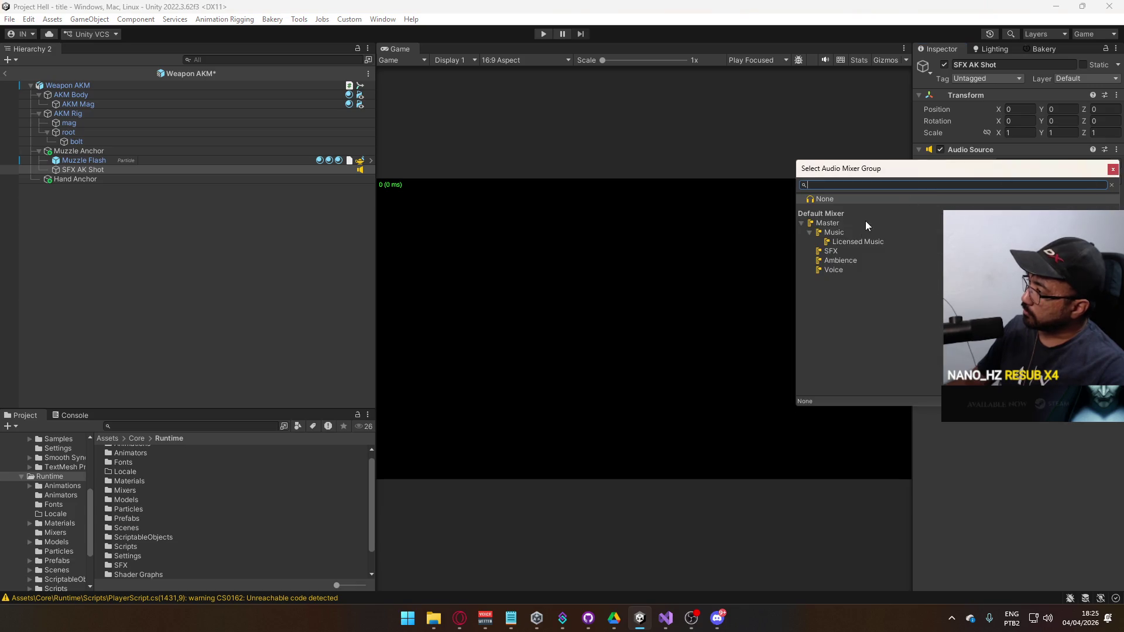
left_click(842, 253)
double_click(842, 257)
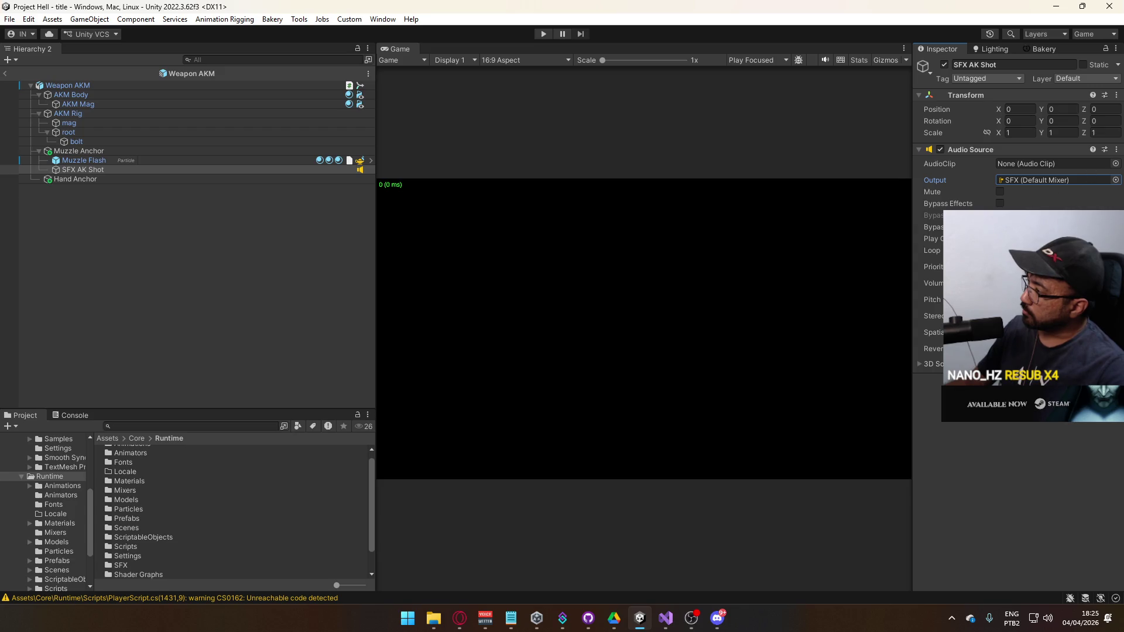
left_click(999, 238)
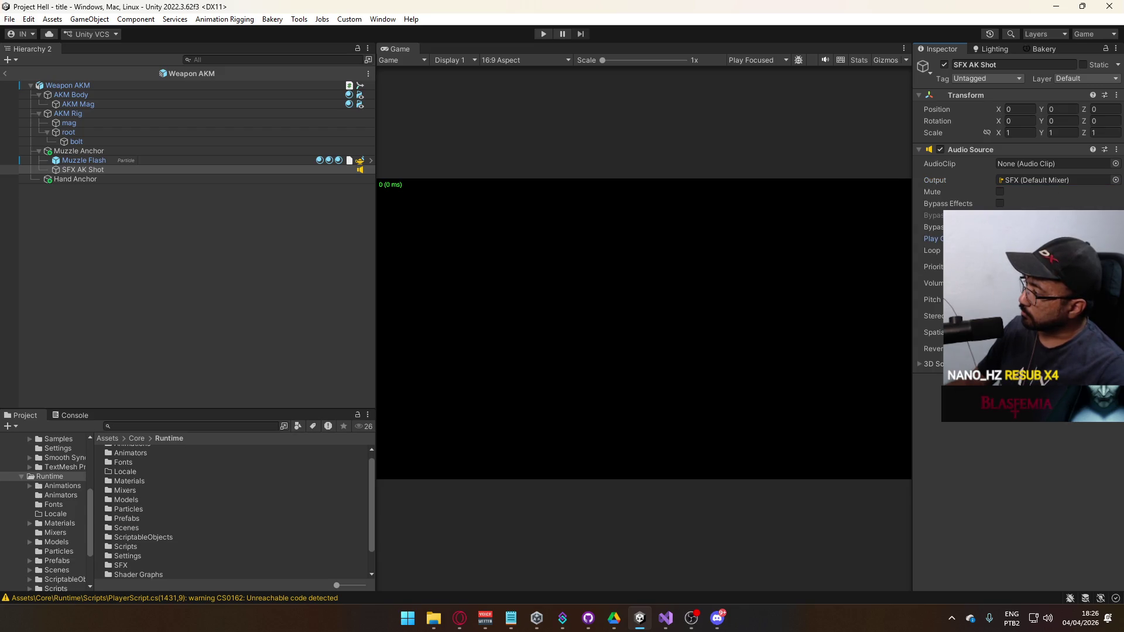
left_click(922, 364)
left_click(923, 364)
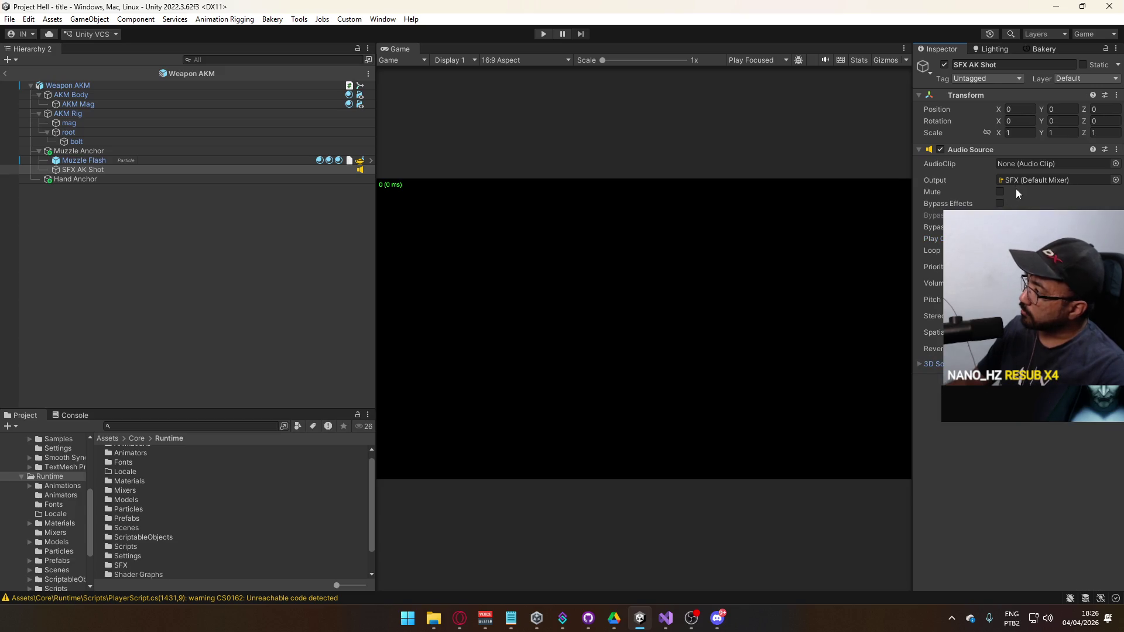
- Set the Audio Source clip to ak_near1 and add an SFXScript component
left_click(1115, 165)
double_click(860, 219)
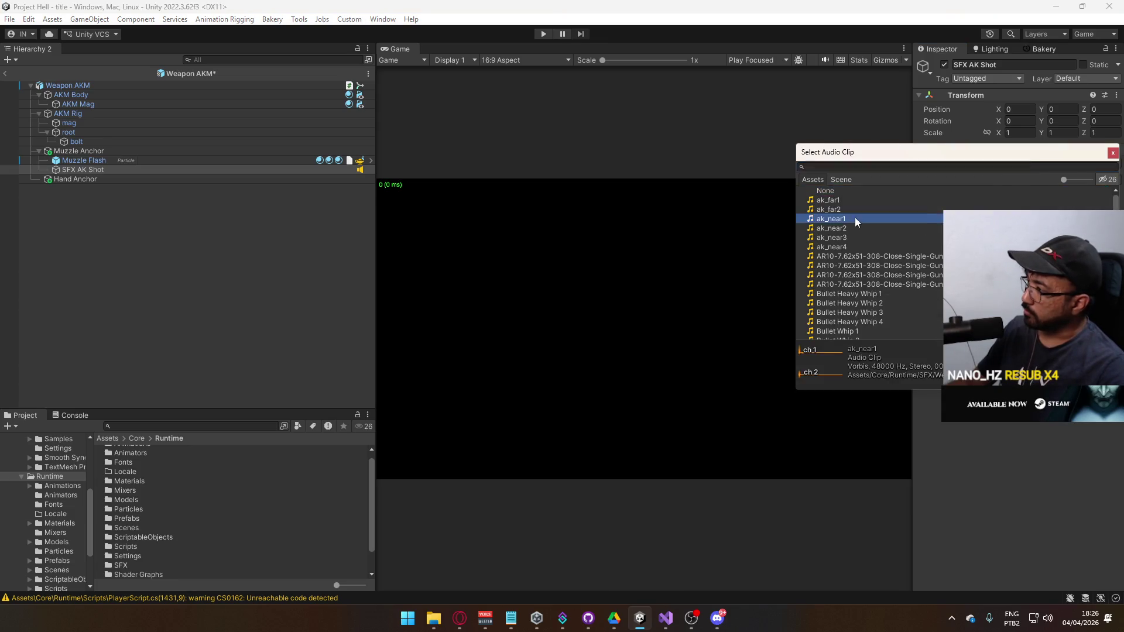
left_click(986, 398)
type("sfx")
left_click(987, 427)
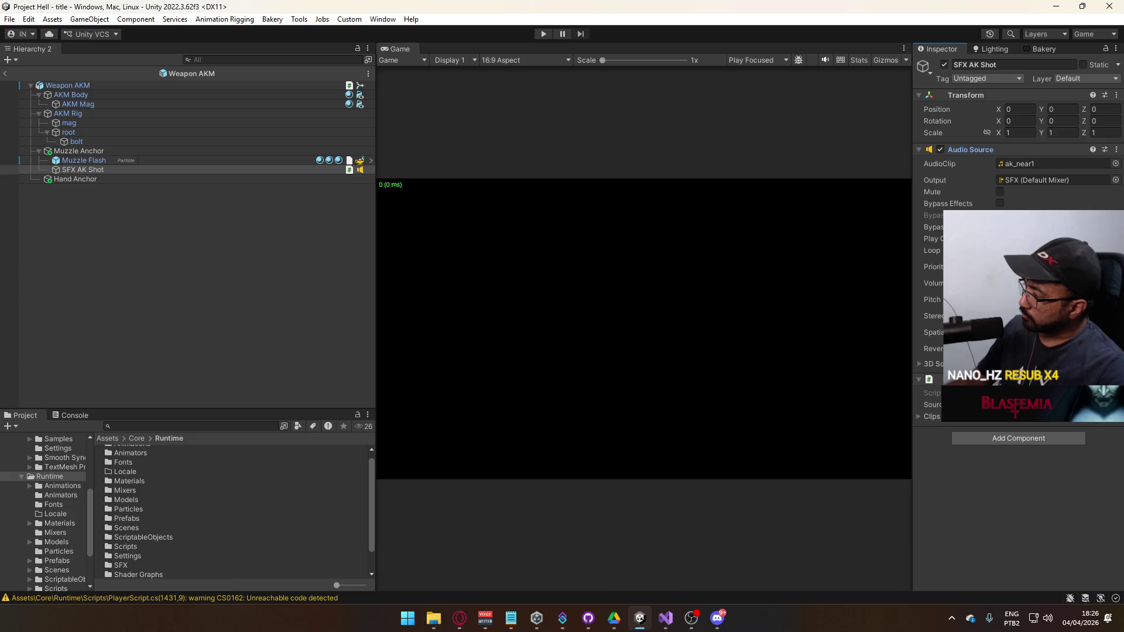
left_click(923, 418)
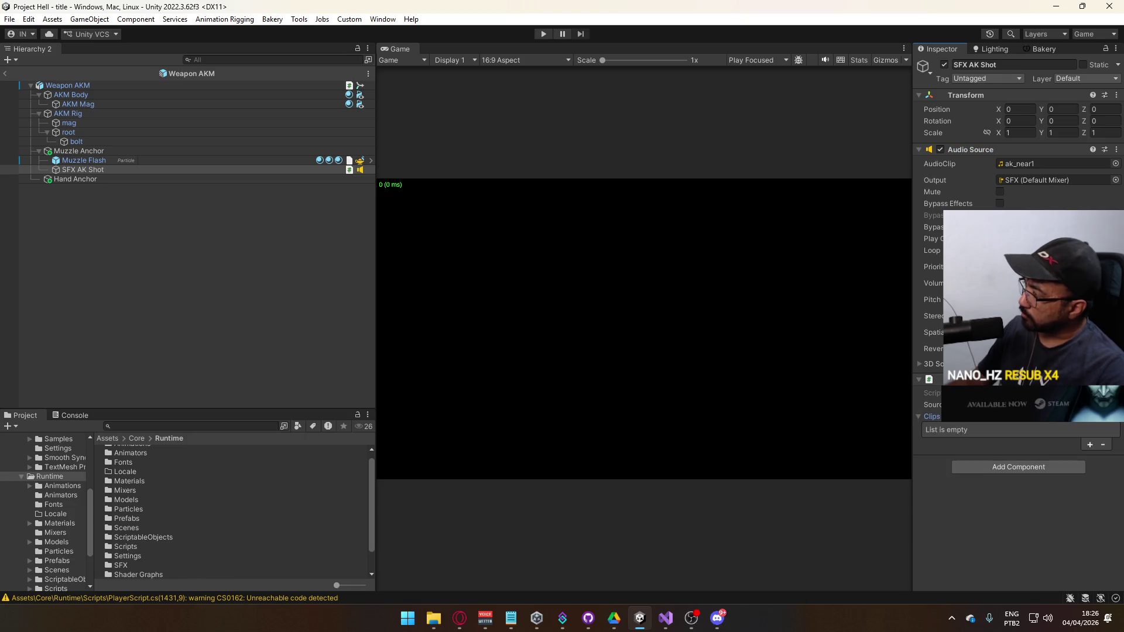
- Lock the Inspector and drag ak_near1 through ak_near4 into SFXScript's Clips list
left_click(1028, 163)
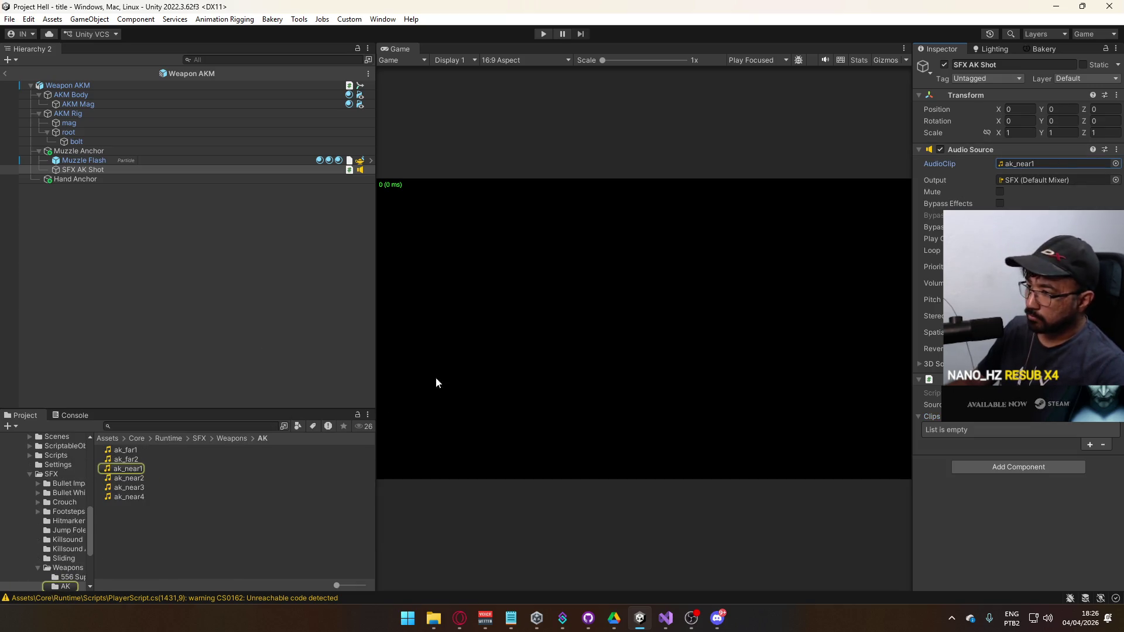
left_click(1105, 48)
left_click(128, 469)
left_click(137, 499, "shift")
mouse_move(137, 499)
left_mouse_down()
mouse_move(770, 459)
mouse_move(935, 418)
left_mouse_up()
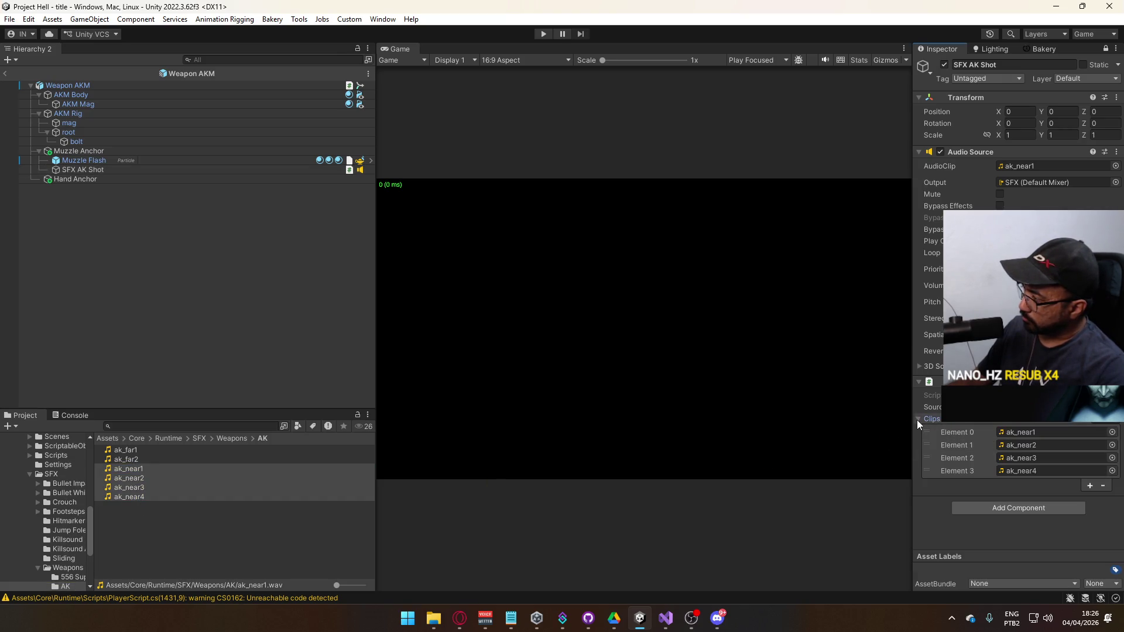
left_click(918, 419)
left_click(925, 420)
left_click(920, 420)
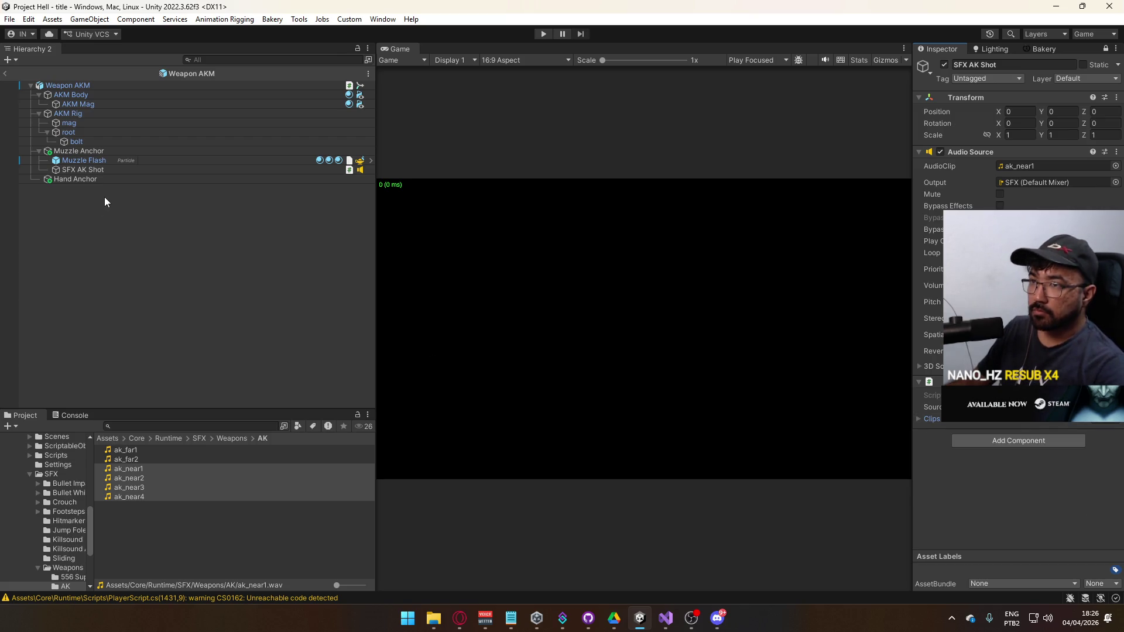
left_click(86, 170)
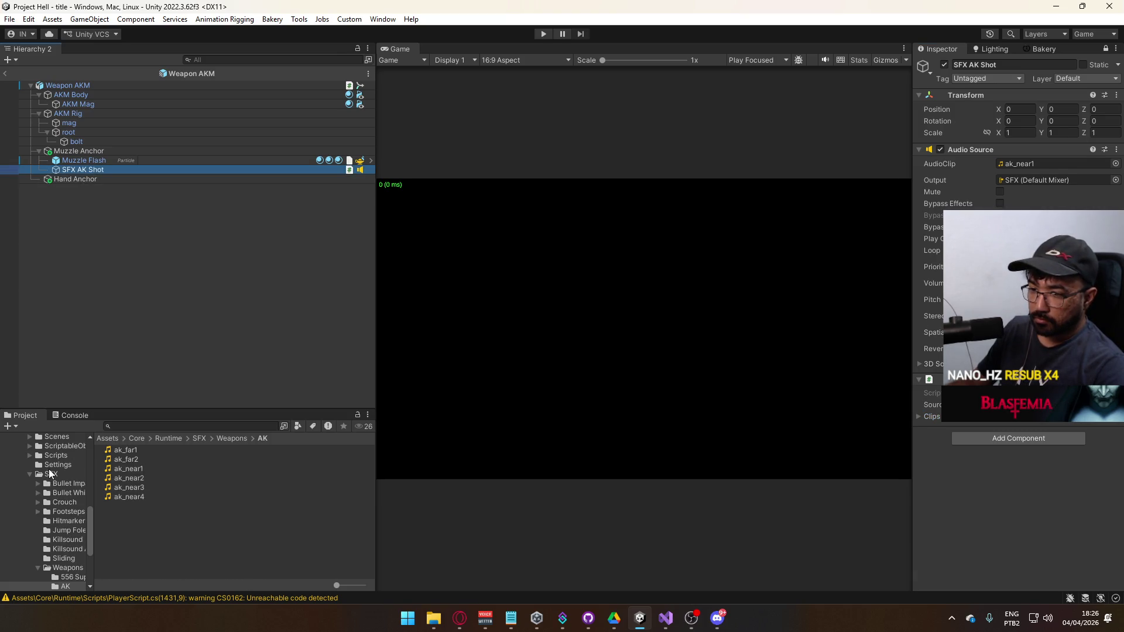
left_click(38, 570)
- Save SFX AK Shot as a prefab in the Prefabs folder
scroll(50, 475, "down", 2)
scroll(68, 508, "up", 3)
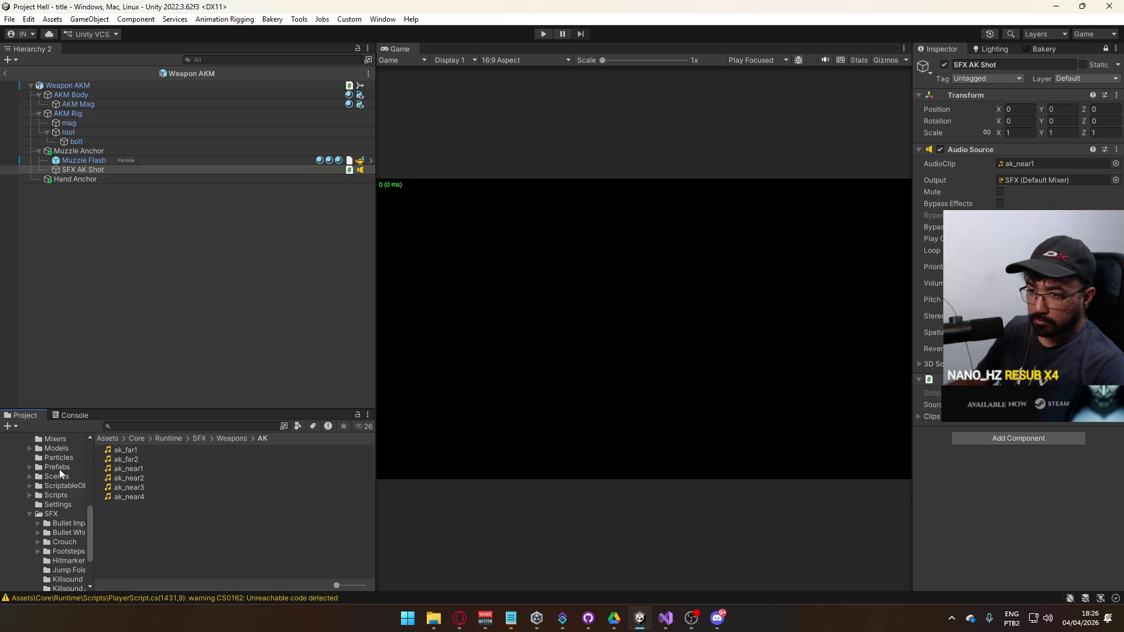
scroll(72, 473, "up", 3)
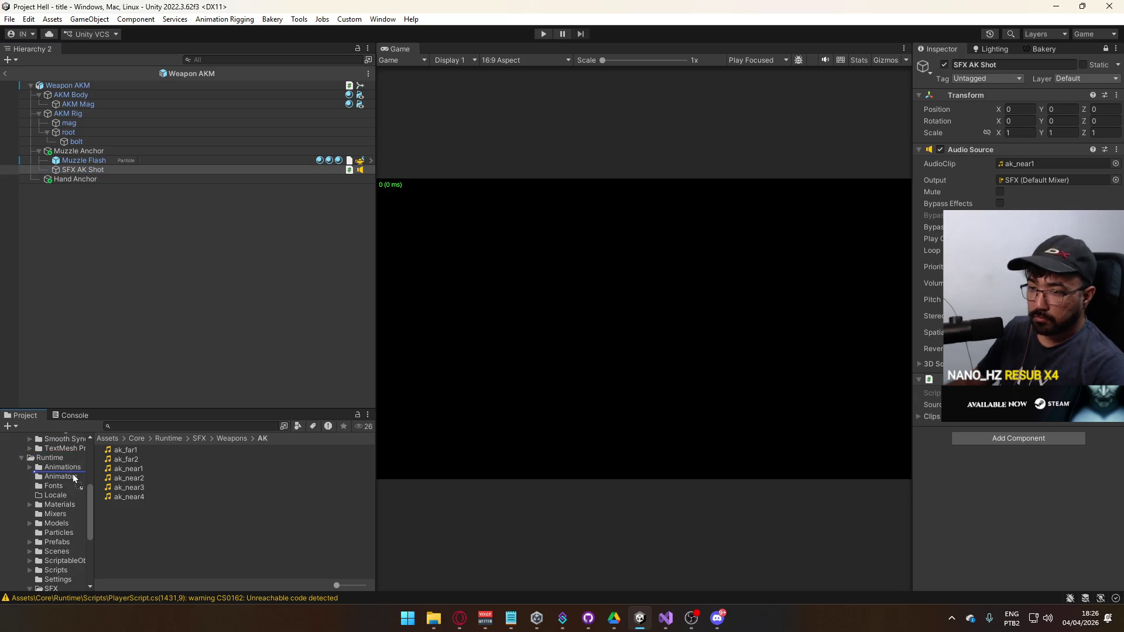
double_click(64, 542)
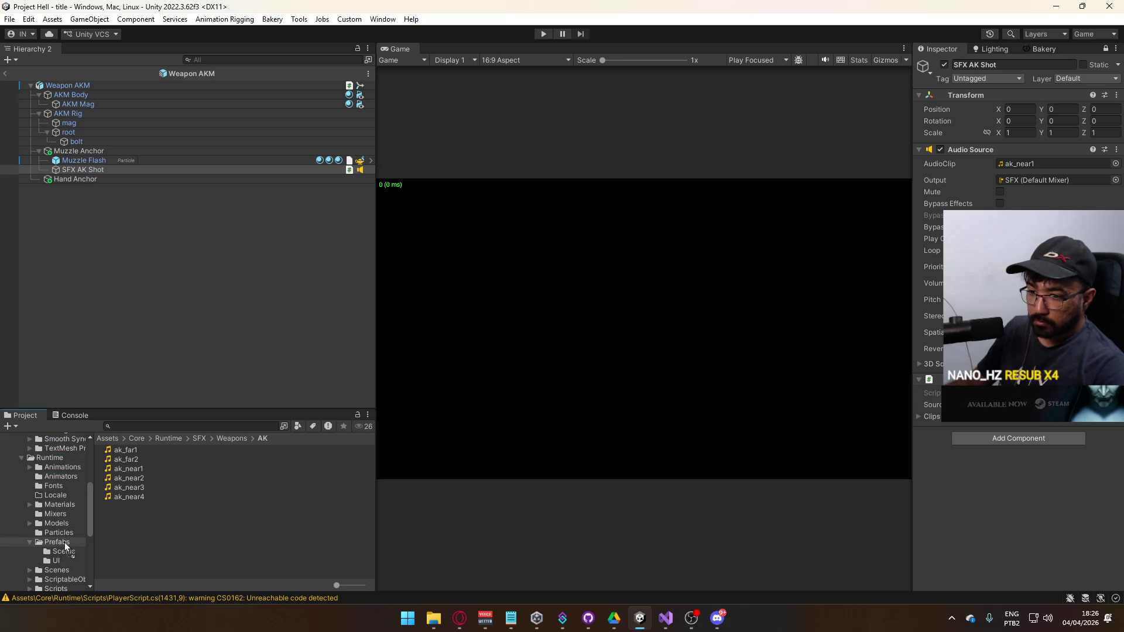
left_click_drag(64, 542, 69, 536)
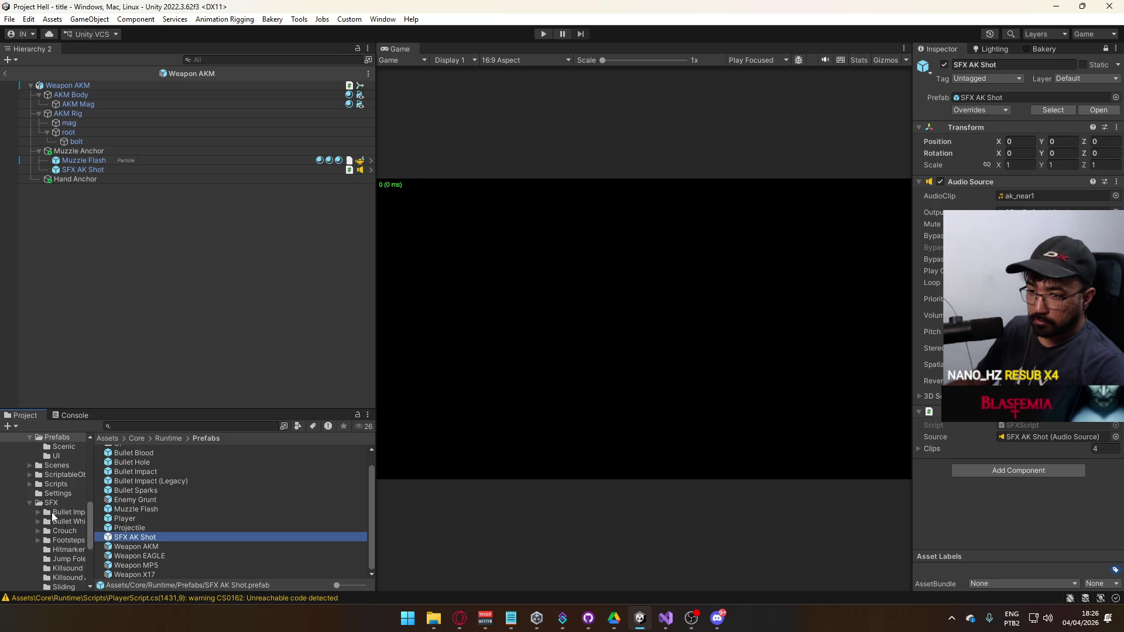
- Create a new folder named SFX inside Prefabs
scroll(61, 495, "up", 3)
right_click(46, 466)
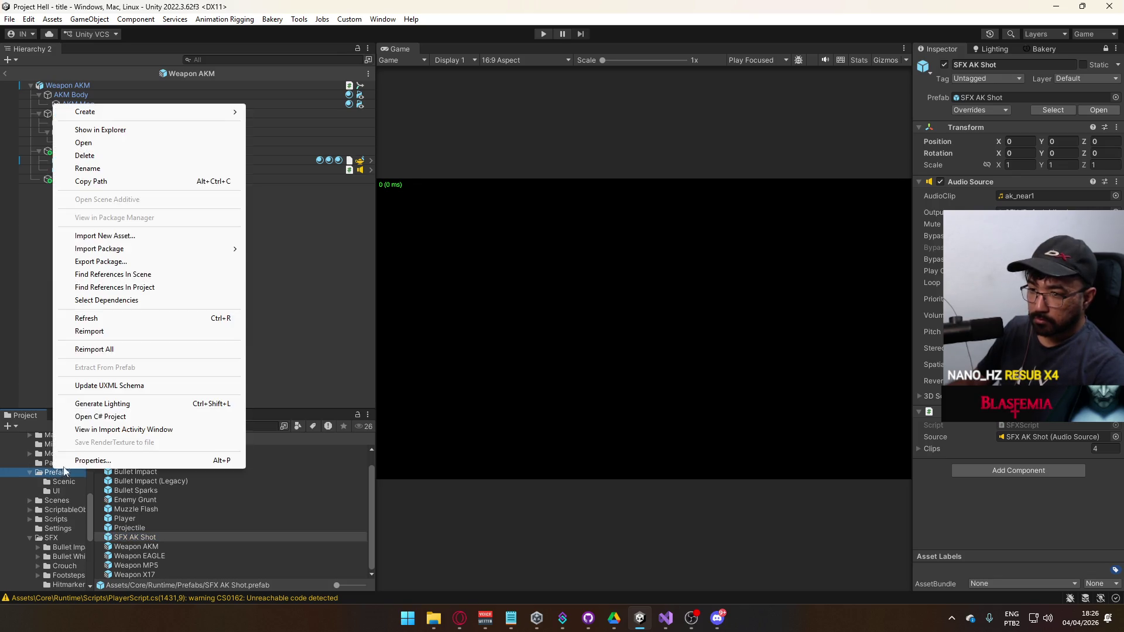
mouse_move(146, 112)
left_click(332, 54)
type("SFX")
key("Return")
- Move SFX AK Shot into Prefabs/SFX and exit Weapon AKM prefab editing
scroll(156, 506, "down", 2)
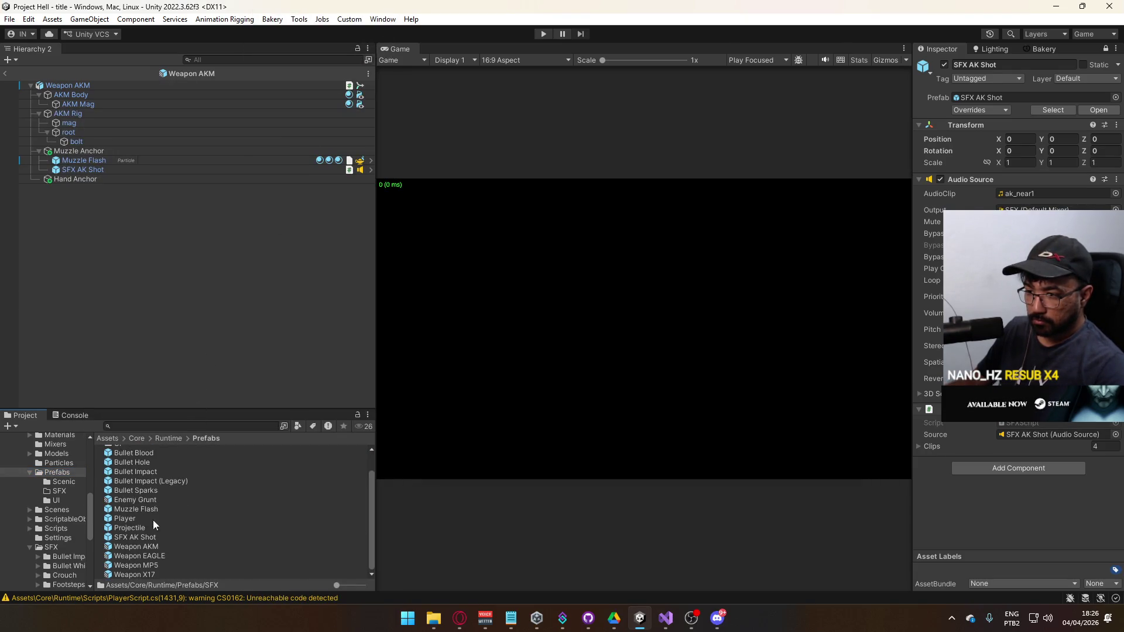
mouse_move(141, 536)
left_mouse_down()
mouse_move(48, 493)
mouse_move(61, 495)
left_mouse_up()
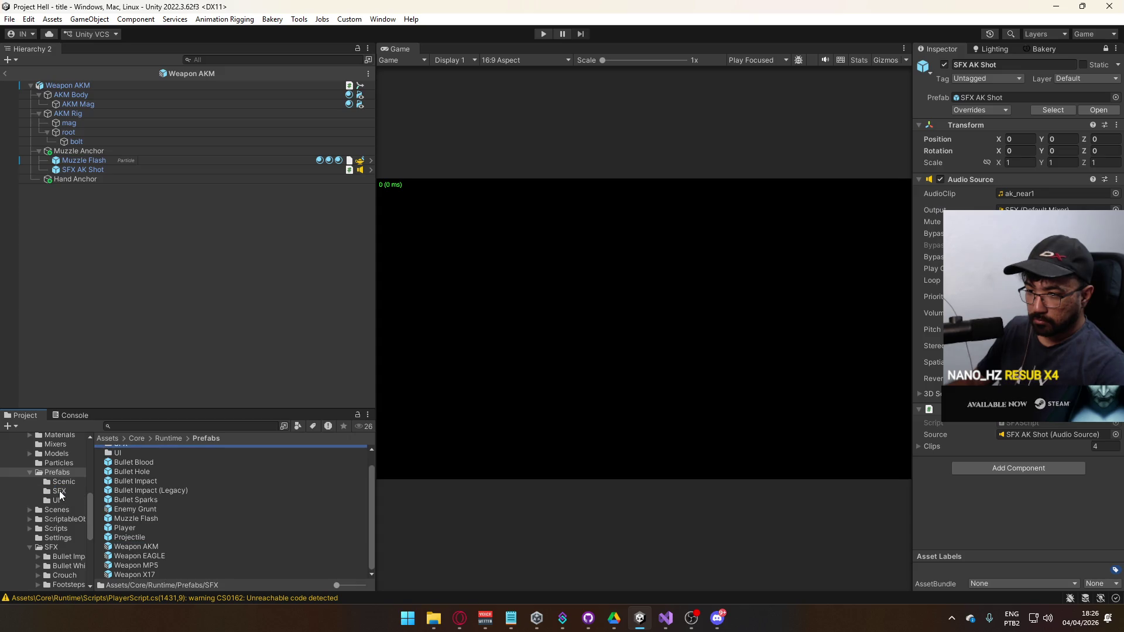
left_click(60, 492)
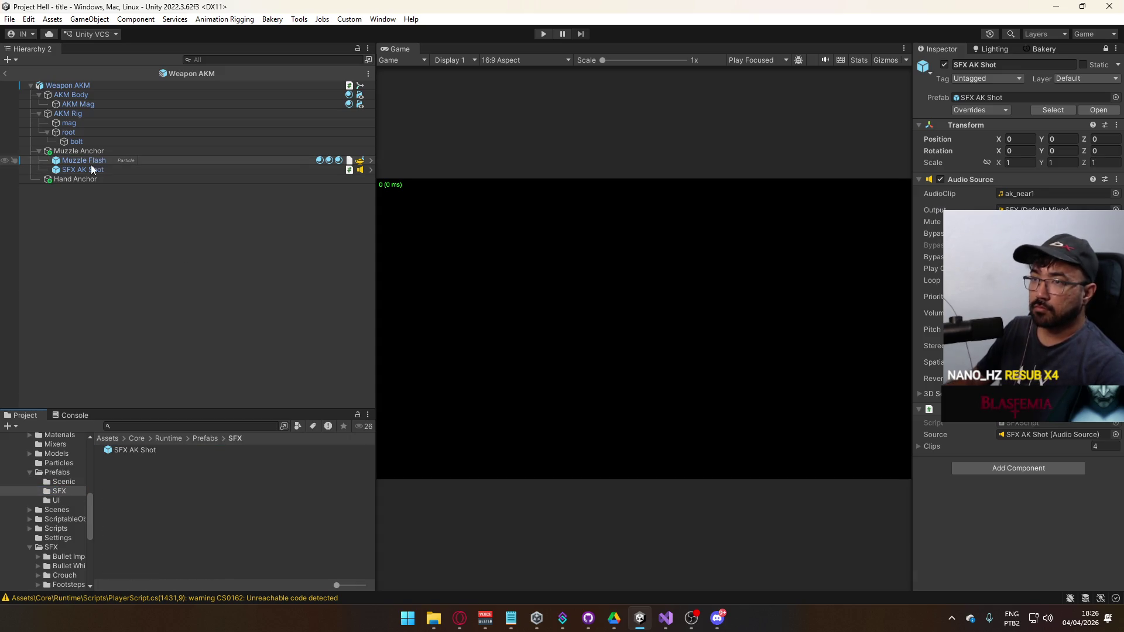
left_click(6, 73)
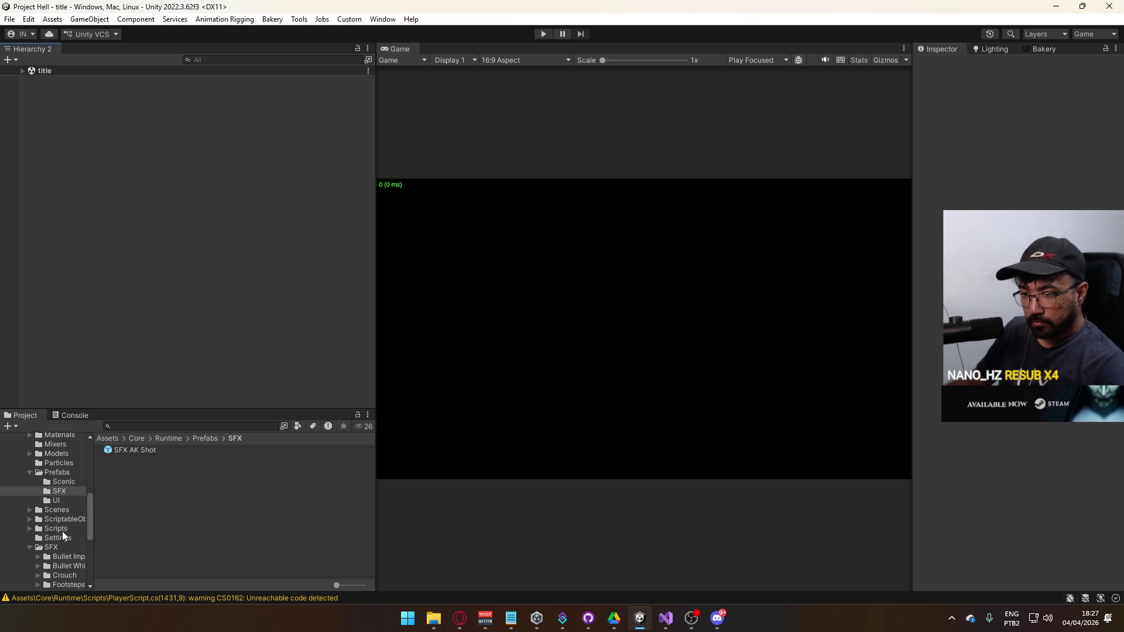
left_click(57, 510)
- Open the ui scene and browse the Canvas: Scoreboard hierarchy
double_click(120, 543)
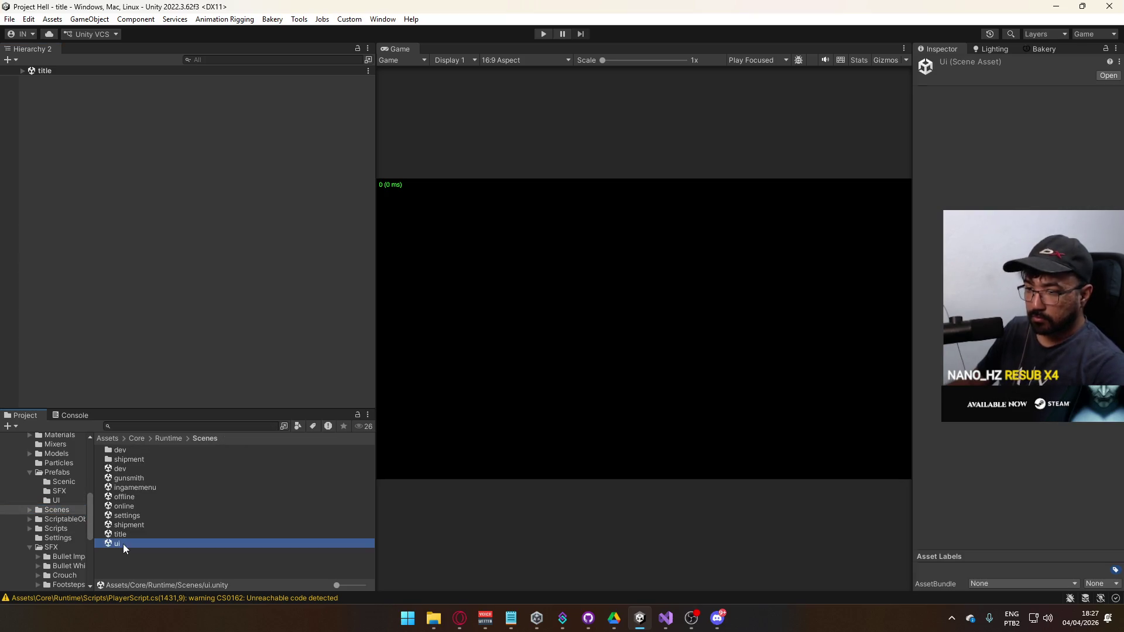
left_click(30, 87)
left_click(37, 99)
left_click(47, 108)
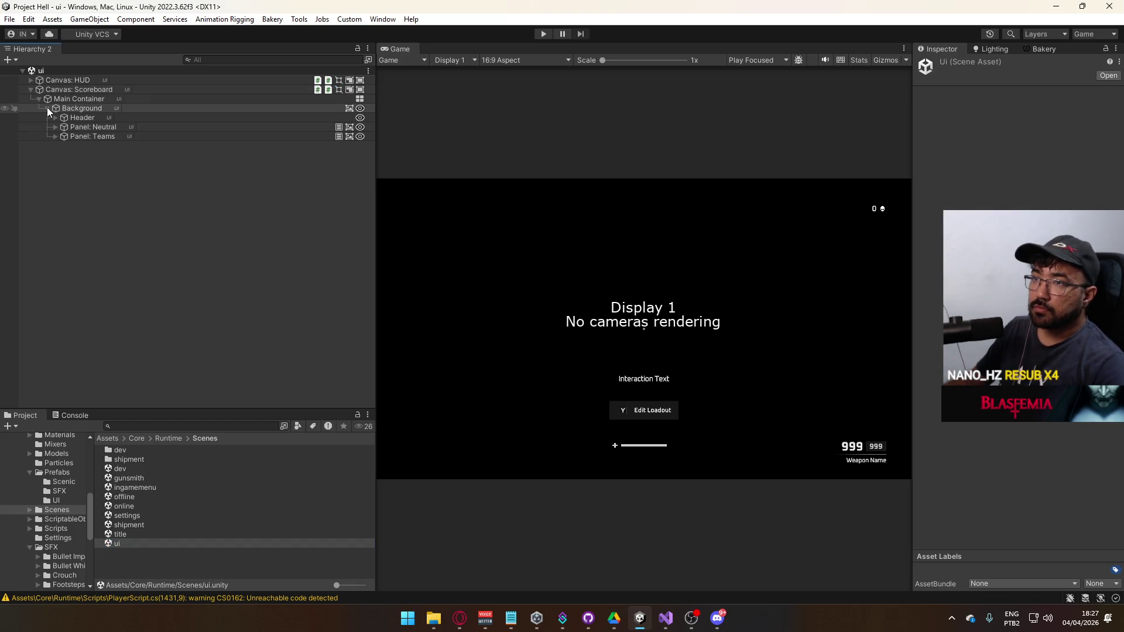
left_click(29, 89)
- Expand Canvas: HUD > Main Container and select and expand Hitmark Element
left_click(30, 81)
left_click(38, 97)
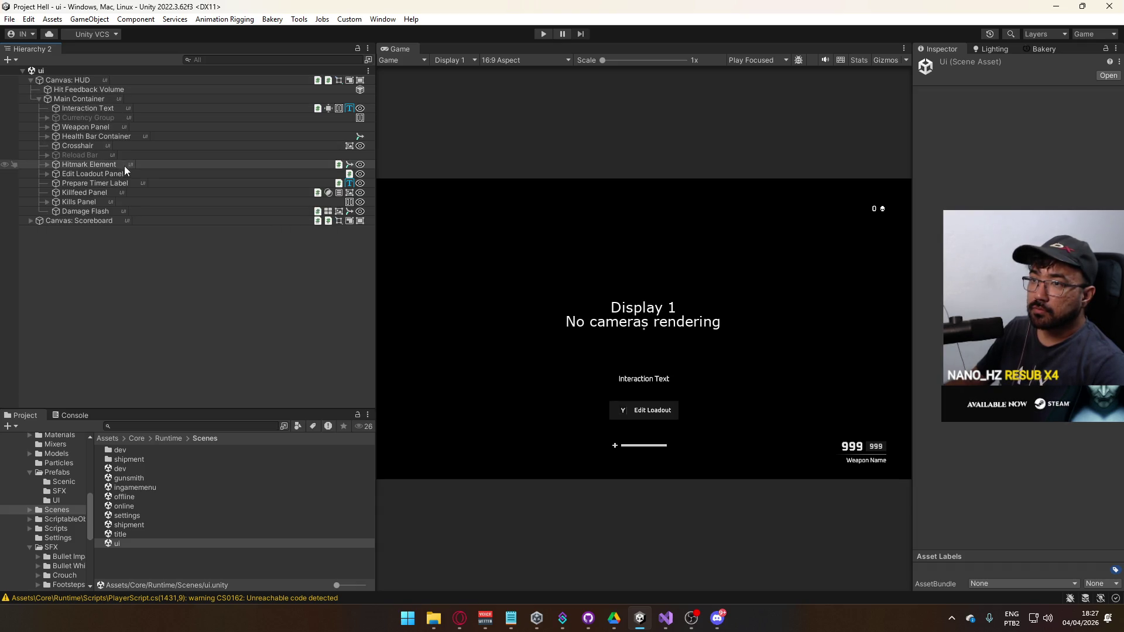
left_click(87, 164)
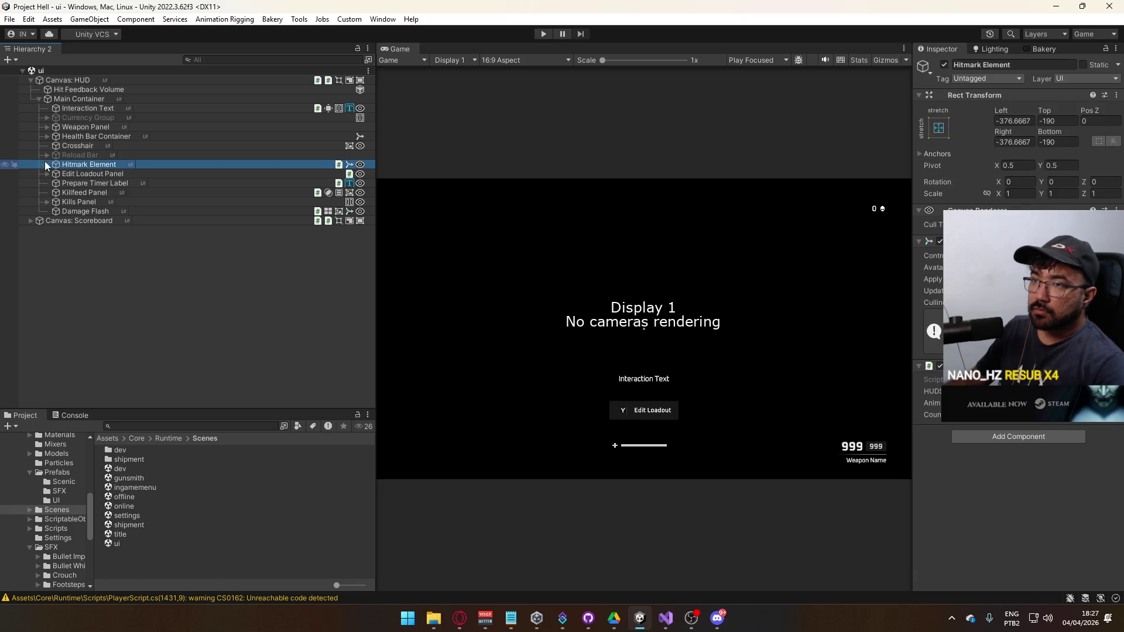
left_click(47, 164)
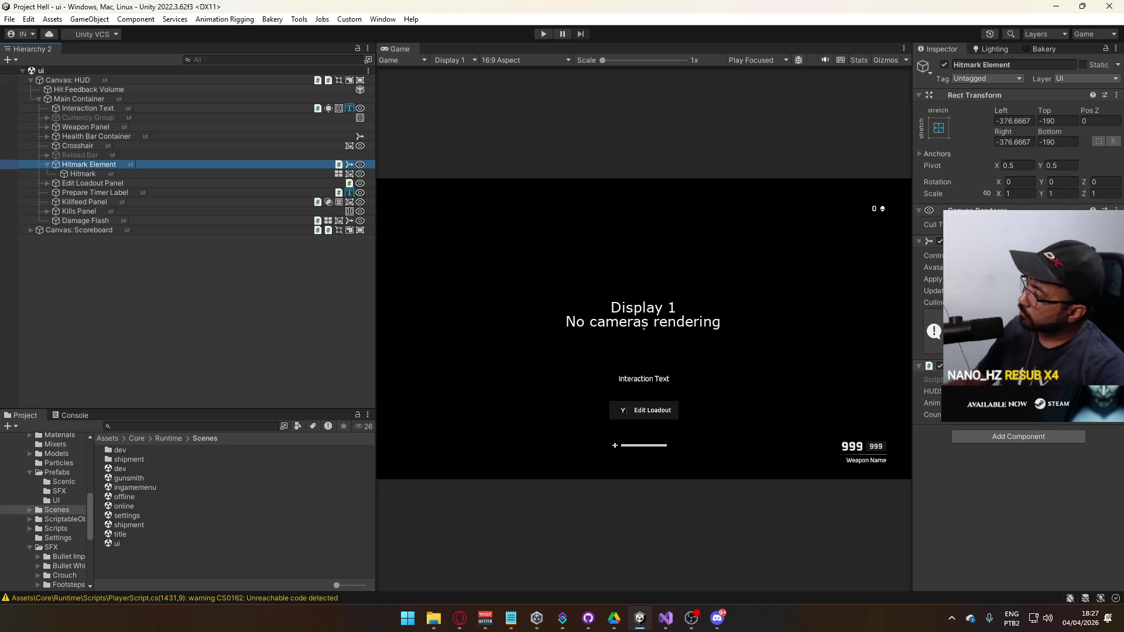
- Create an empty child GameObject under Hitmark Element without adding components
left_click(1002, 438)
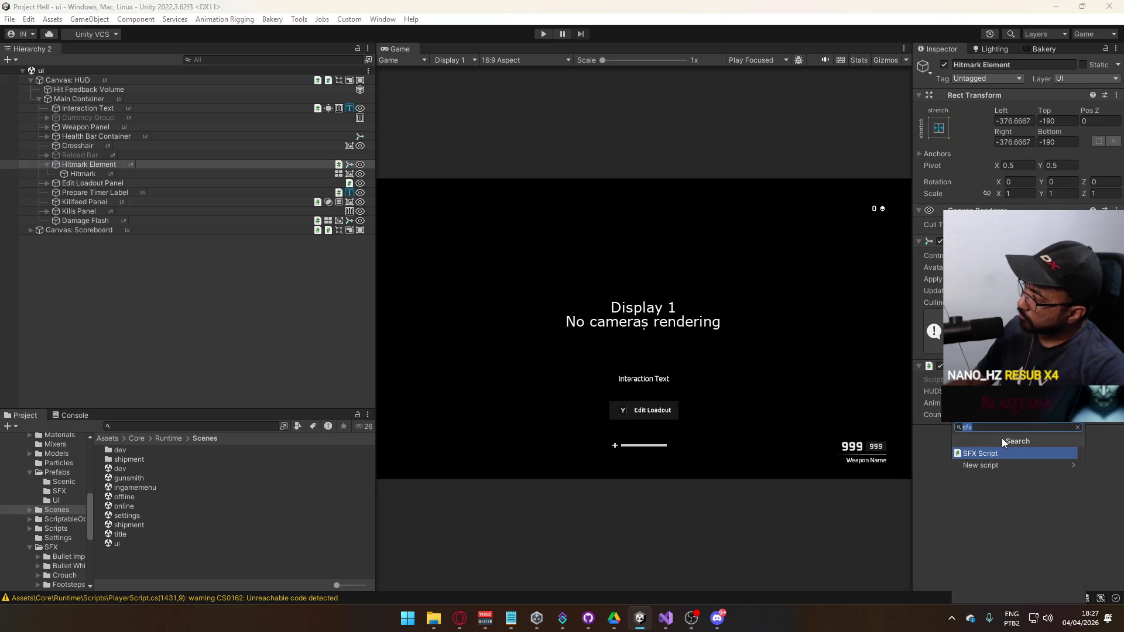
left_click(927, 457)
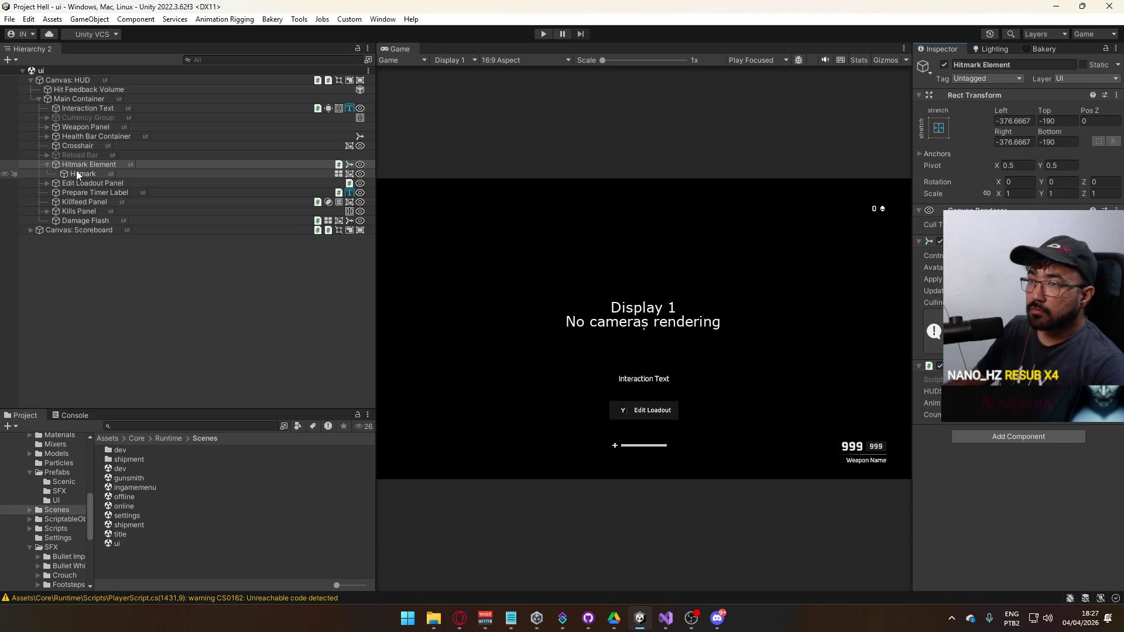
right_click(99, 166)
left_click(209, 302)
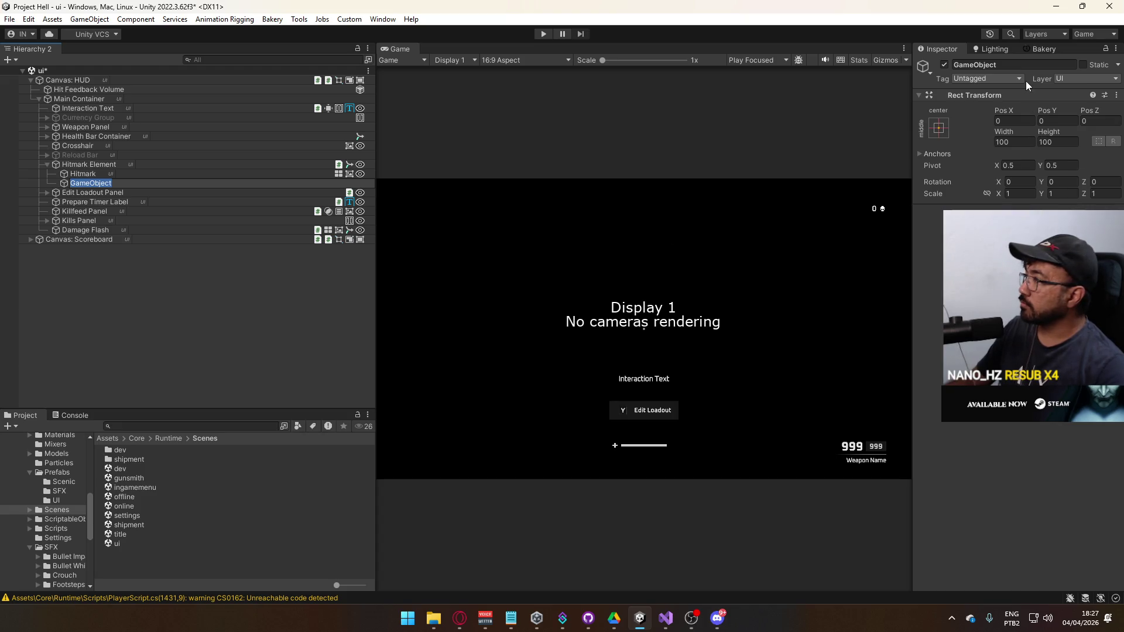
- Name the new object SFX Hitmark and duplicate it as SFX Hitmark Elimination
left_click(1008, 66)
type("SFX Hitmark")
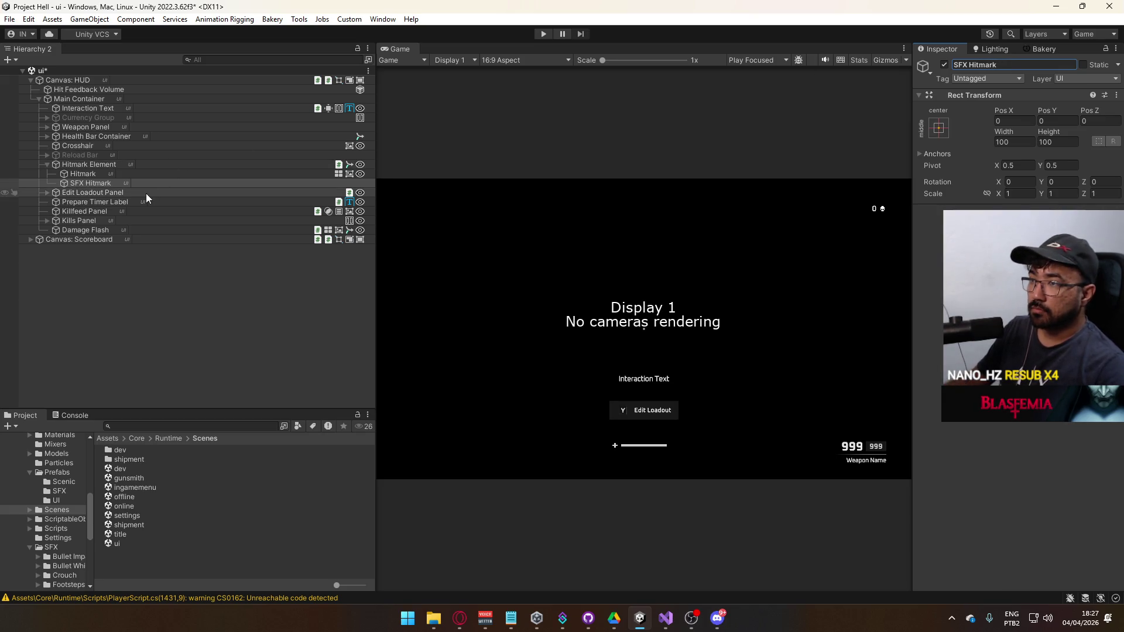
left_click(138, 185)
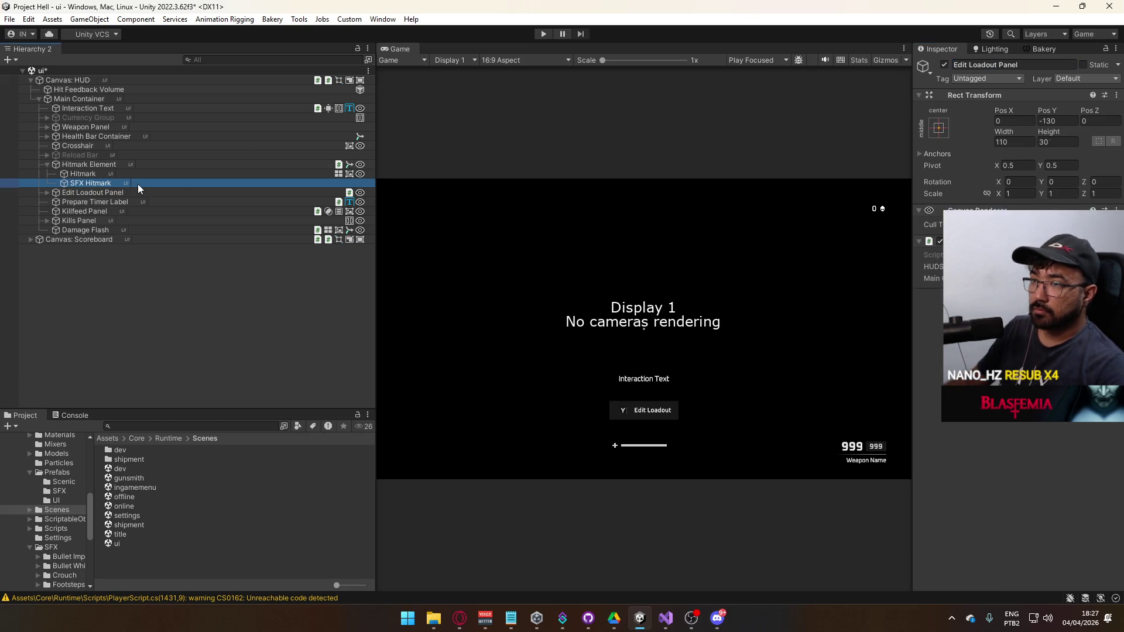
key("ctrl+d")
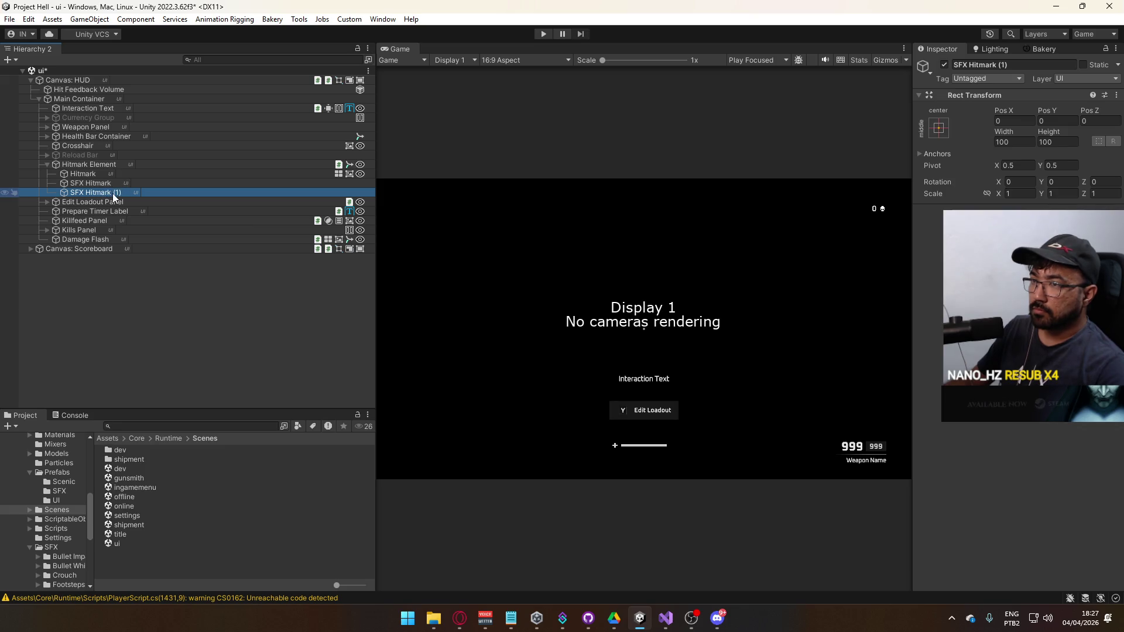
key("F2")
key("BackSpace")
key("BackSpace")
key("BackSpace")
type("E")
type("ion")
key("Return")
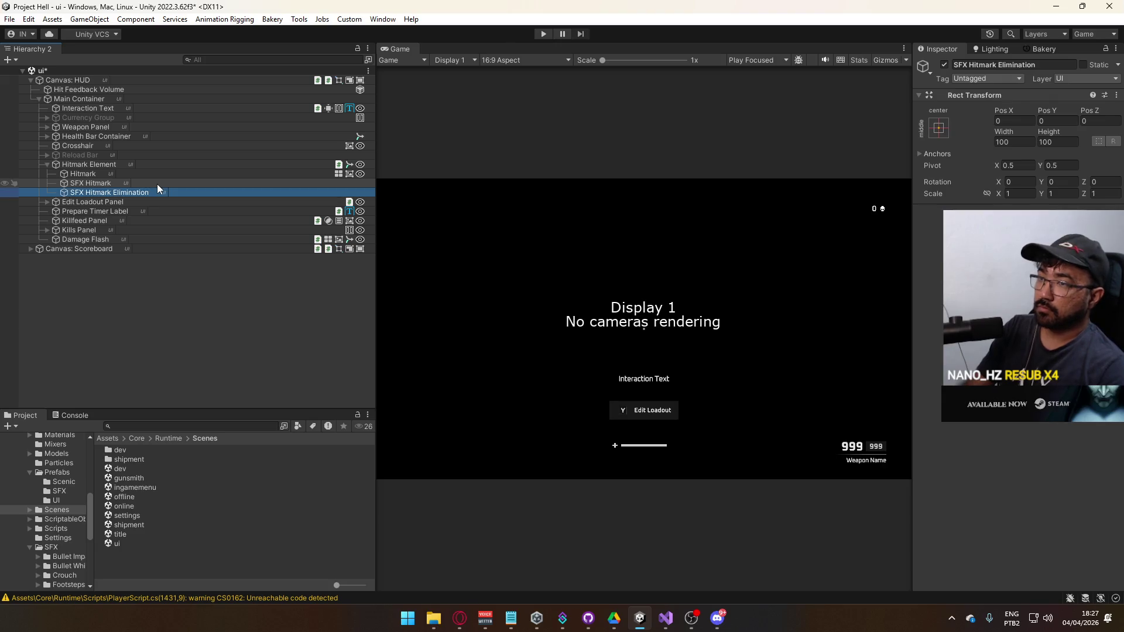
- Add an Audio Source to both SFX objects and switch to the Custom layout
left_click(156, 184)
left_click(150, 193)
left_click(150, 184)
left_click(158, 193, "shift")
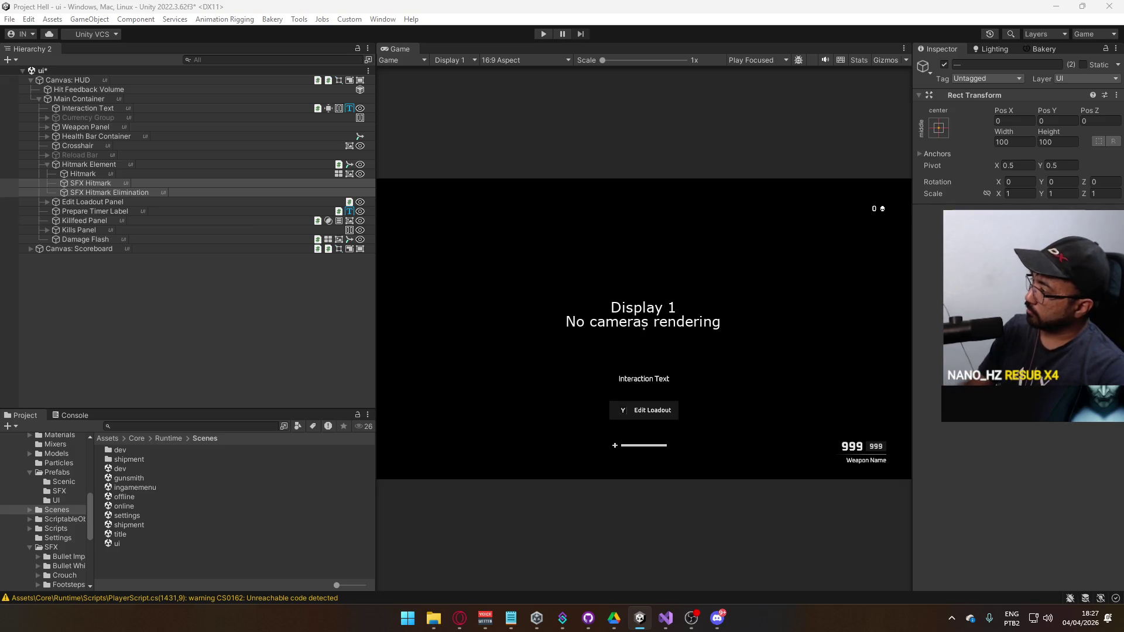
key("Return")
left_click(179, 184)
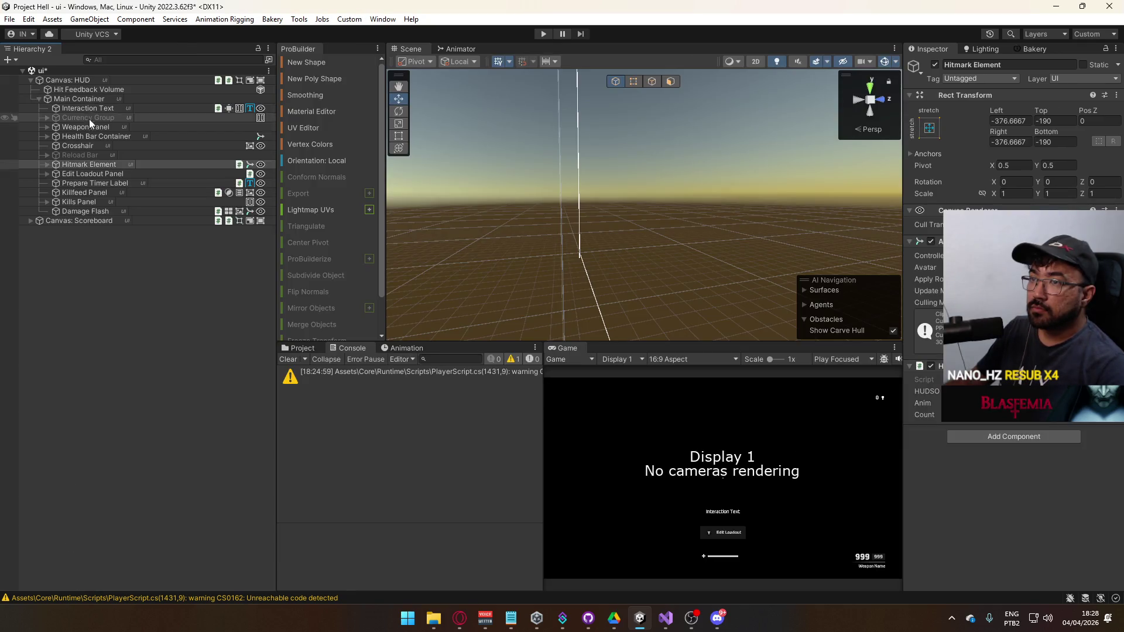
left_click(86, 166)
left_click(47, 165)
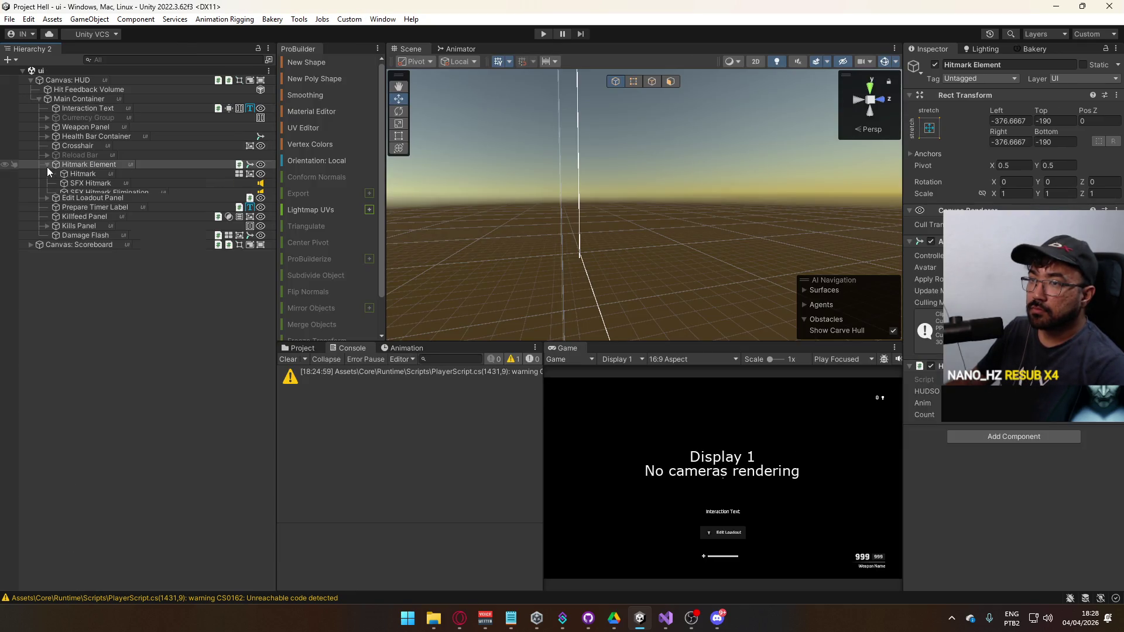
- Add an event to Hitmark Element's Hitmark A clip, browsing HitmarkManager functions without choosing one
left_click(94, 191)
left_click(97, 167)
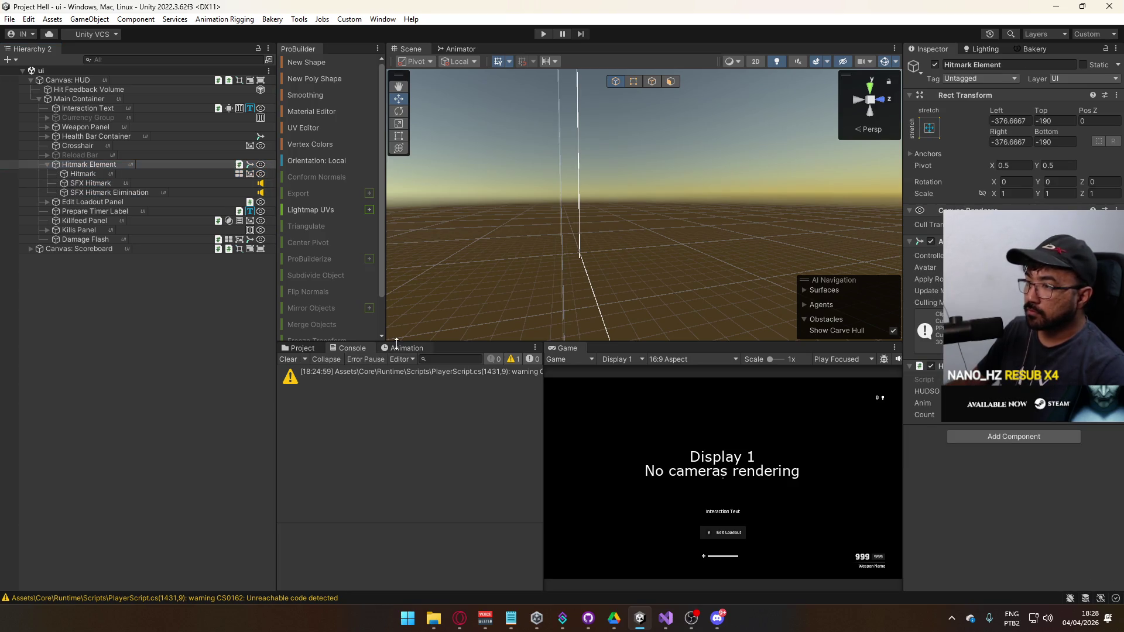
left_click(398, 348)
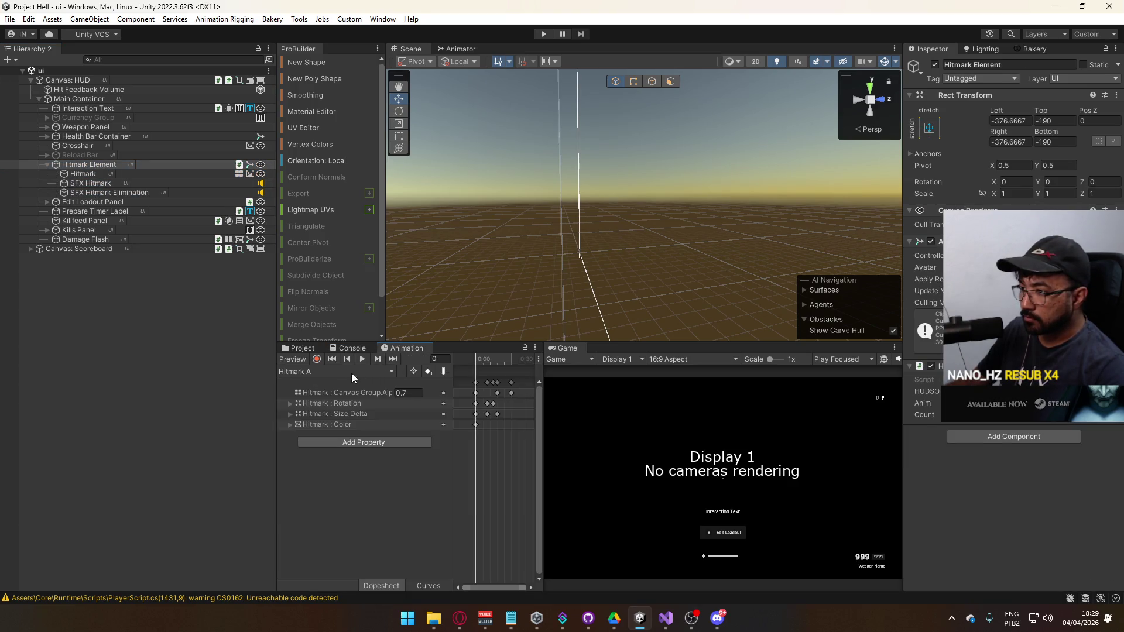
left_click(445, 372)
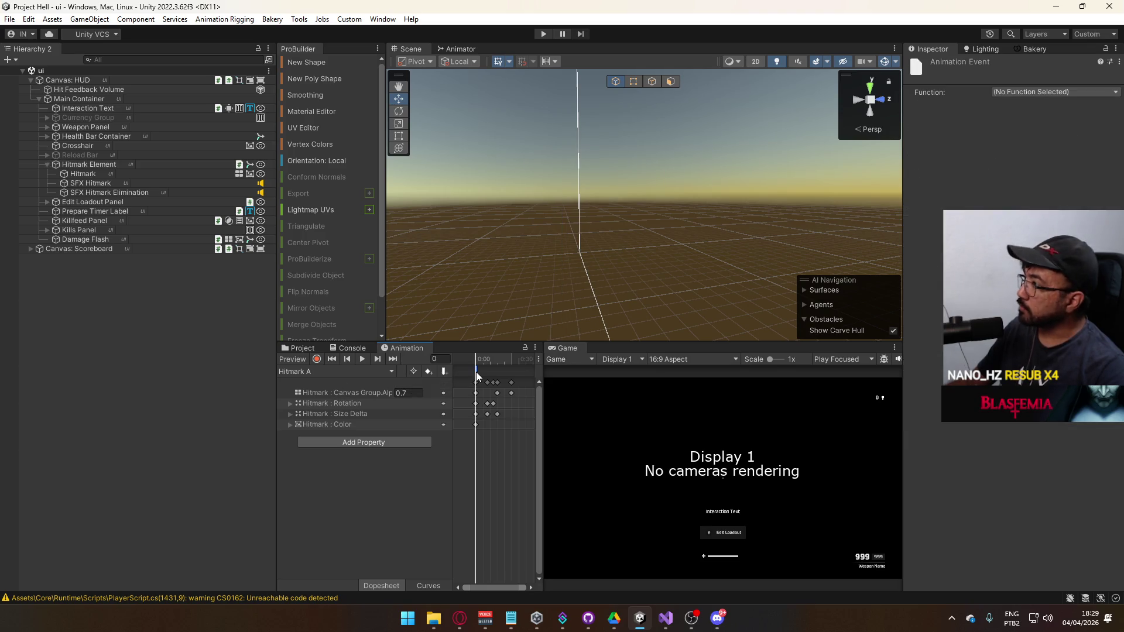
left_click(1033, 92)
mouse_move(1028, 107)
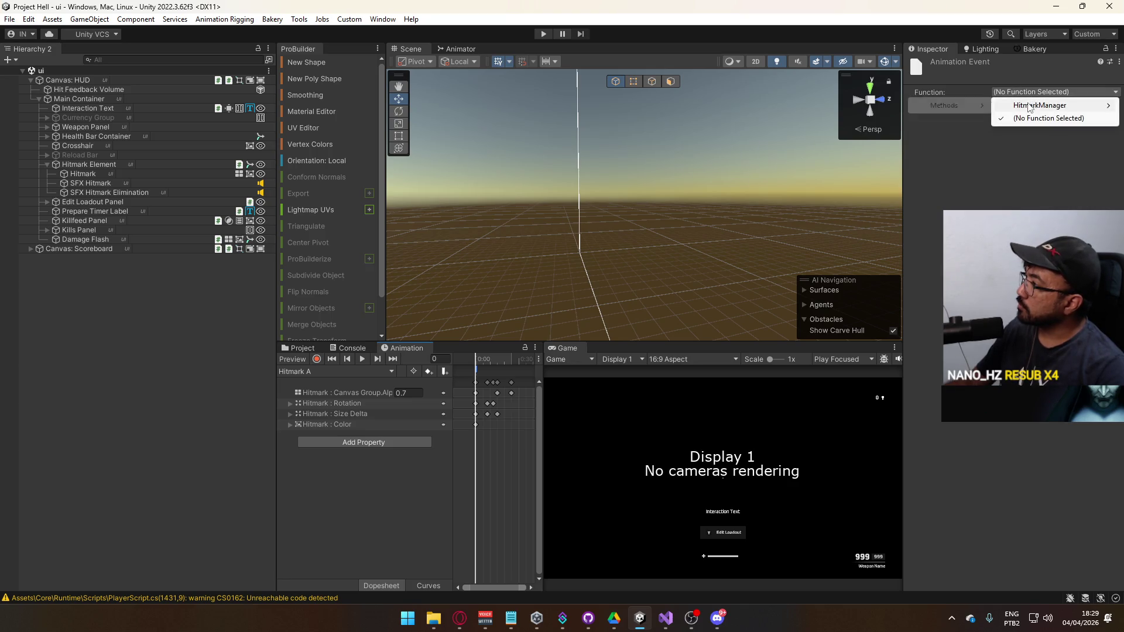
mouse_move(970, 109)
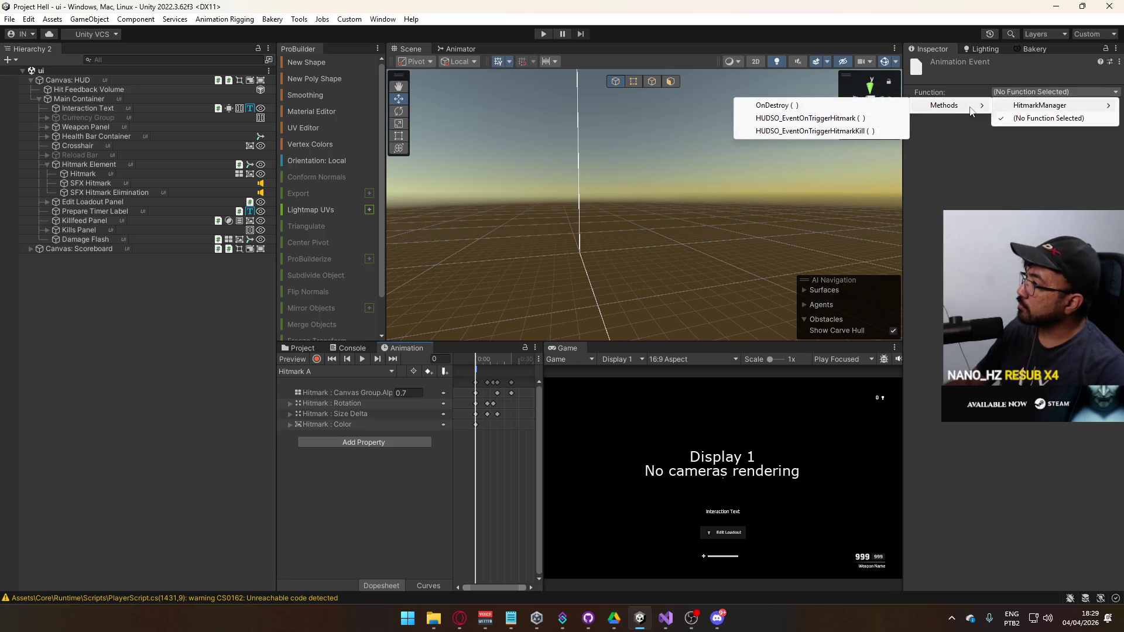
left_click(1024, 192)
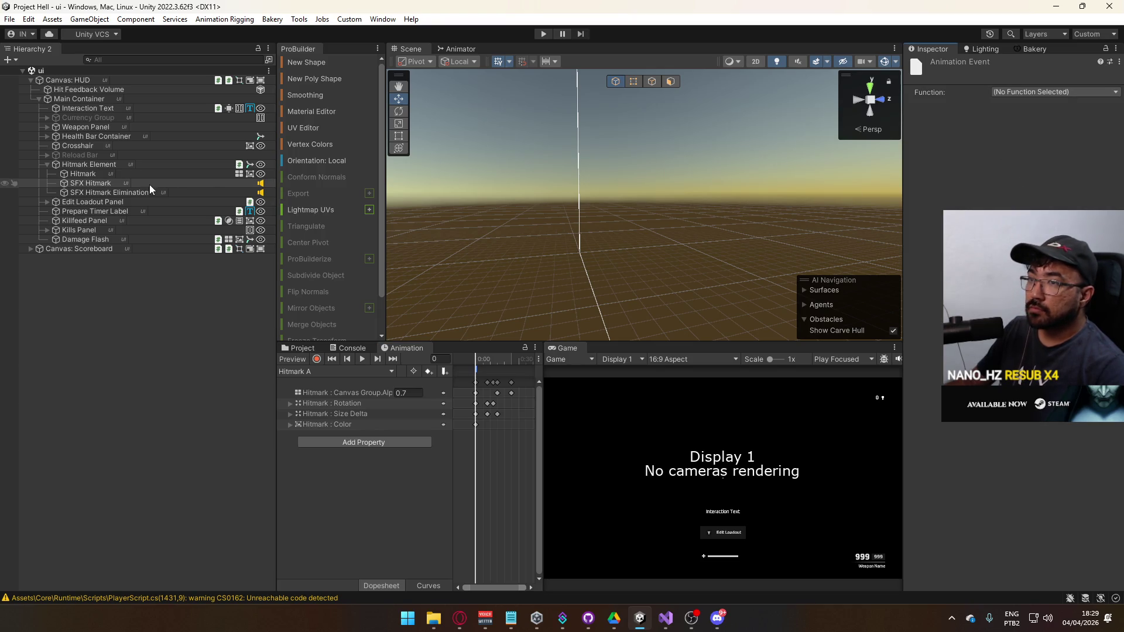
left_click(132, 181)
- Add SFX Script to both SFX objects with Source set to SFX Hitmark Elimination
left_click(127, 191)
left_click(133, 183, "ctrl")
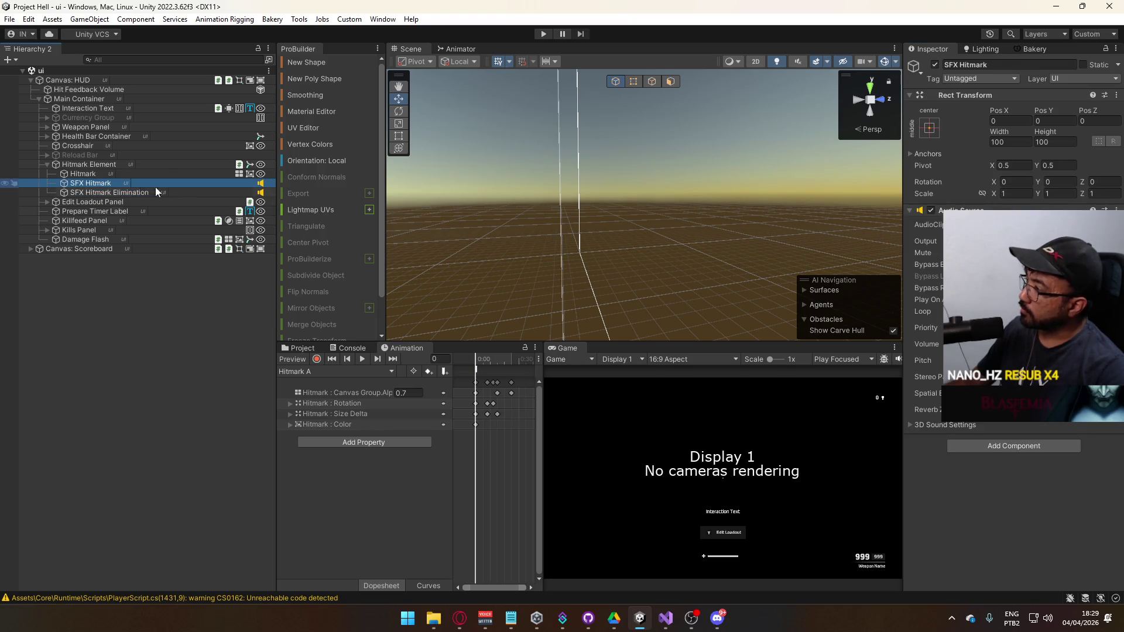
left_click(1014, 445)
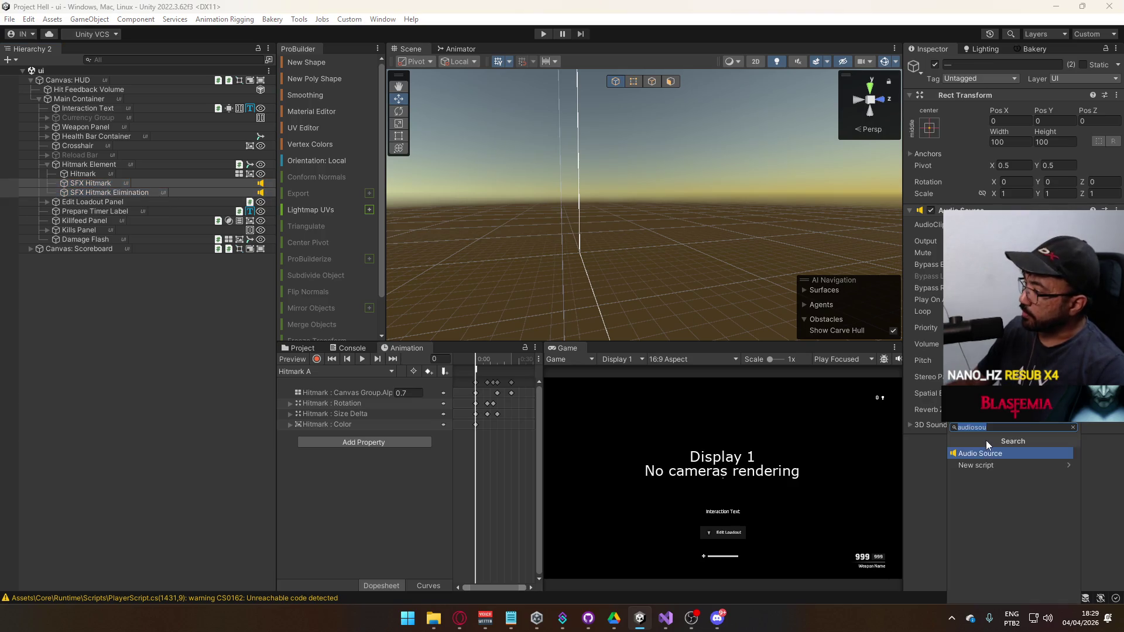
type("sfx")
key("Return")
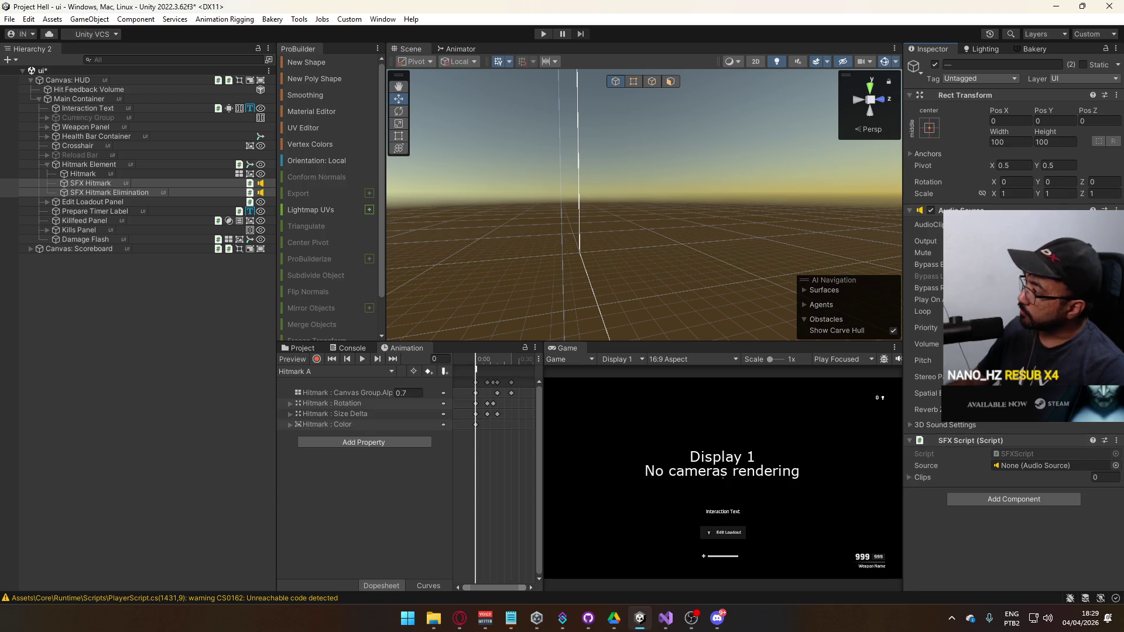
left_click_drag(960, 210, 1025, 472)
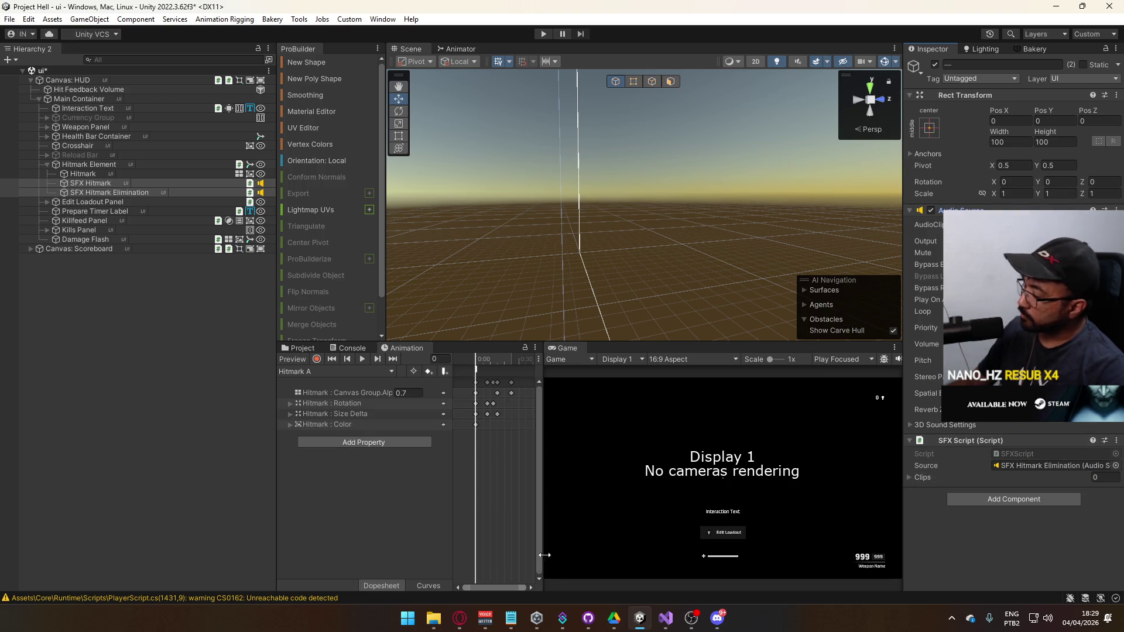
left_click(666, 617)
left_click(352, 363)
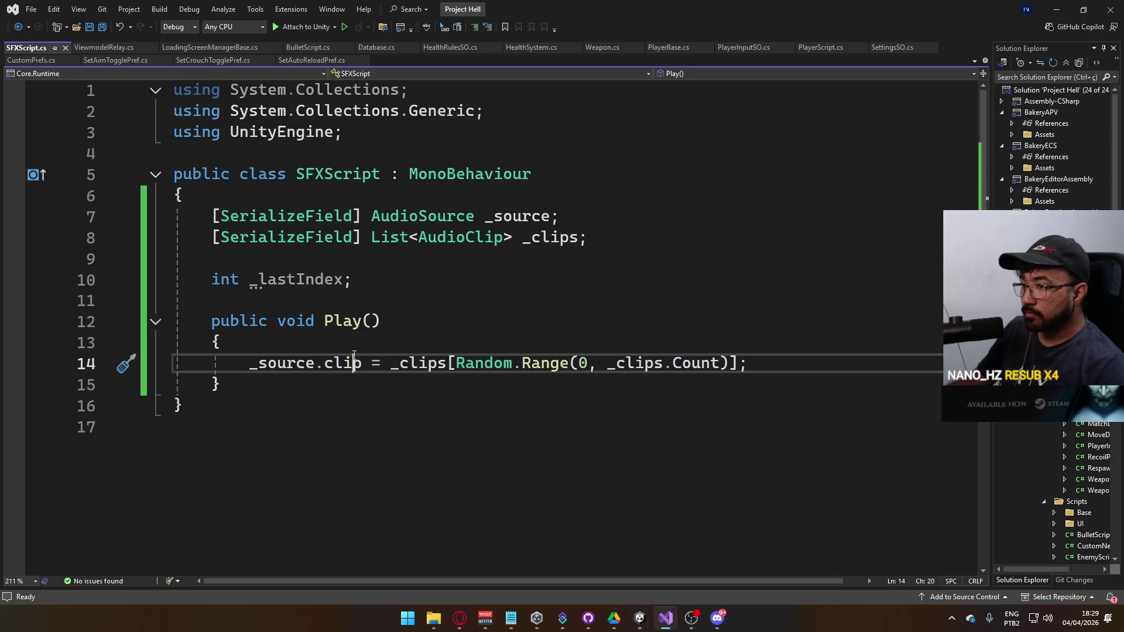
- Add _source.Play(); after the random clip assignment in SFXScript's Play()
left_click(779, 371)
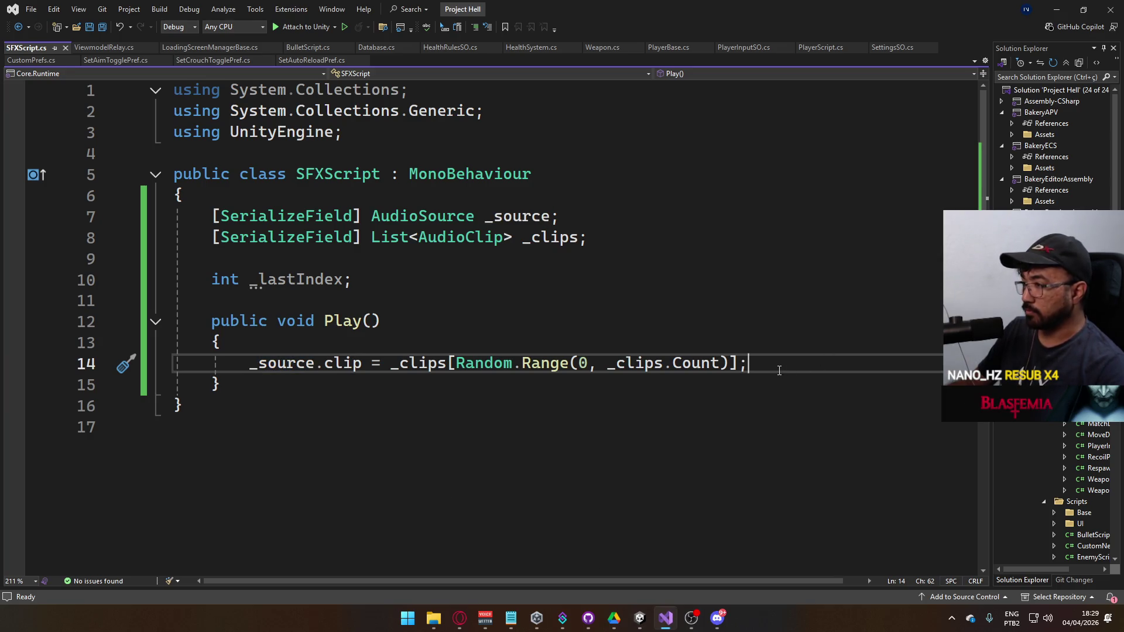
key("Return")
type("_sou")
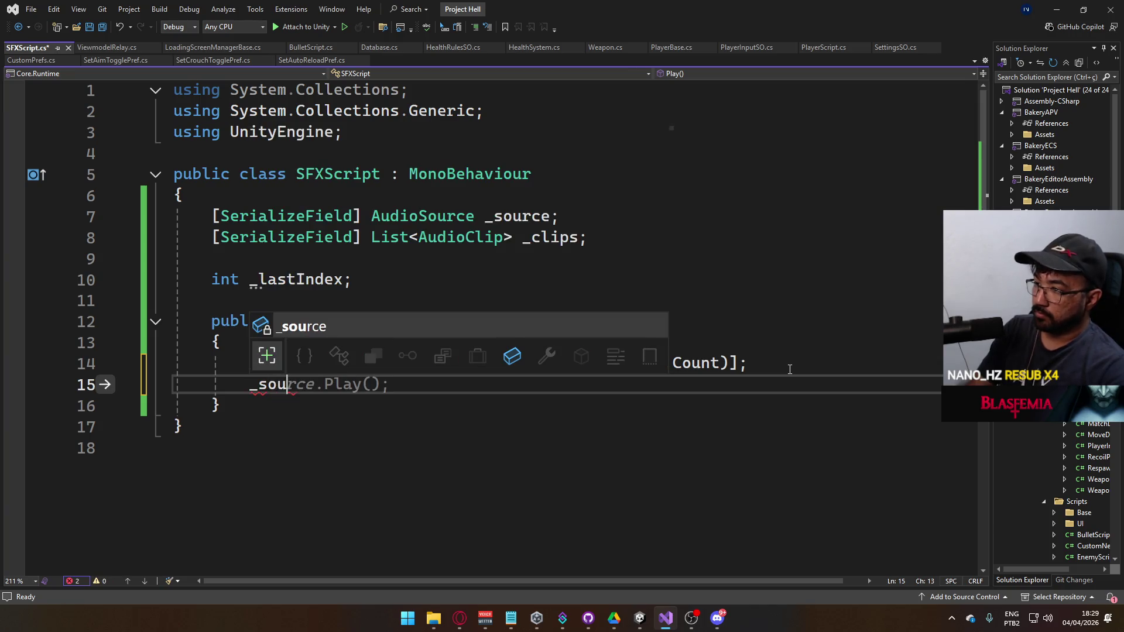
type("rce.Play*")
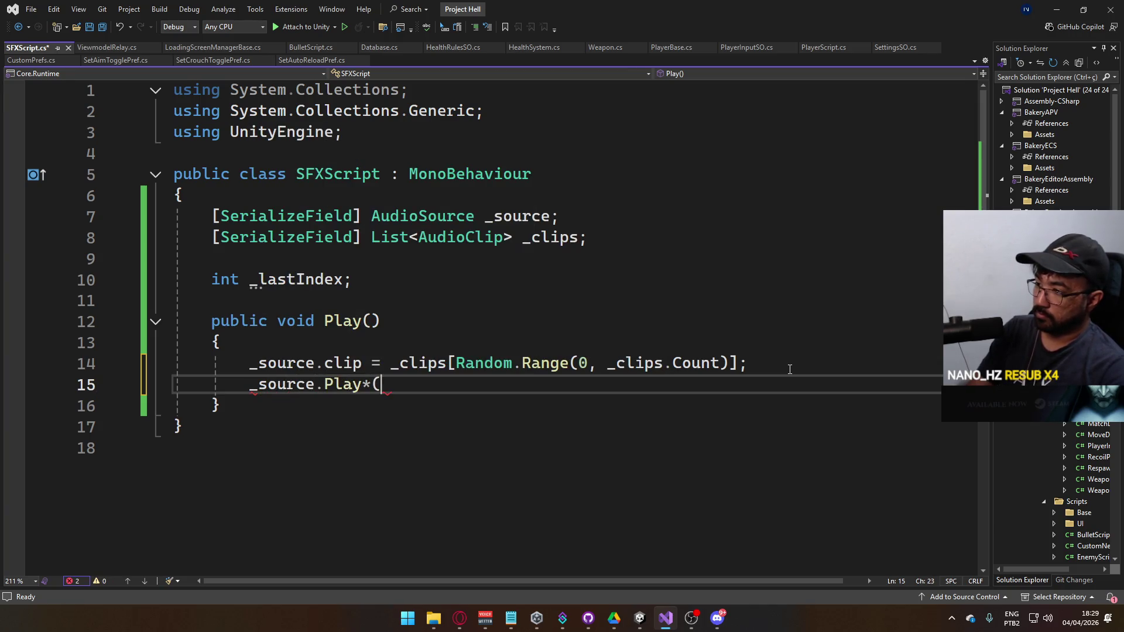
type("(")
key("BackSpace")
key("BackSpace")
type("();")
- Wrap the clip assignment in if (_clips.Count > 0), save, and return to Unity
key("Up")
key("ctrl+Return")
type("if (_clips.Count >")
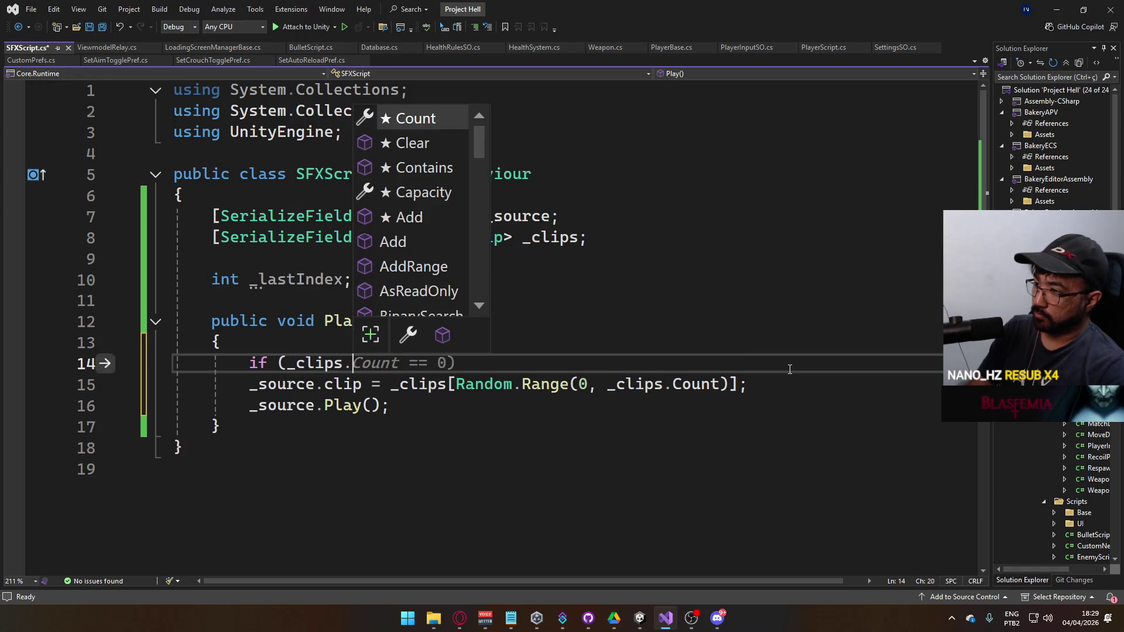
key("BackSpace")
key("Down")
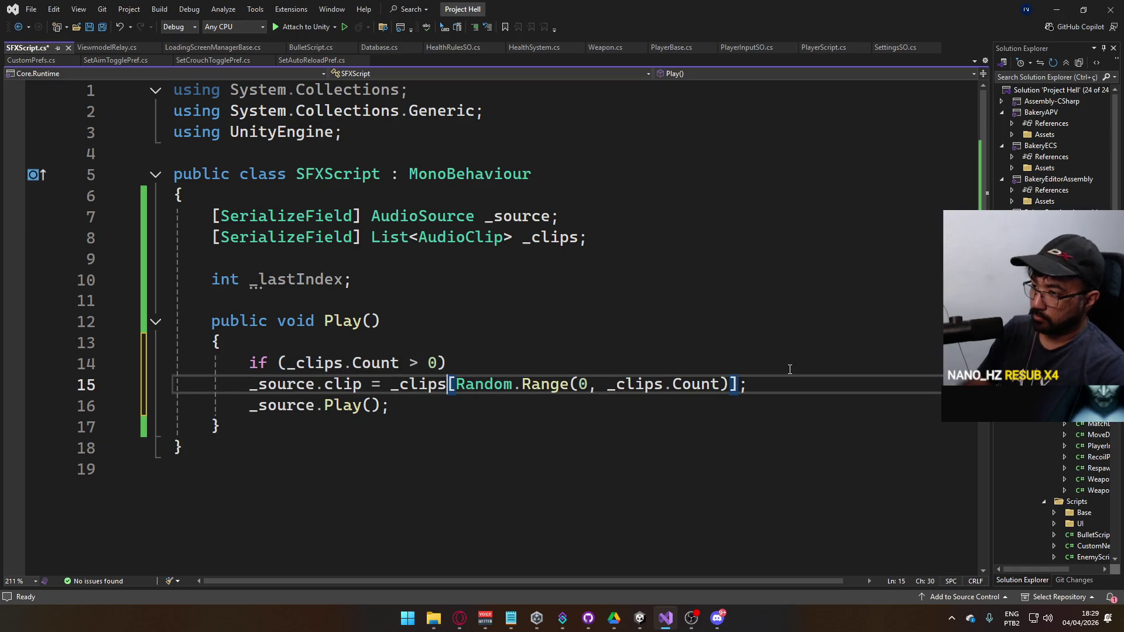
key("Home")
key("Tab")
key("End")
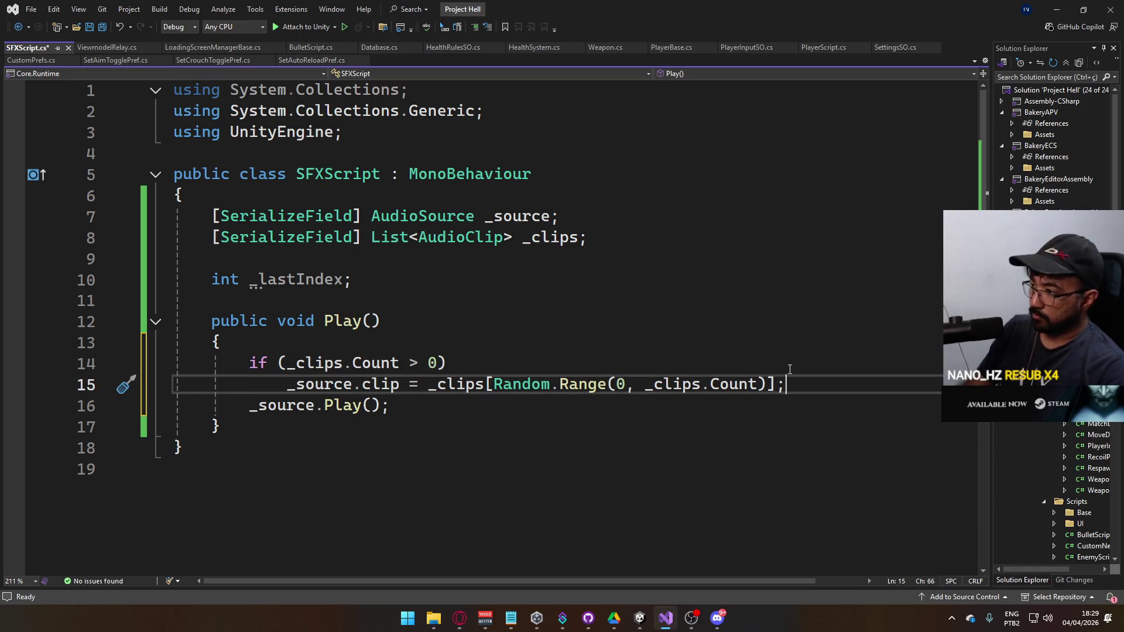
key("Return")
key("ctrl+s")
left_click(790, 343)
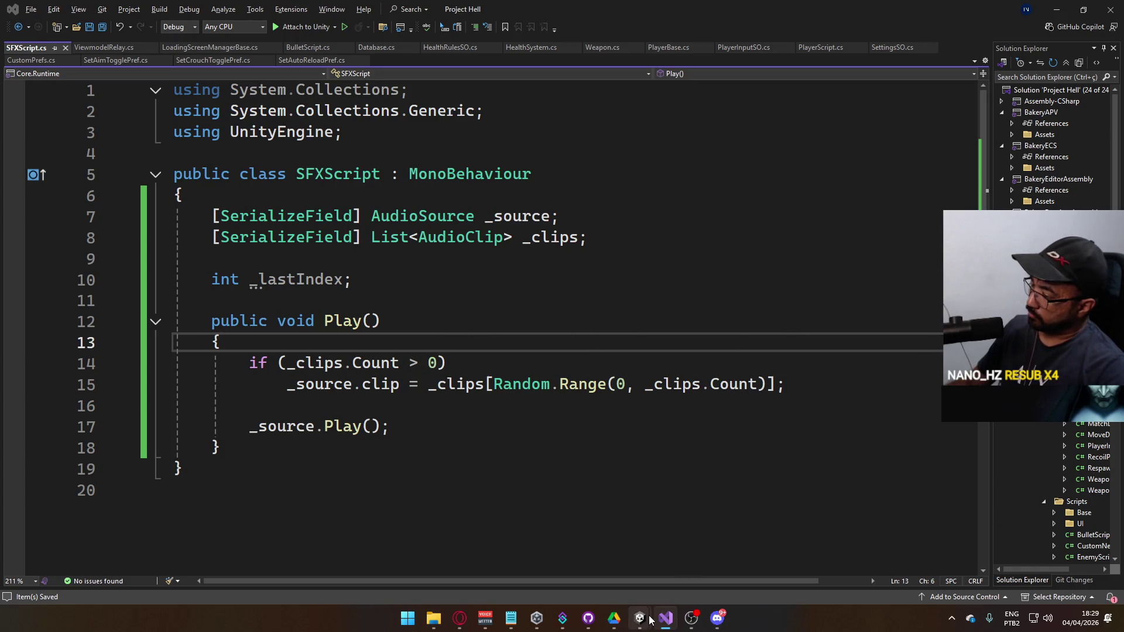
mouse_move(649, 618)
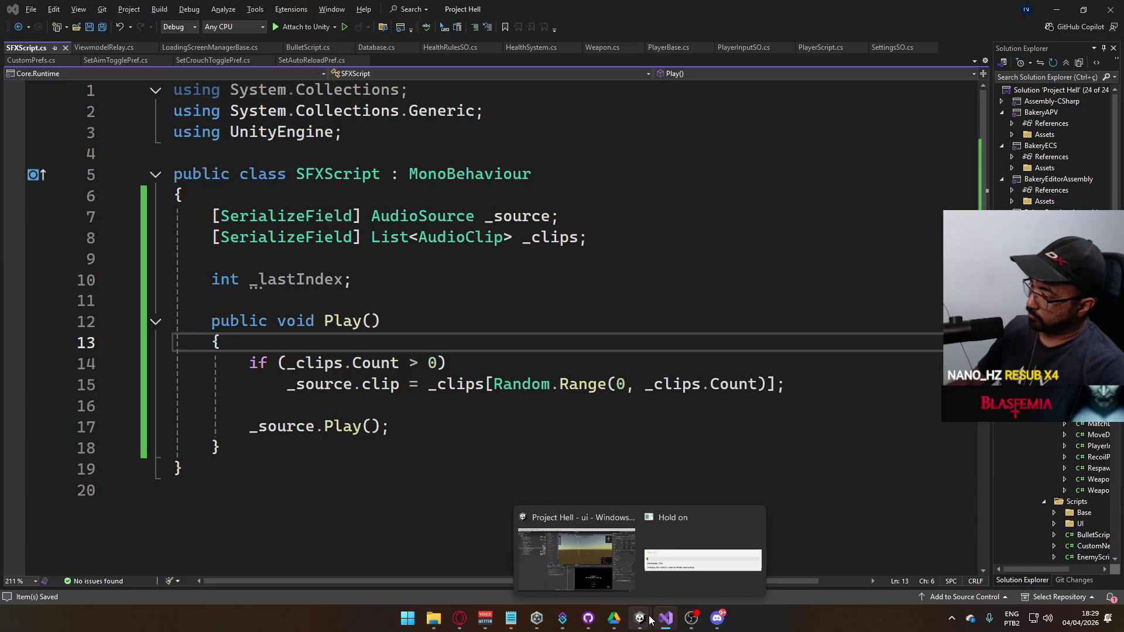
left_click(650, 619)
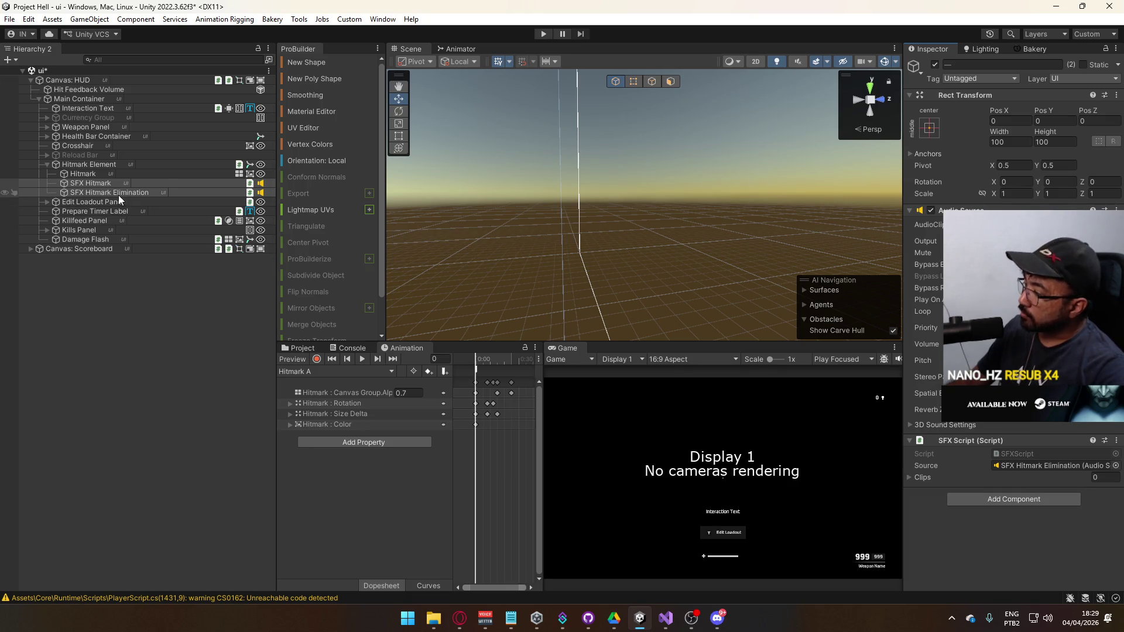
- Inspect the Hitmark animation event's available functions, leaving it unchanged
left_click(89, 166)
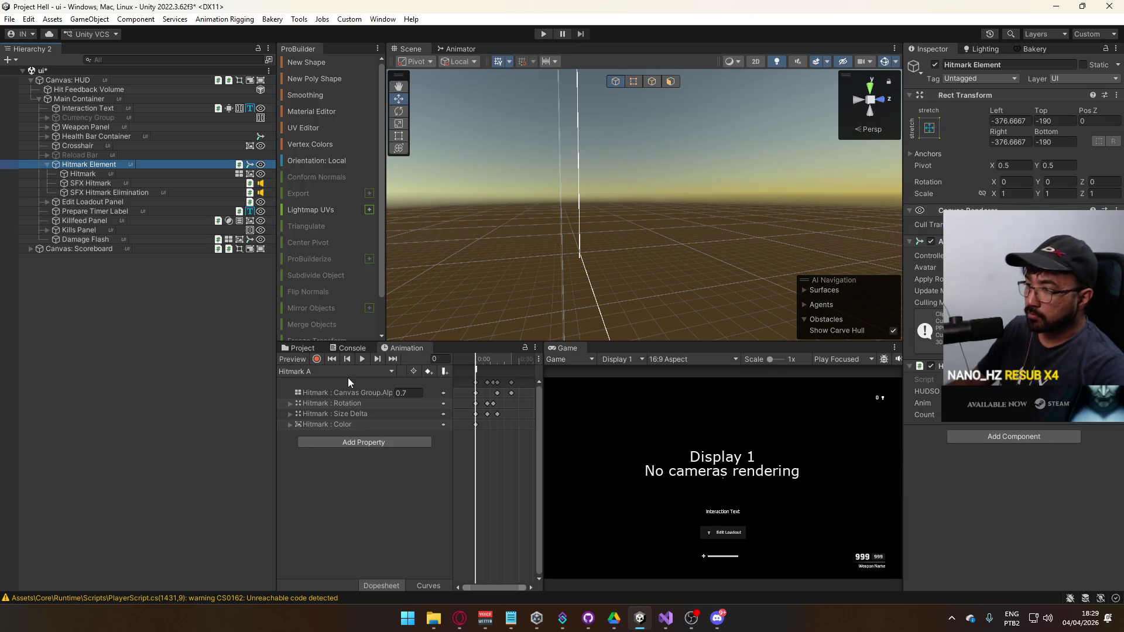
left_click(477, 371)
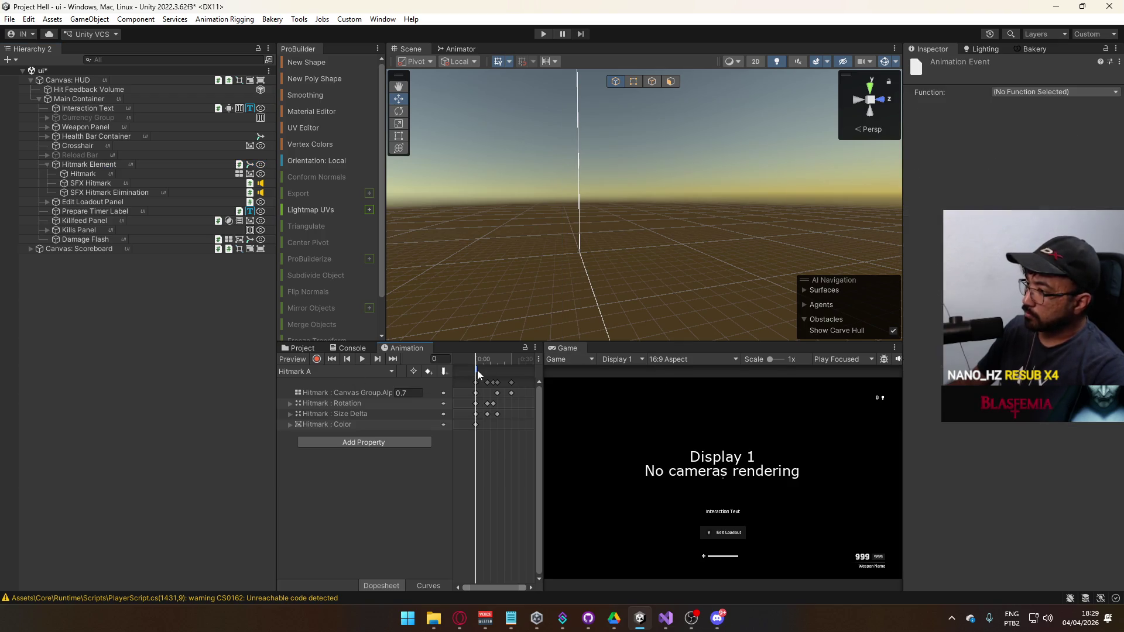
left_click(1022, 92)
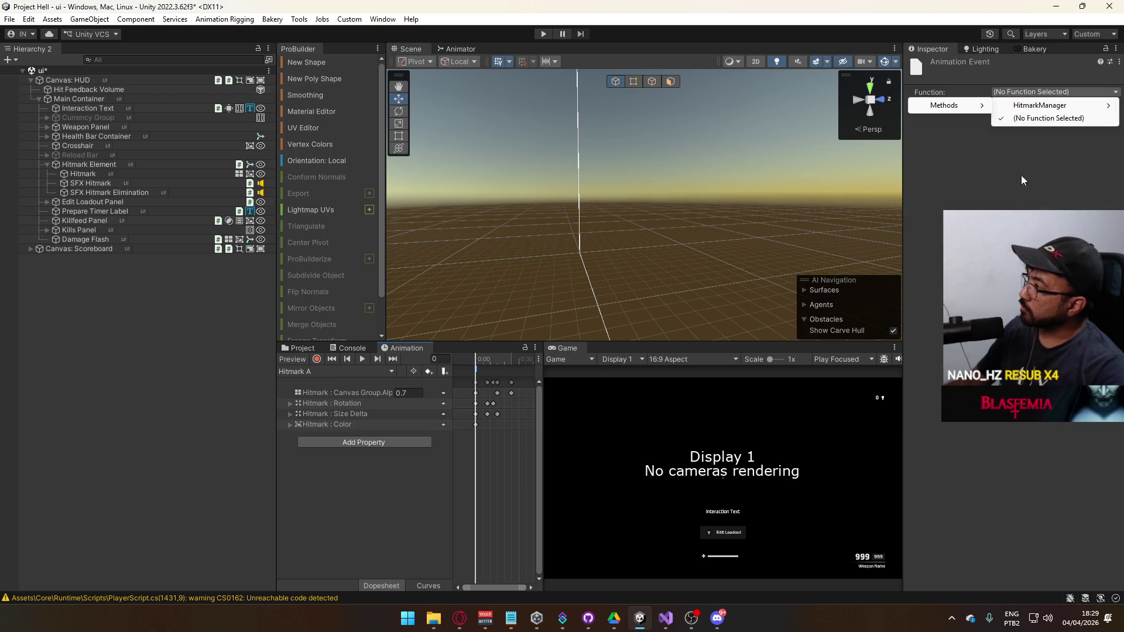
left_click(957, 138)
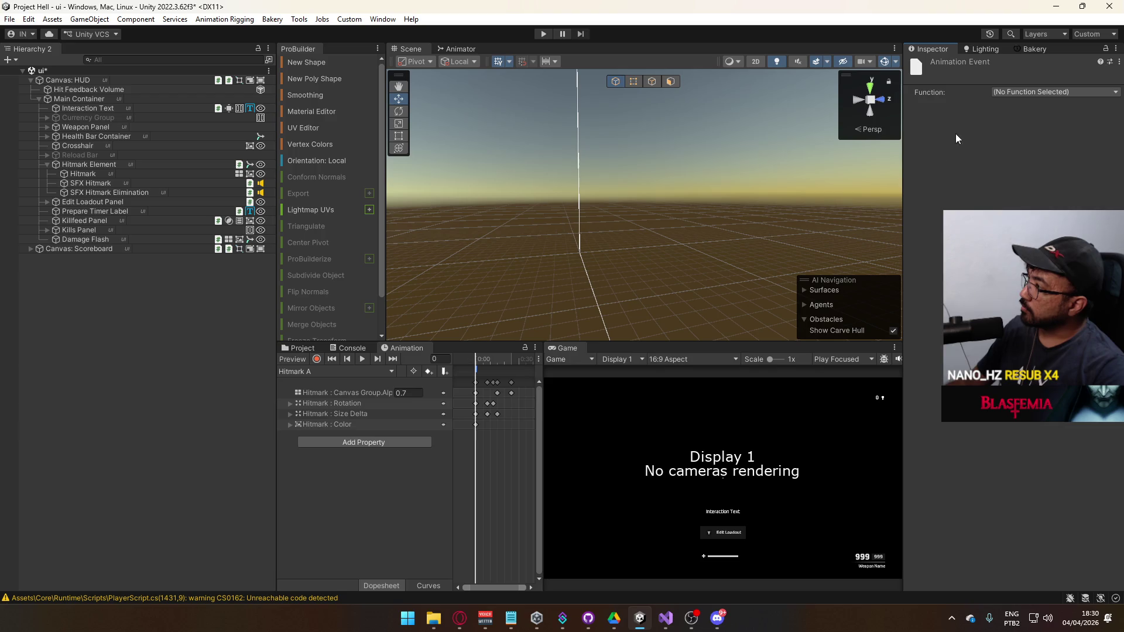
left_click(107, 164)
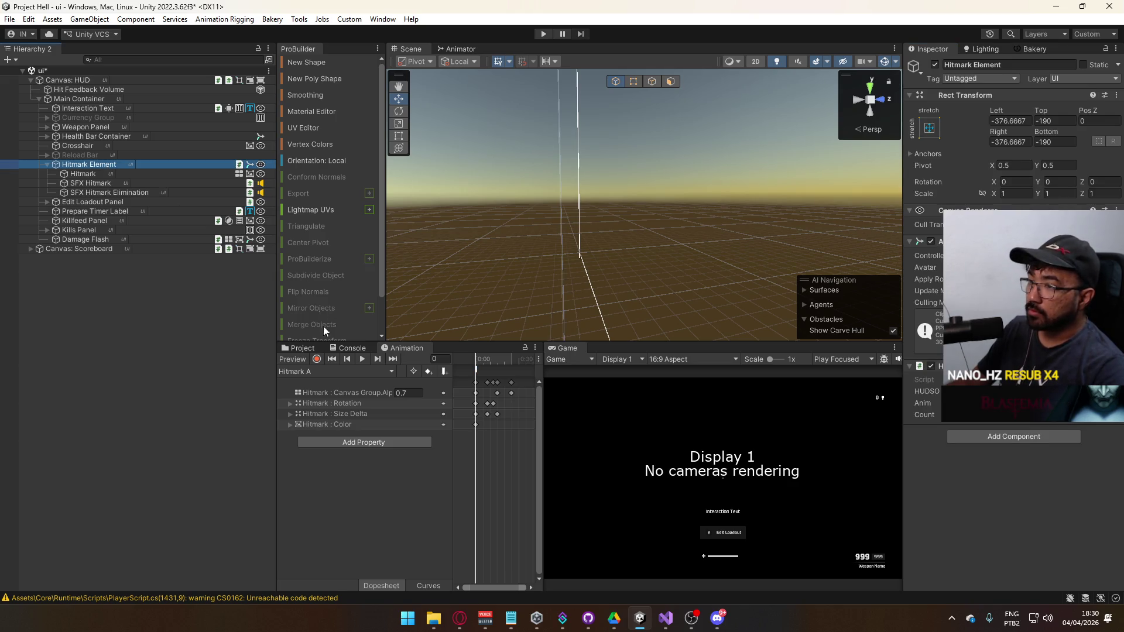
left_click(445, 374)
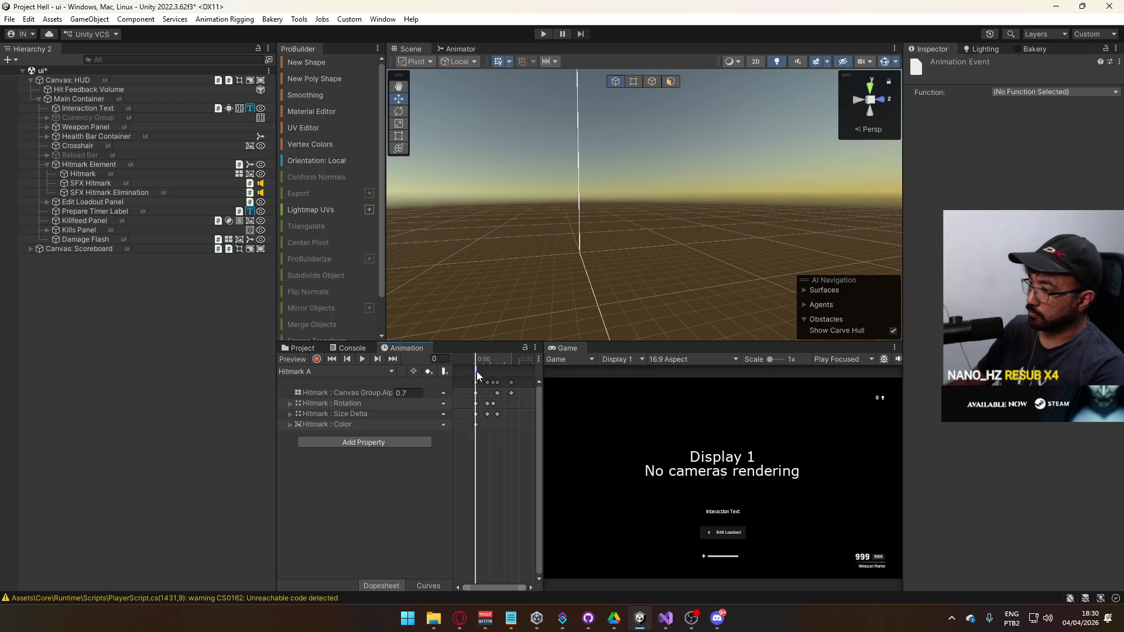
left_click(1076, 93)
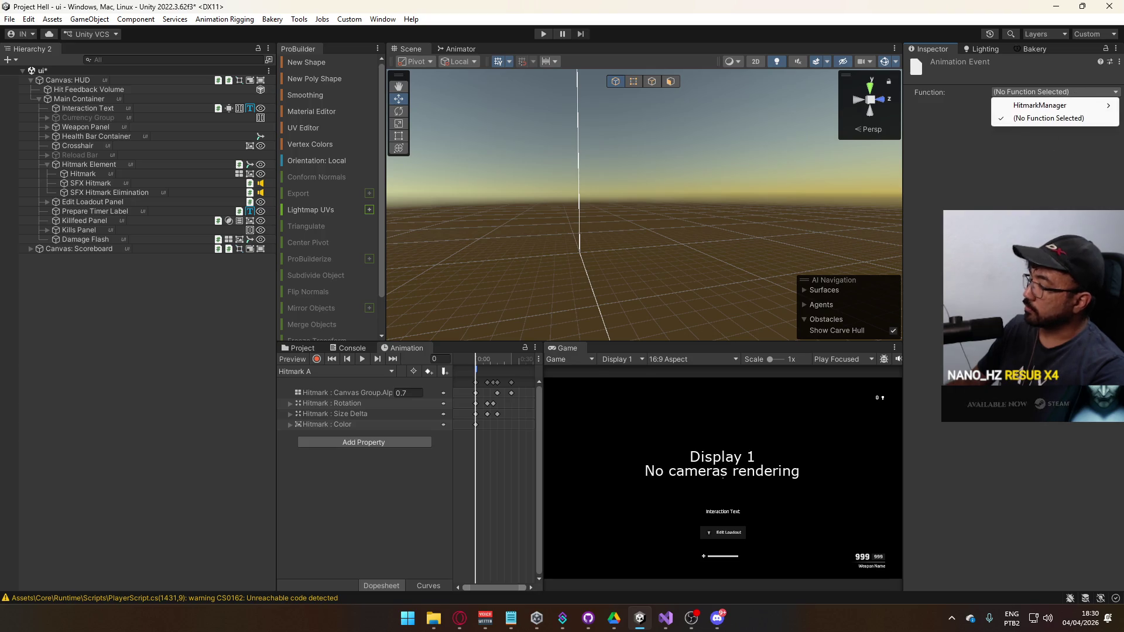
key("Escape")
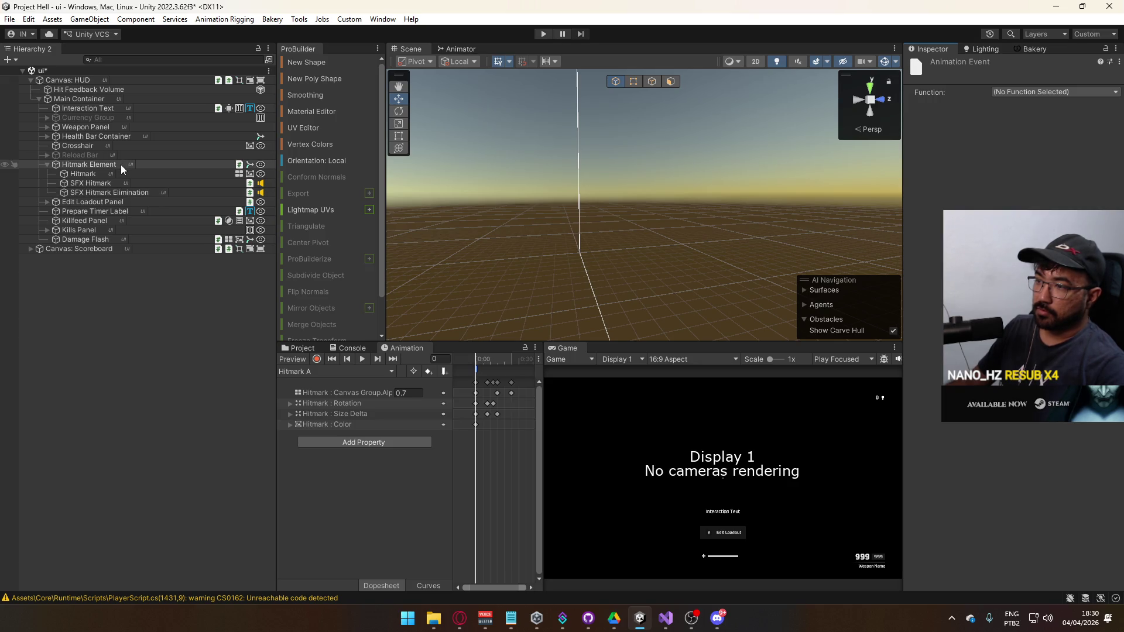
- Select both SFX Hitmark objects and bring up the SFX Script component's options
left_click(116, 173)
left_click(117, 182, "shift")
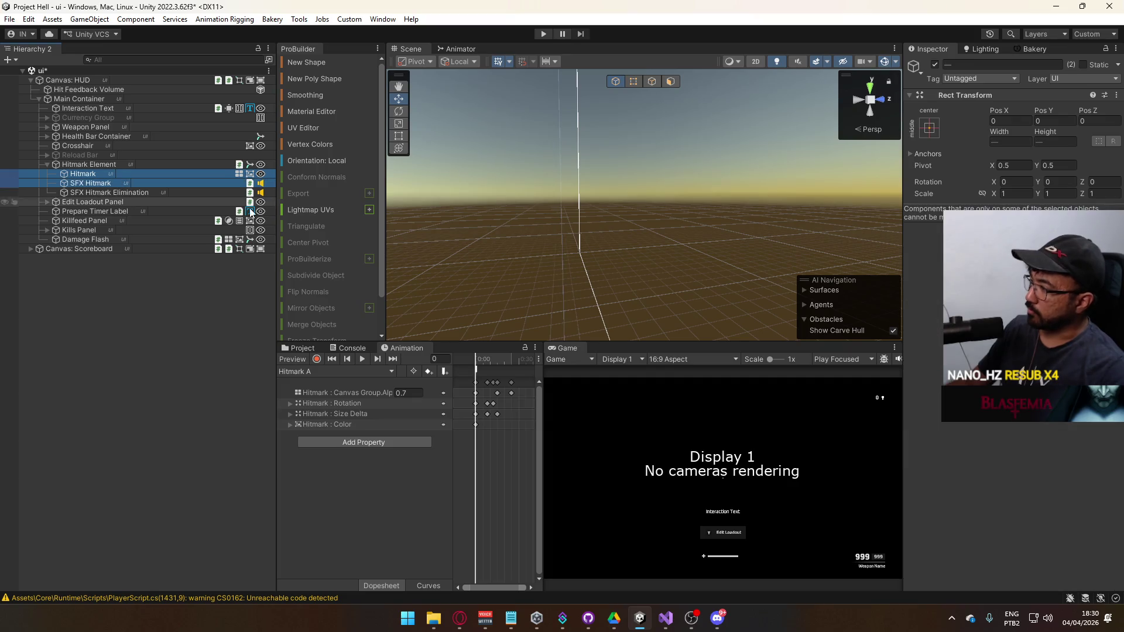
left_click(105, 165)
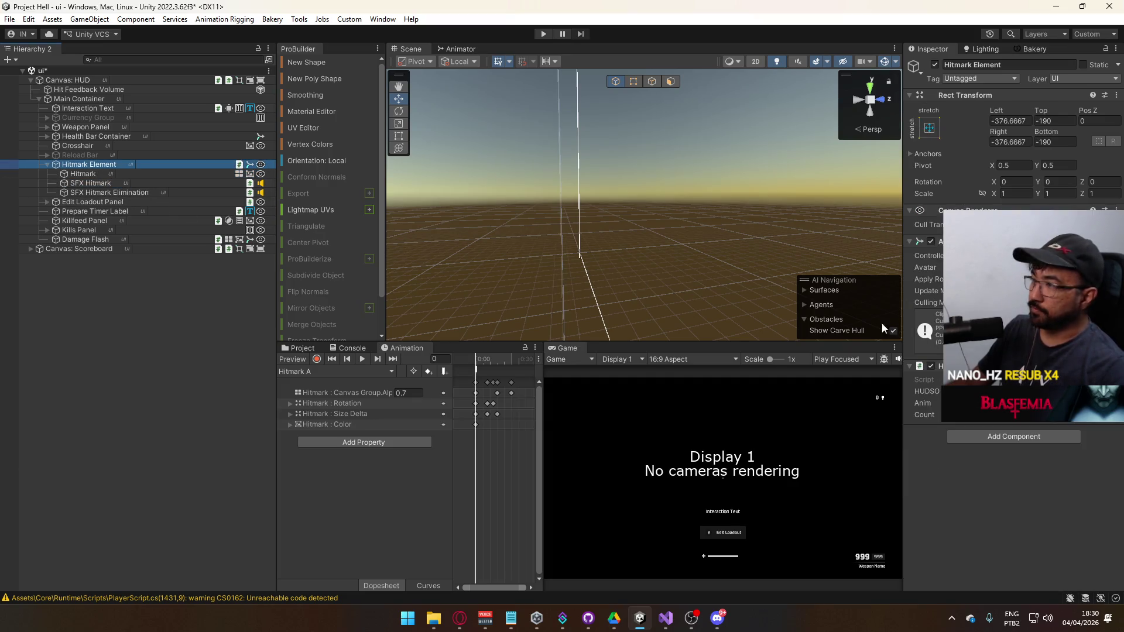
right_click(983, 366)
left_click(117, 182)
left_click(101, 192, "shift")
right_click(972, 440)
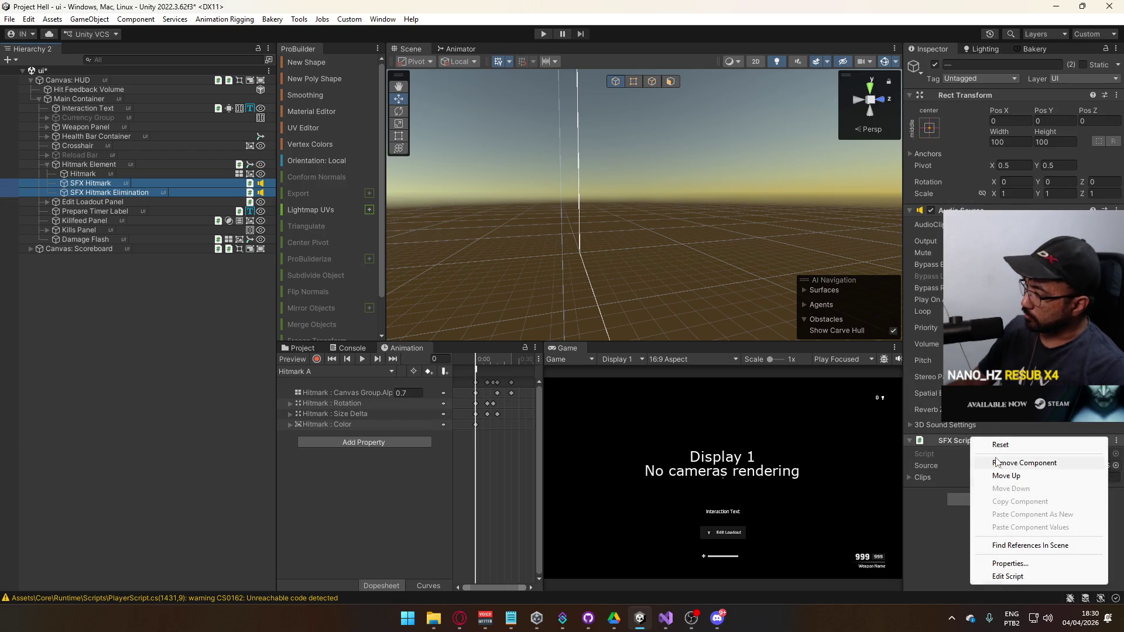
- Delete the if (_clips.Count > 0) line and its indentation from SFXScript, then save
left_click(1007, 575)
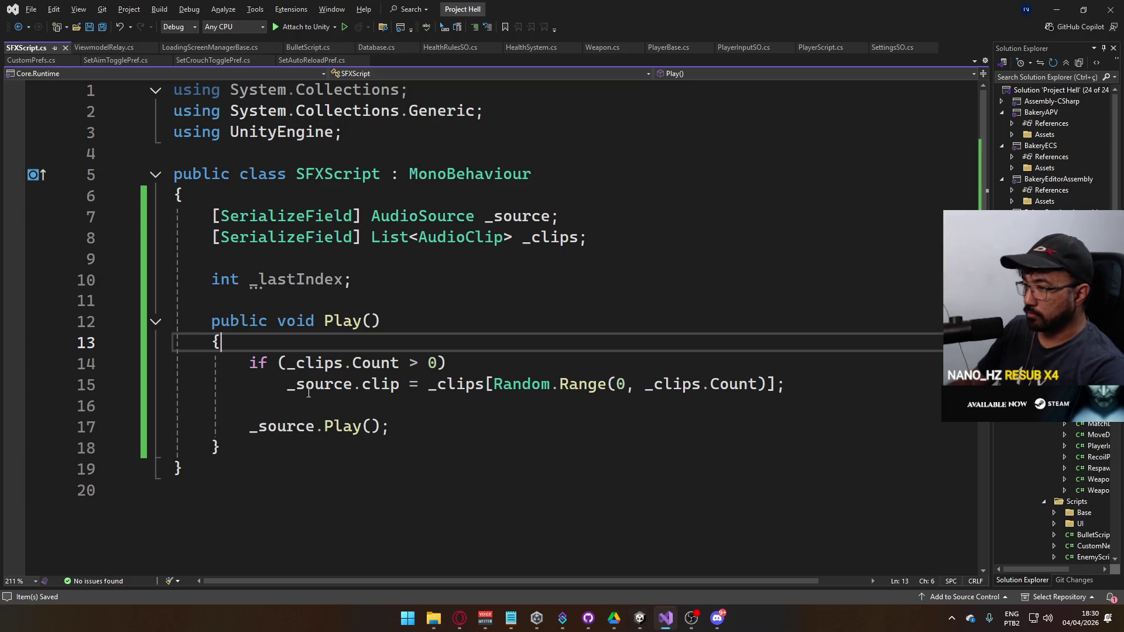
left_click(456, 363)
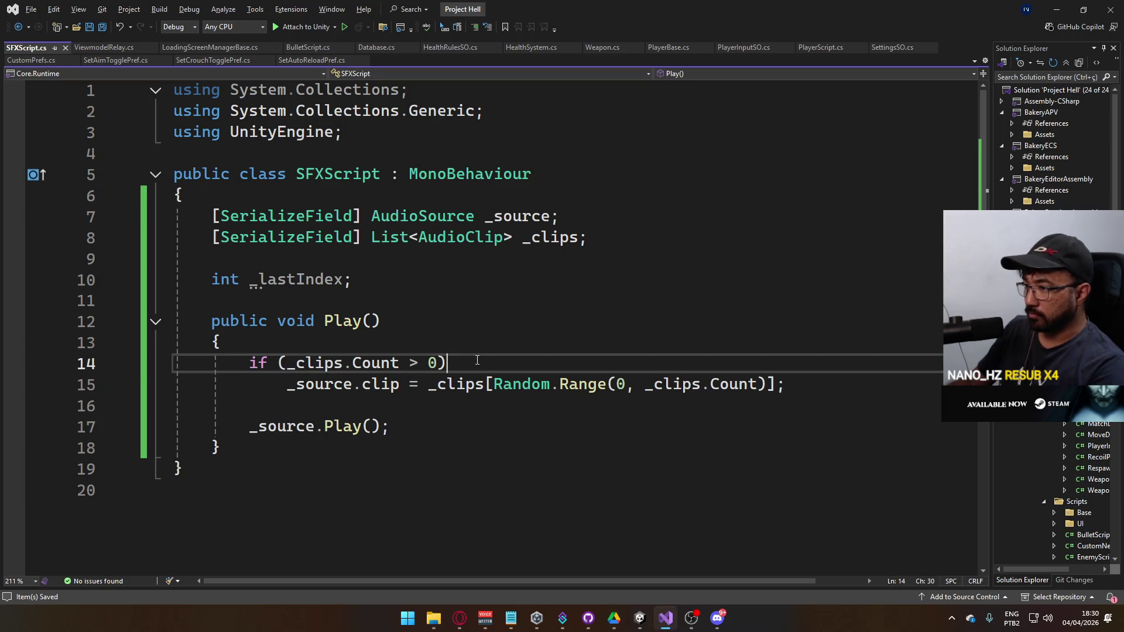
key("ctrl+x")
left_click_drag(286, 362, 249, 364)
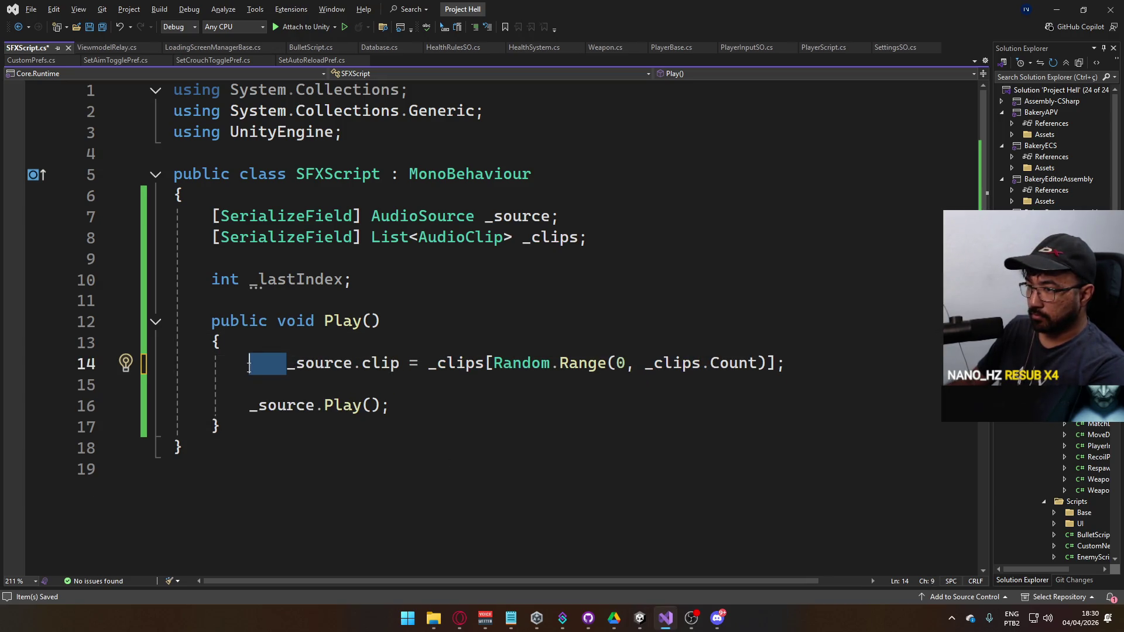
key("BackSpace")
left_click(764, 365)
key("Delete")
key("ctrl+s")
key("alt+Tab")
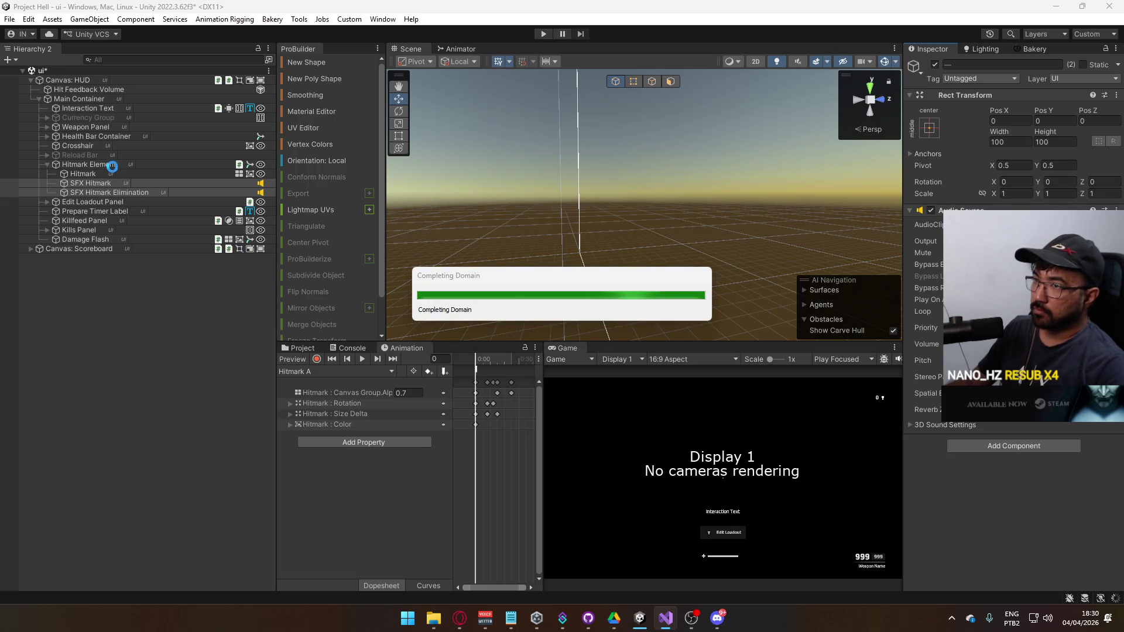
left_click(121, 166)
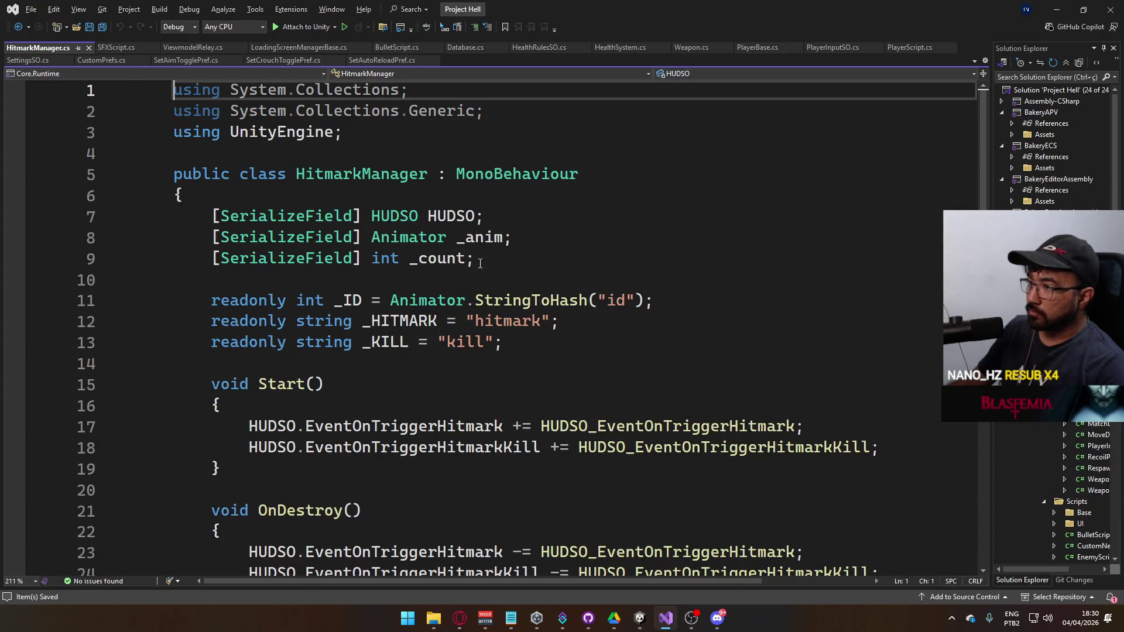
- Start a UnityEvent field after _KILL and import UnityEngine.Events via Quick Actions
scroll(386, 264, "down", 4)
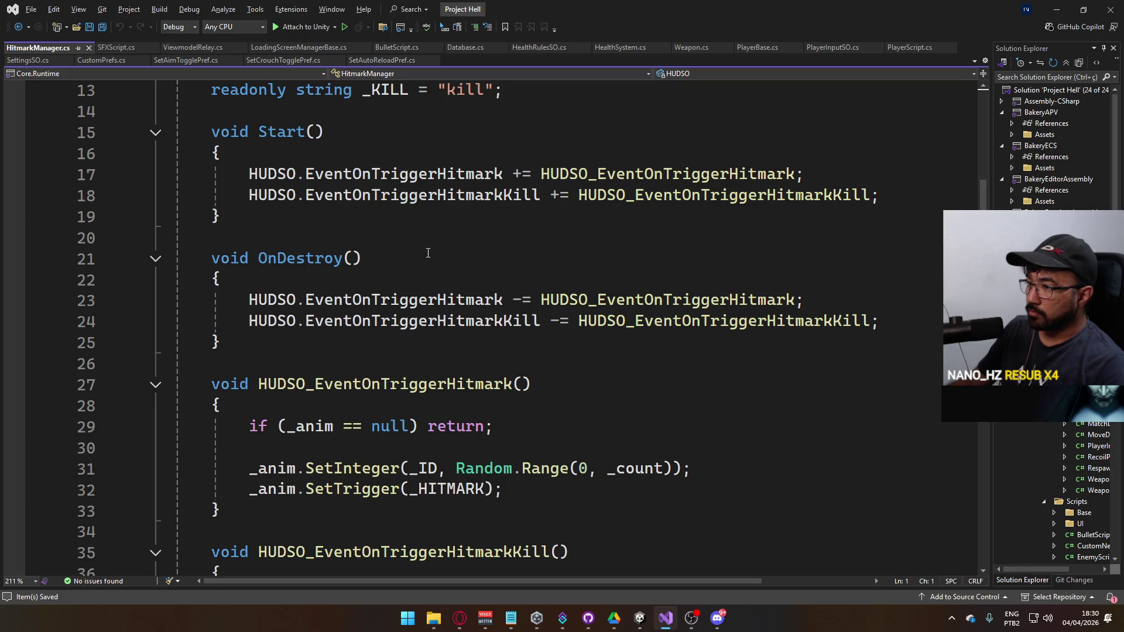
scroll(327, 234, "down", 1)
scroll(328, 236, "down", 2)
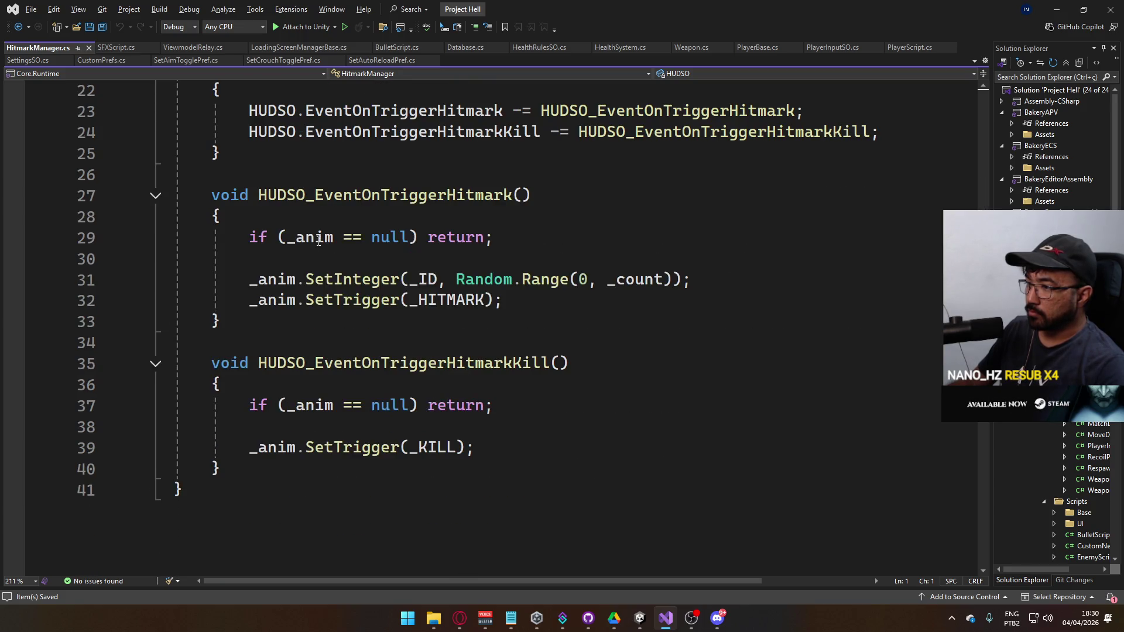
scroll(312, 247, "up", 1)
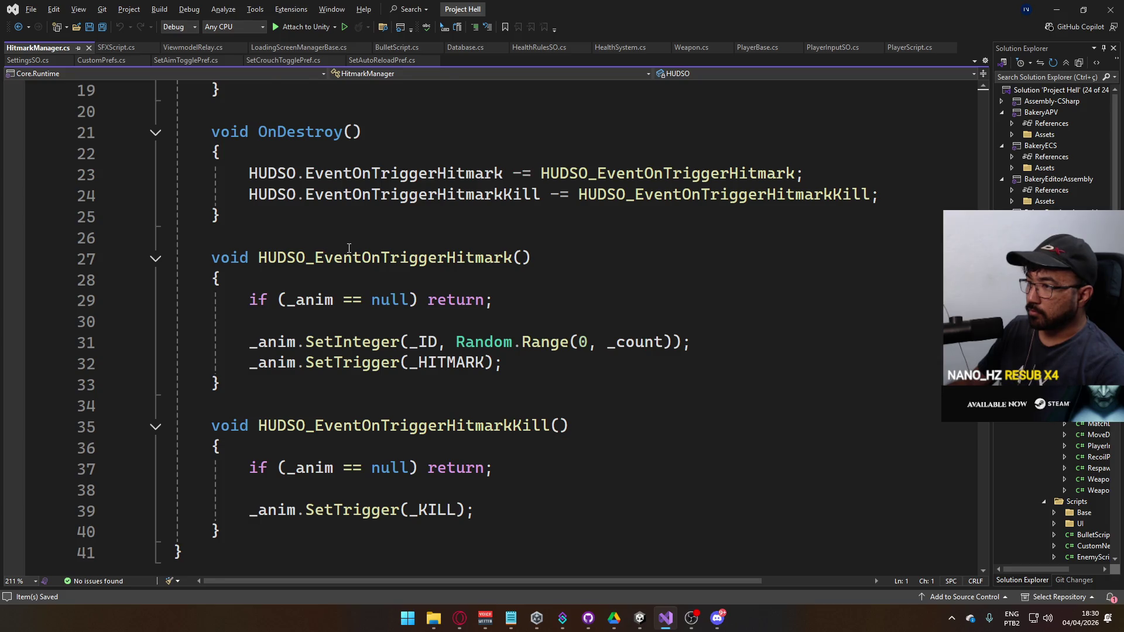
scroll(349, 248, "up", 5)
left_click(527, 278)
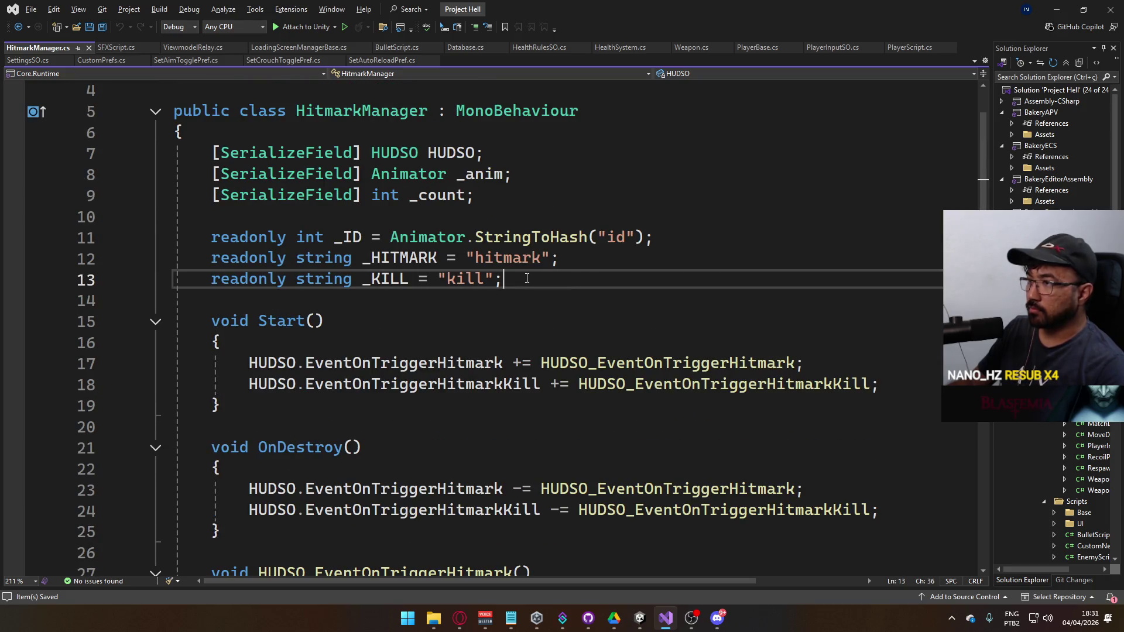
key("Return")
key("Return")
type("U")
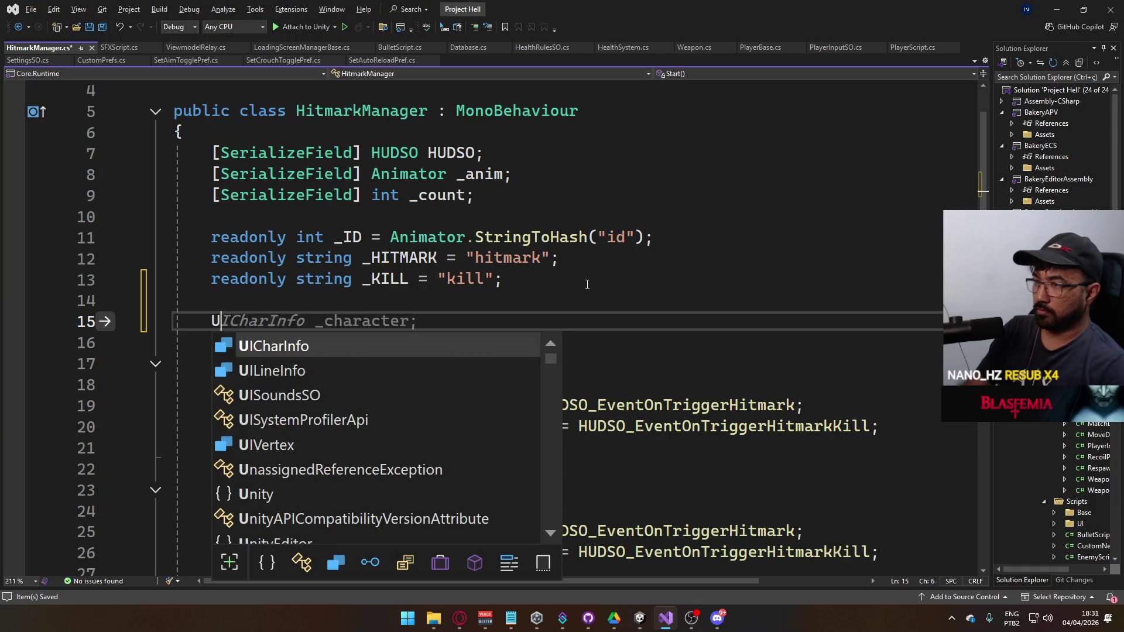
type("nityEvent")
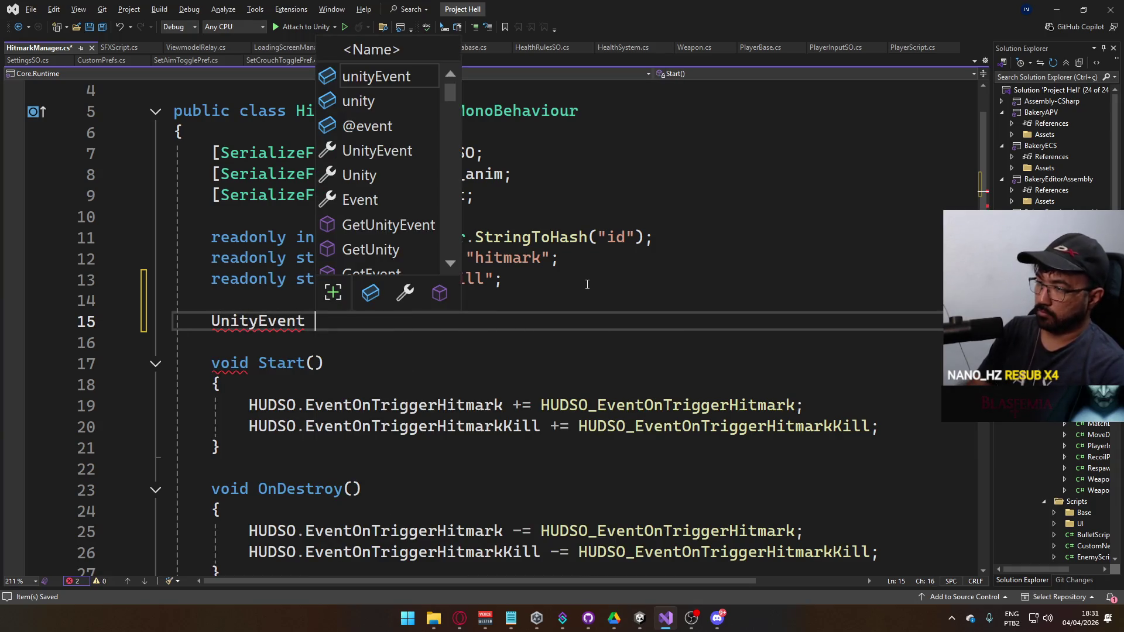
right_click(272, 328)
left_click(310, 304)
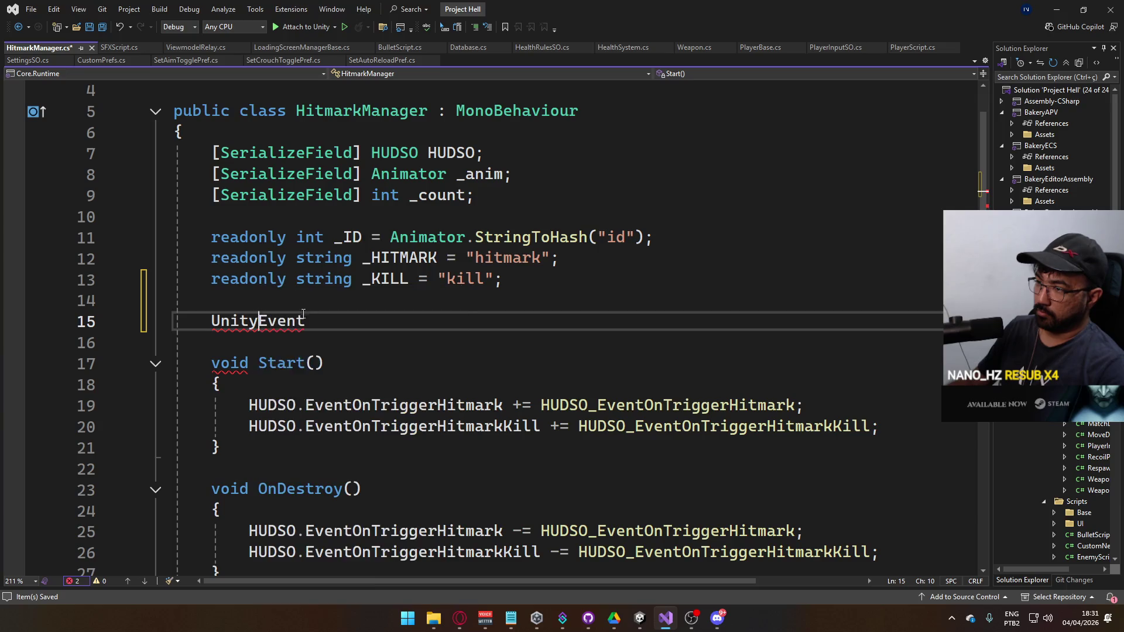
left_click(253, 351)
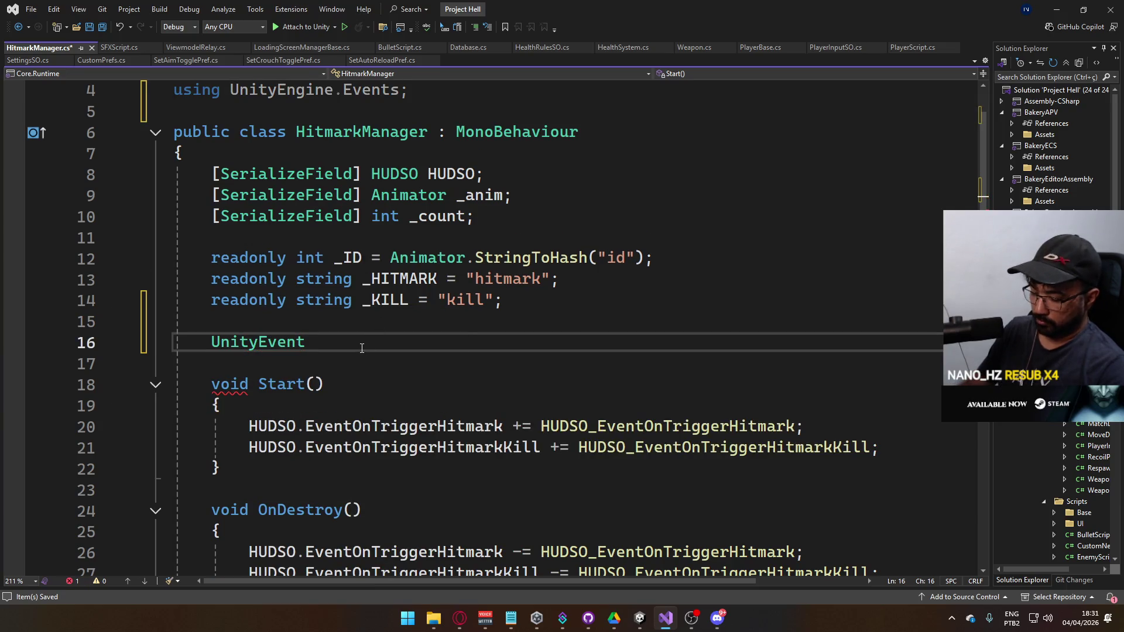
- Declare public UnityEvent OnHit and OnKill fields and save HitmarkManager.cs
type("OnHi")
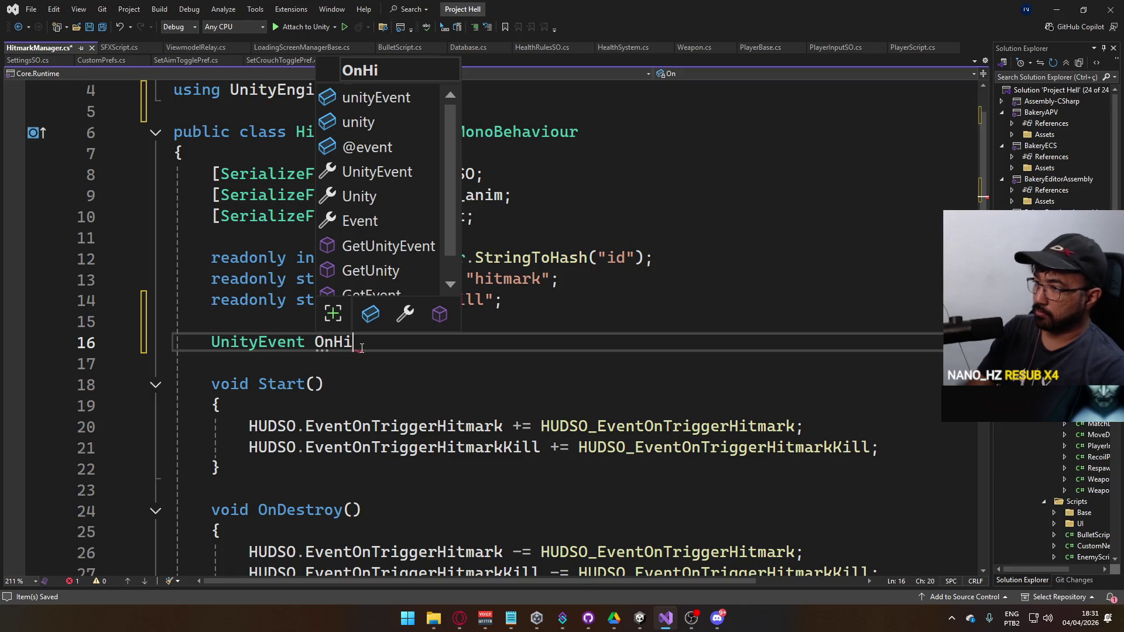
key("BackSpace")
key("BackSpace")
type("H")
type(";")
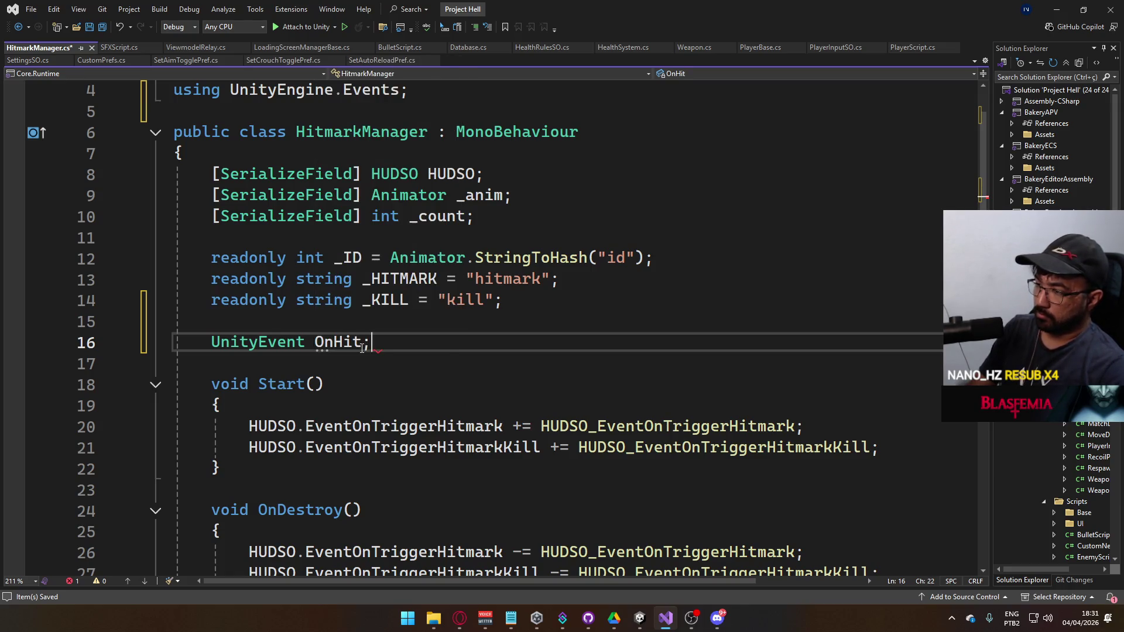
key("Return")
type("public UnityEvent ")
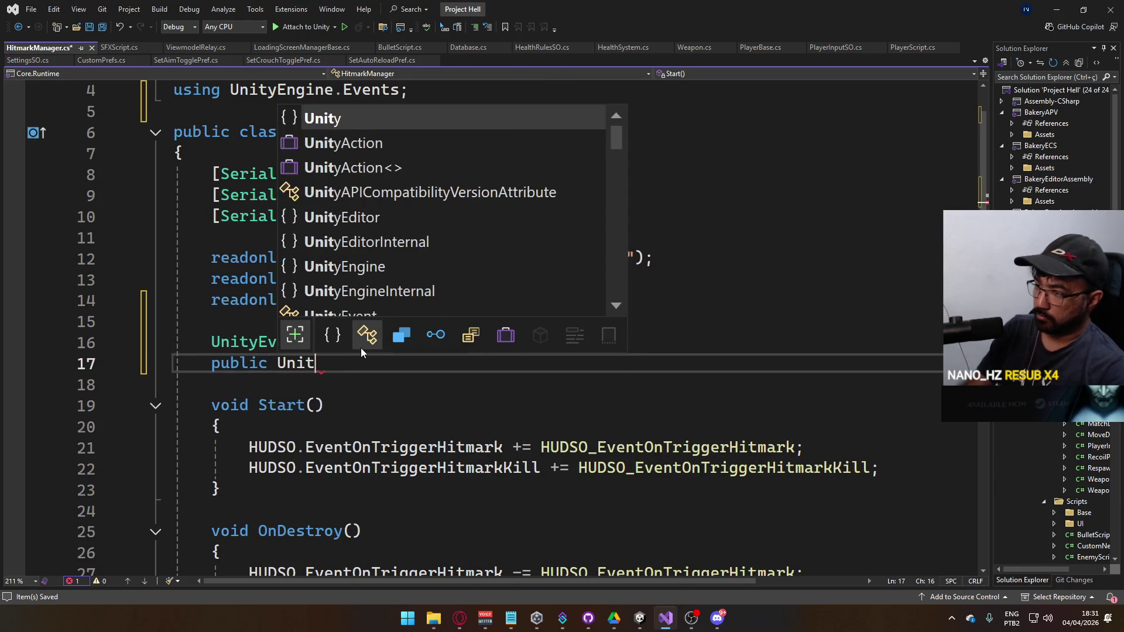
type("OnKill;")
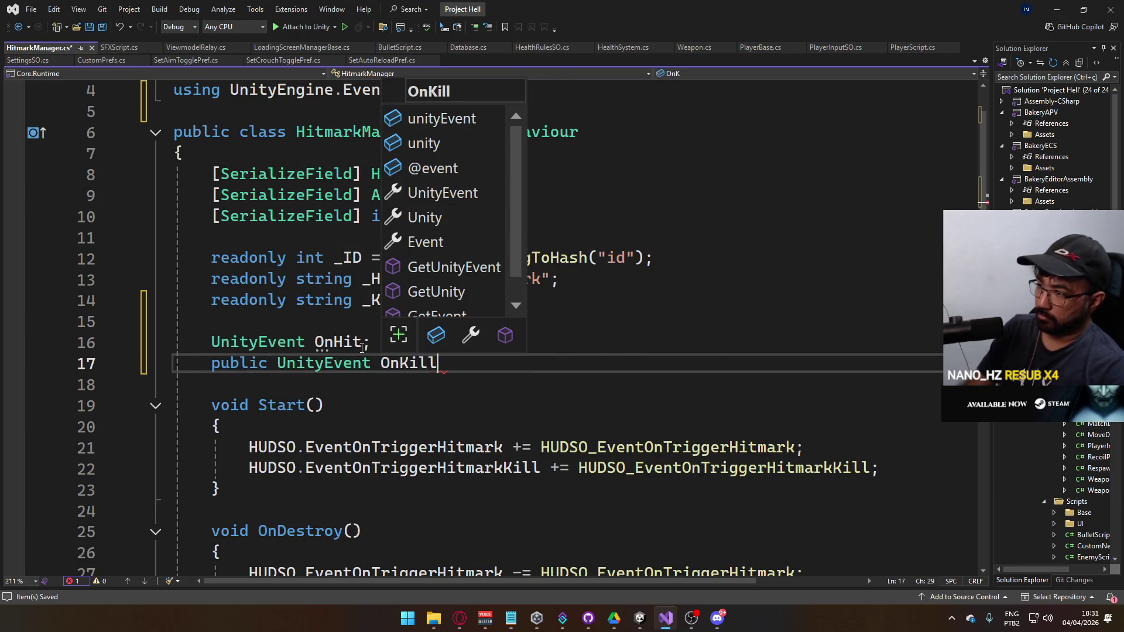
key("Up")
key("Home")
type("public")
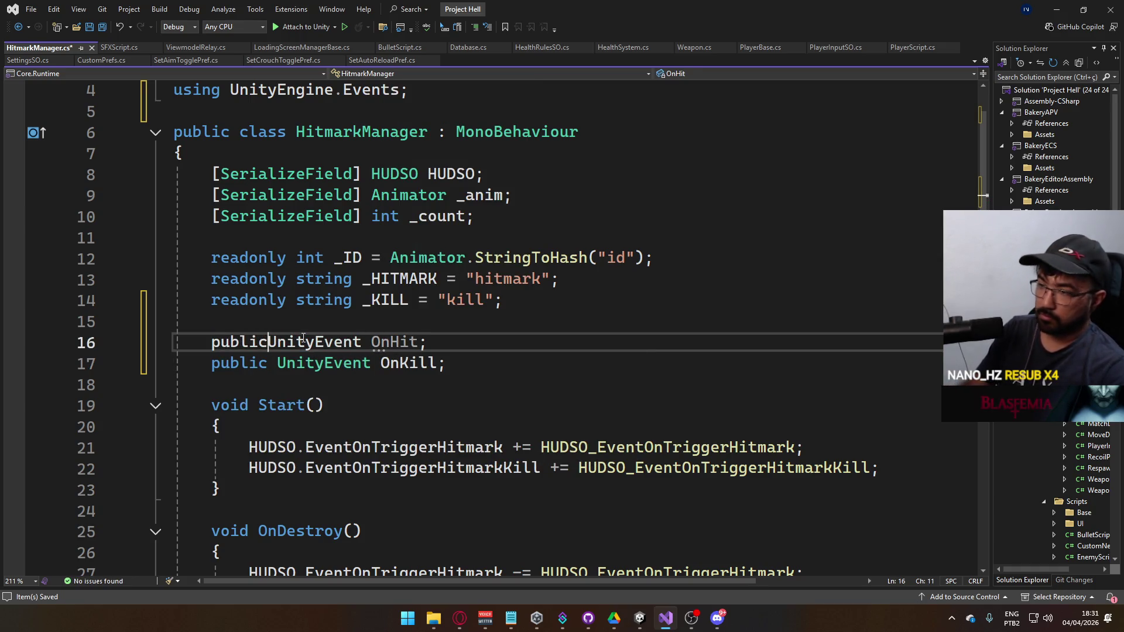
left_click(466, 369)
key("ctrl+s")
scroll(459, 371, "down", 5)
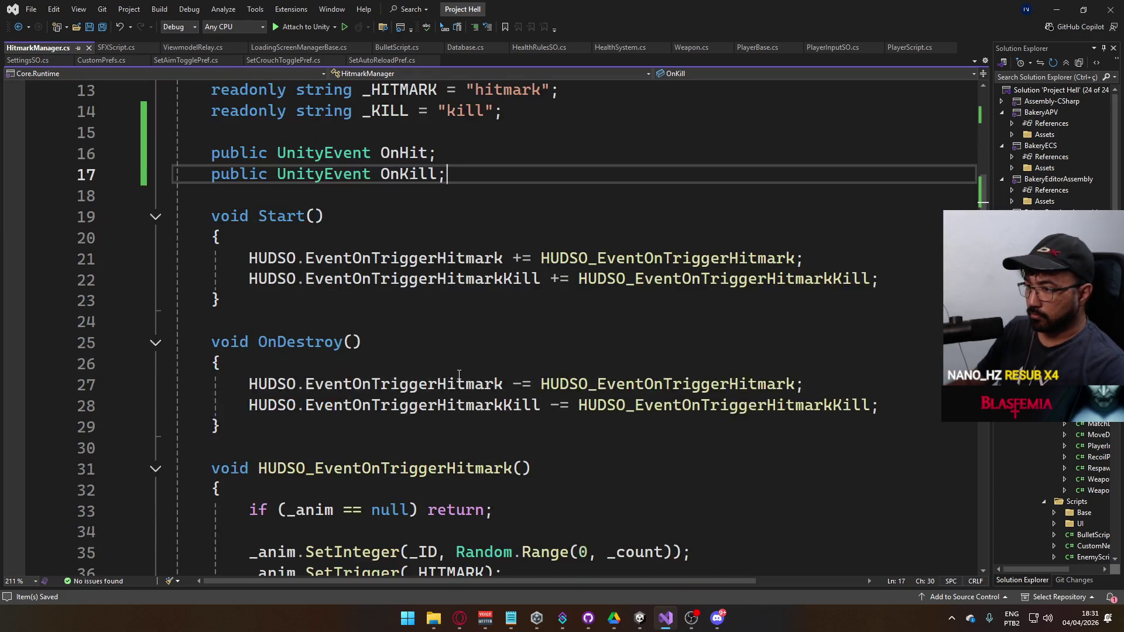
- Add 'this.OnHit?.Invoke();' at the top of HUDSO_EventOnTriggerHitmark and save
left_click(534, 447)
left_click(526, 363)
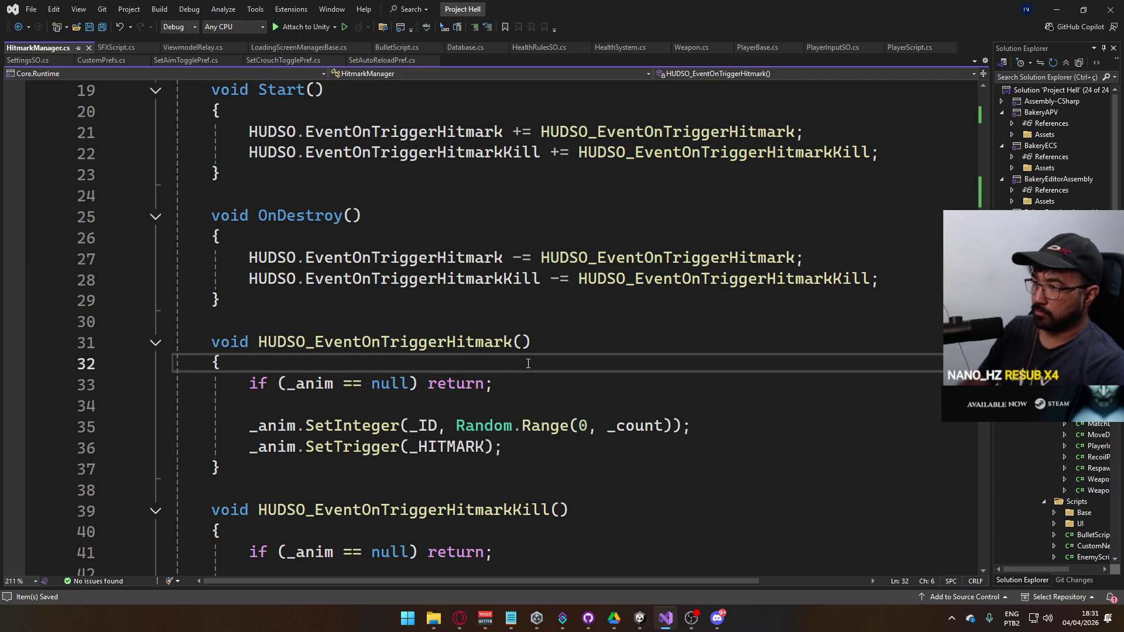
key("Return")
key("Return")
key("Up")
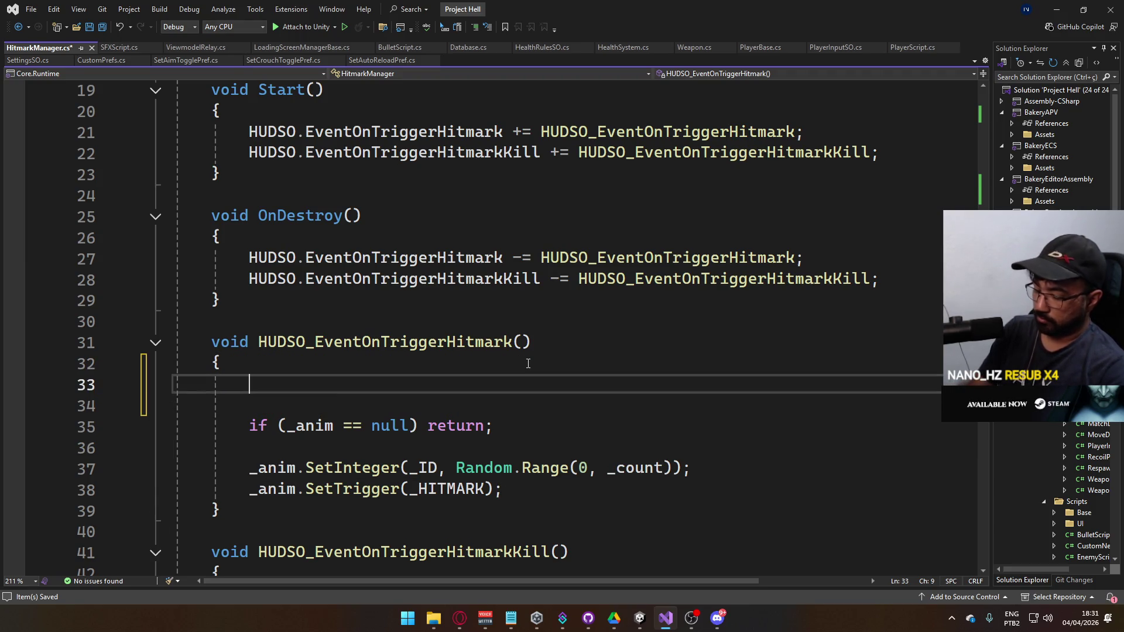
type("this.onk")
key("BackSpace")
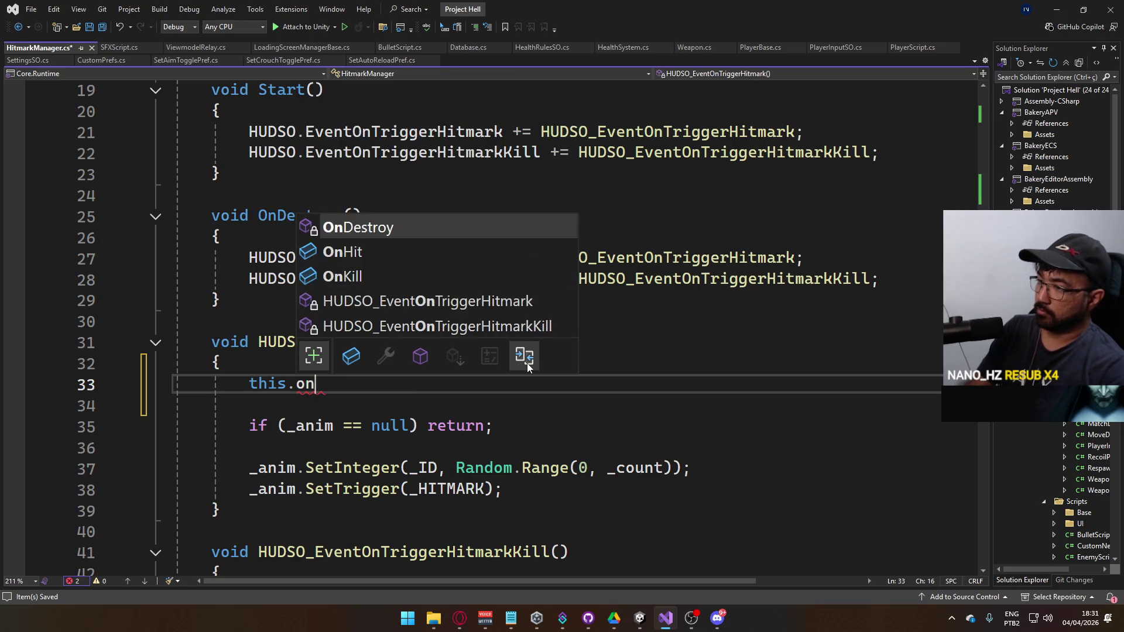
type("h?.inv();")
key("ctrl+s")
- Copy the invoke line into HUDSO_EventOnTriggerHitmarkKill, change it to OnKill, and save HitmarkManager
key("shift+Home")
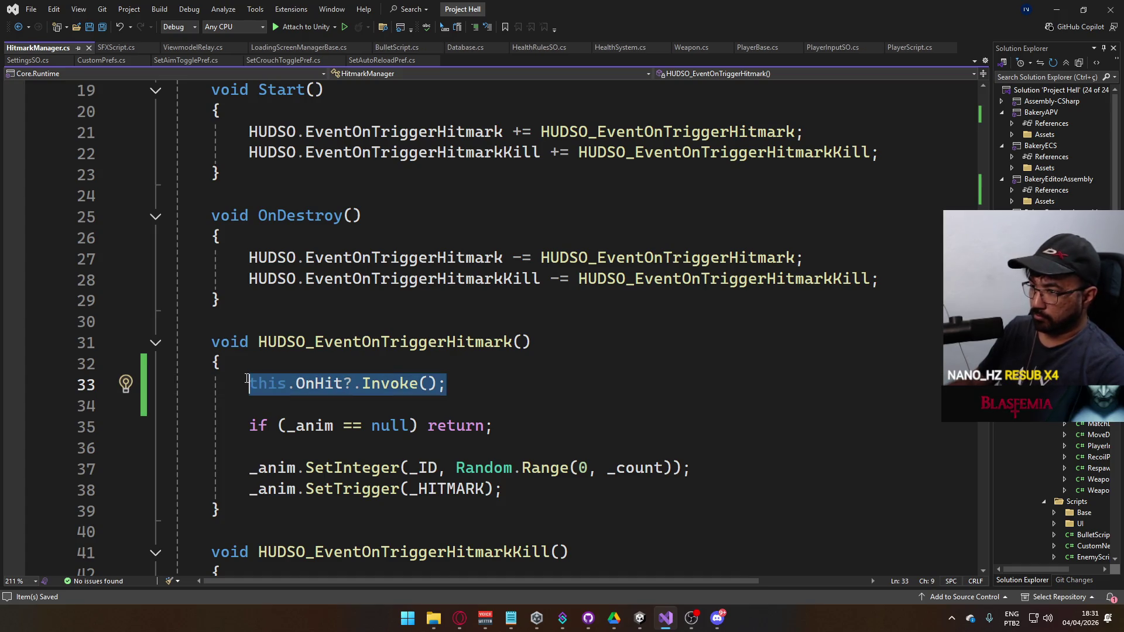
scroll(495, 506, "down", 2)
key("ctrl+c")
left_click(453, 454)
key("Return")
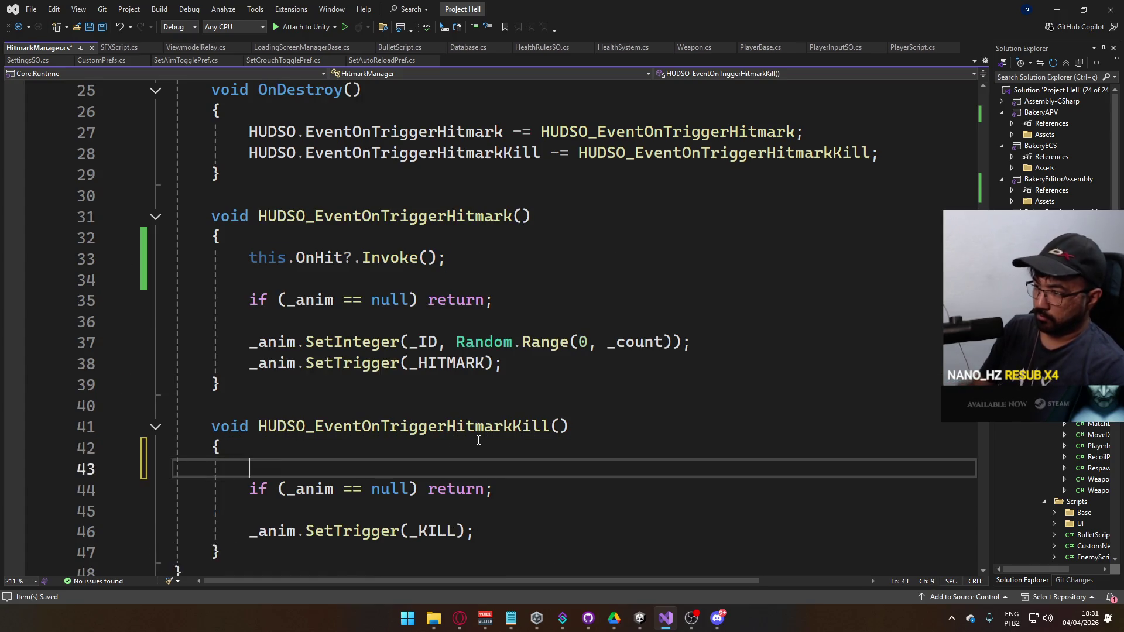
key("ctrl+v")
double_click(333, 467)
type("OnKil")
key("Tab")
key("ctrl+s")
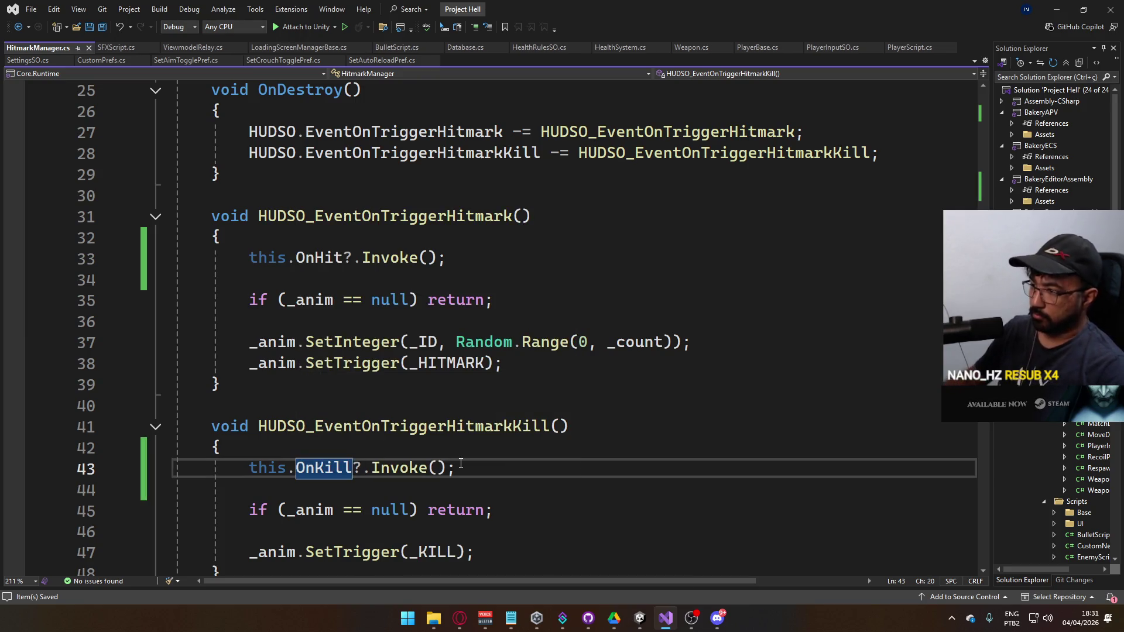
key("alt+Tab")
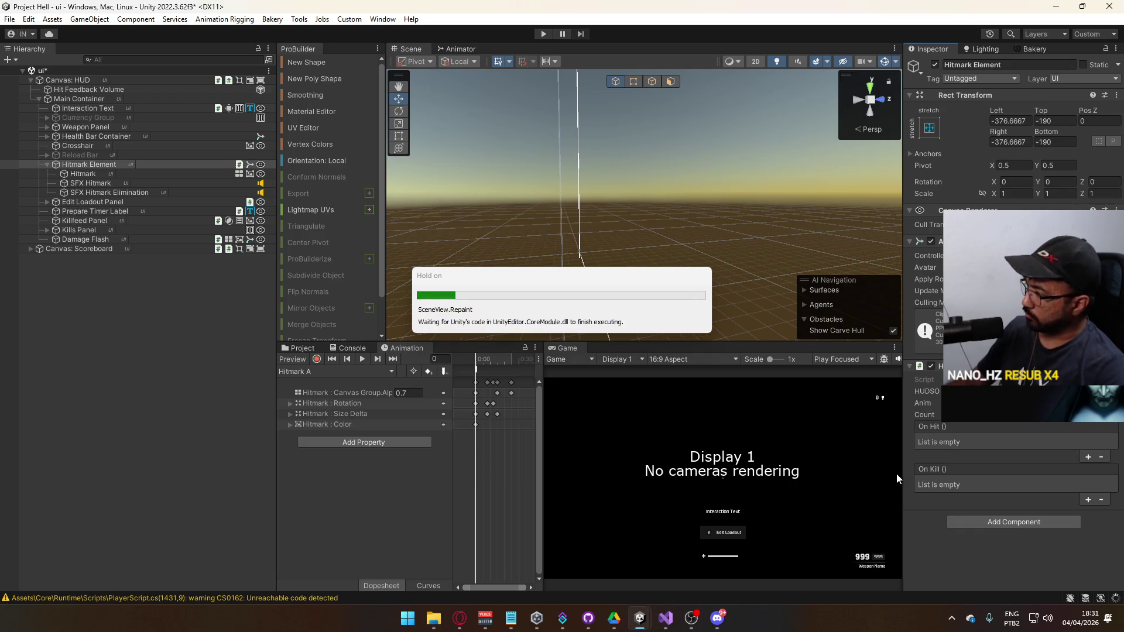
- Add On Hit and On Kill entries and make On Hit call SFX Hitmark's AudioSource.Play()
left_click(1089, 500)
left_click(1088, 457)
mouse_move(89, 165)
left_mouse_down()
mouse_move(995, 448)
mouse_move(961, 457)
left_mouse_up()
left_click(1048, 442)
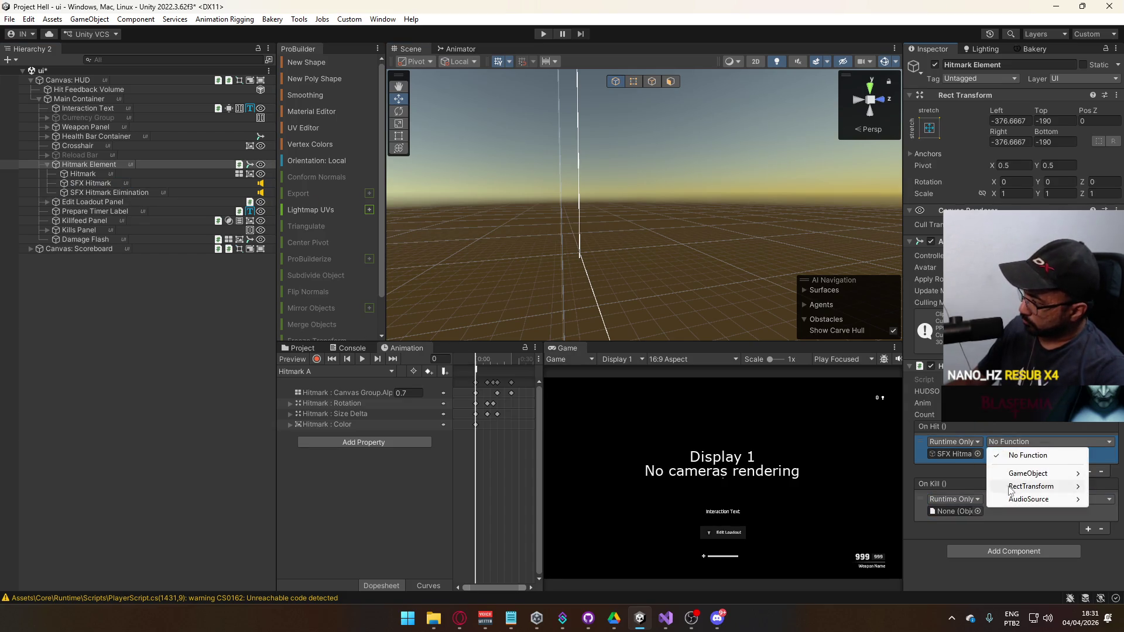
mouse_move(1028, 500)
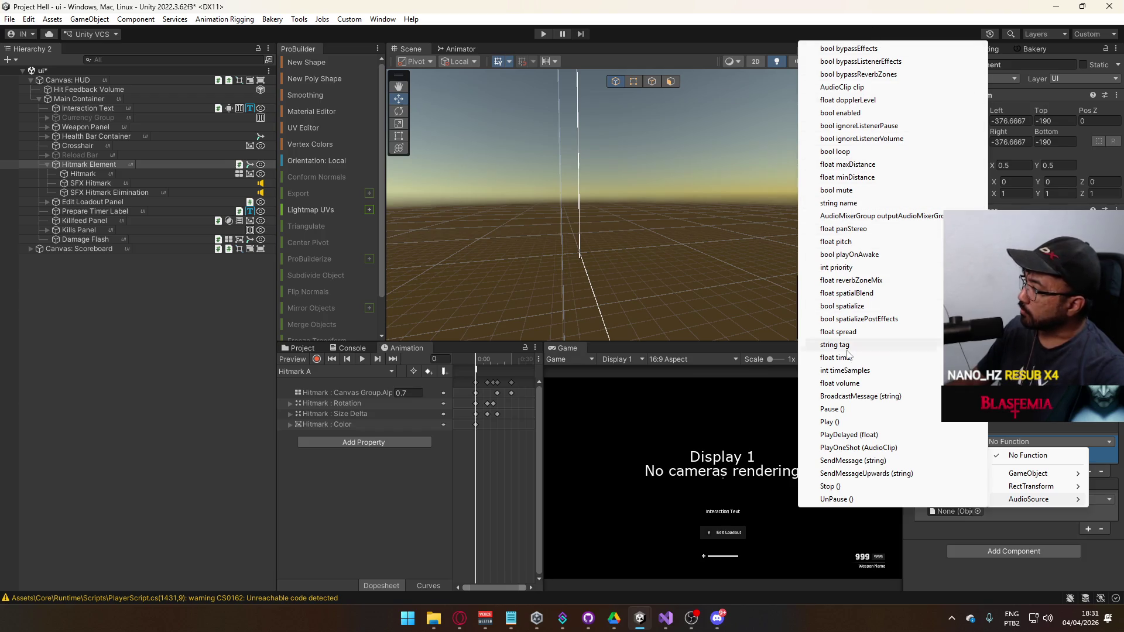
left_click(839, 422)
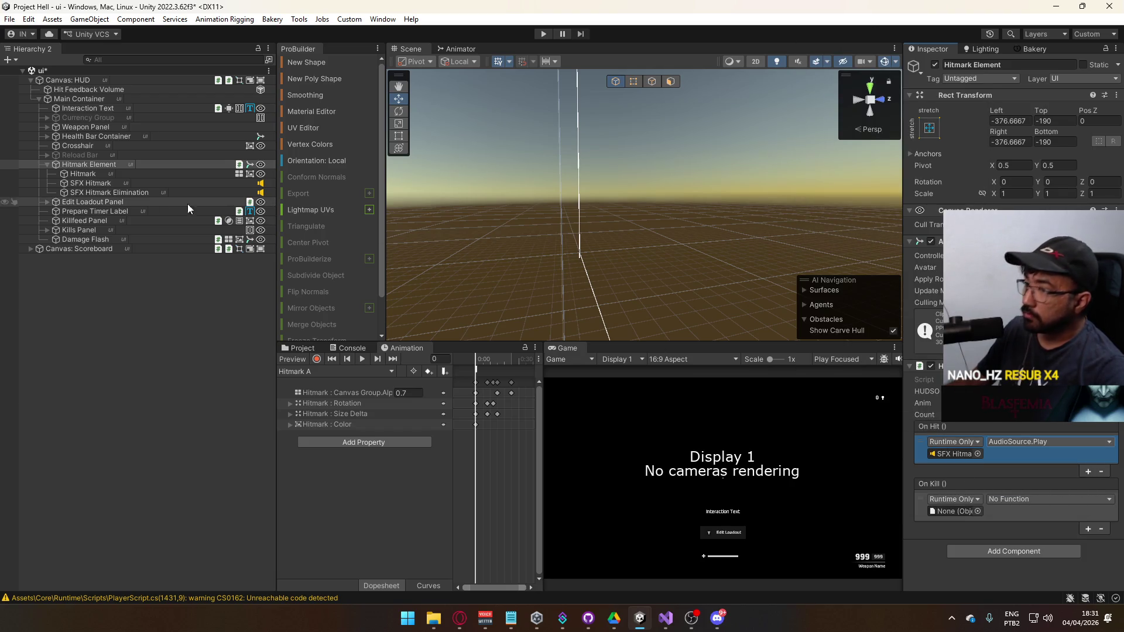
- Make On Kill call SFX Hitmark Elimination's AudioSource.Play()
left_click_drag(134, 193, 953, 511)
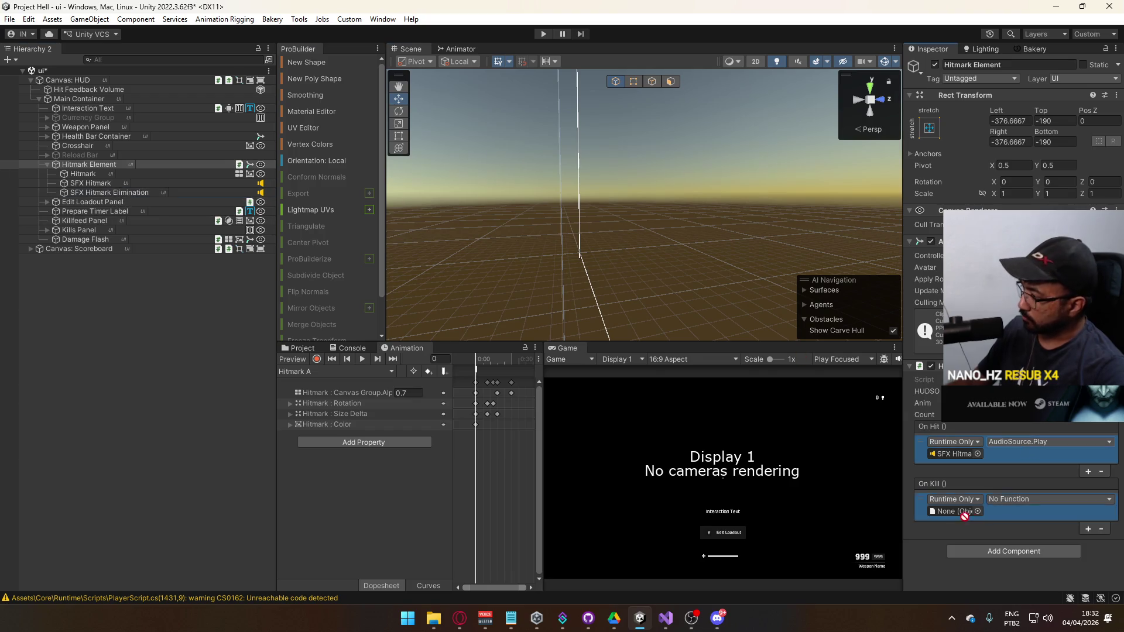
left_click(1016, 500)
mouse_move(1020, 557)
left_click(830, 479)
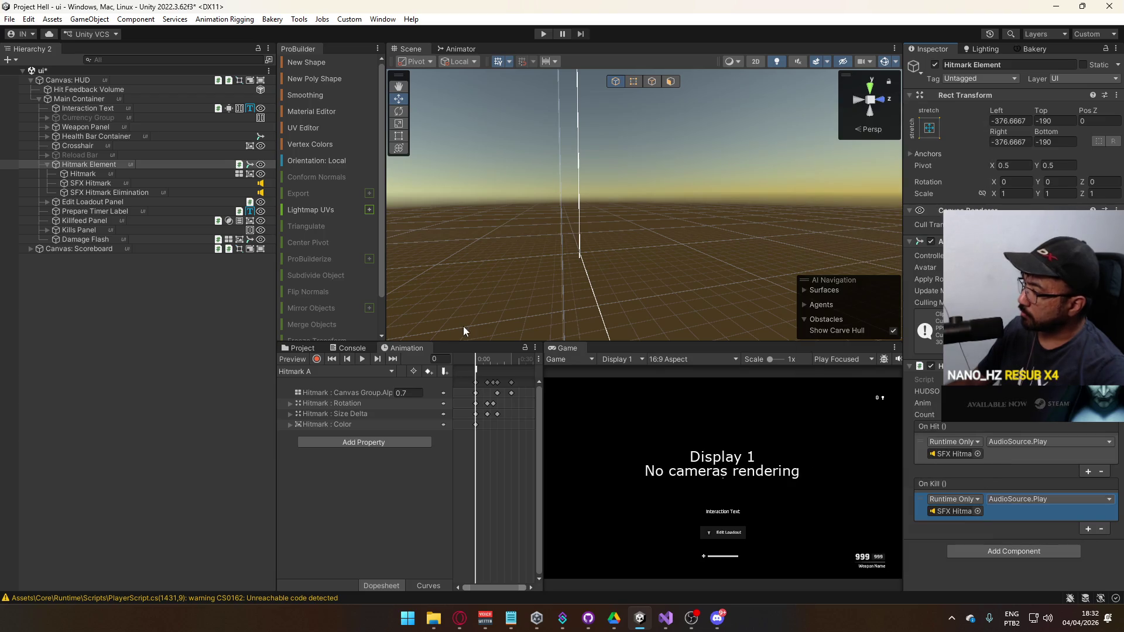
left_click(90, 183)
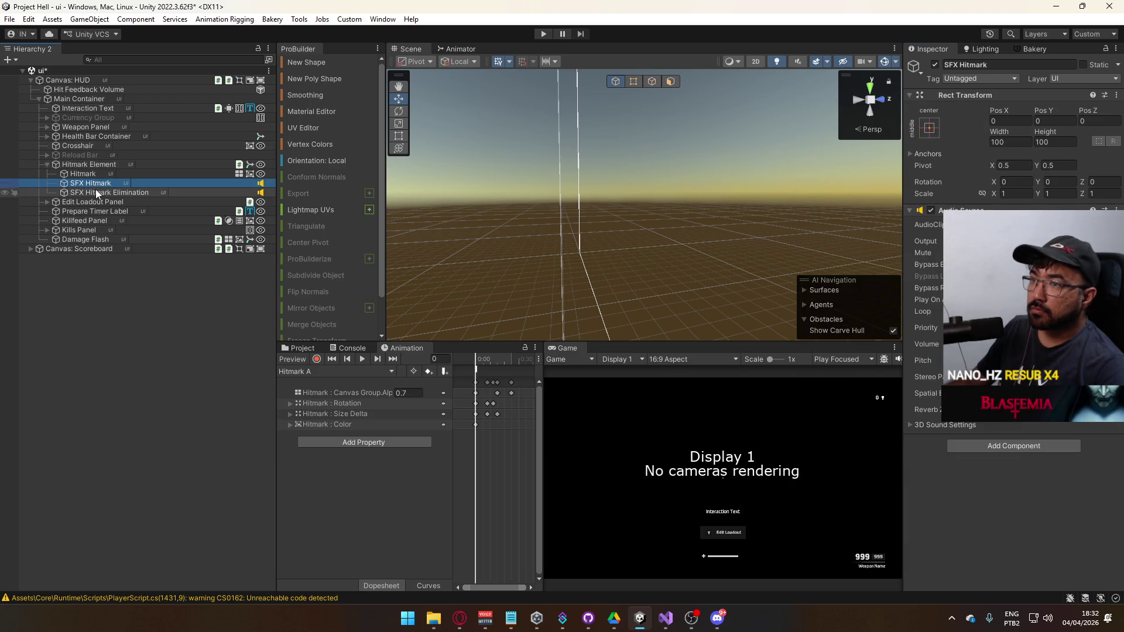
- Check Hitmark Element and Hit Feedback Volume, save the ui scene, then open Canvas: HUD's Fetch Health Weight script
left_click(42, 165)
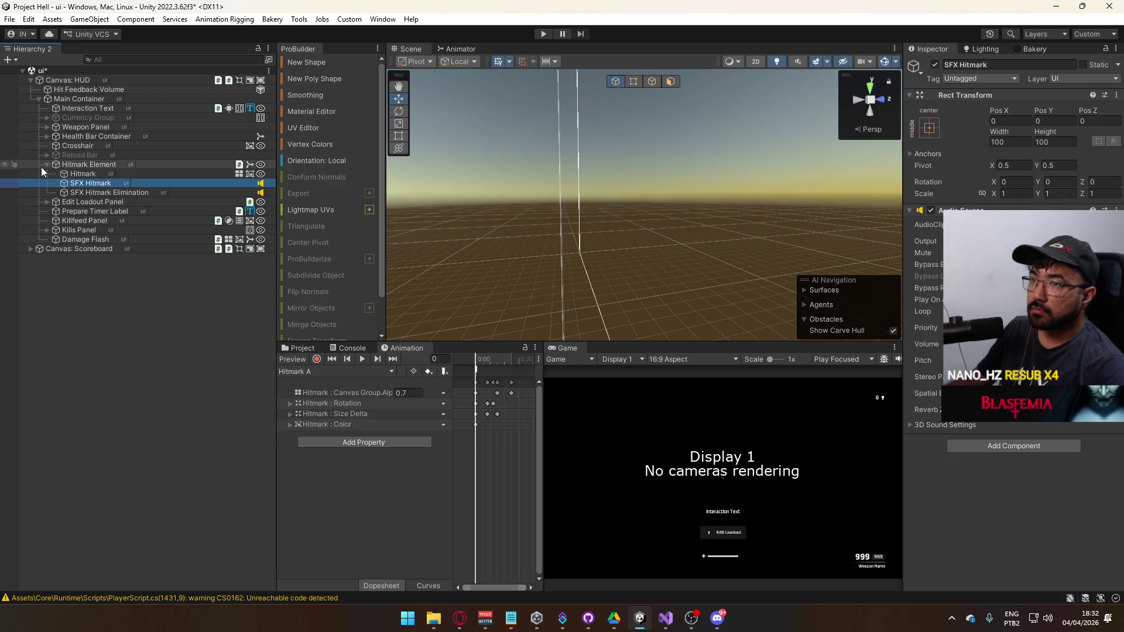
left_click(87, 89)
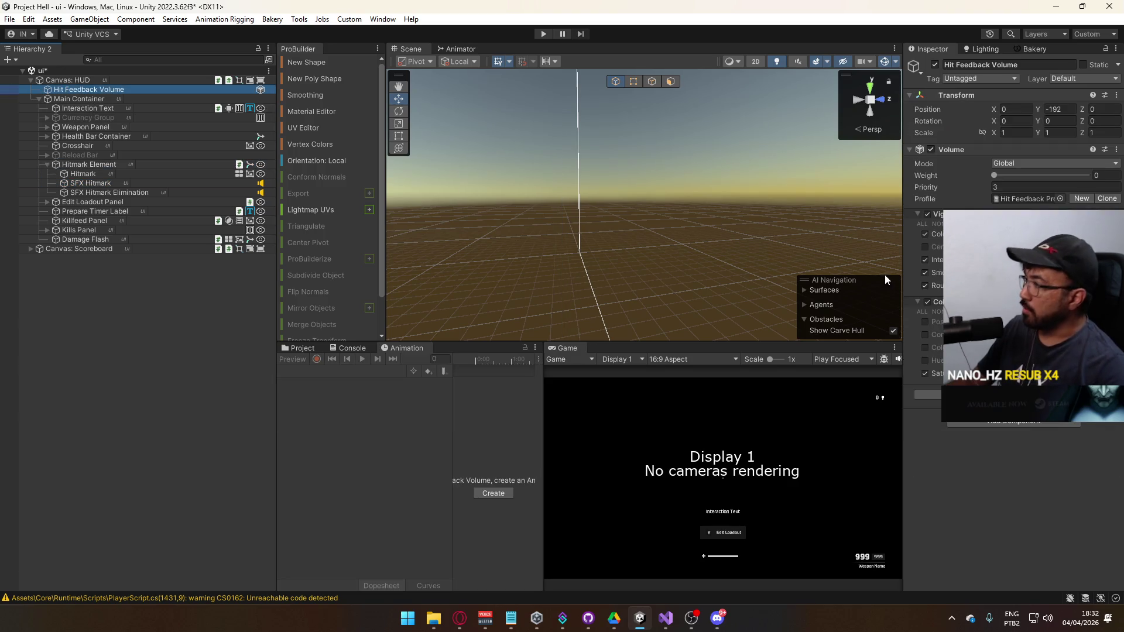
key("ctrl+s")
left_click(113, 81)
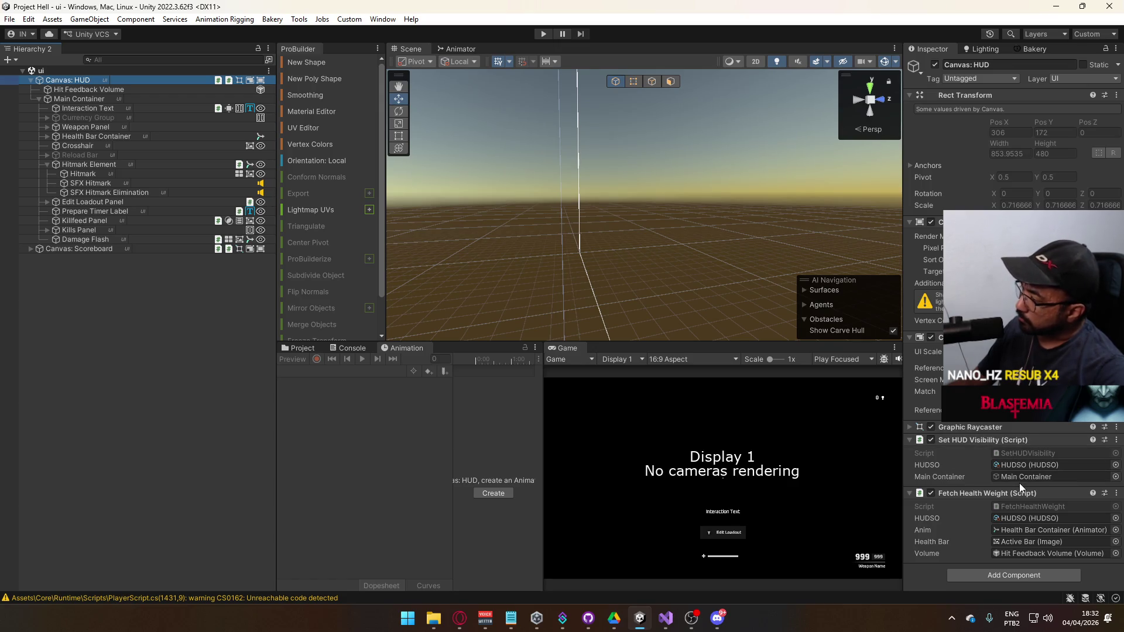
double_click(1024, 510)
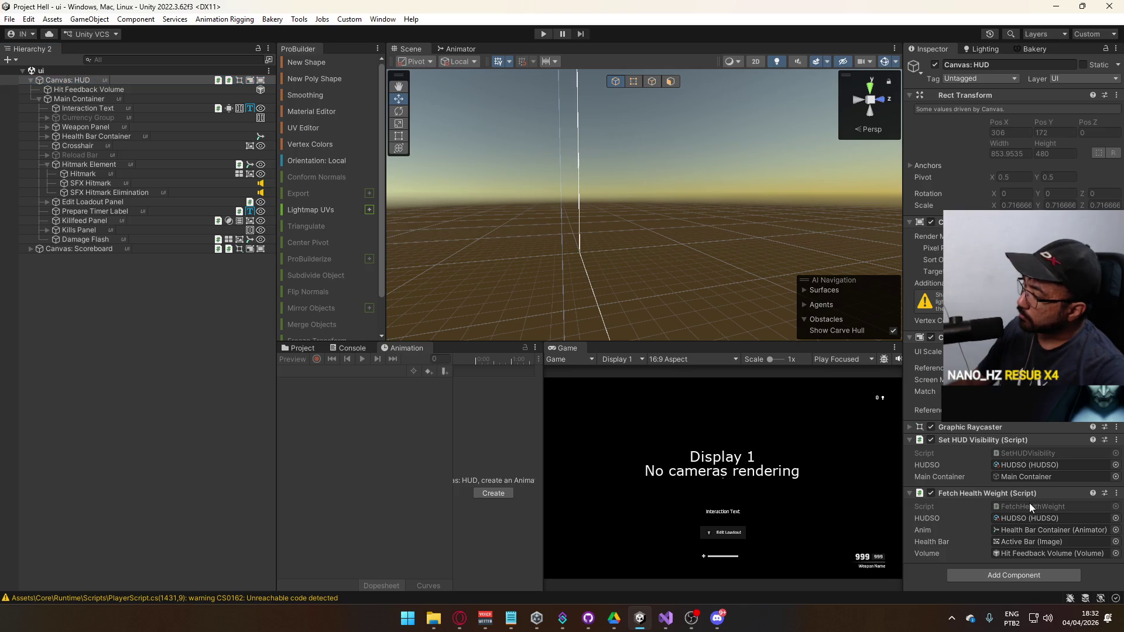
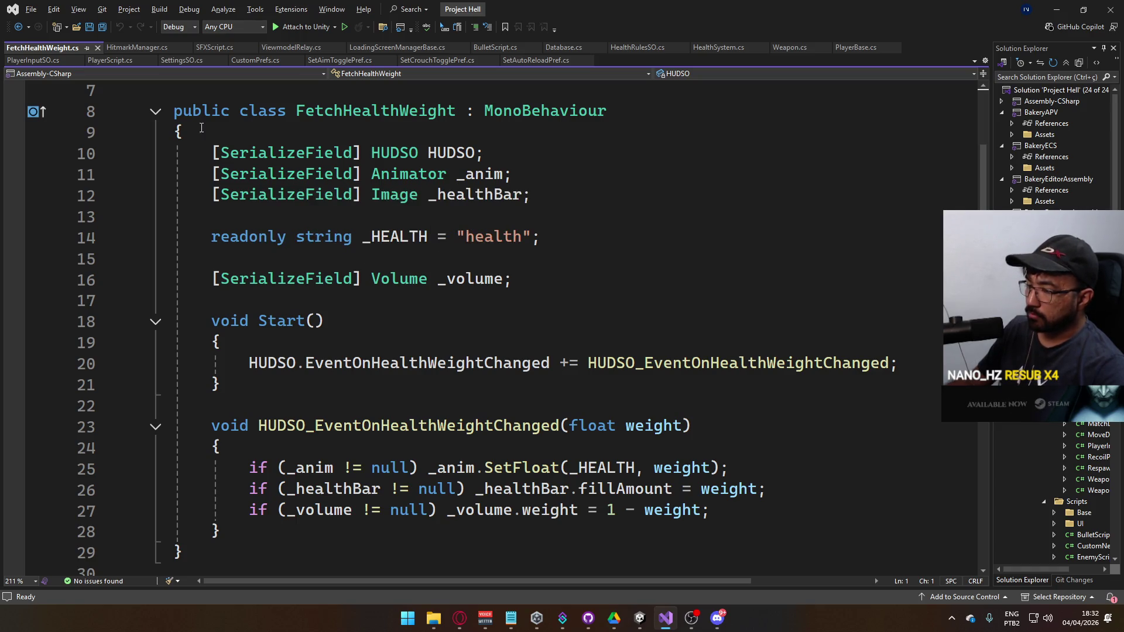
- Close FetchHealthWeight.cs, then open the FetchDamageFlash script from Damage Flash's Inspector in Unity
left_click(97, 47)
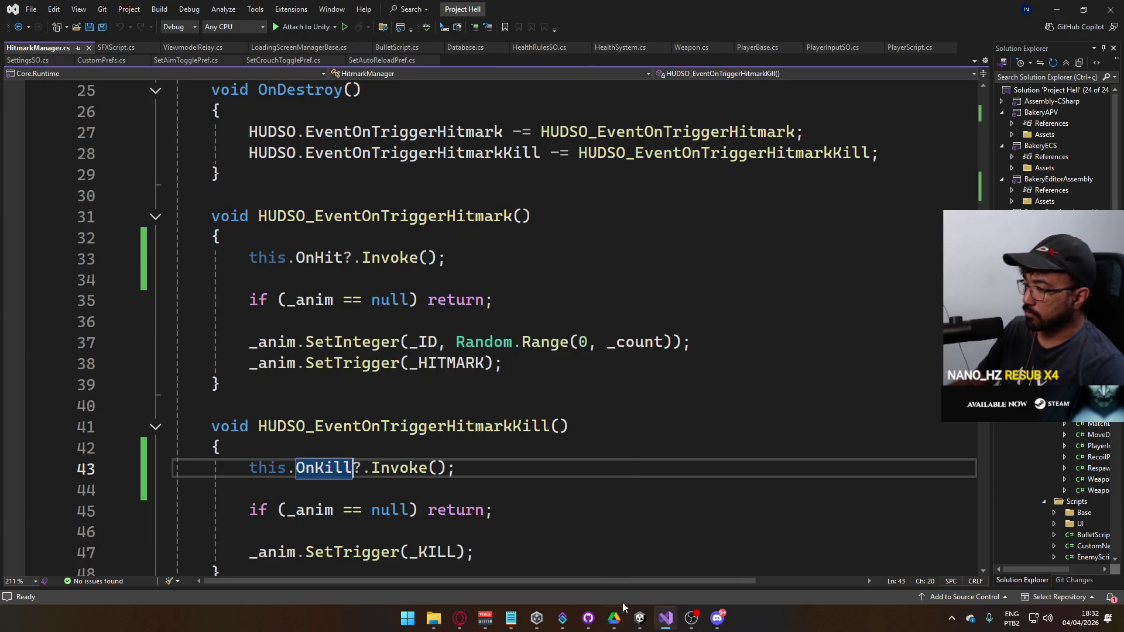
left_click(639, 618)
left_click(90, 239)
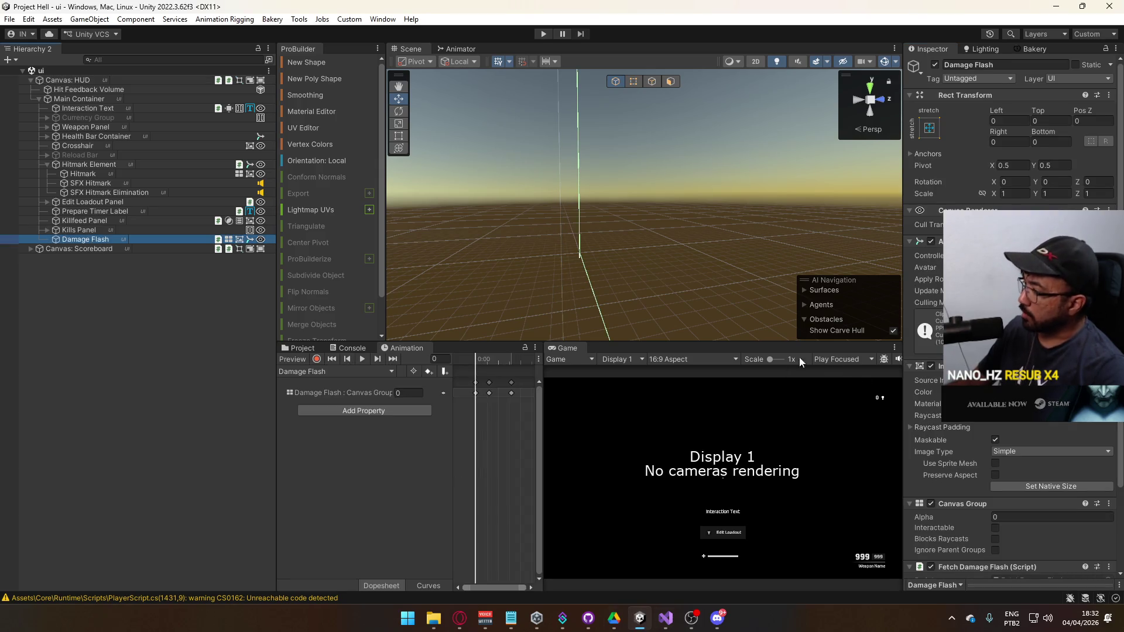
scroll(1027, 468, "down", 3)
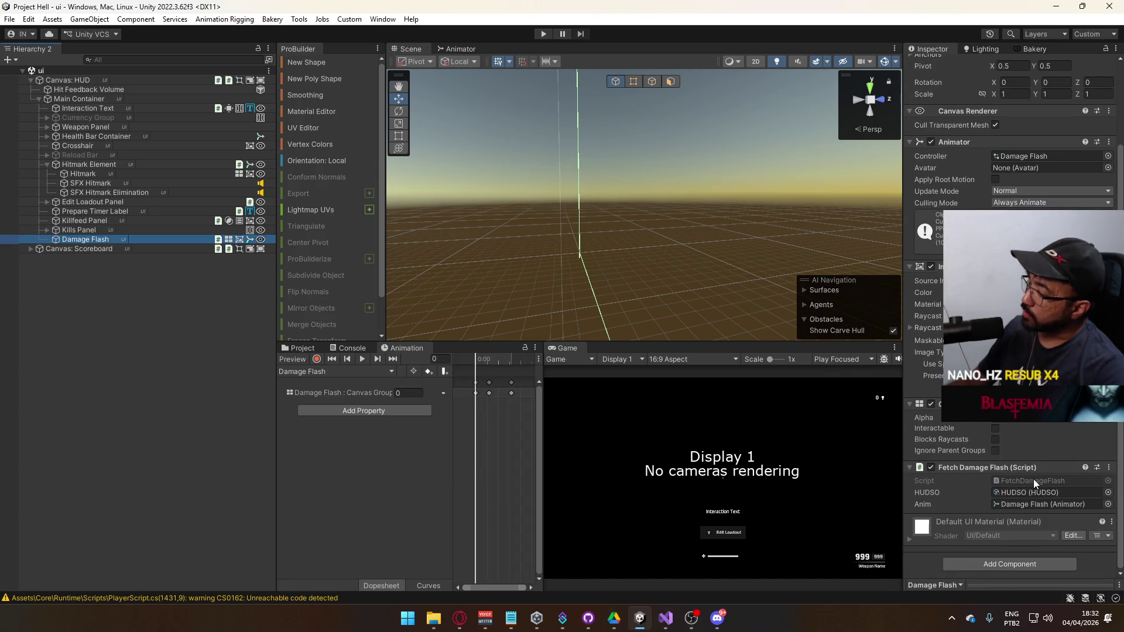
double_click(1022, 481)
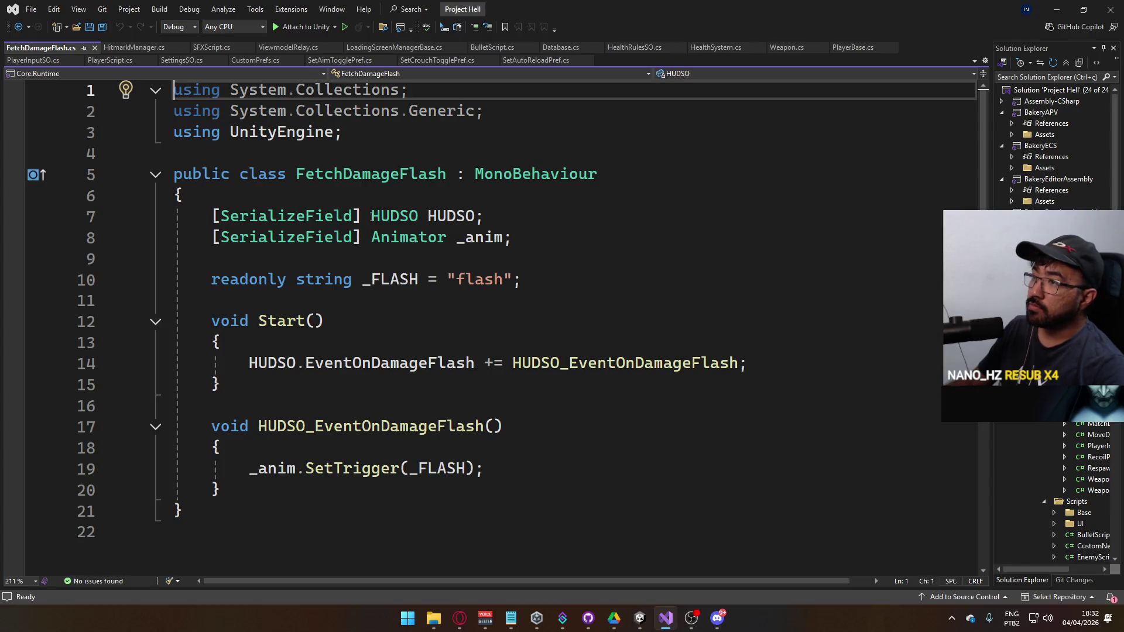
- Add a 'public UnityEvent OnFlash;' field with the UnityEngine.Events using directive and save
left_click(540, 251)
key("Return")
key("Return")
key("Up")
type("p")
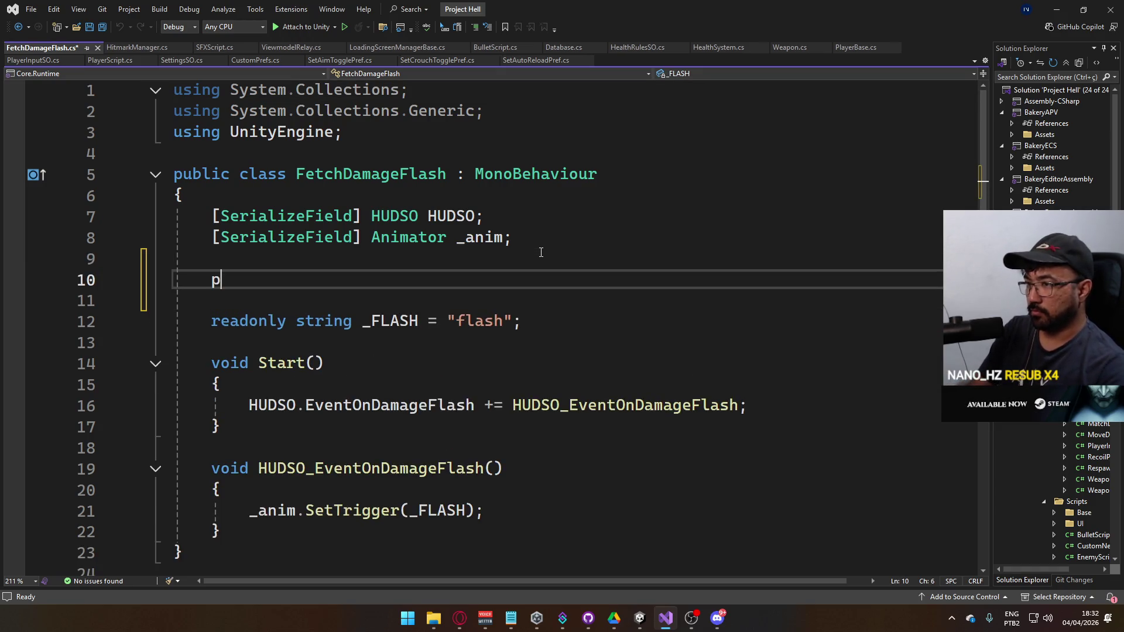
type("ublic UnityEvent")
key("space")
key("BackSpace")
key("BackSpace")
key("BackSpace")
key("BackSpace")
type("OnFlash;")
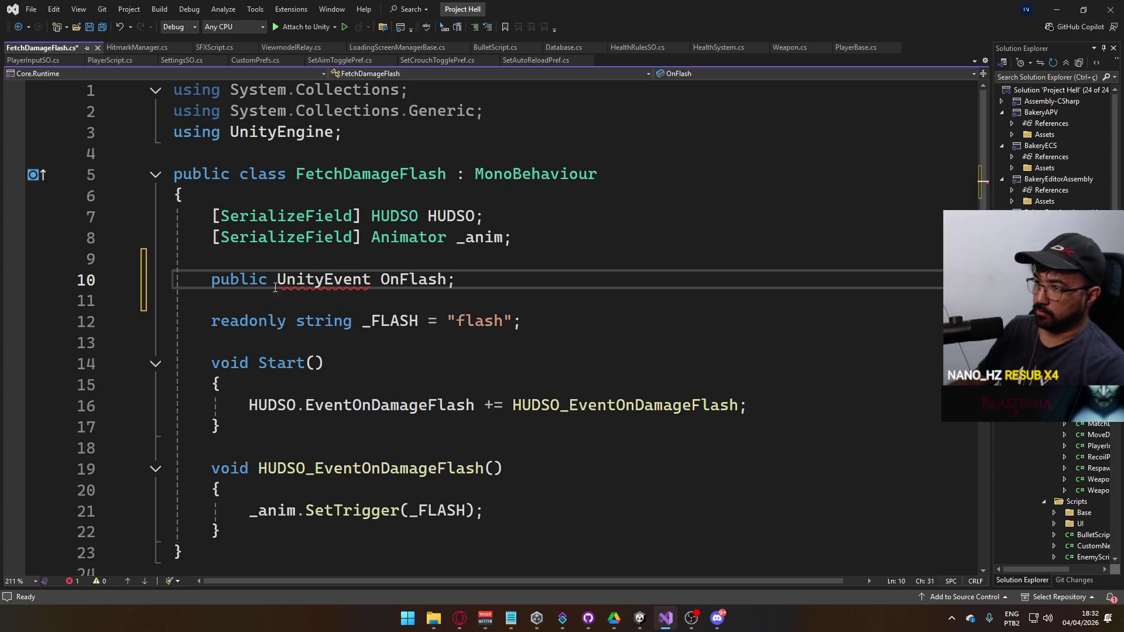
right_click(315, 283)
left_click(342, 297)
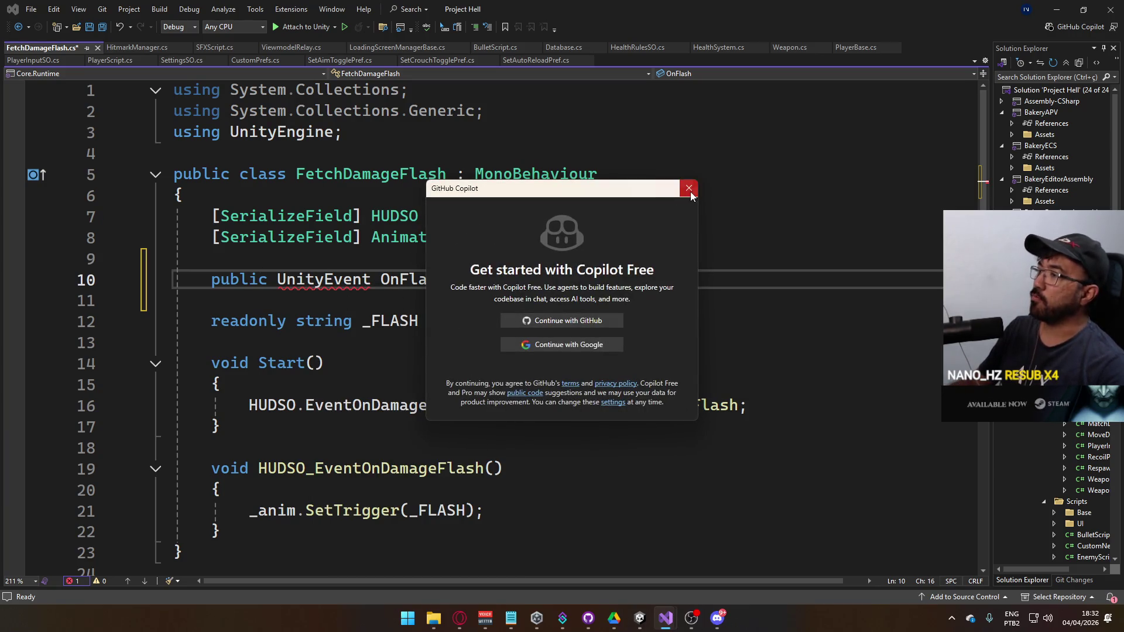
left_click(689, 188)
right_click(350, 279)
left_click(382, 301)
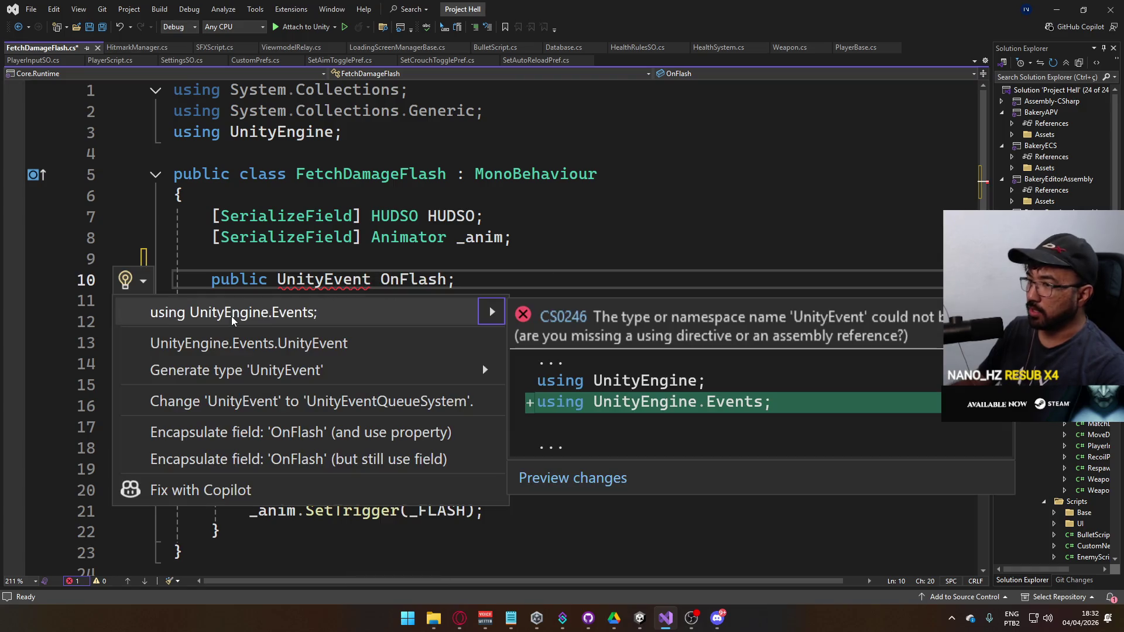
key("Return")
left_click(556, 341)
key("ctrl+s")
- Insert 'this.OnFlash?.Invoke();' at the top of the flash handler and save
scroll(465, 392, "down", 2)
left_click(519, 407)
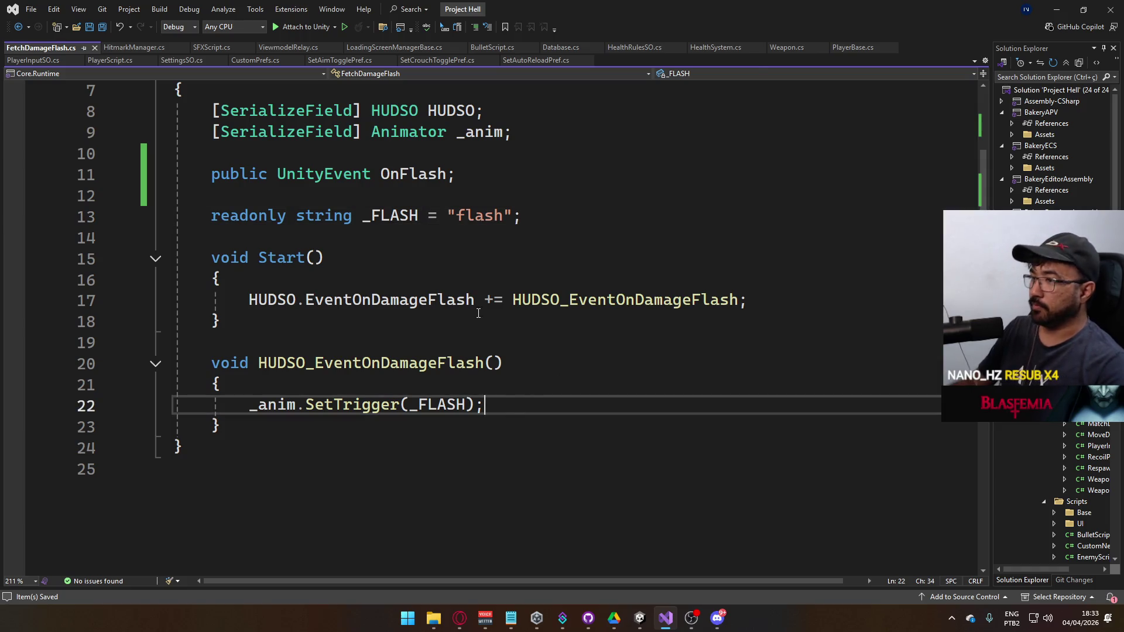
key("Up")
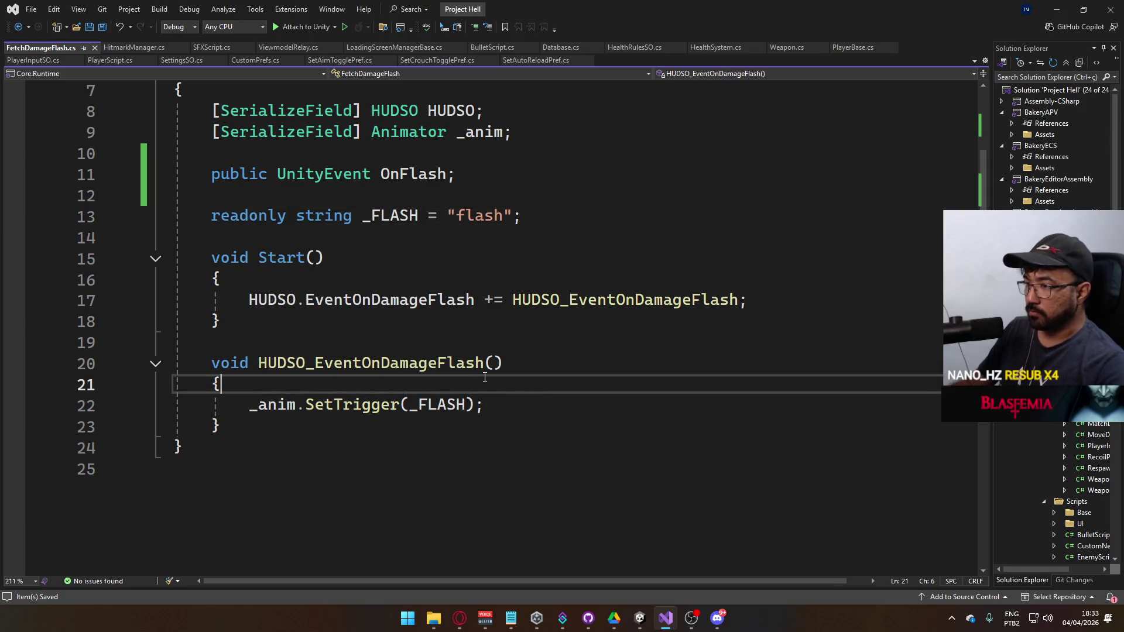
key("Return")
type("this.On")
key("Tab")
type("?.Invoke();")
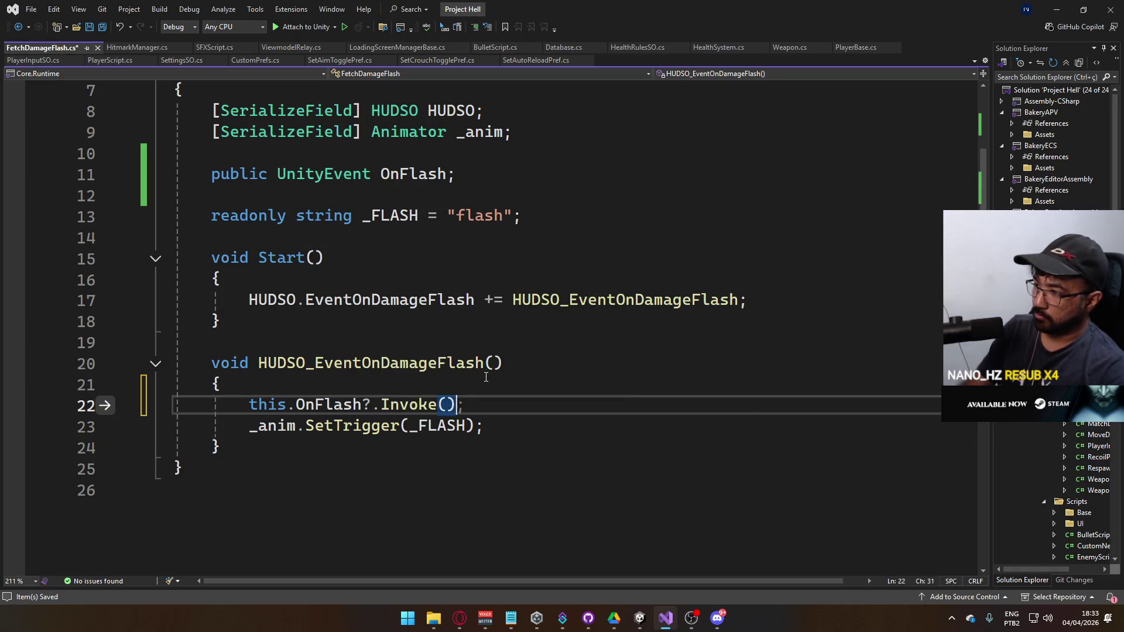
key("ctrl+s")
key("alt+Tab")
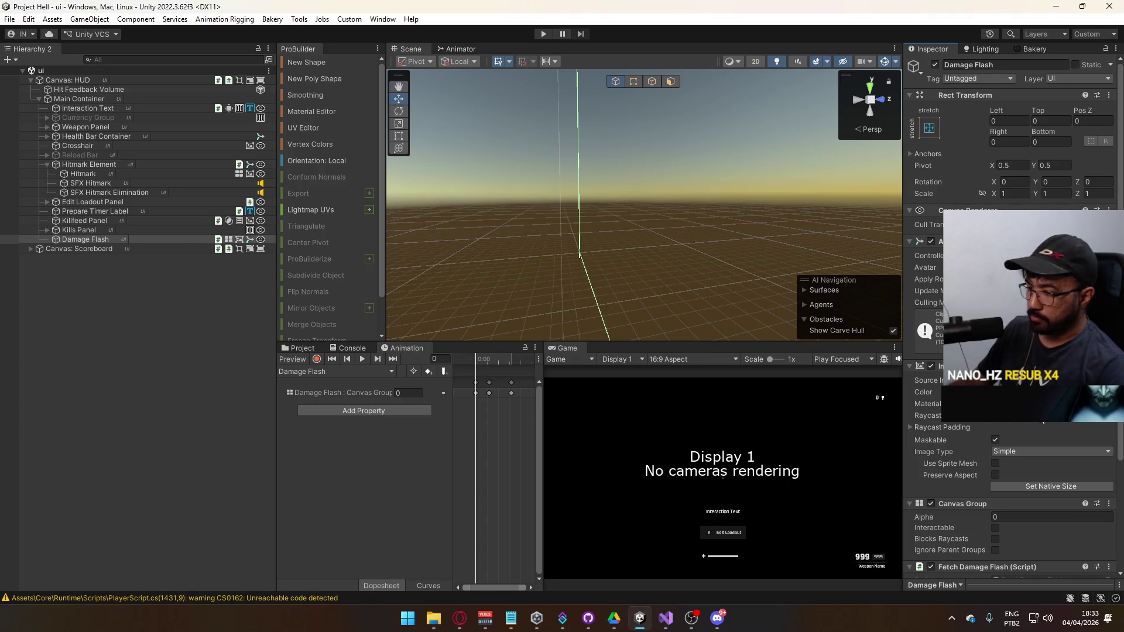
- Add an empty On Flash listener and create a child empty named 'SFX Hit Flesh' under Damage Flash
scroll(1019, 424, "down", 5)
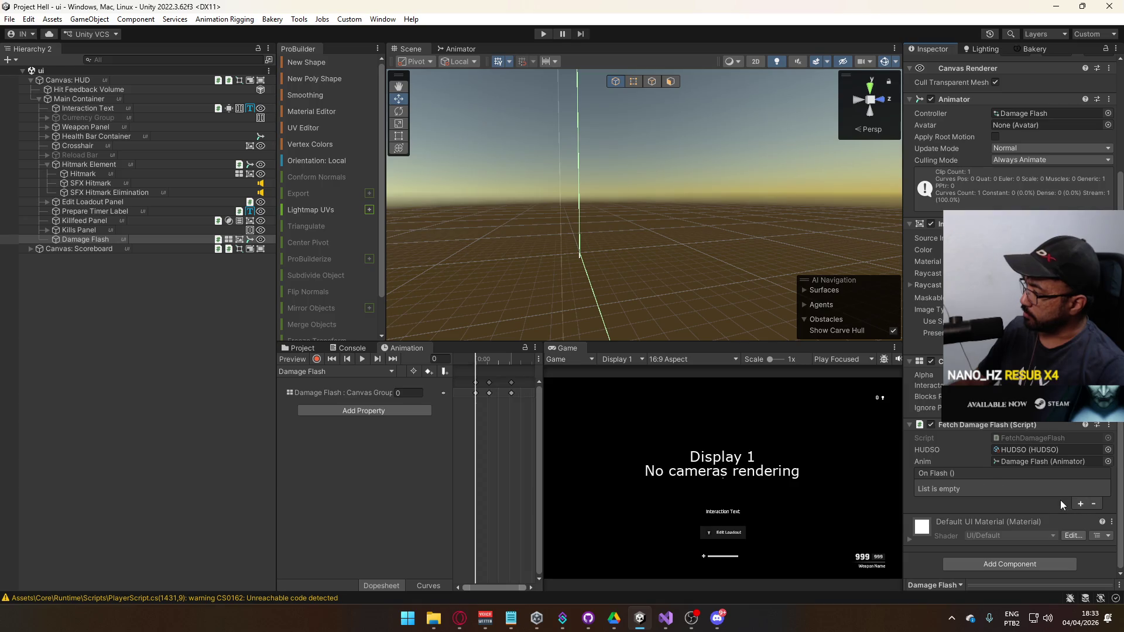
left_click(1081, 504)
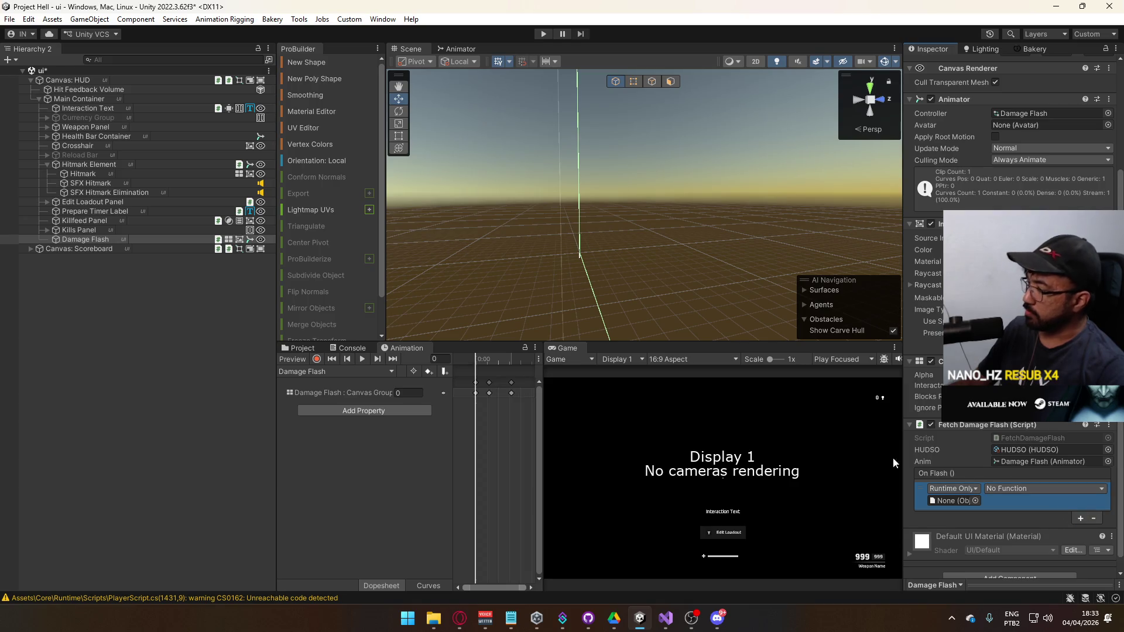
right_click(92, 237)
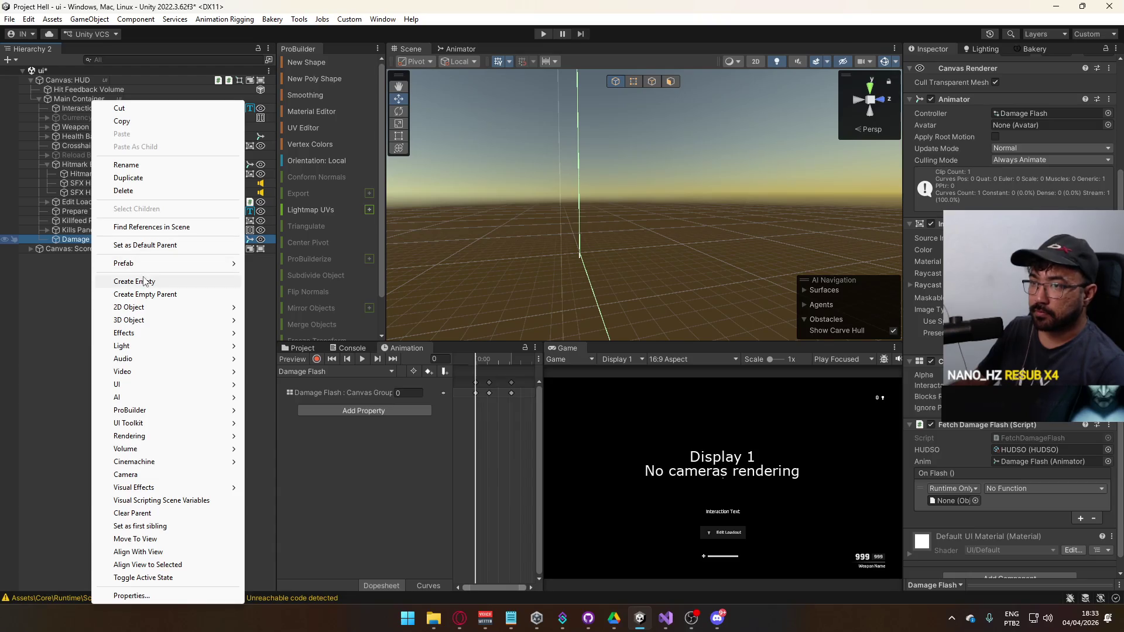
left_click(143, 279)
type("SFX")
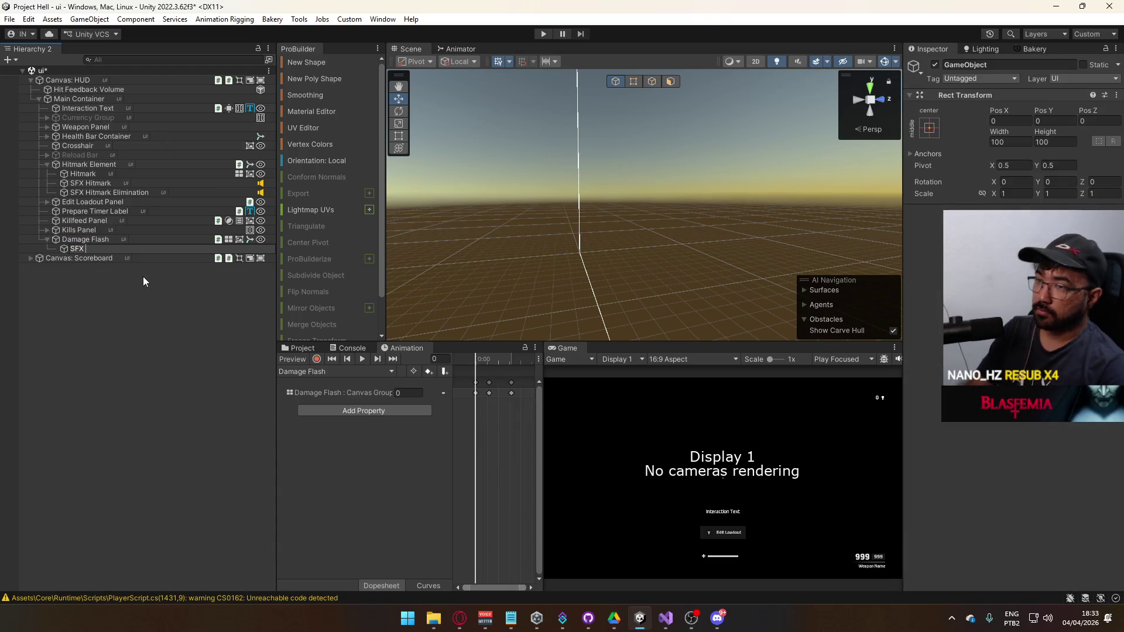
type(" Hit FLe")
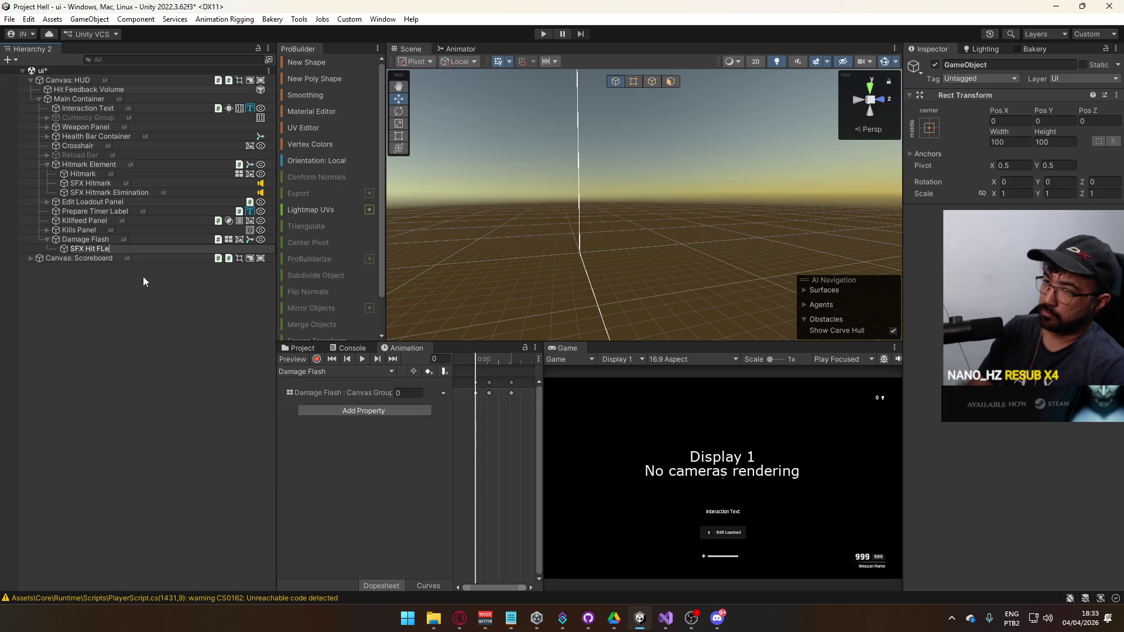
key("BackSpace")
key("BackSpace")
key("BackSpace")
type("lesh")
key("Return")
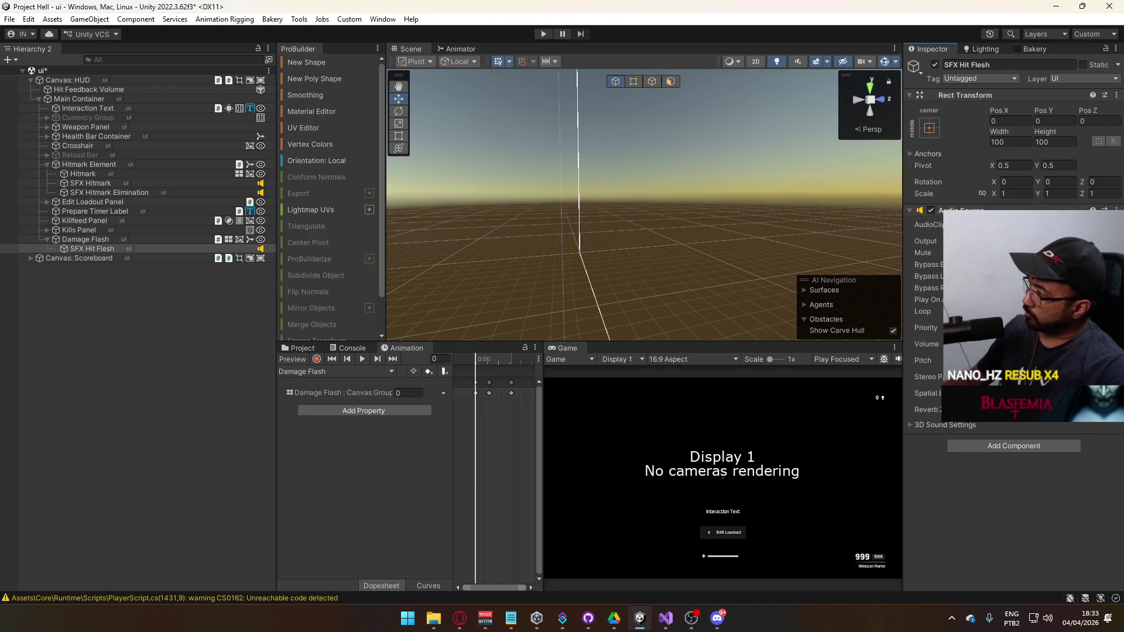
- Set the Audio Source clip to flesh_impact_bullet1 and its Output to the SFX mixer group
left_click(1113, 225)
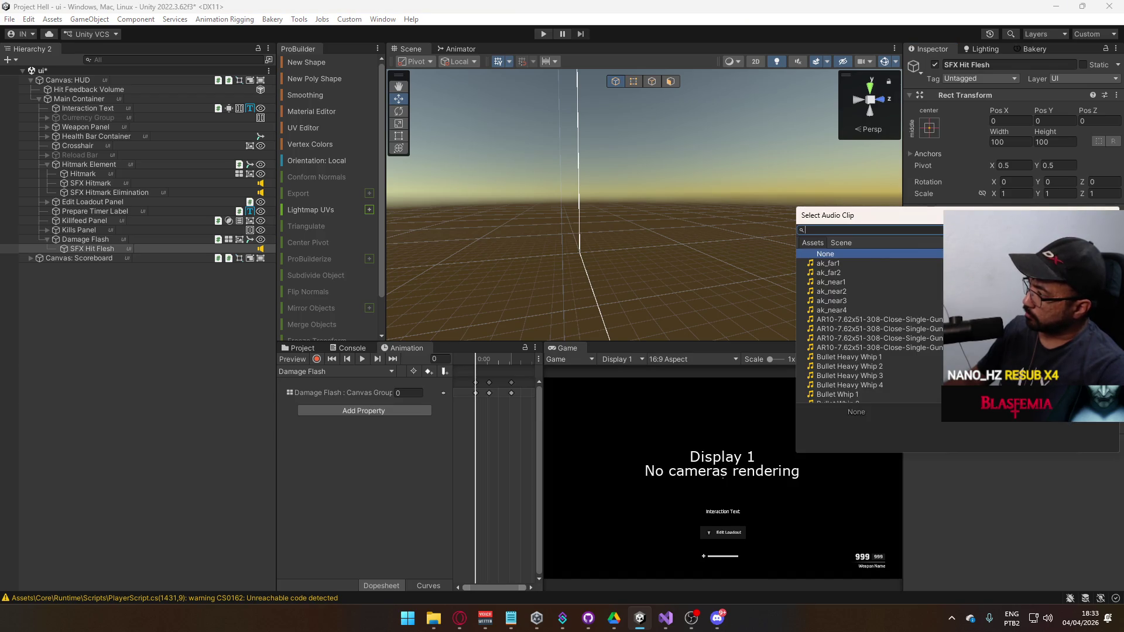
type("hit")
key("BackSpace")
type("lesjh")
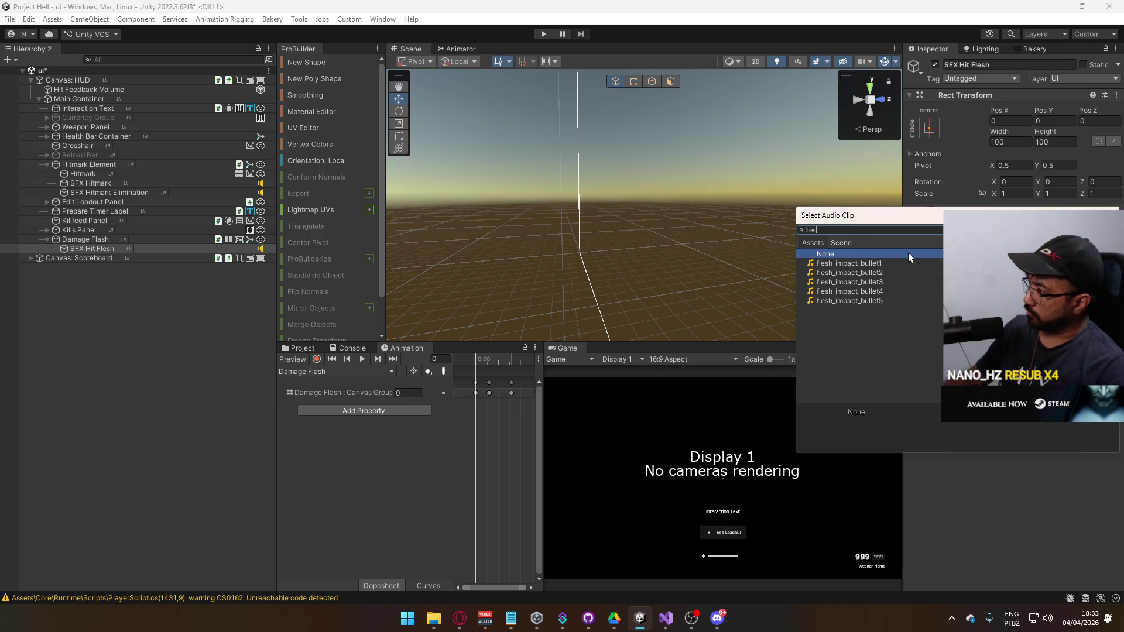
double_click(883, 263)
left_click(1114, 235)
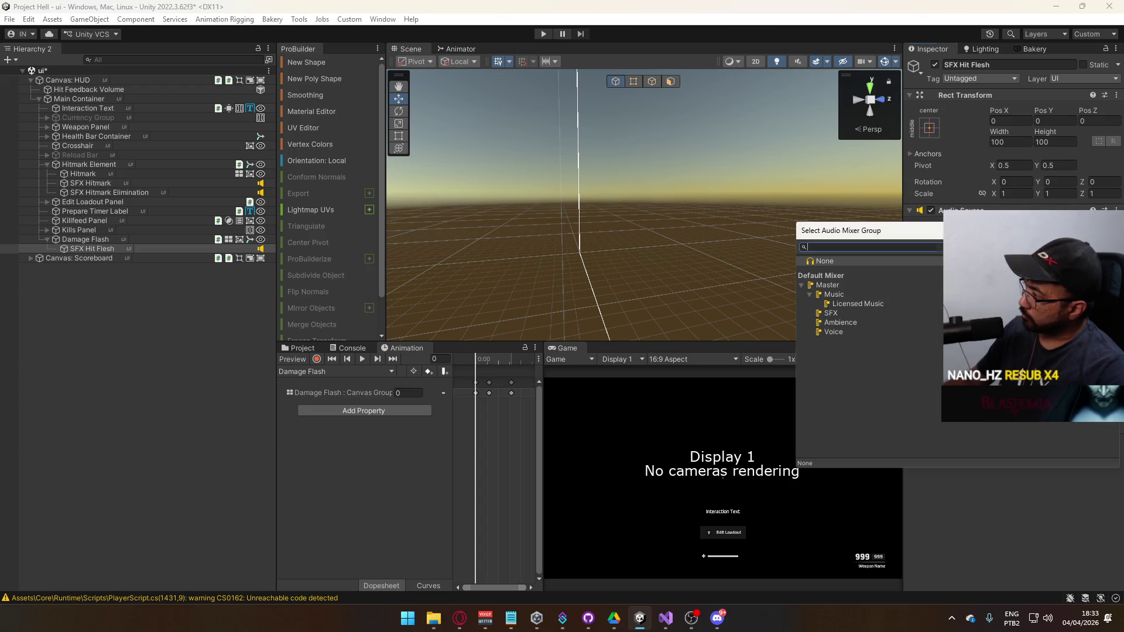
double_click(844, 311)
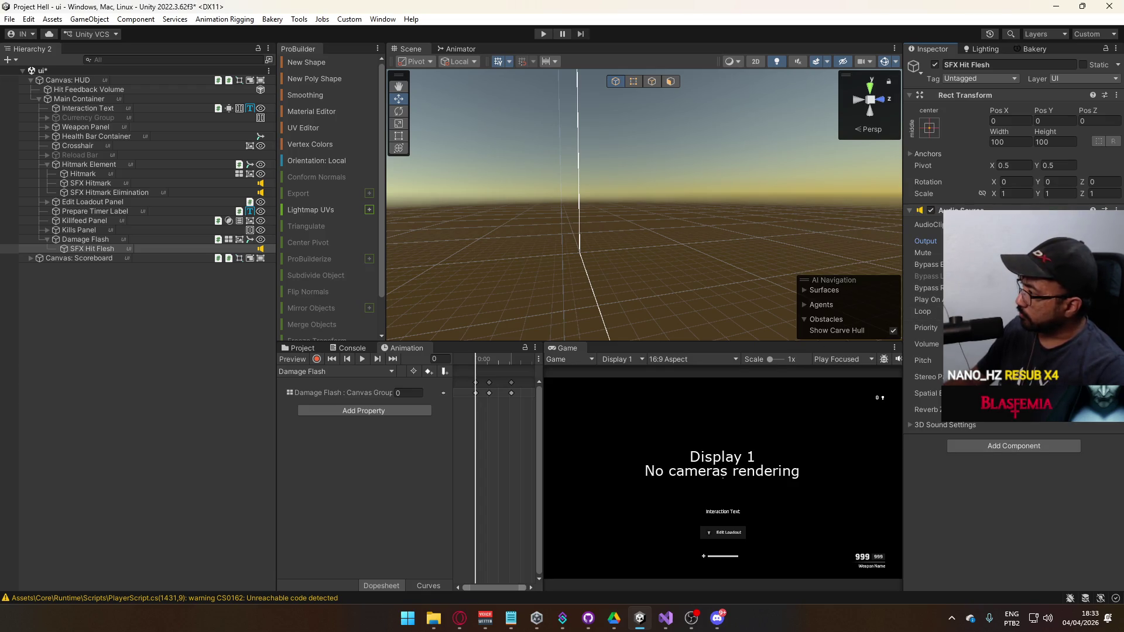
- Add an SFX Script component to SFX Hit Flesh and expand its Clips list
left_click(984, 442)
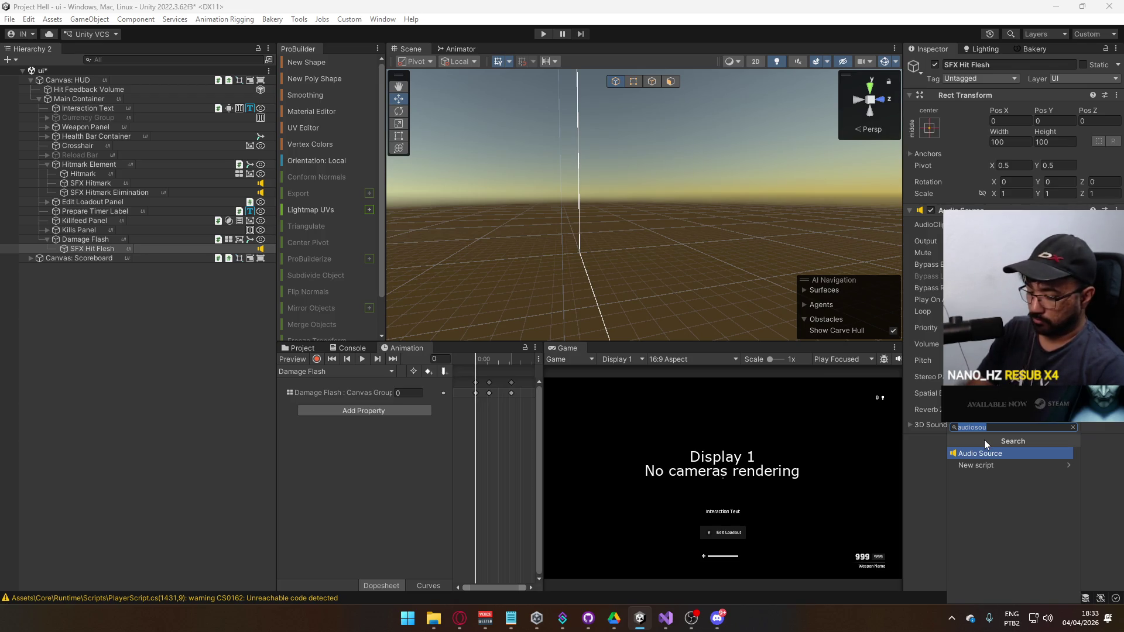
type("sfx")
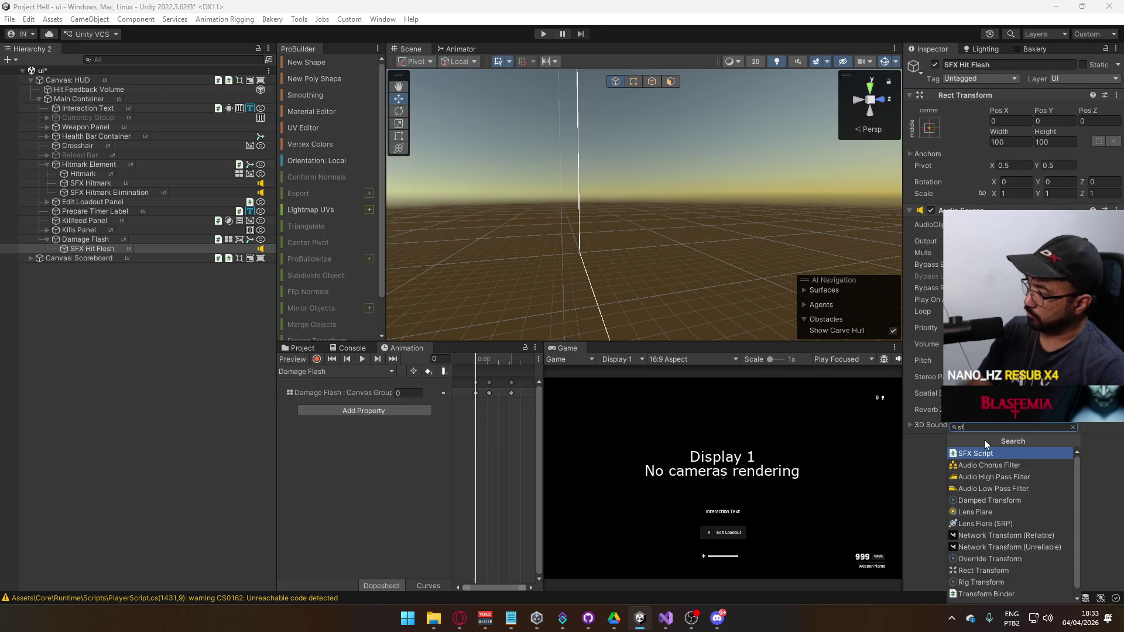
key("Return")
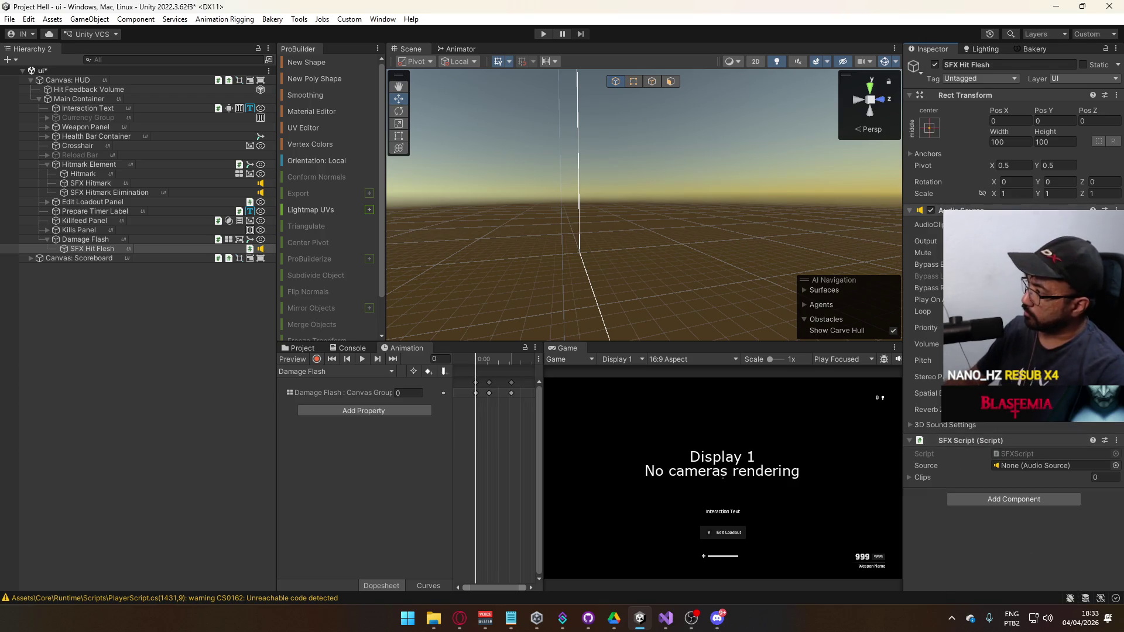
left_click(910, 475)
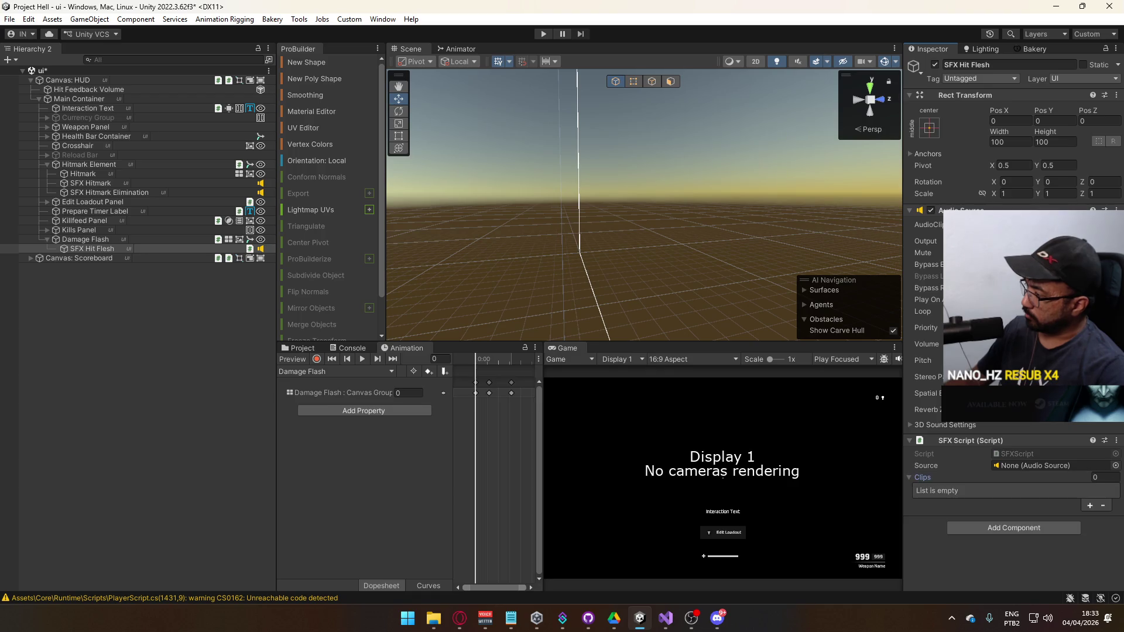
- Set SFX Script's Source to its Audio Source and add the five clips from SFX > Bullet Impact > Flesh
mouse_move(960, 210)
left_mouse_down()
mouse_move(1011, 470)
mouse_move(1020, 469)
left_mouse_up()
left_click(1089, 504)
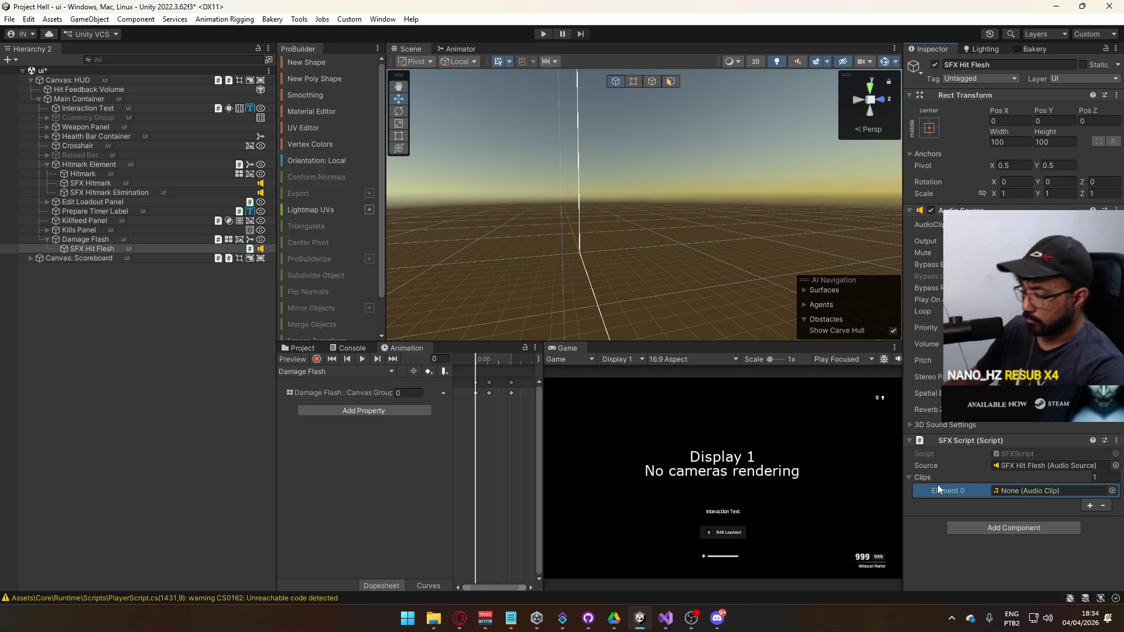
left_click(1104, 506)
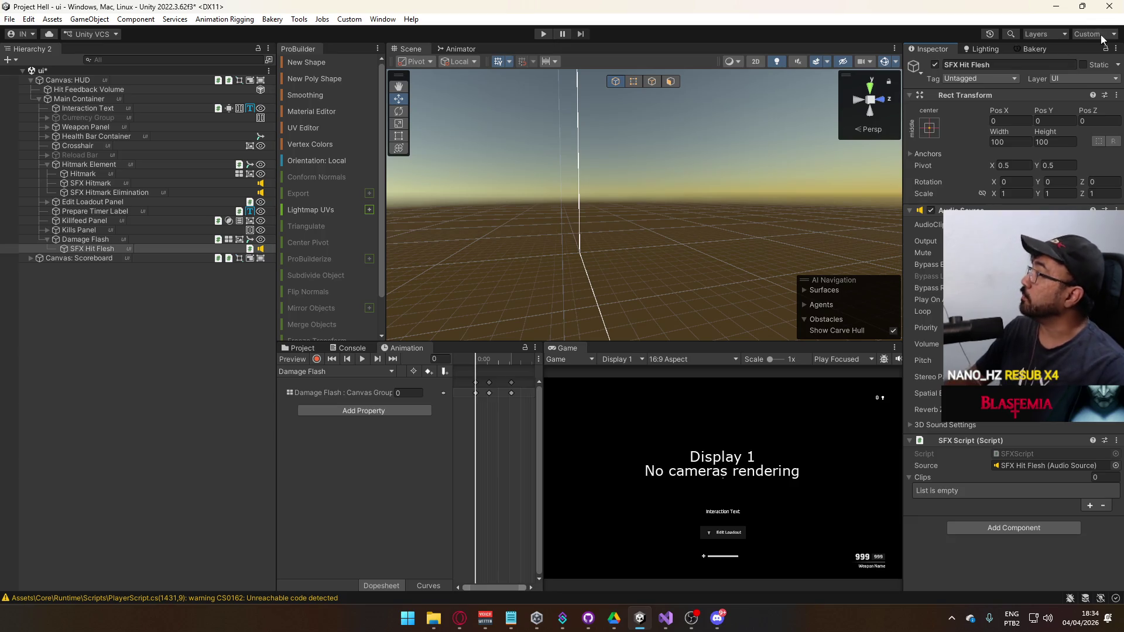
left_click(314, 349)
scroll(351, 520, "down", 3)
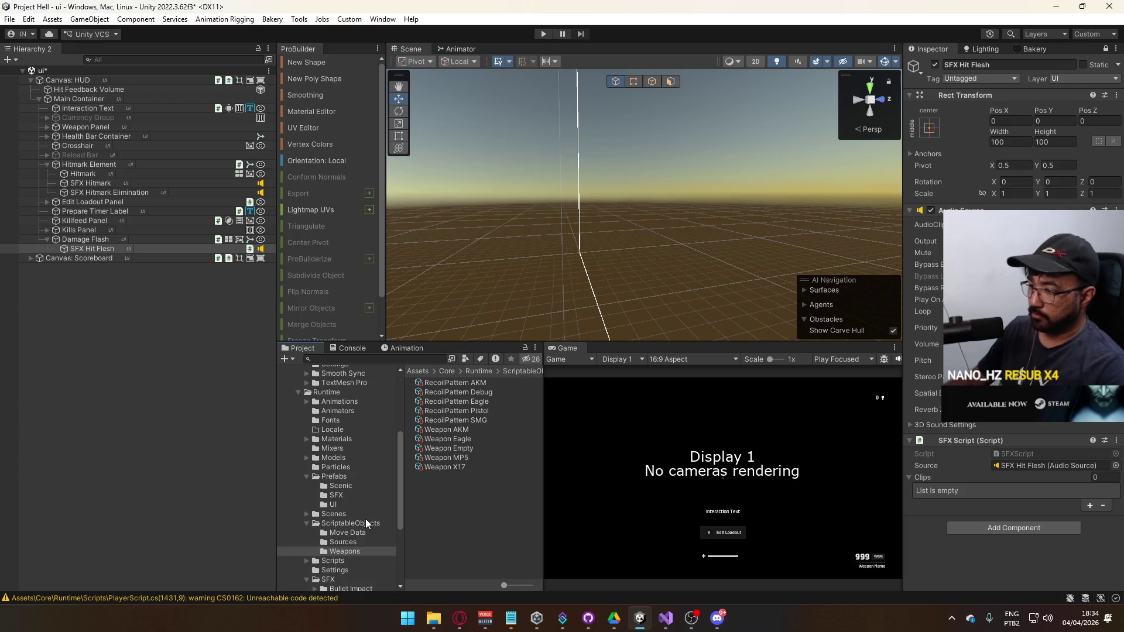
scroll(353, 536, "down", 2)
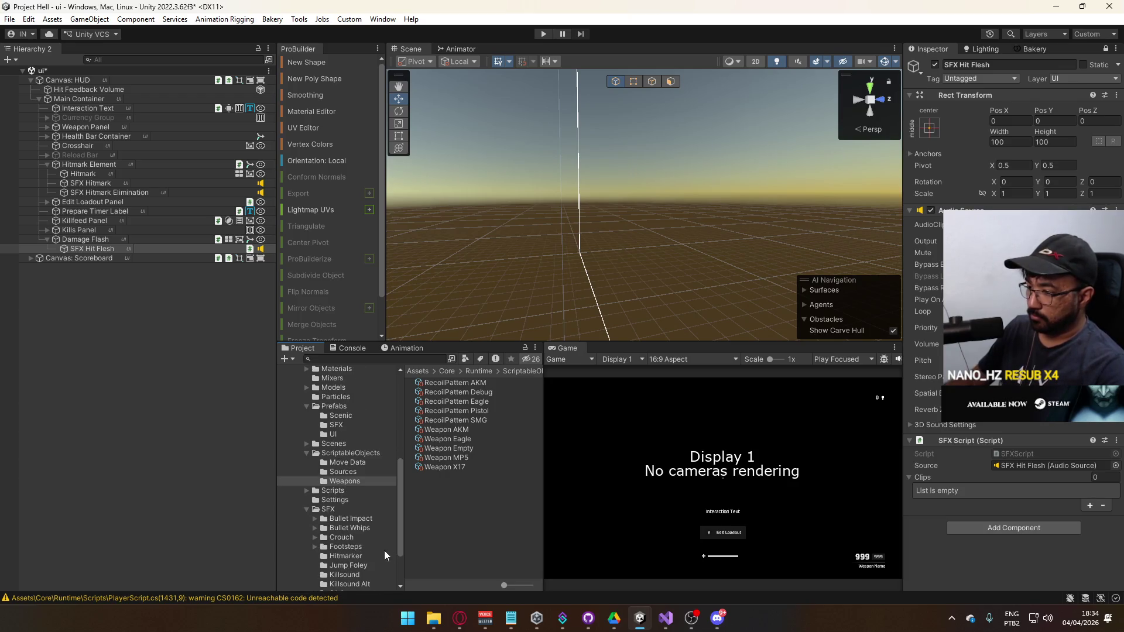
scroll(364, 538, "down", 2)
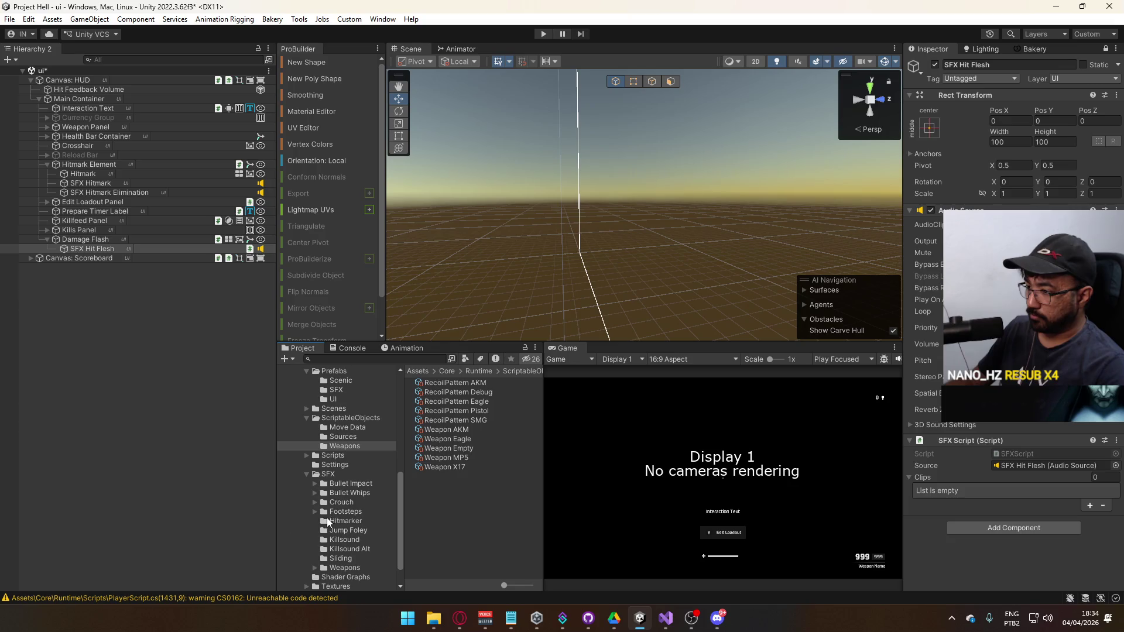
left_click(315, 484)
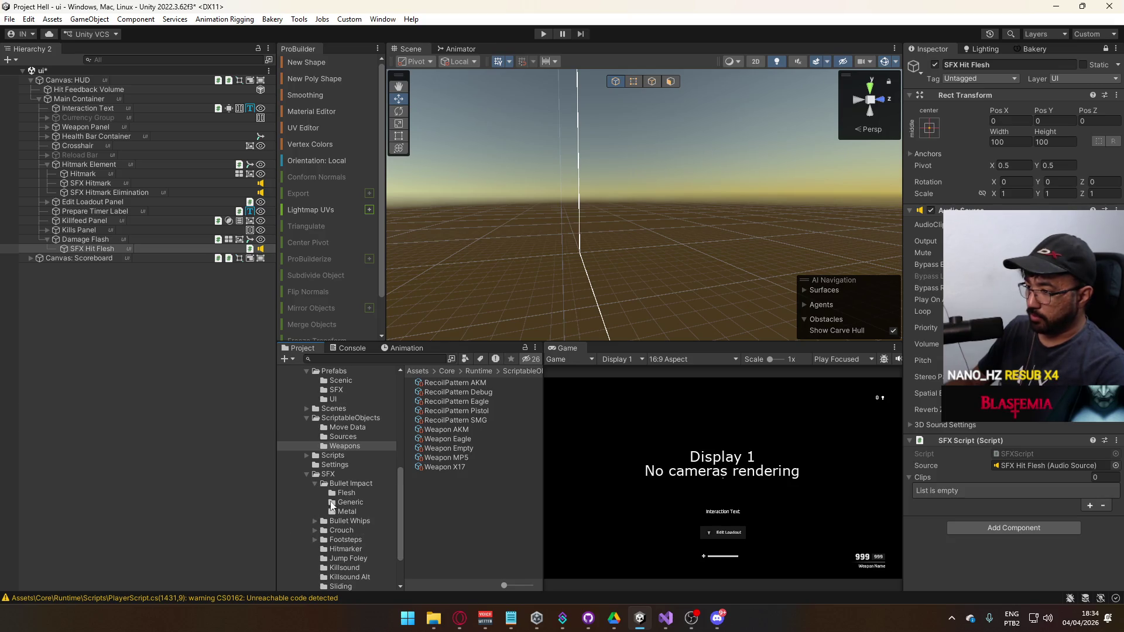
left_click(346, 493)
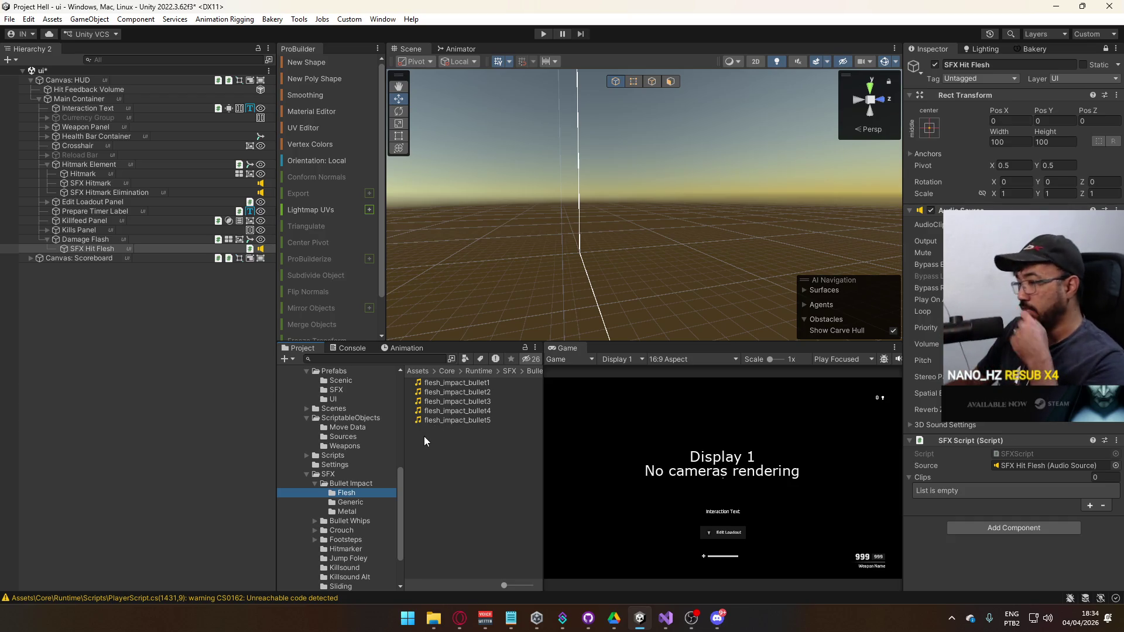
left_click(450, 420)
left_click(466, 382, "shift")
mouse_move(466, 384)
left_mouse_down()
mouse_move(877, 450)
mouse_move(960, 483)
left_mouse_up()
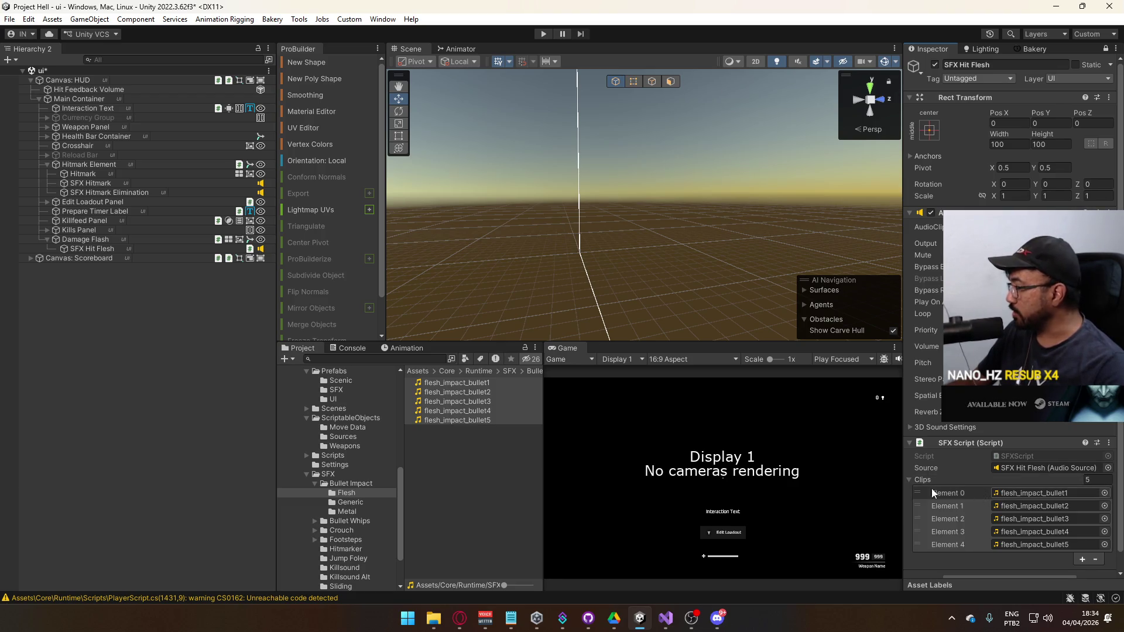
left_click(937, 480)
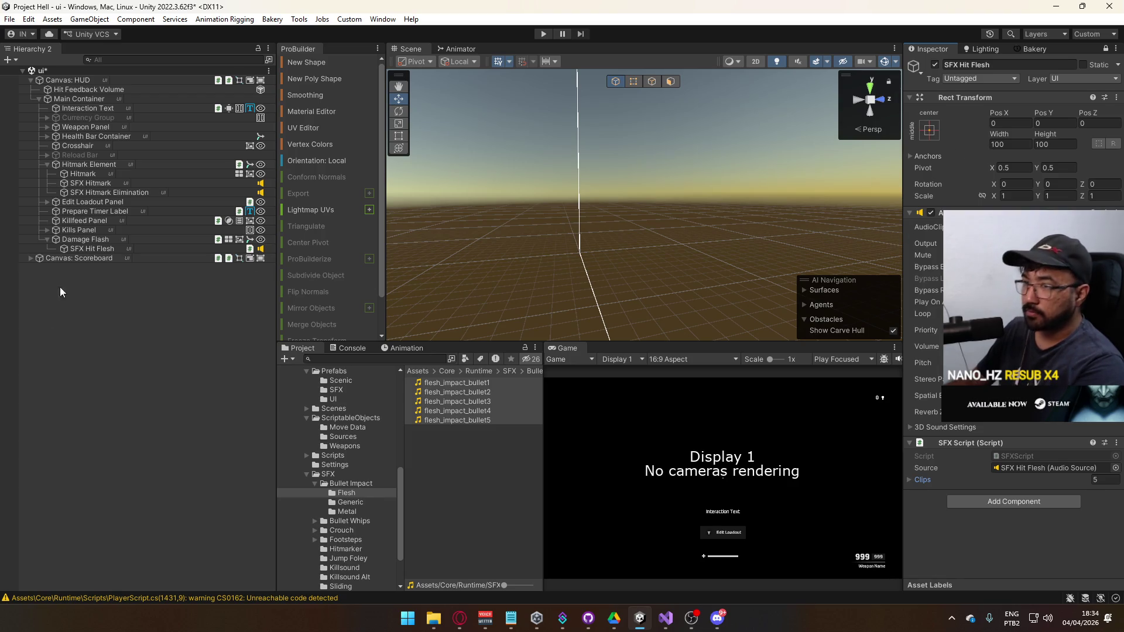
- Drag SFX Hit Flesh into Damage Flash's On Flash event object slot
left_click(102, 250)
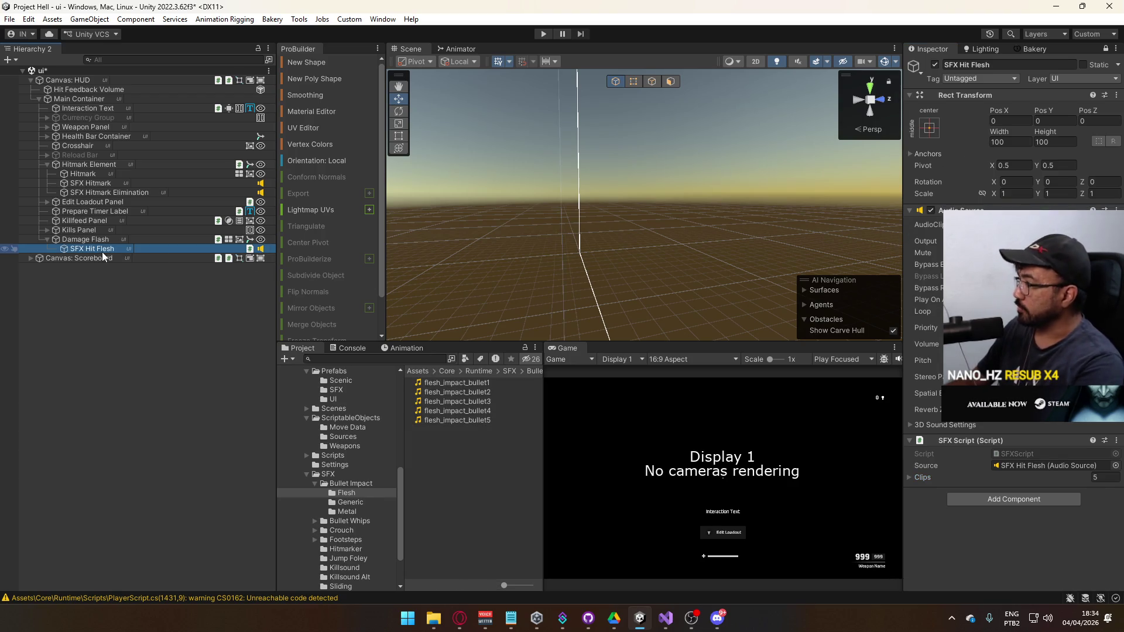
left_click(105, 239)
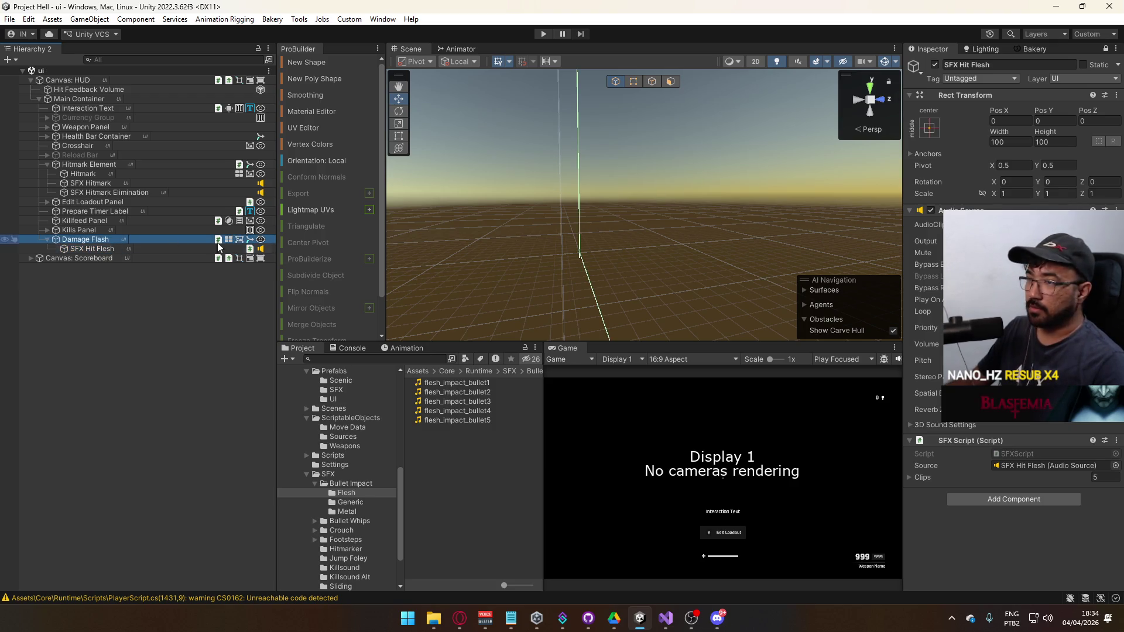
left_click(950, 476)
left_click(950, 476)
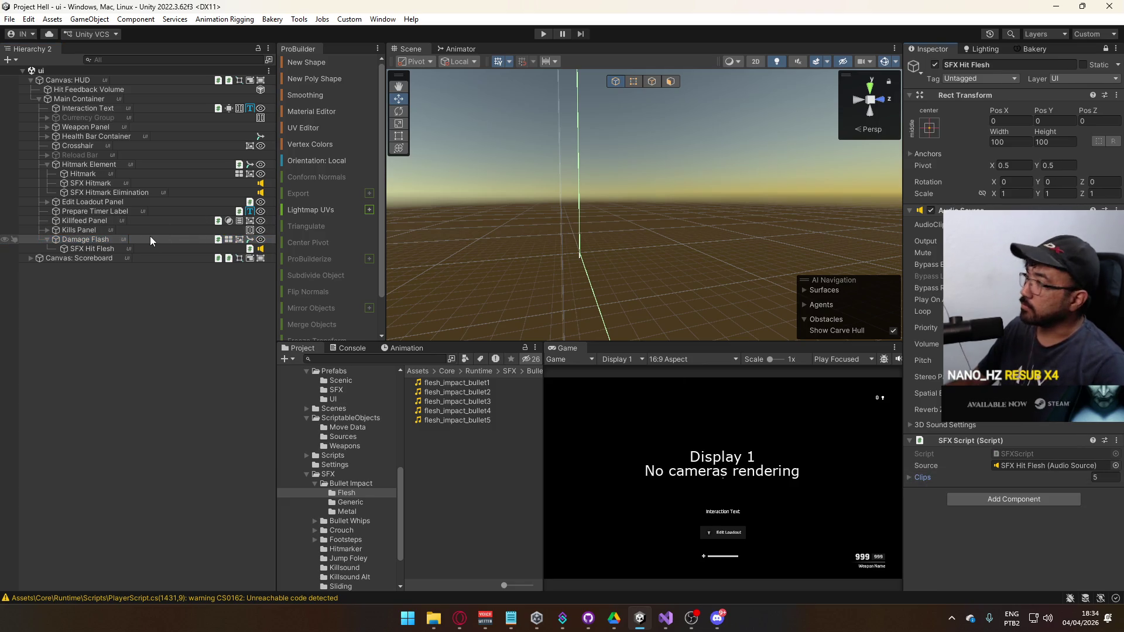
left_click(459, 618)
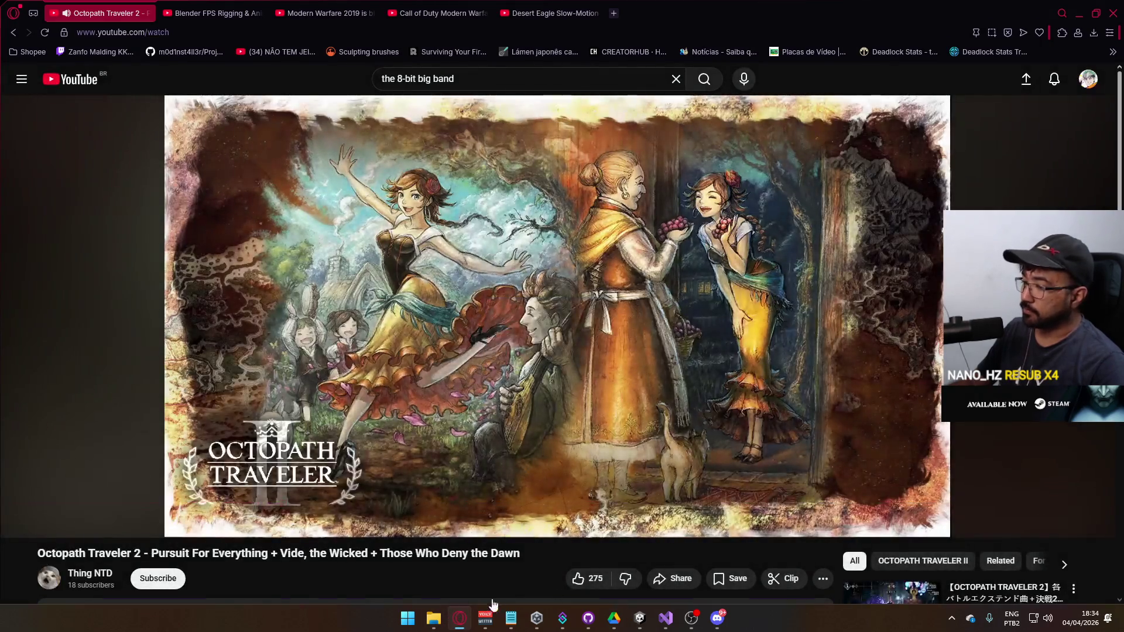
left_click(460, 618)
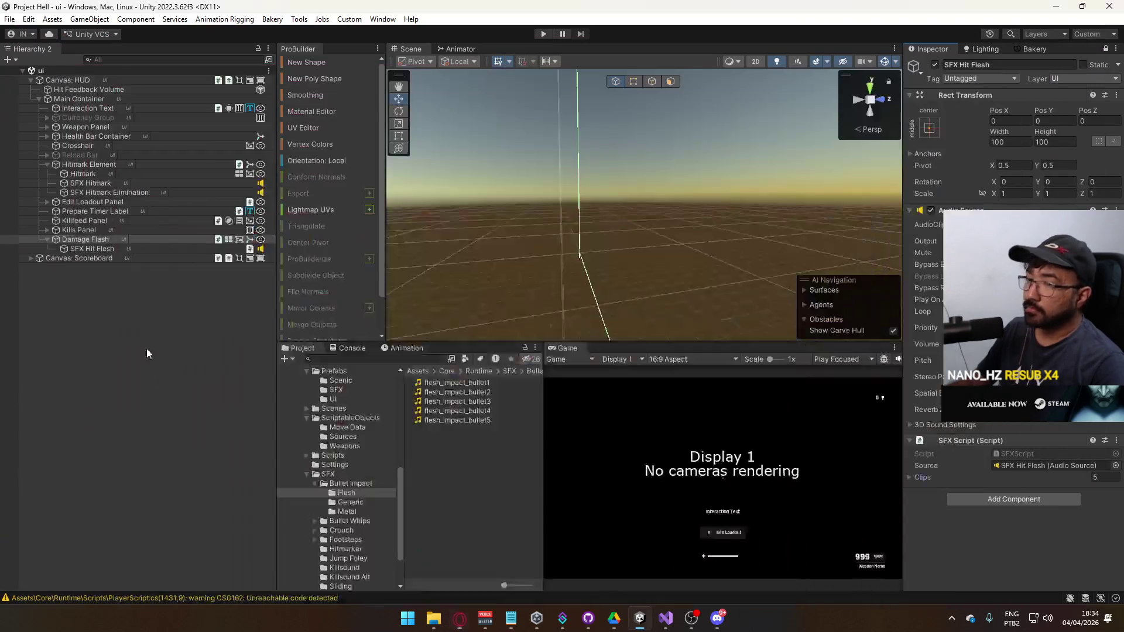
left_click(91, 237)
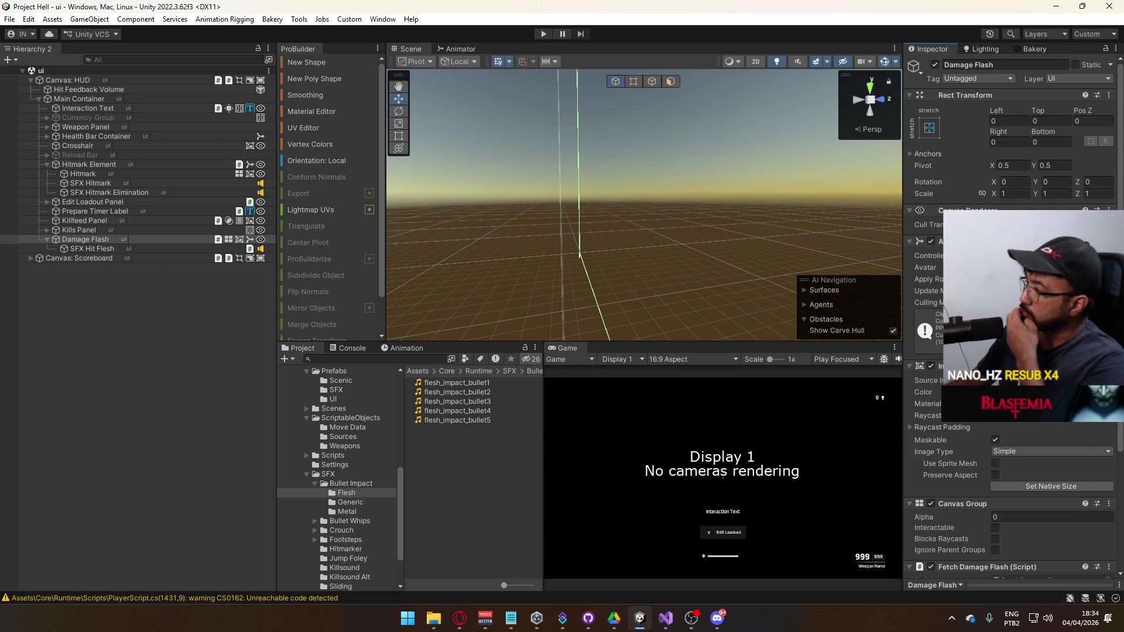
mouse_move(195, 250)
left_mouse_down()
mouse_move(321, 420)
mouse_move(974, 476)
mouse_move(954, 485)
left_mouse_up()
- Choose SFXScript > Play() as the On Flash function, then inspect Hitmark Element and SFX Hitmark
left_click(1007, 475)
mouse_move(1027, 531)
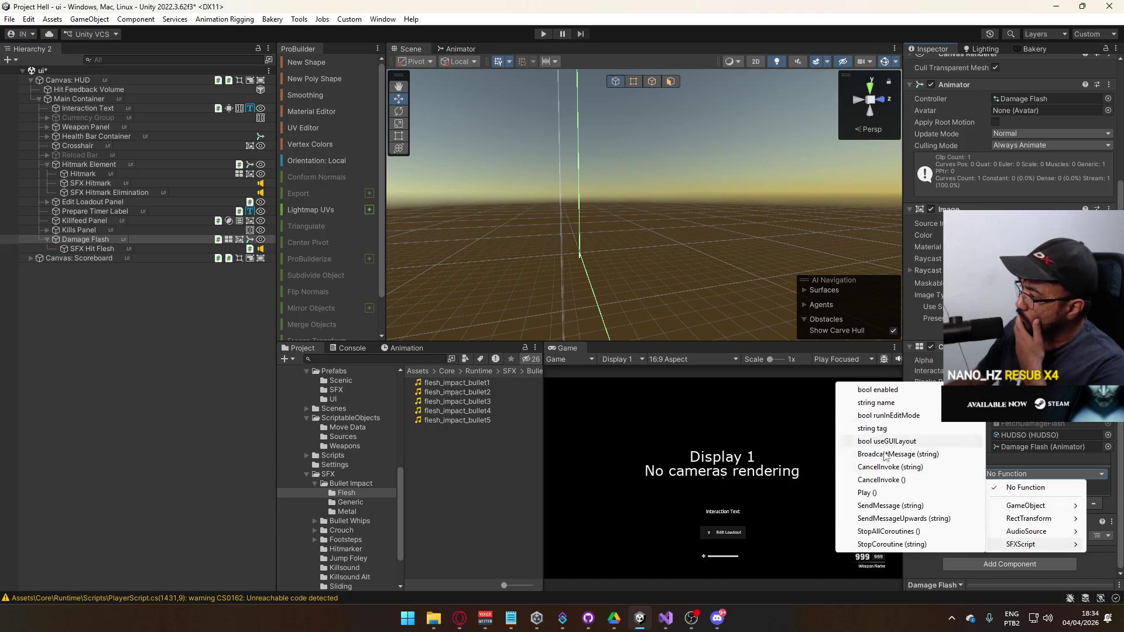
left_click(878, 493)
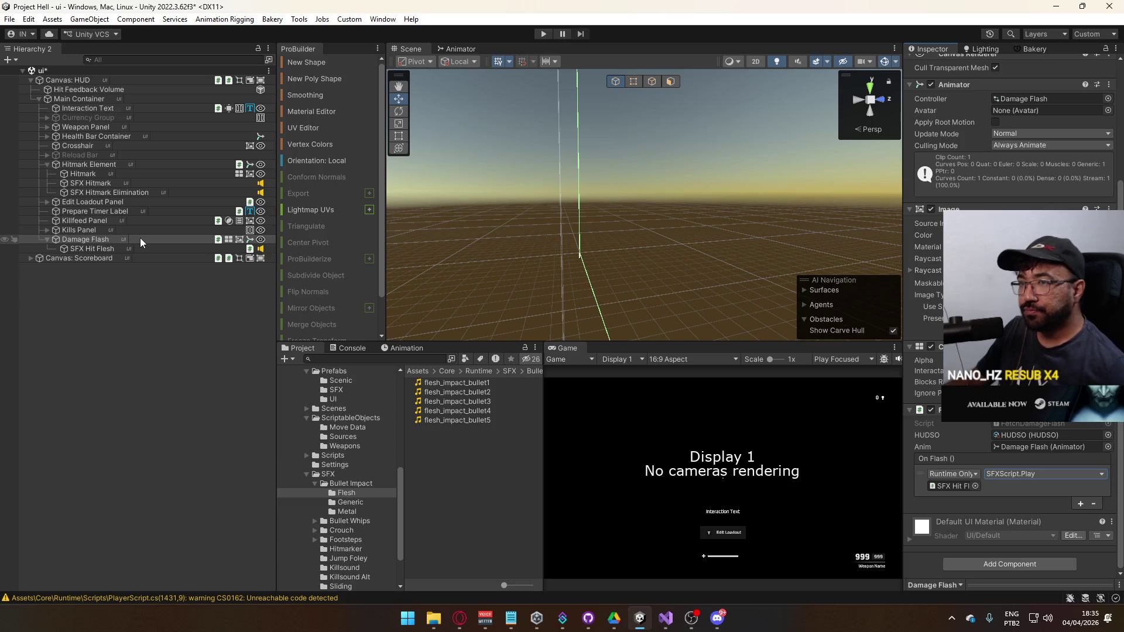
left_click(100, 164)
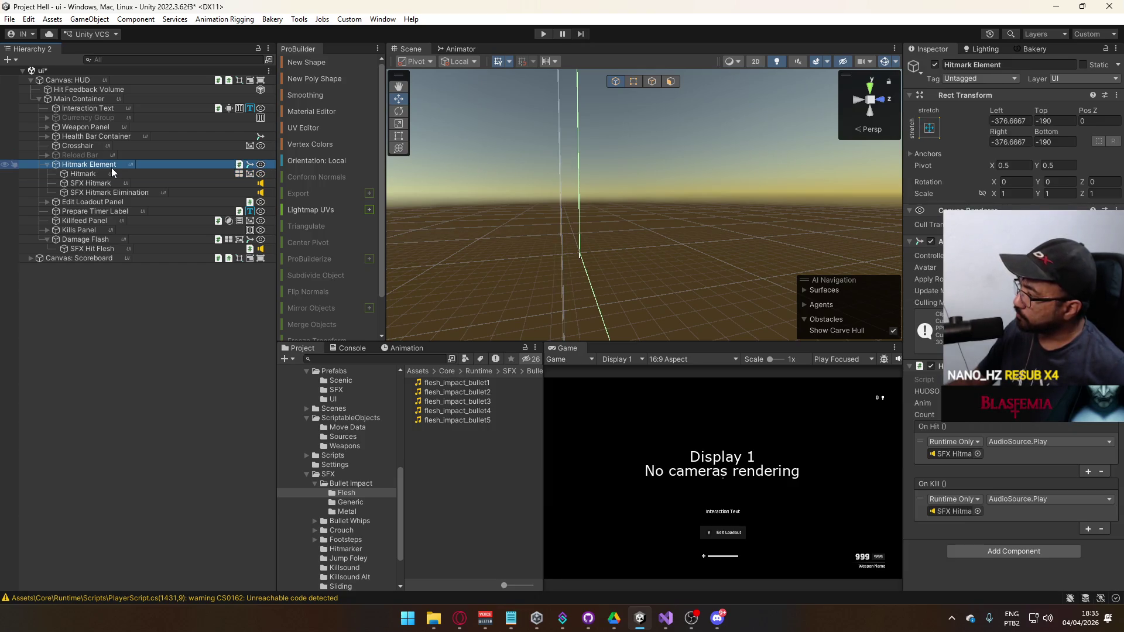
left_click(103, 182)
- Collapse Hitmark Element and Damage Flash in the Hierarchy, save the ui scene, and go to Visual Studio
left_click(116, 191)
left_click(120, 181)
left_click(113, 165)
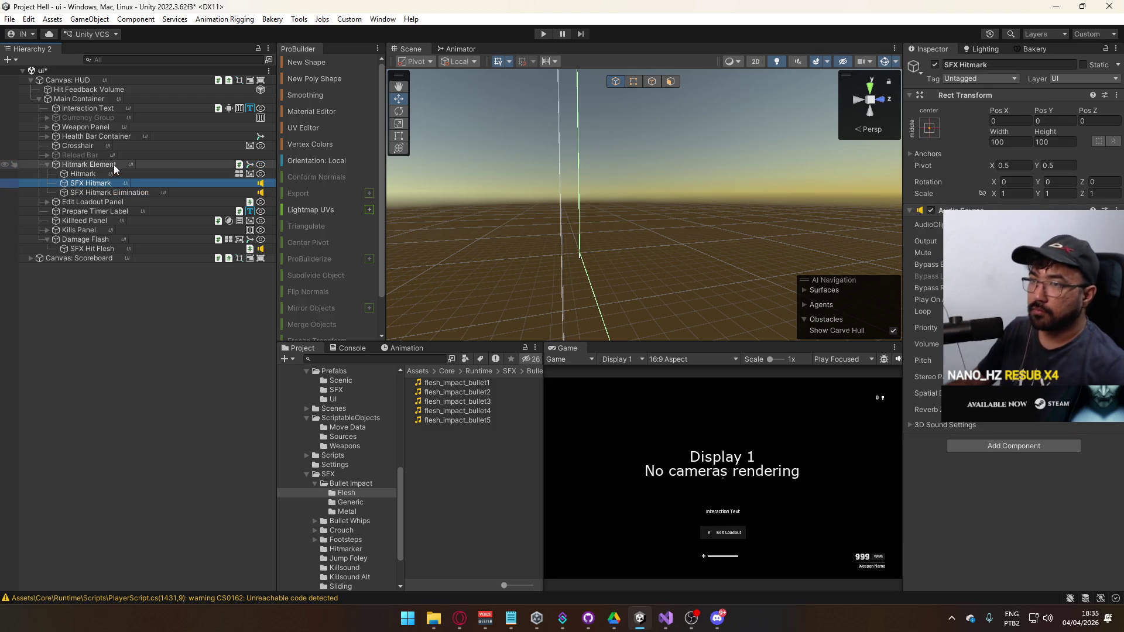
left_click(48, 164)
left_click(46, 211)
key("ctrl+s")
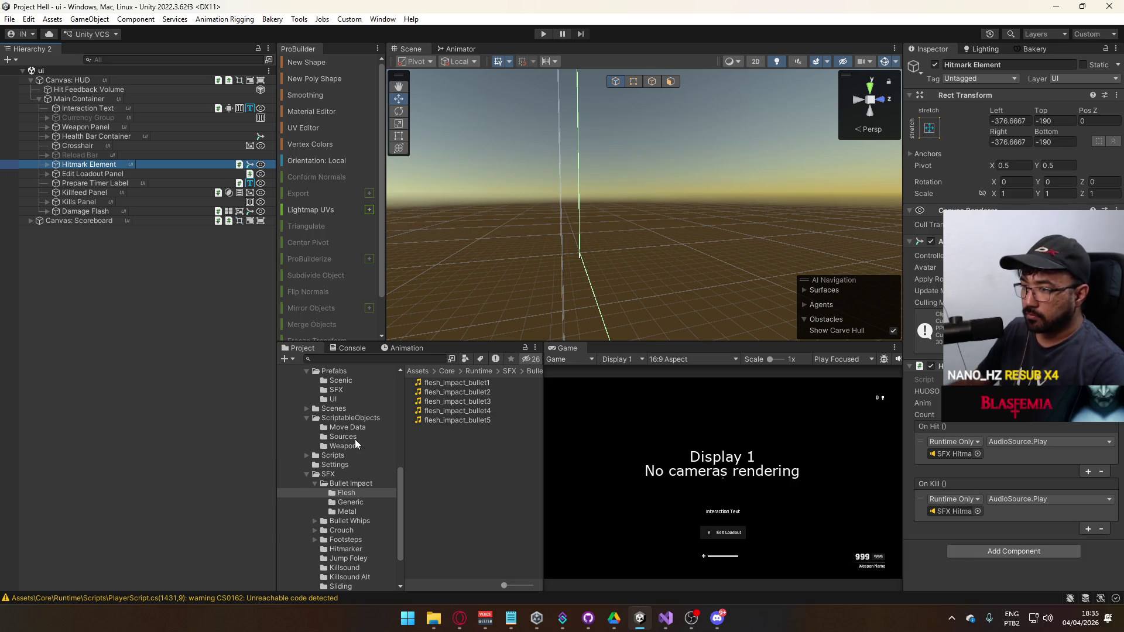
left_click(666, 618)
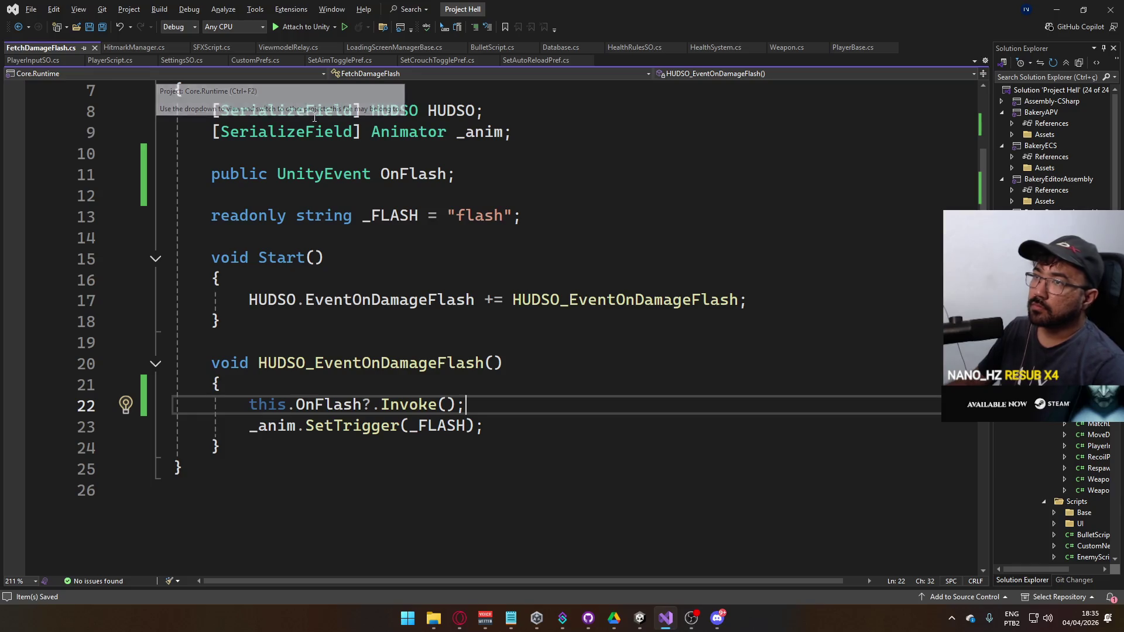
- Add an empty 'public void PlayLocal()' method below Play() in SFXScript.cs
left_click(111, 65)
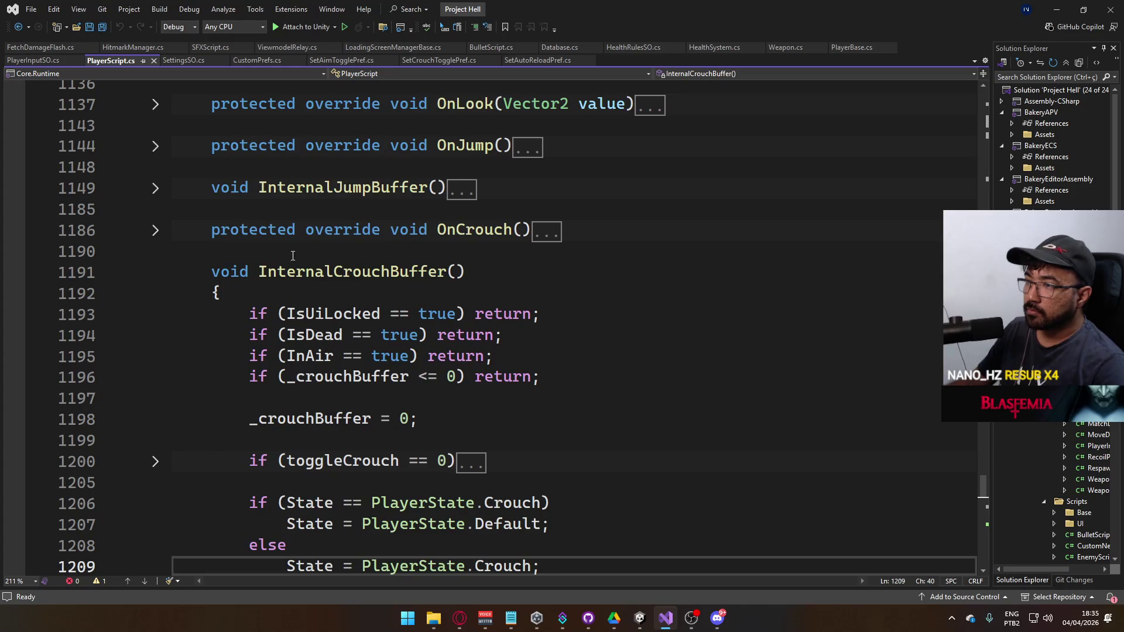
left_click(210, 48)
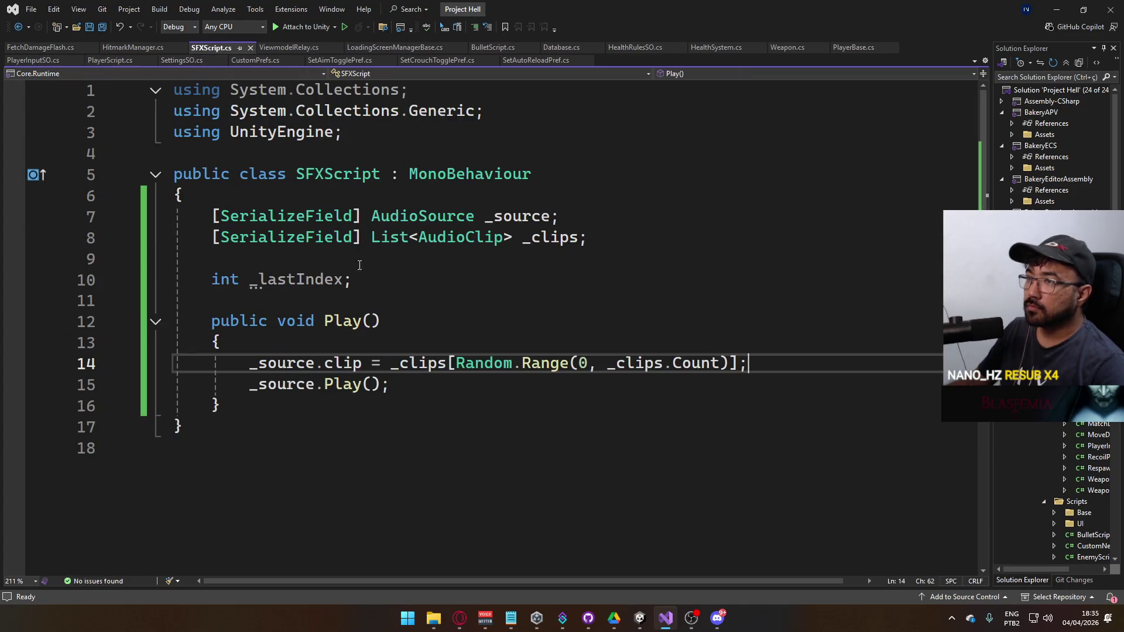
left_click(297, 397)
key("Return")
key("Return")
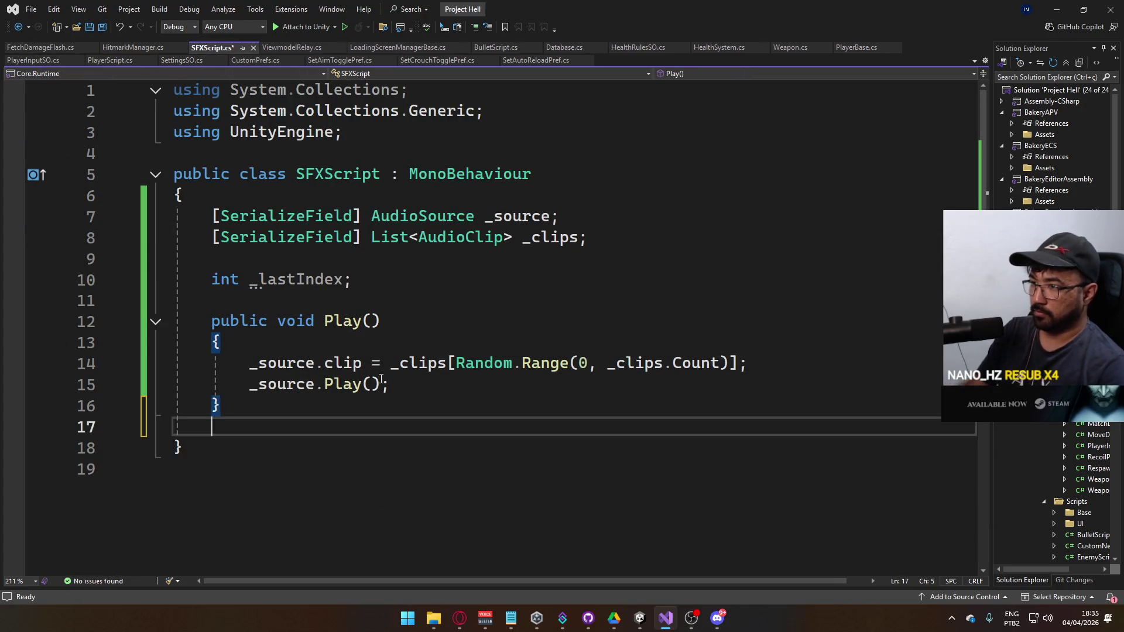
type("public void ")
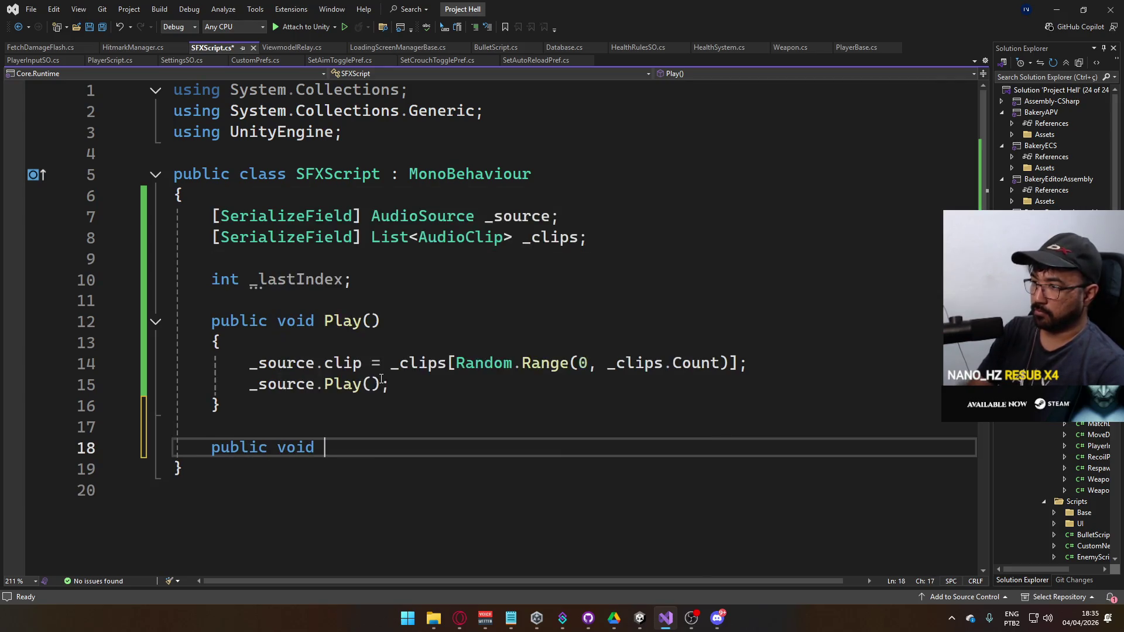
type("PlayLocal()")
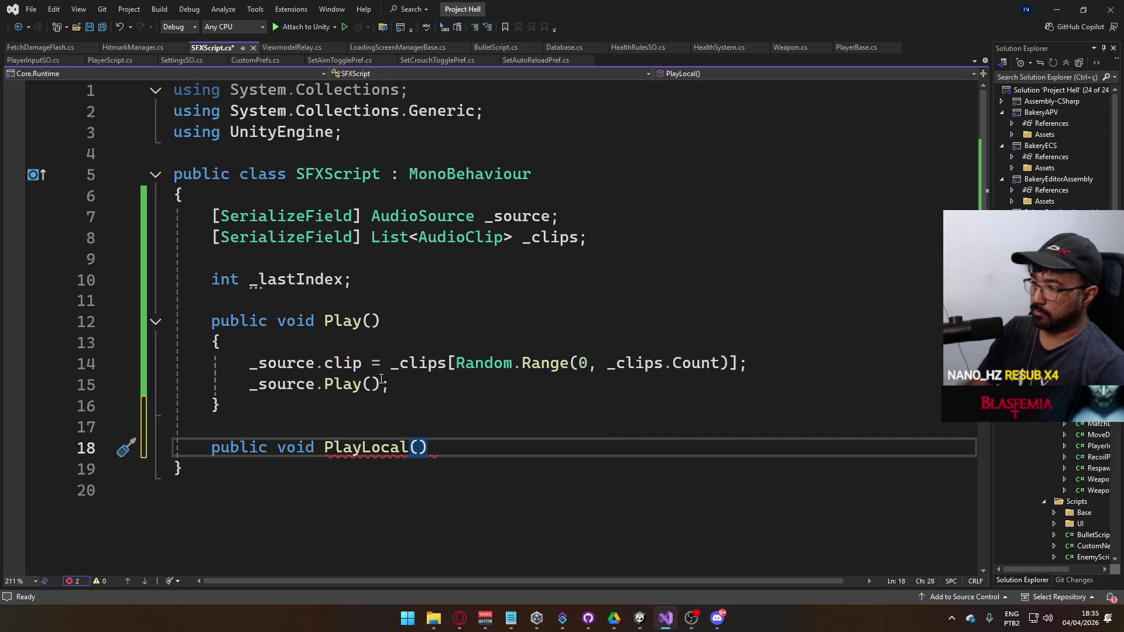
key("Return")
type("{")
key("Return")
key("Down")
key("Return")
key("Return")
- Start a 'public void PlayReplicated()' method with an open body and save SFXScript.cs
type("public void P")
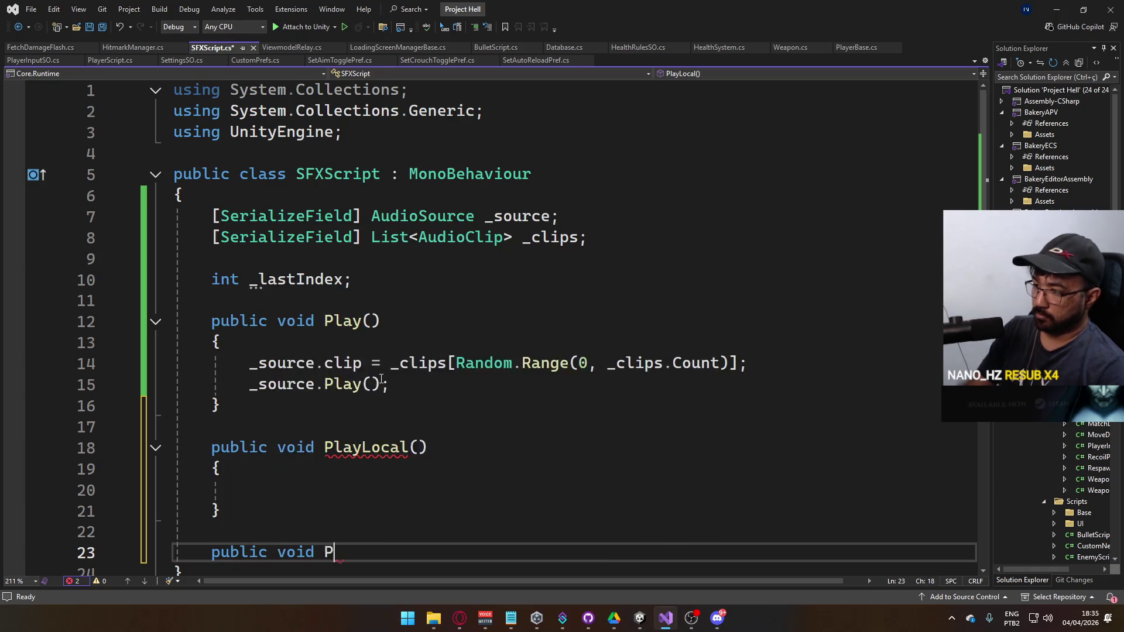
type("lay")
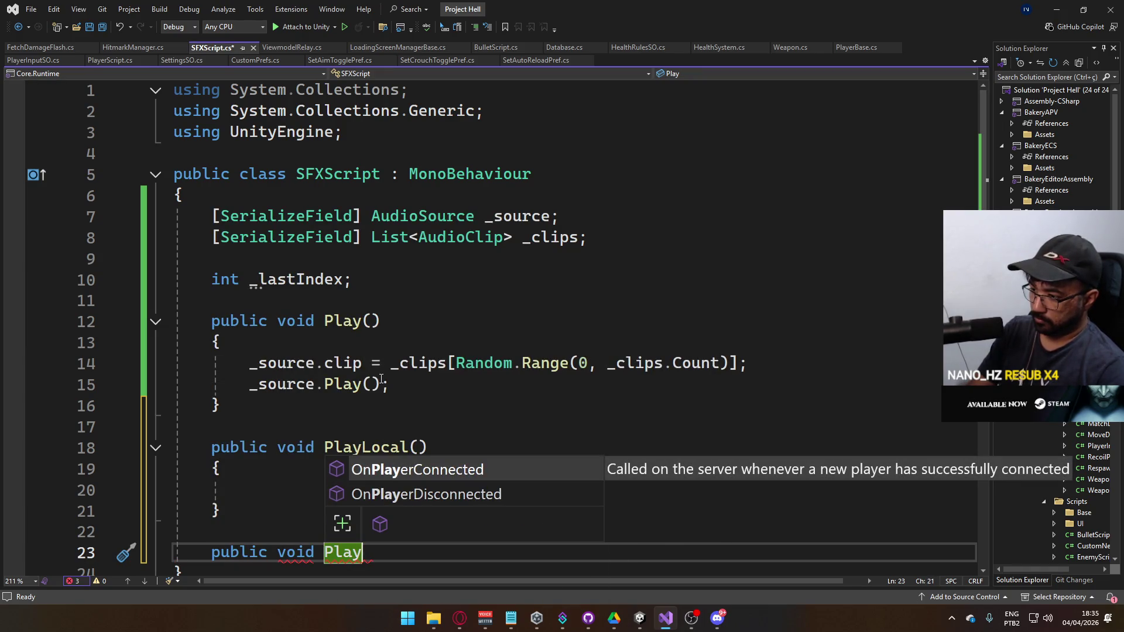
type("Repl")
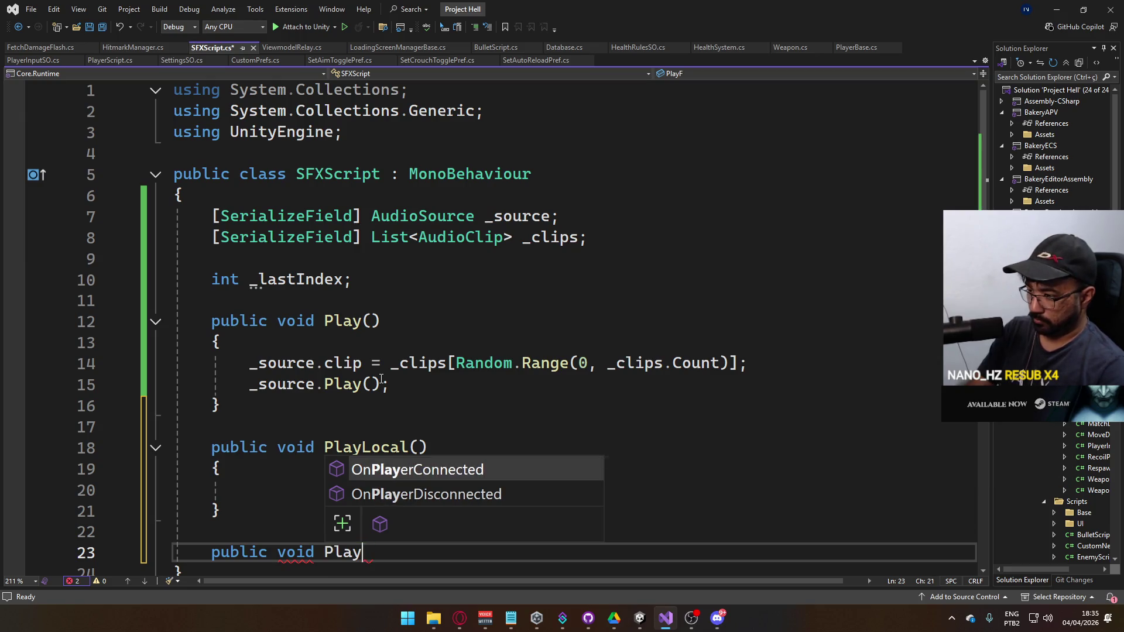
type("icated()")
key("Return")
type("{")
key("Return")
key("ctrl+s")
- Delete the empty PlayLocal method and copy Play's clip-picking statement into PlayReplicated
left_click_drag(222, 463, 175, 377)
key("Delete")
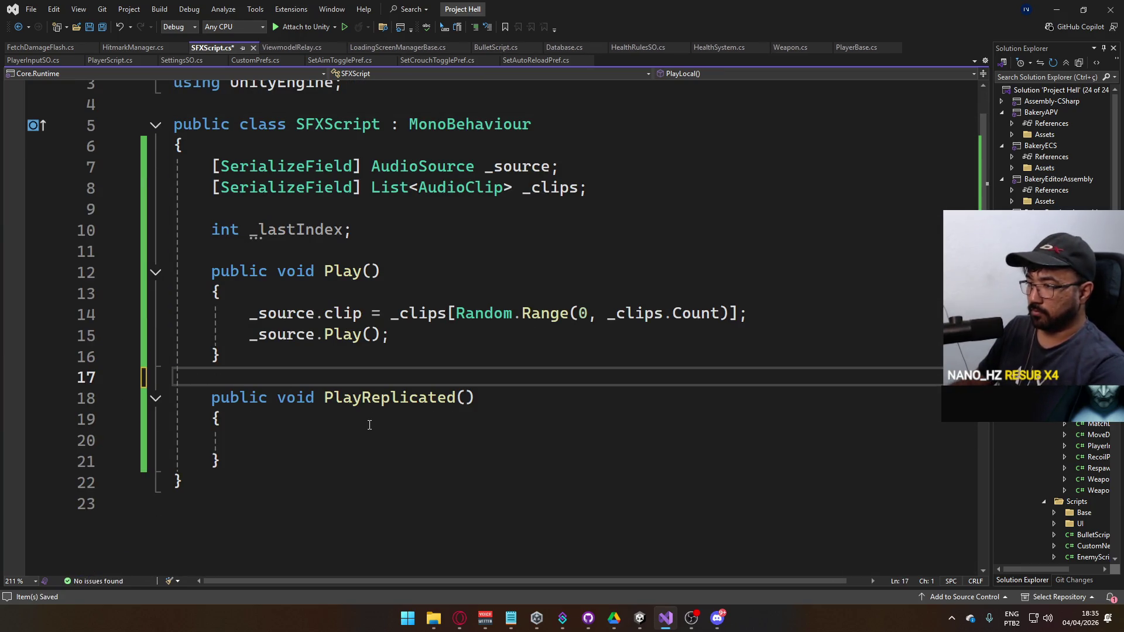
key("ctrl+s")
left_click(340, 441)
left_click_drag(748, 315, 249, 314)
key("ctrl+c")
left_click(306, 453)
key("ctrl+v")
- Add a [SerializeField] line below the _clips field
left_click(608, 188)
key("Return")
type("[SerializeField]")
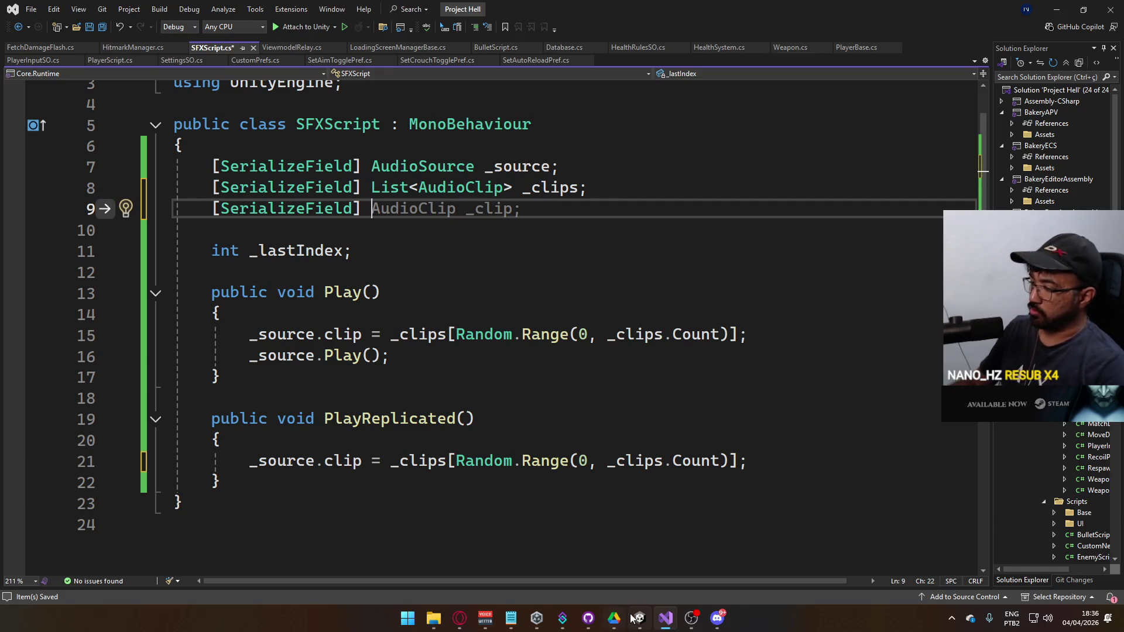
mouse_move(632, 617)
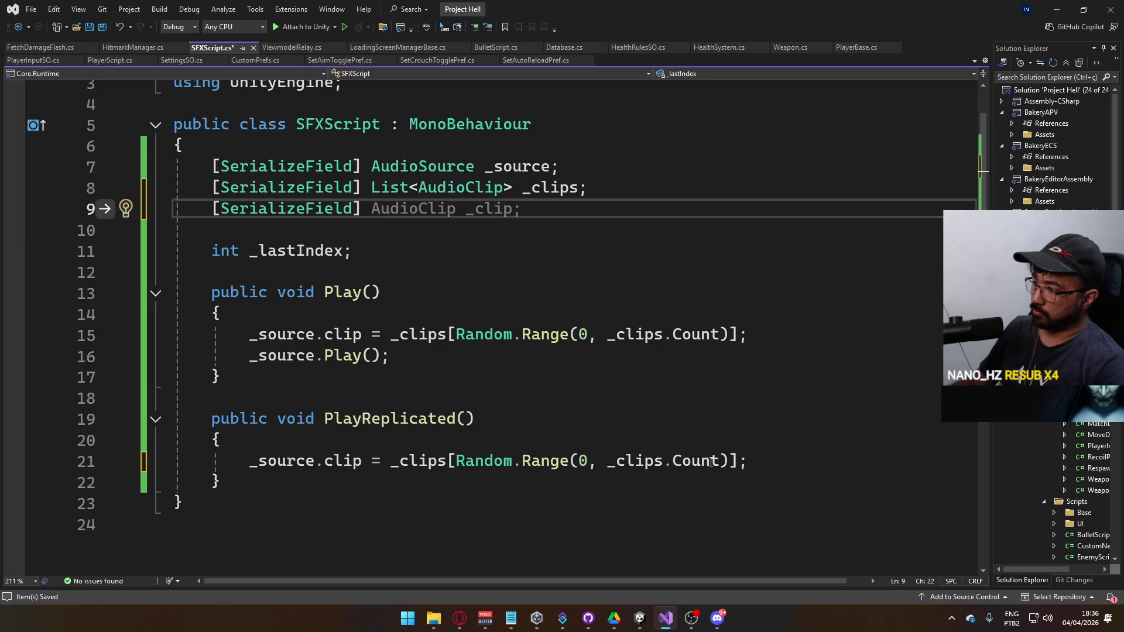
- Remove the pasted clip-picking statement and the stray [SerializeField] line
left_click_drag(758, 462, 249, 462)
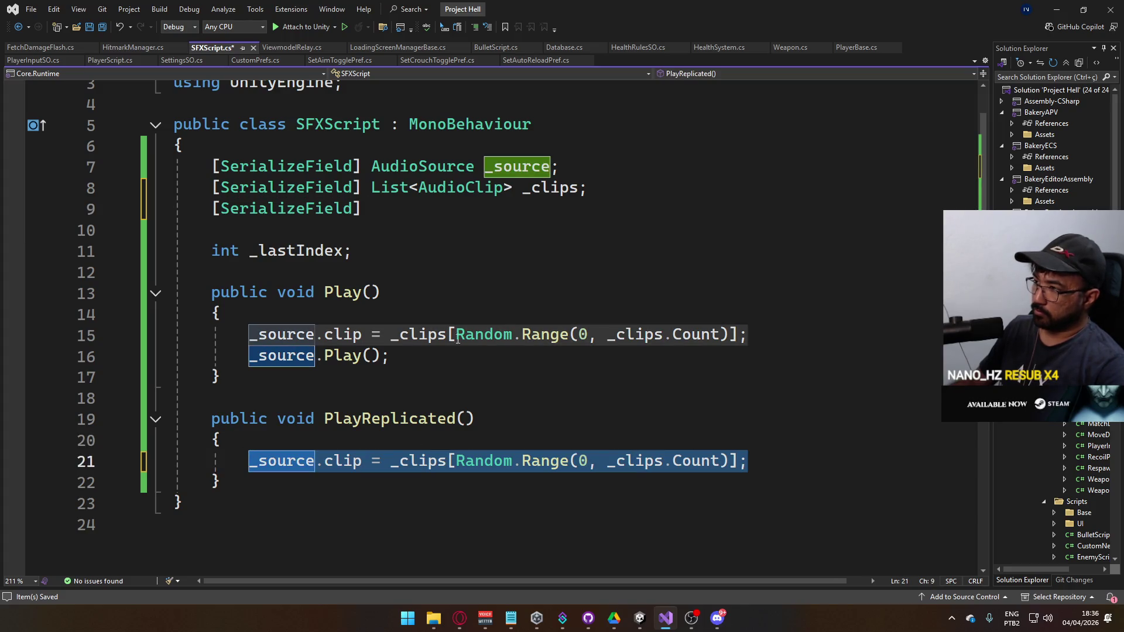
key("Delete")
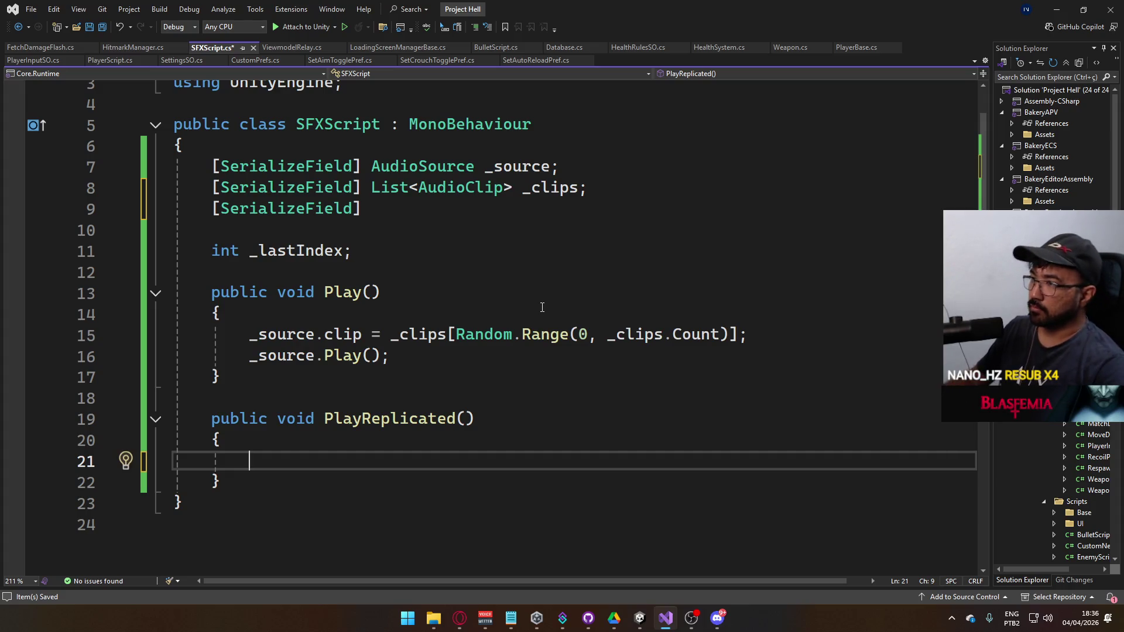
left_click_drag(376, 211, 211, 212)
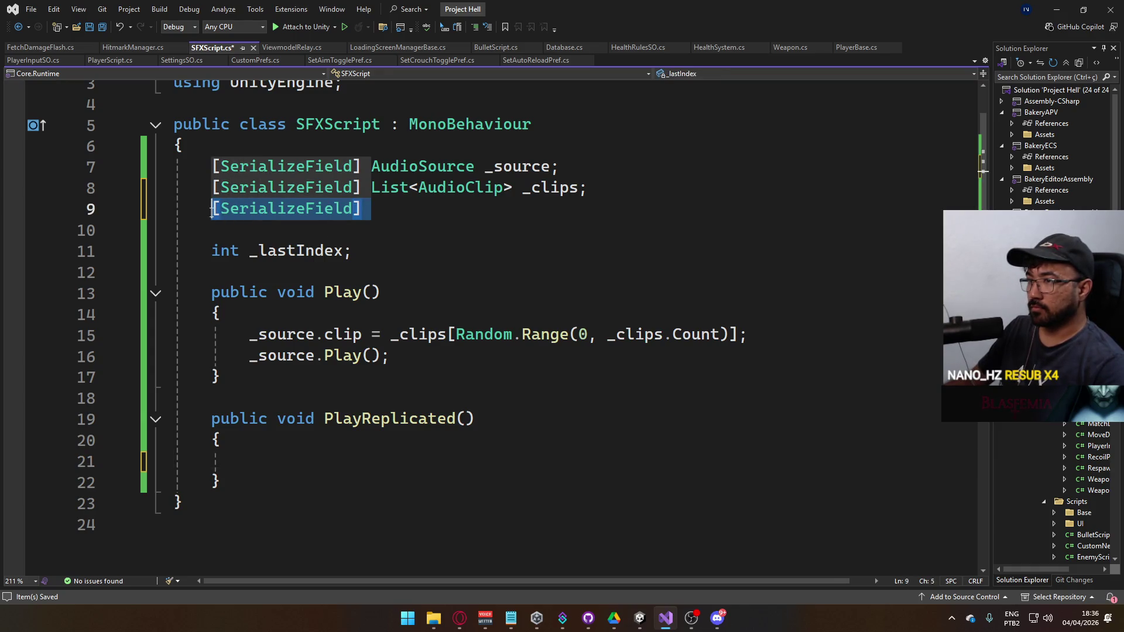
key("Delete")
key("Up")
key("End")
key("Delete")
- Delete the empty PlayReplicated method and save SFXScript.cs
mouse_move(222, 461)
left_mouse_down()
mouse_move(173, 398)
mouse_move(173, 377)
left_mouse_up()
key("Delete")
left_click(286, 364)
key("ctrl+s")
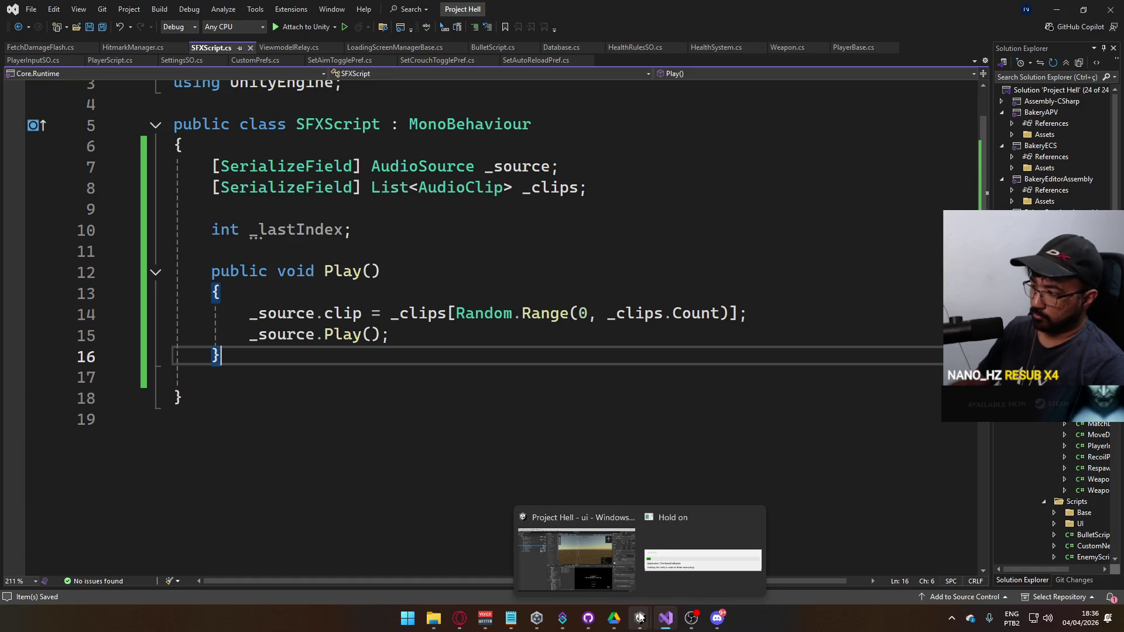
left_click(644, 559)
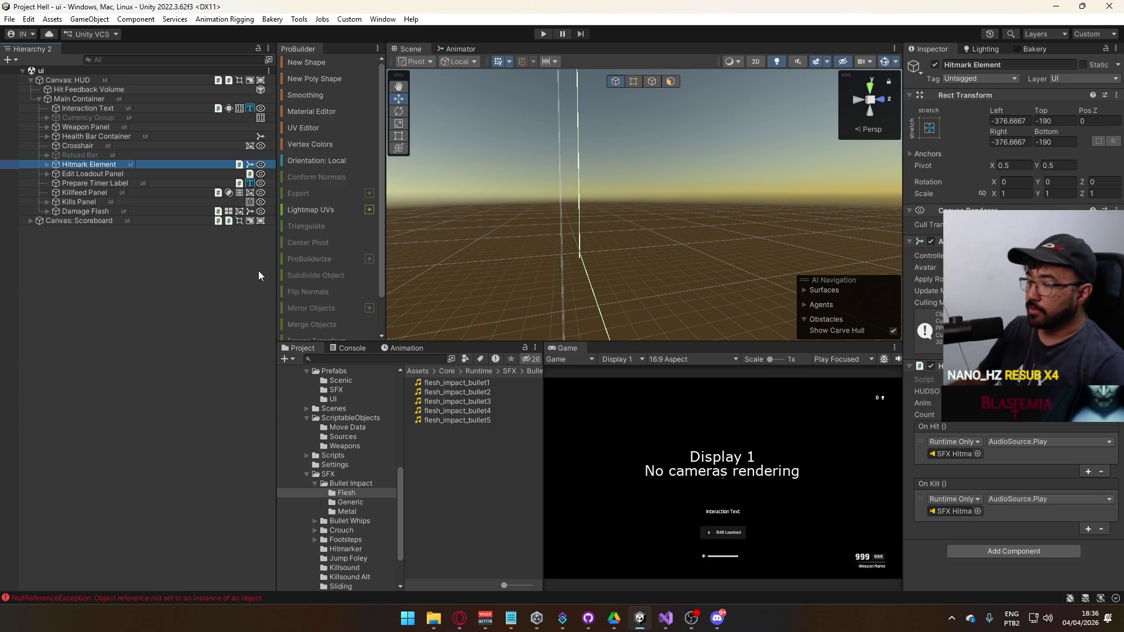
- Clear the NullReferenceException and warning from Unity's Console, then return to SFXScript.cs in Visual Studio
left_click(346, 353)
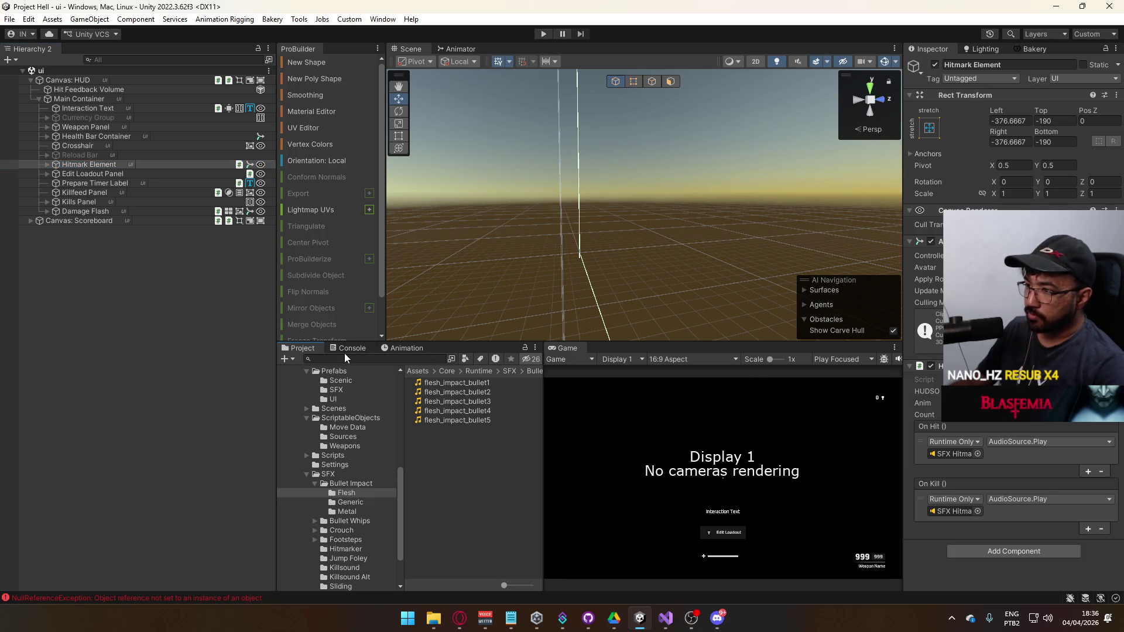
left_click(344, 349)
left_click(287, 359)
left_click(297, 347)
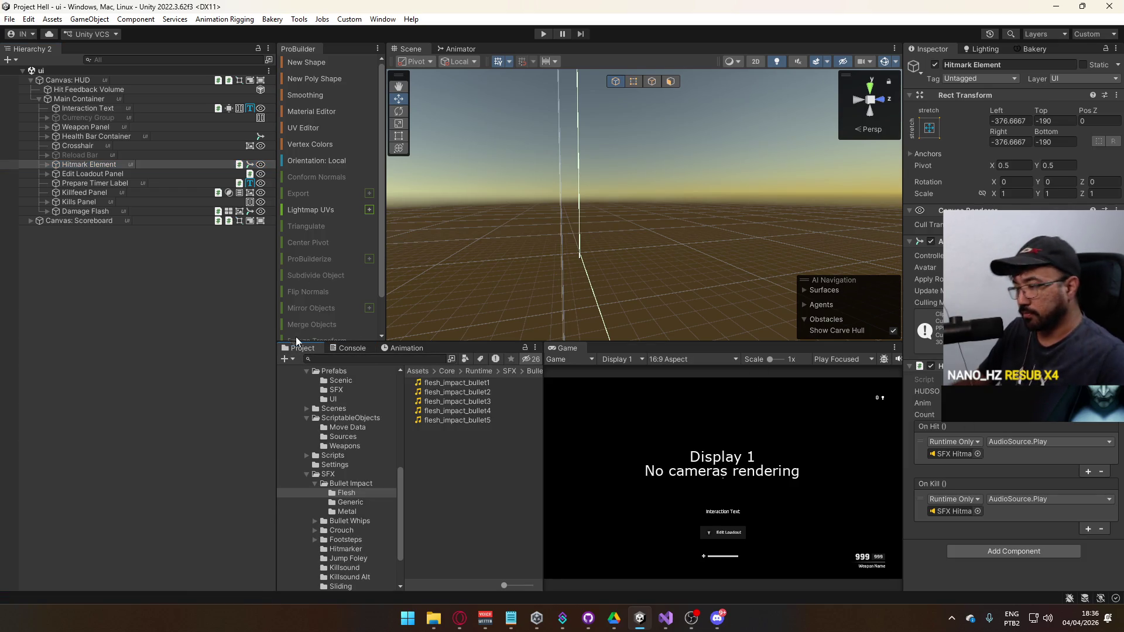
left_click(676, 619)
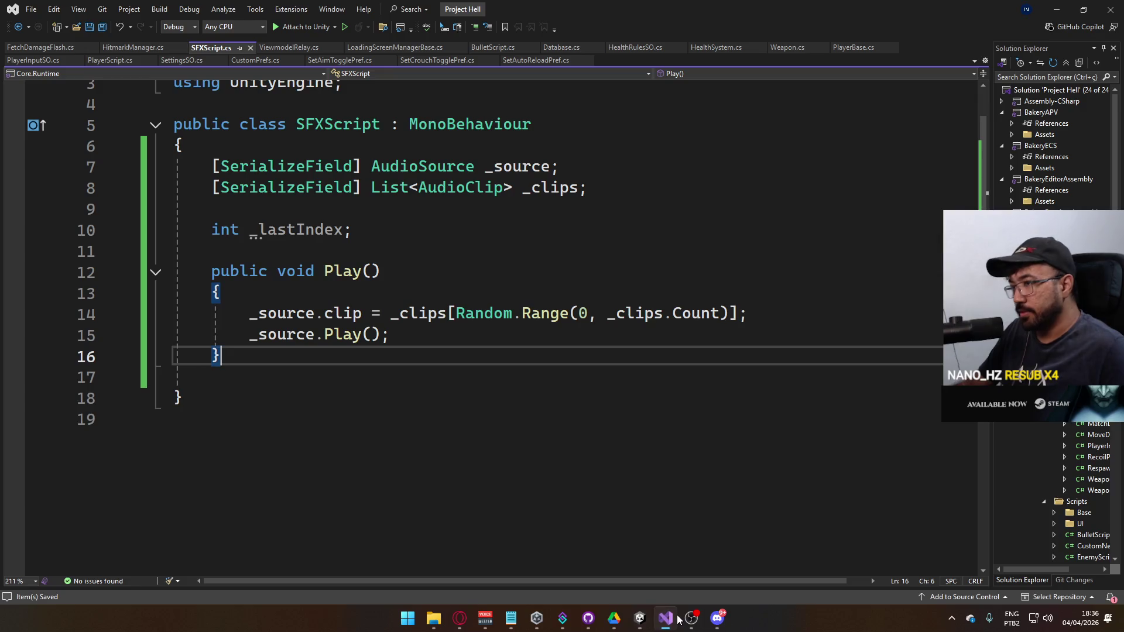
- Delete the unused 'int _lastIndex;' field from SFXScript and save the file
mouse_move(351, 229)
left_mouse_down()
mouse_move(222, 230)
mouse_move(173, 209)
left_mouse_up()
key("Delete")
key("Delete")
key("ctrl+s")
- In PlayerScript.cs, collapse the surrounding methods and expand InternalFire() to read its body
left_click(111, 61)
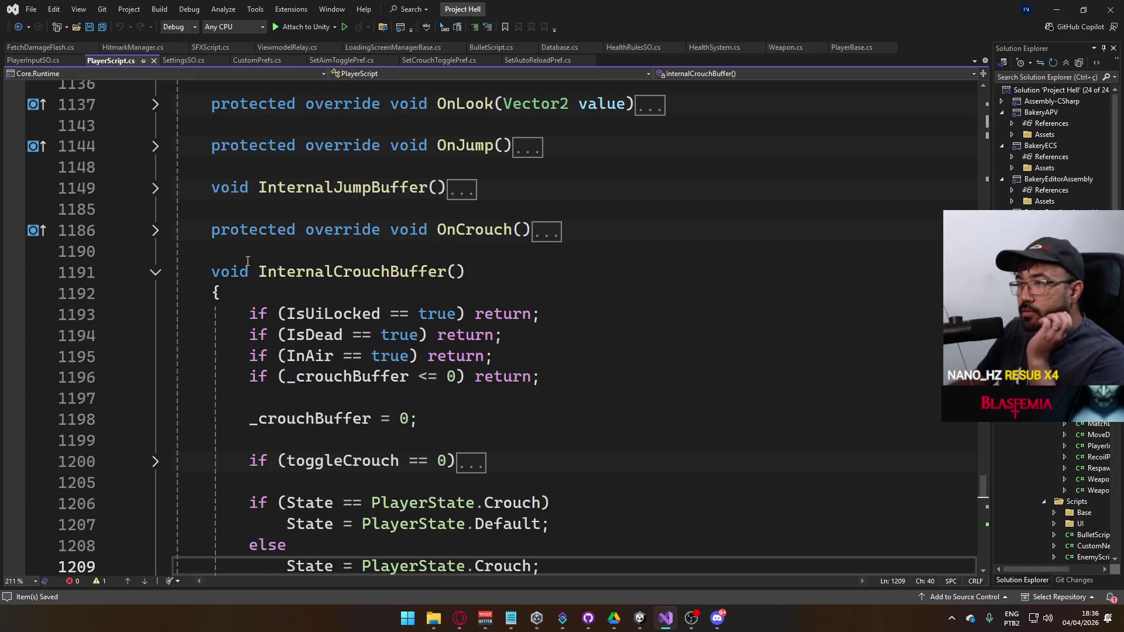
left_click(155, 272)
scroll(365, 308, "down", 5)
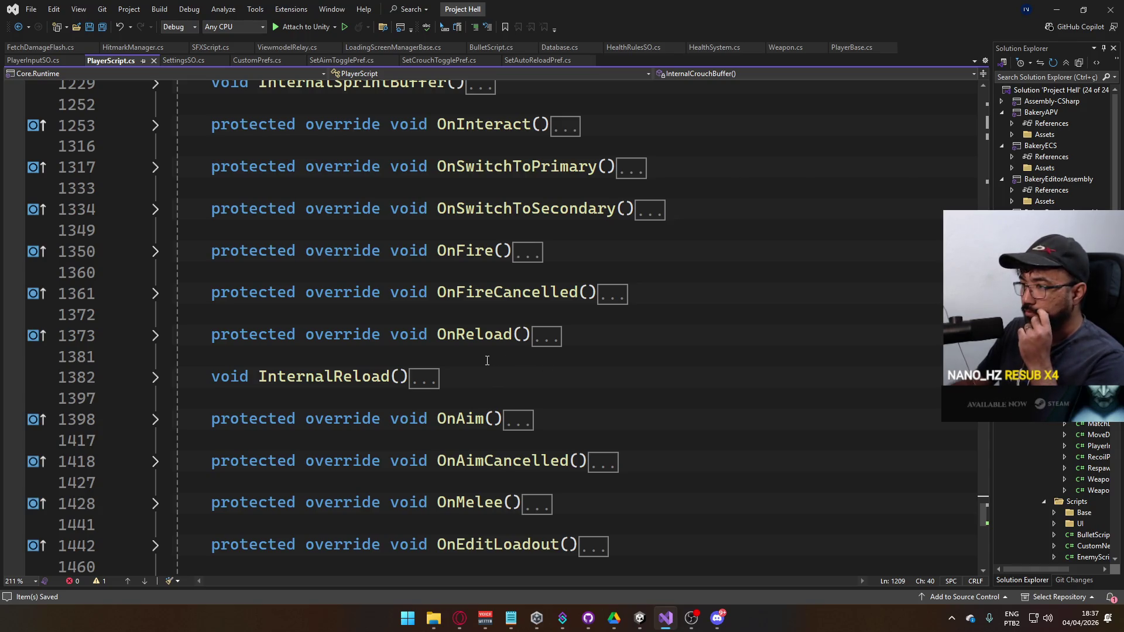
left_click(154, 252)
left_click(154, 252)
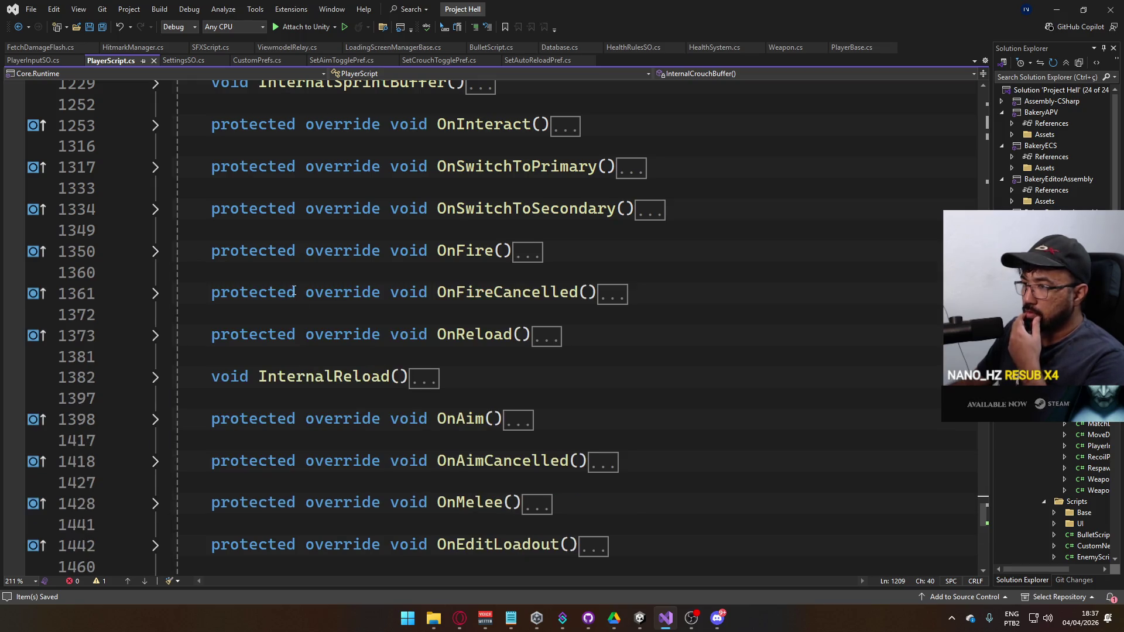
scroll(387, 351, "down", 7)
scroll(386, 351, "up", 3)
scroll(386, 351, "up", 15)
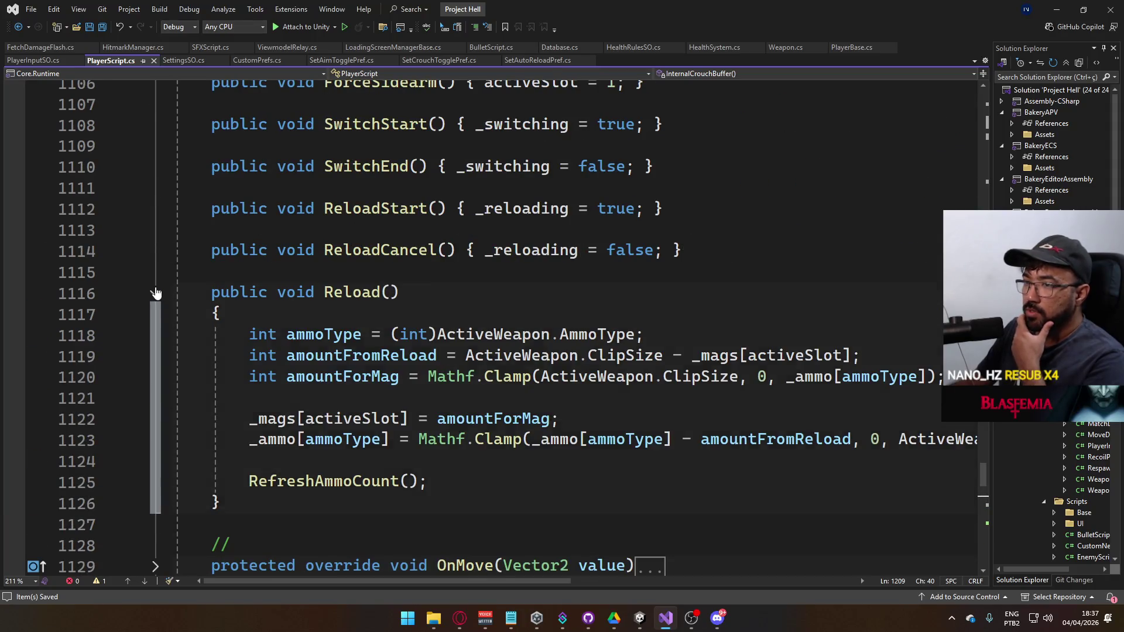
left_click(155, 293)
scroll(318, 332, "up", 8)
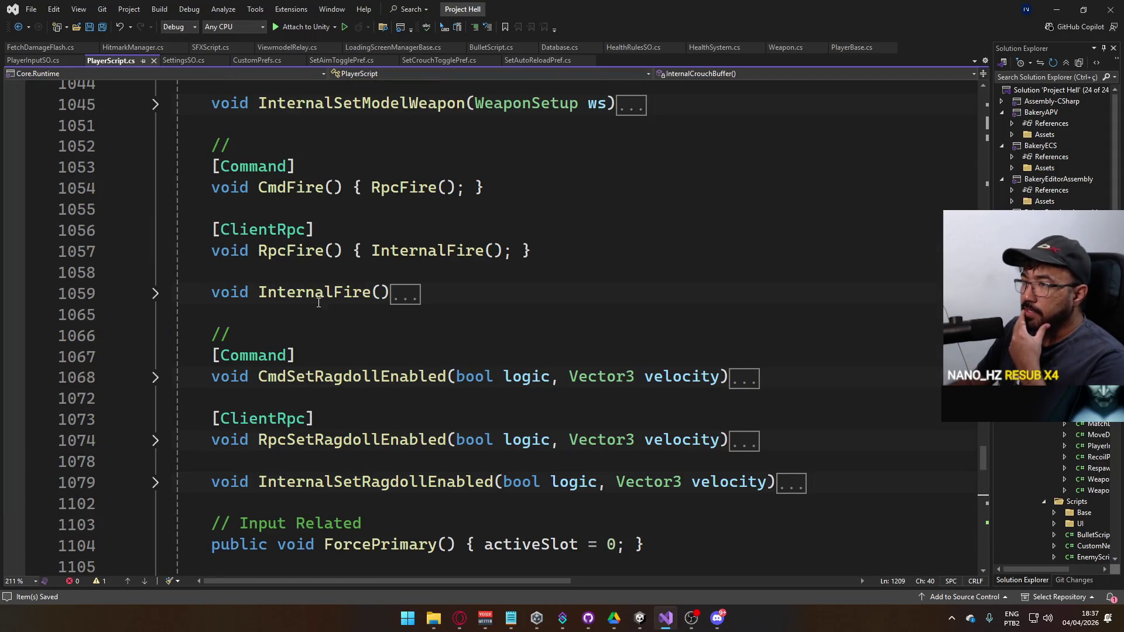
left_click(156, 293)
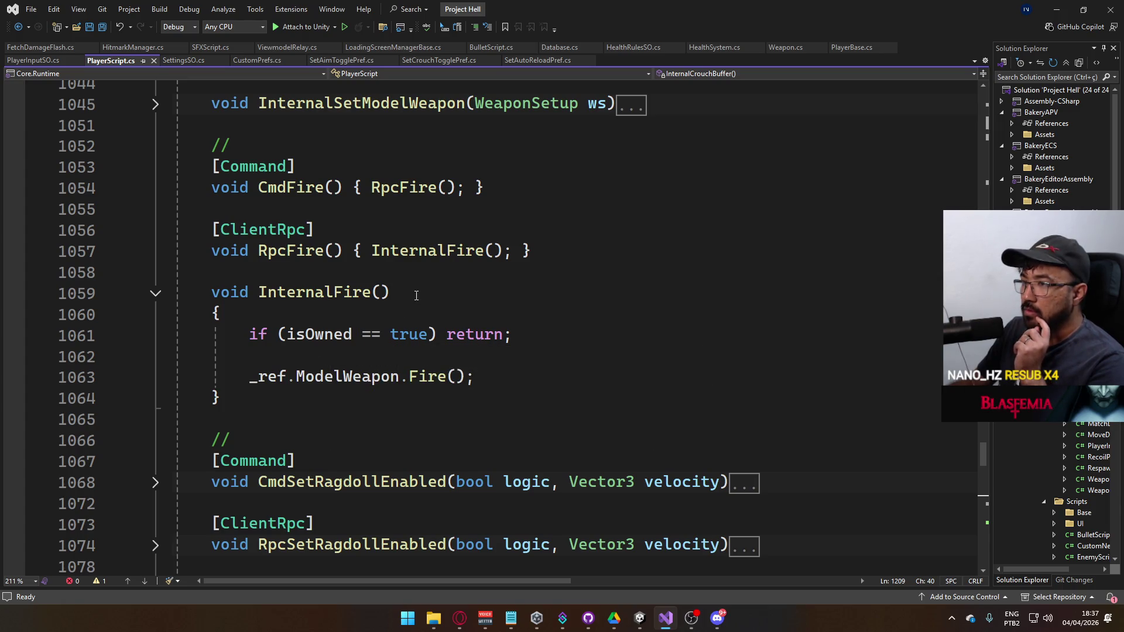
scroll(359, 329, "up", 1)
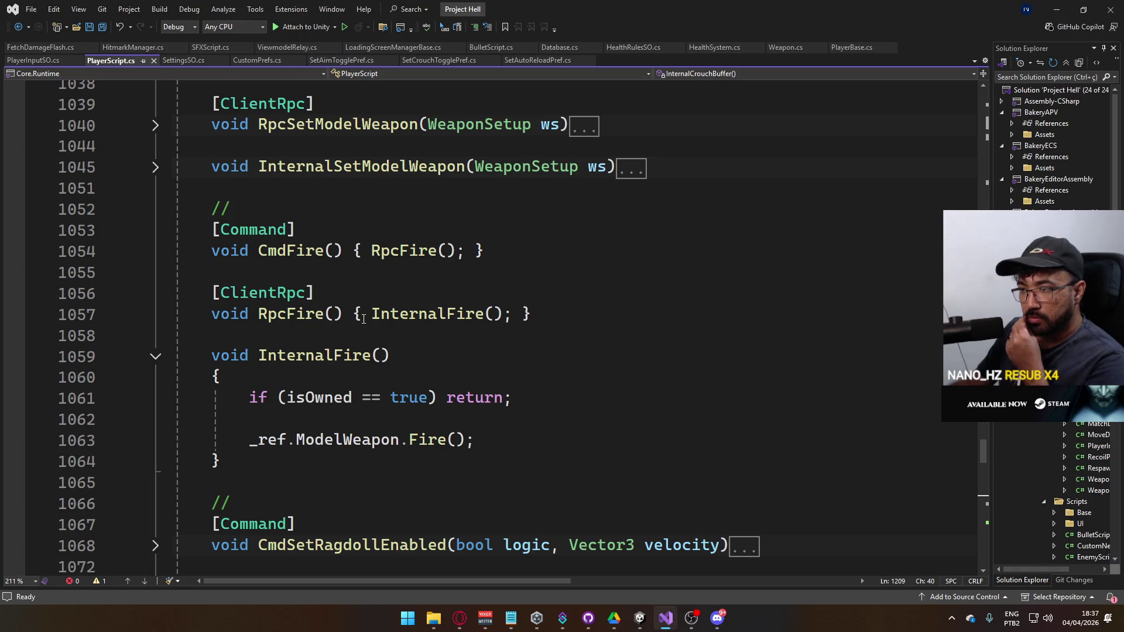
scroll(439, 344, "up", 2)
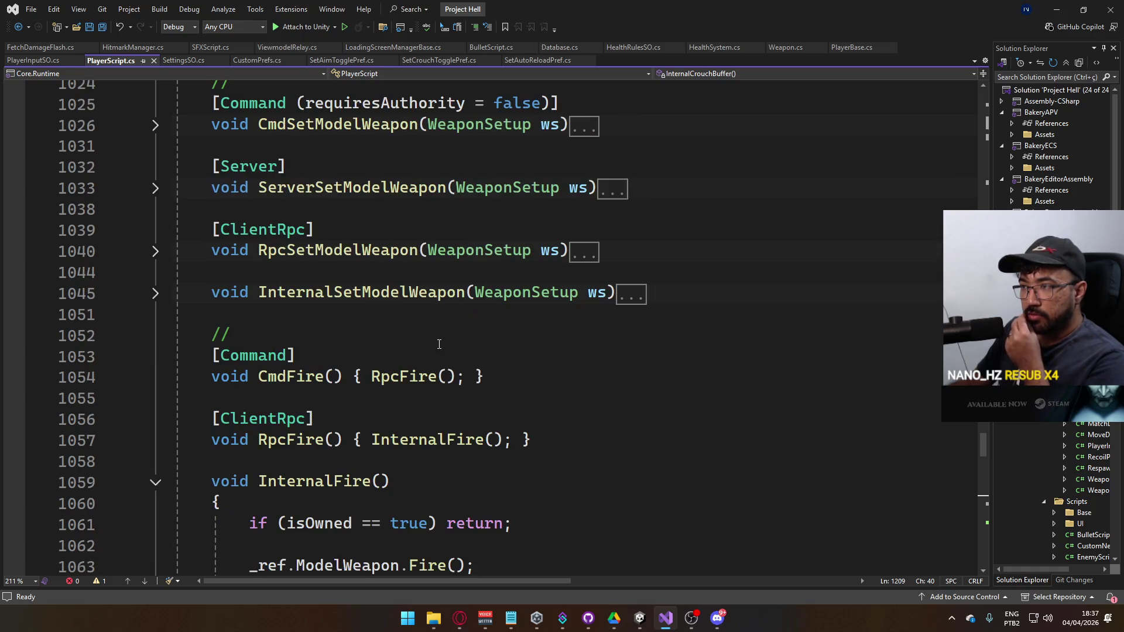
scroll(427, 343, "down", 2)
scroll(414, 342, "up", 1)
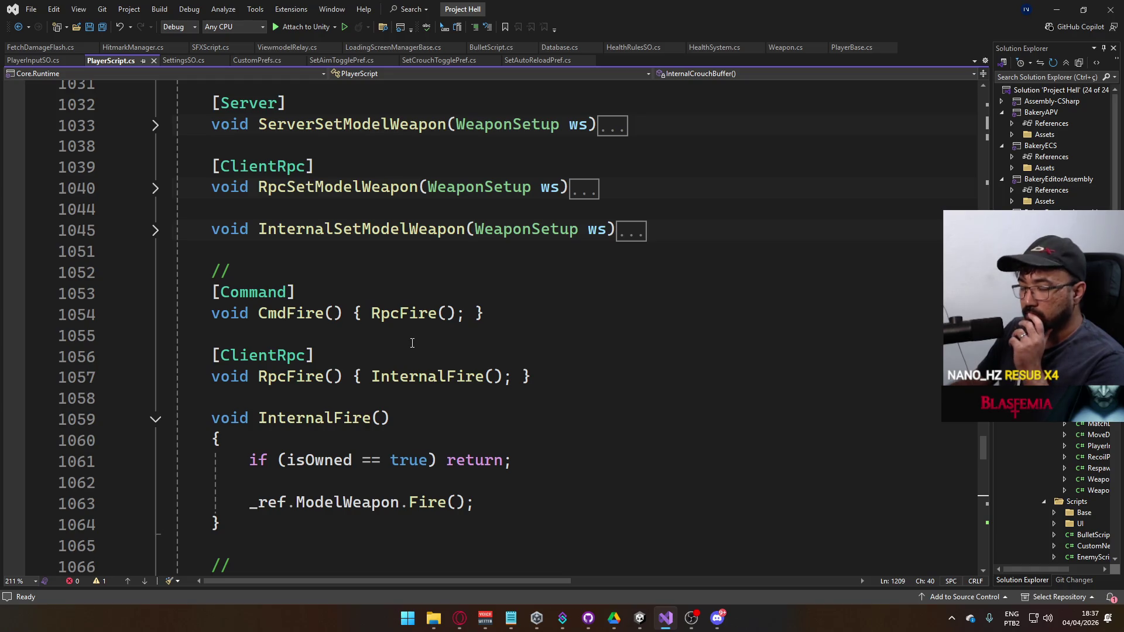
- Add an empty '//' comment line above the model weapon fire call in InternalFire()
left_click(455, 489)
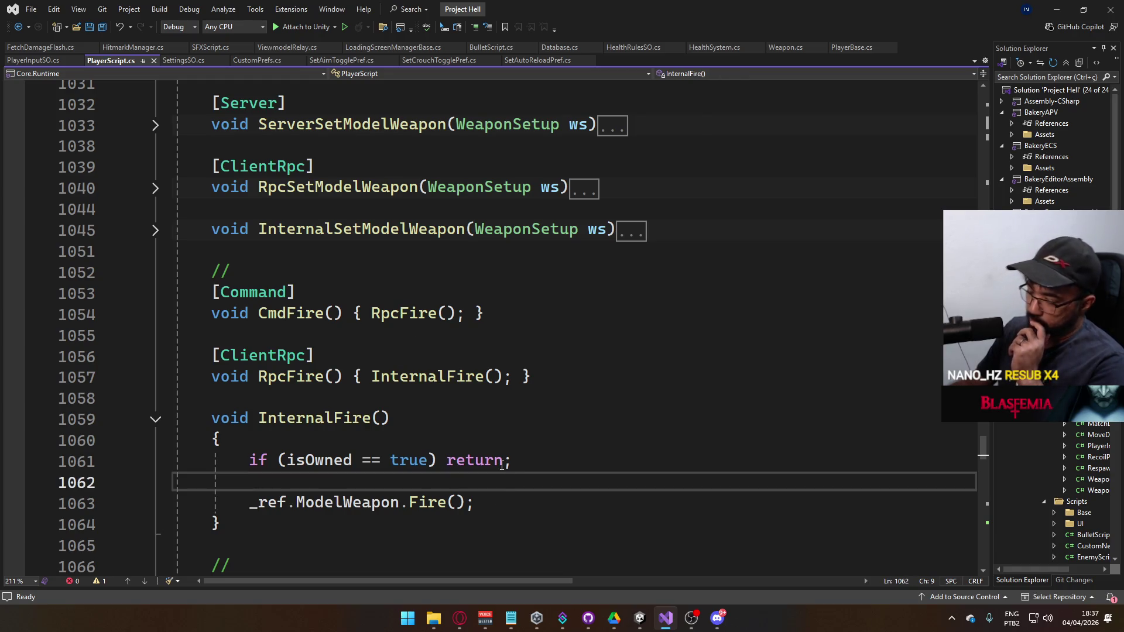
key("Return")
type("//")
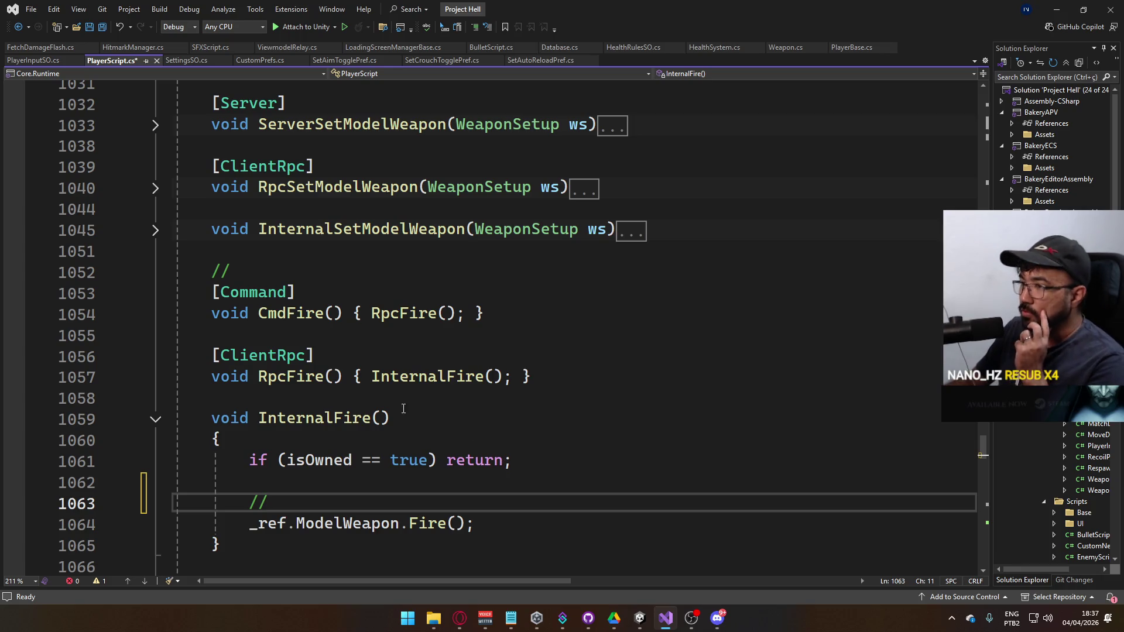
scroll(440, 424, "up", 2)
scroll(440, 426, "up", 1)
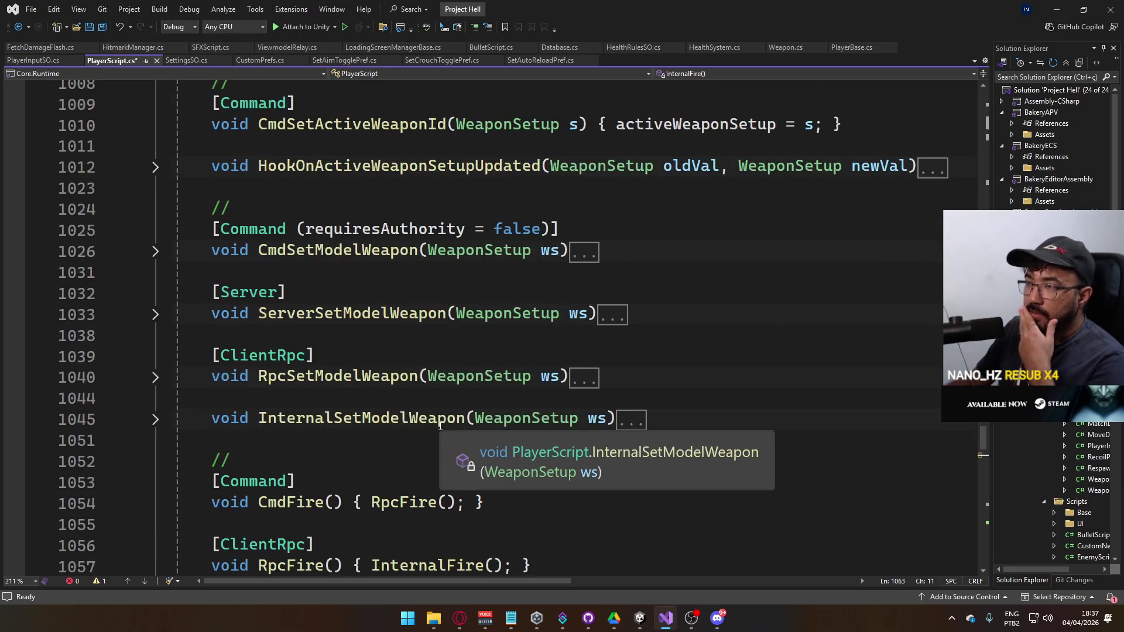
scroll(405, 414, "up", 7)
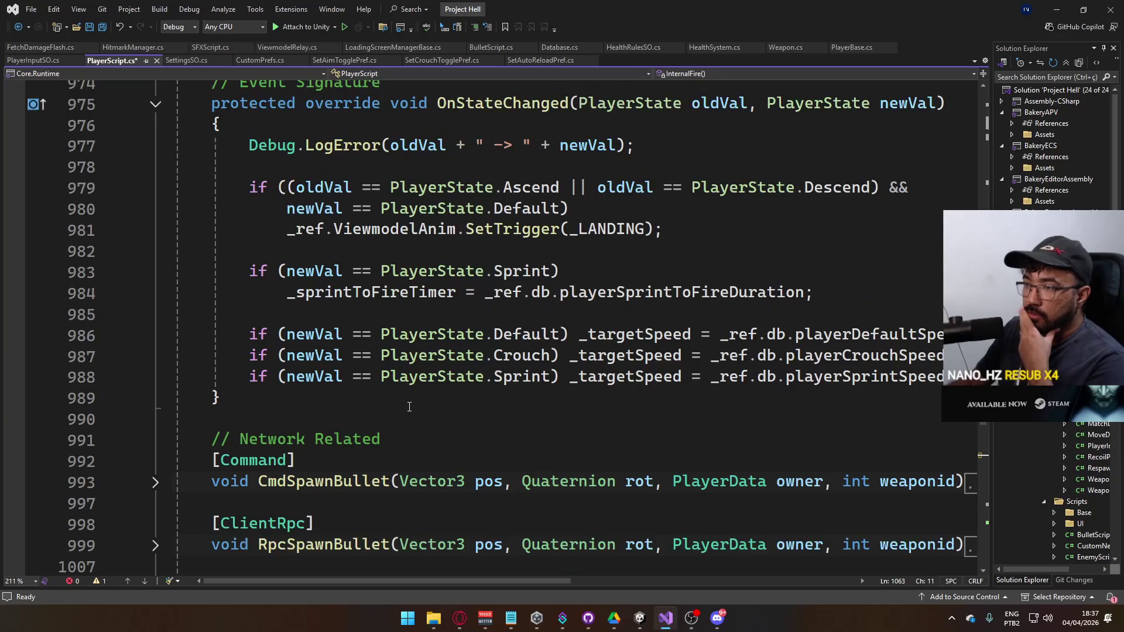
scroll(409, 407, "down", 6)
scroll(414, 401, "down", 5)
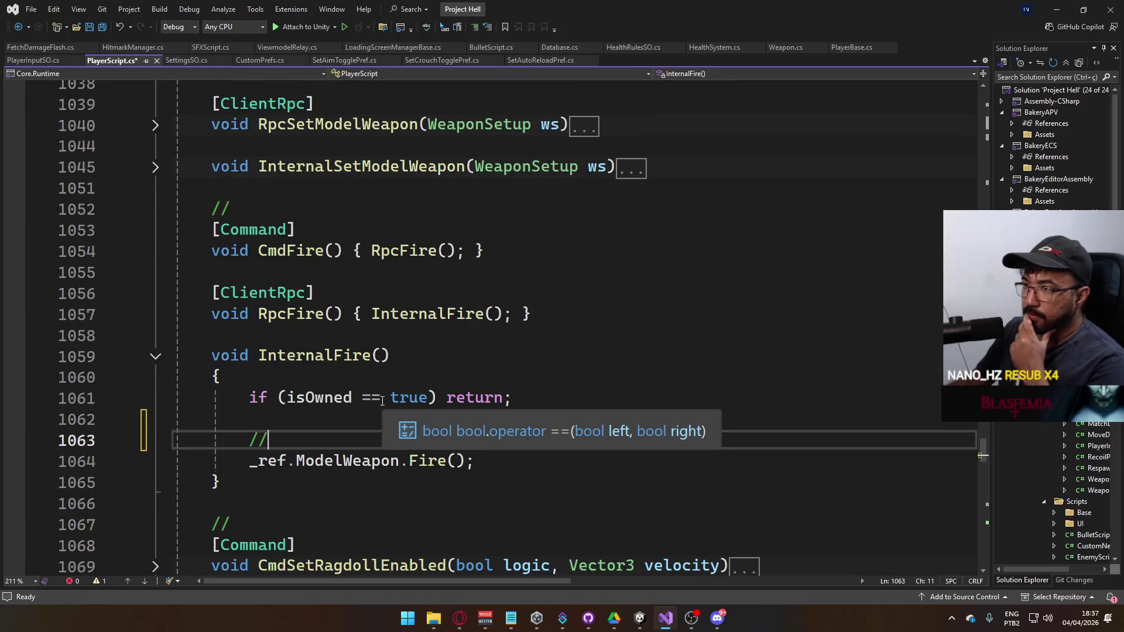
- Find the CmdFire call, then go to the ViewmodelWeapon property definition in PlayerRefs.cs
double_click(299, 251)
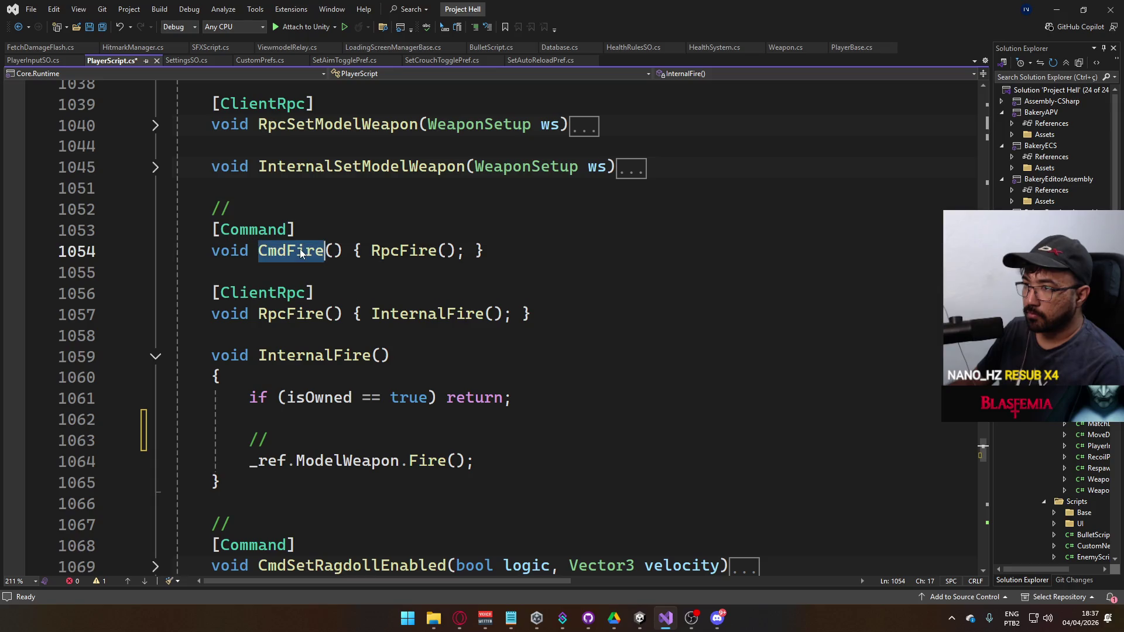
key("ctrl+f")
key("Return")
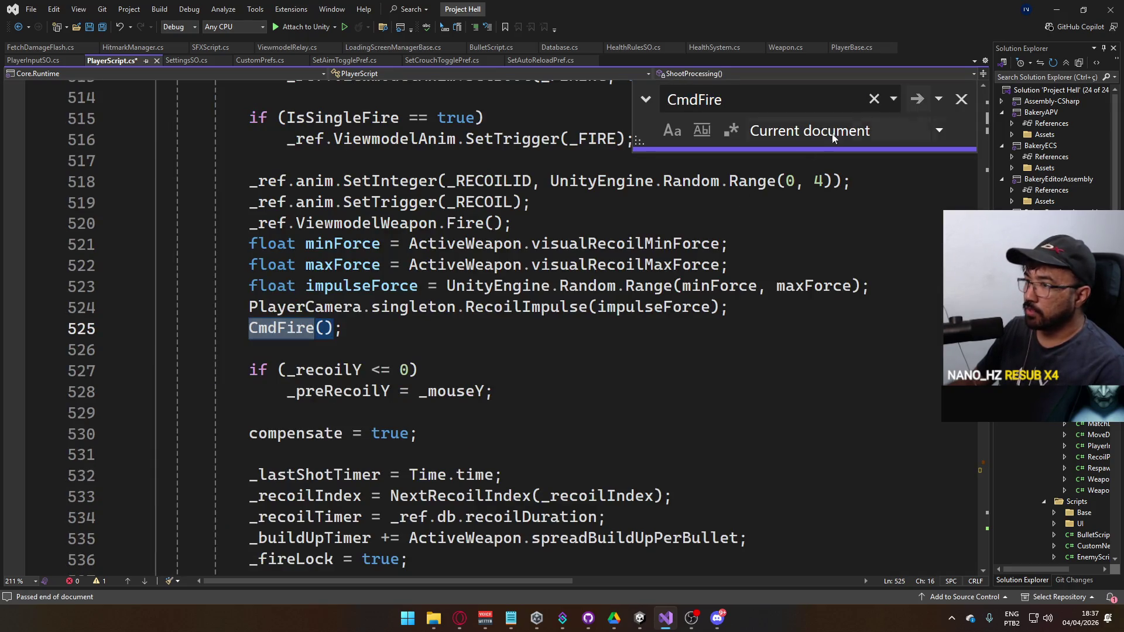
left_click(377, 323)
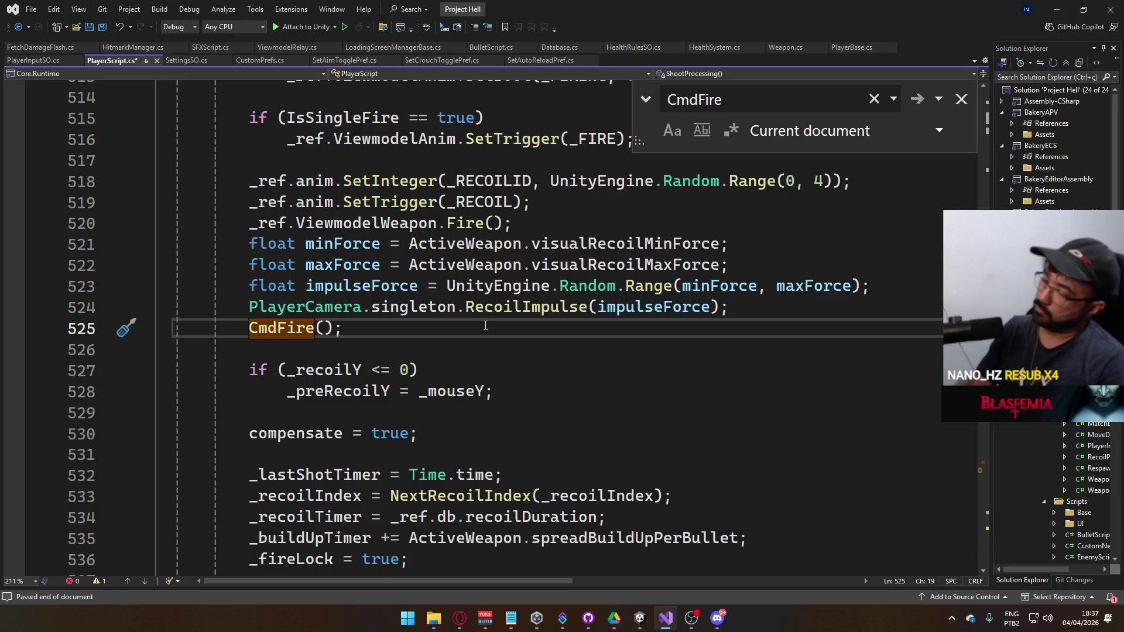
key("Return")
type("_ref.viewmo")
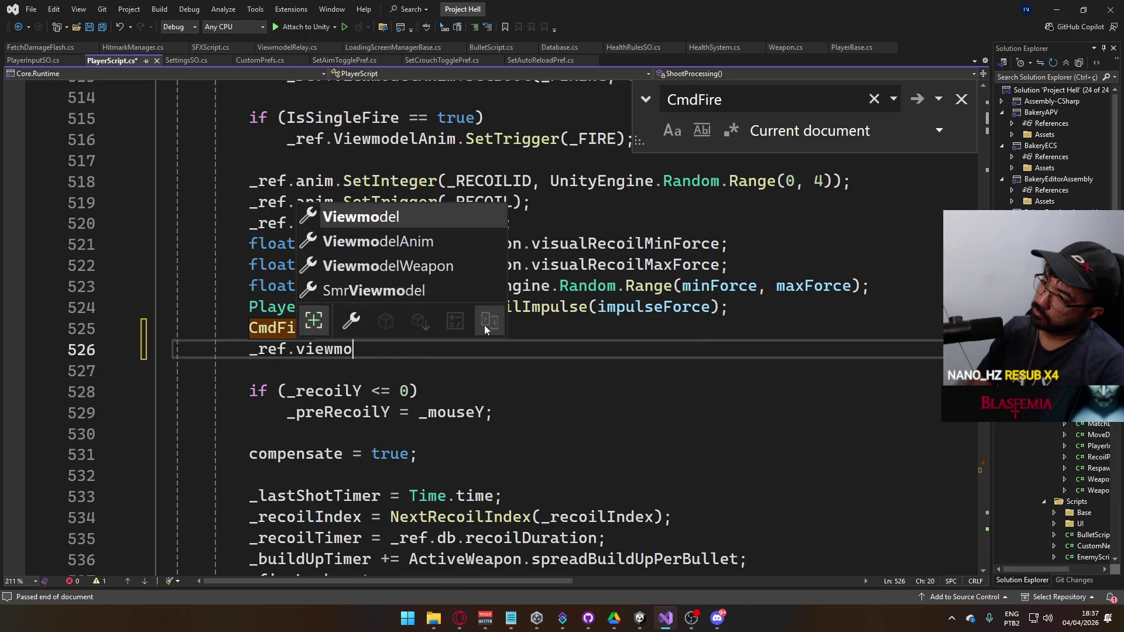
key("Down")
key("Down")
key("Tab")
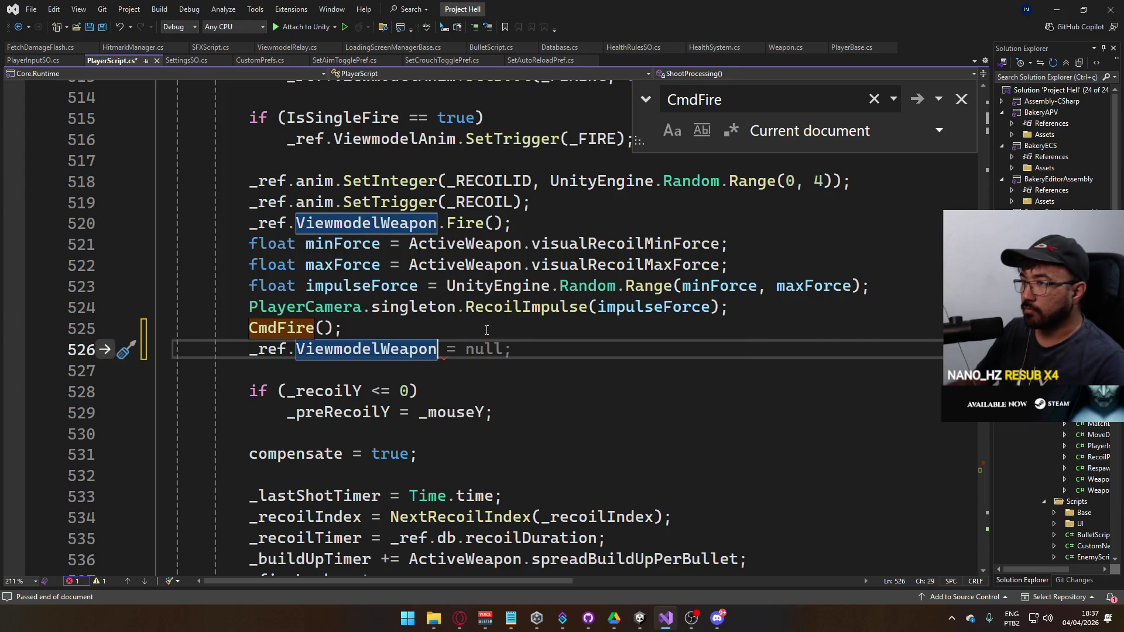
key("shift+Home")
key("shift+Home")
key("BackSpace")
key("BackSpace")
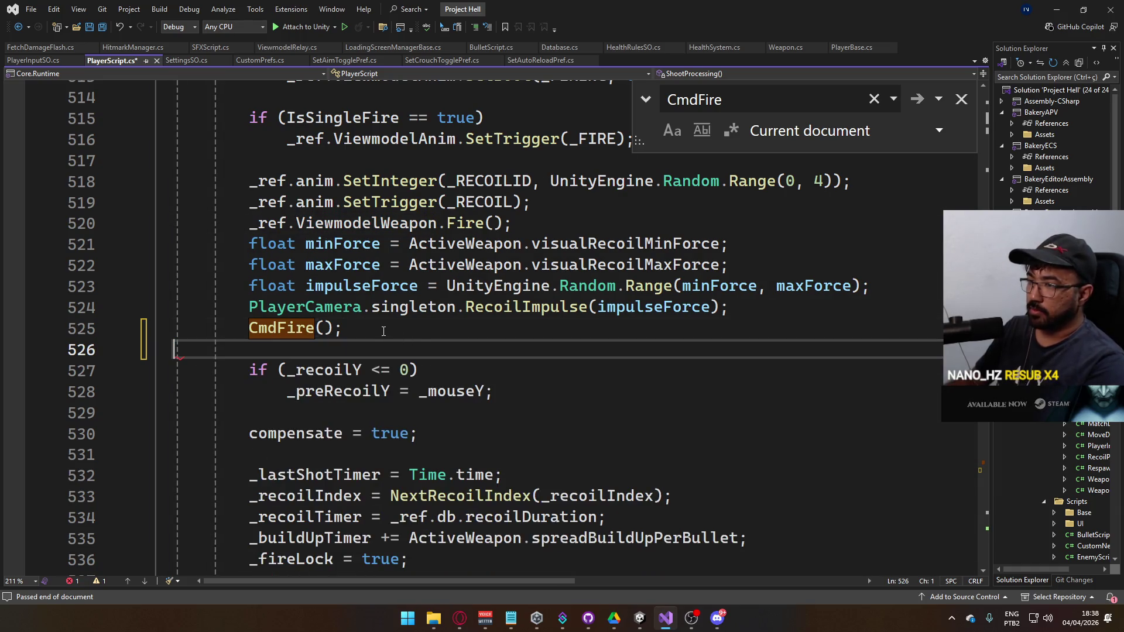
left_click(399, 227, "ctrl")
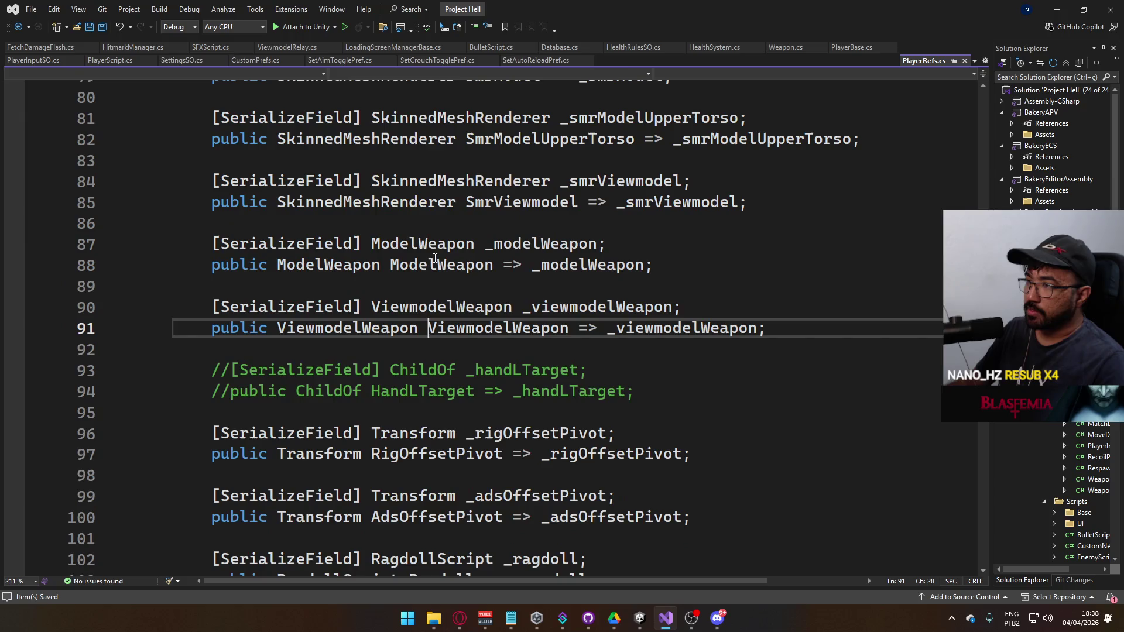
- Open the ViewmodelWeapon class file and look over its fields and Fire() method
double_click(539, 334)
left_click(351, 329, "ctrl")
scroll(436, 369, "down", 12)
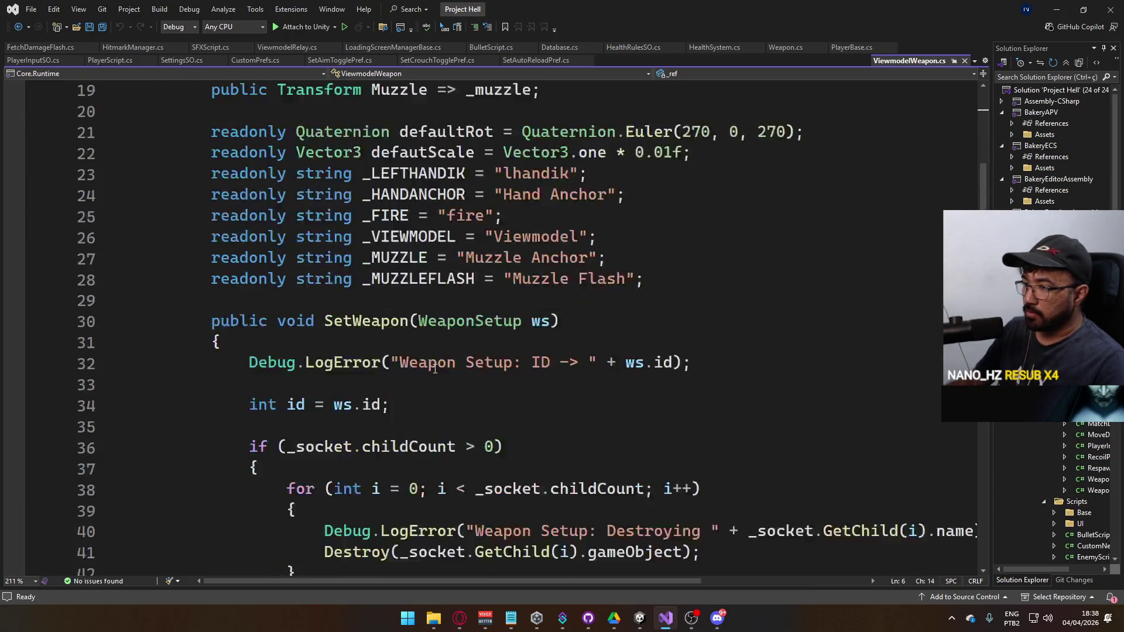
scroll(436, 369, "down", 13)
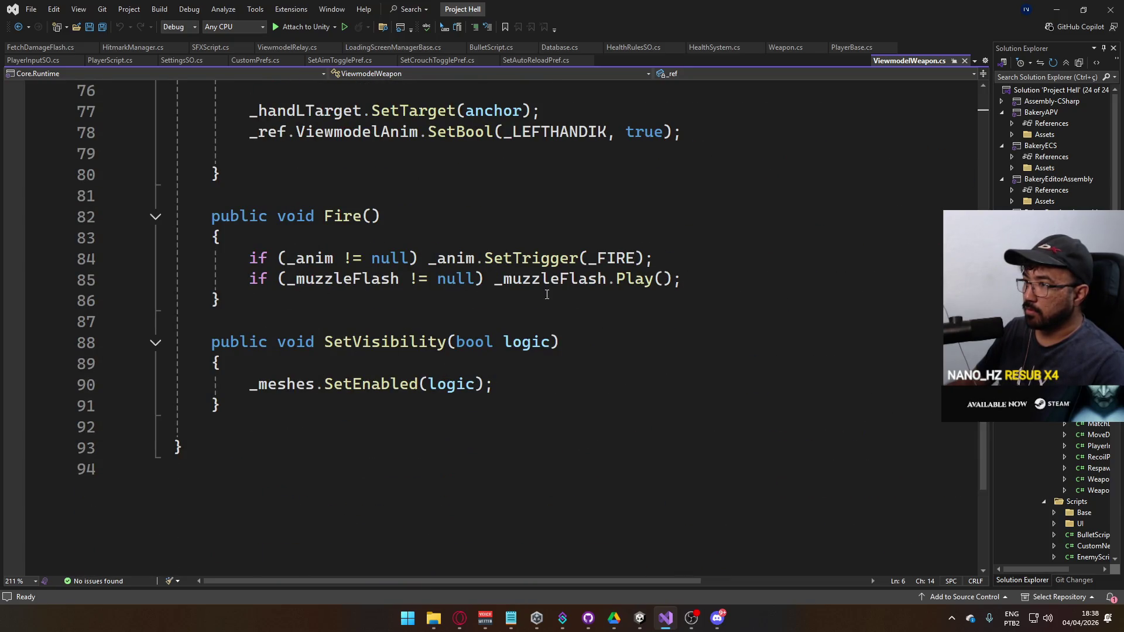
left_click(686, 281)
scroll(674, 316, "up", 15)
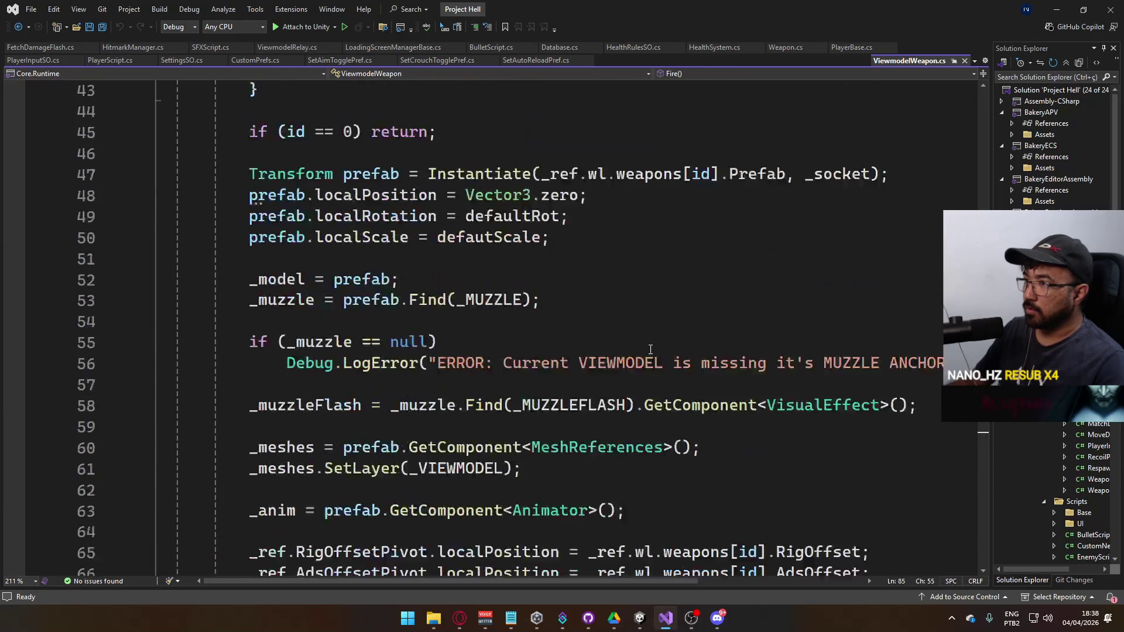
scroll(654, 354, "up", 9)
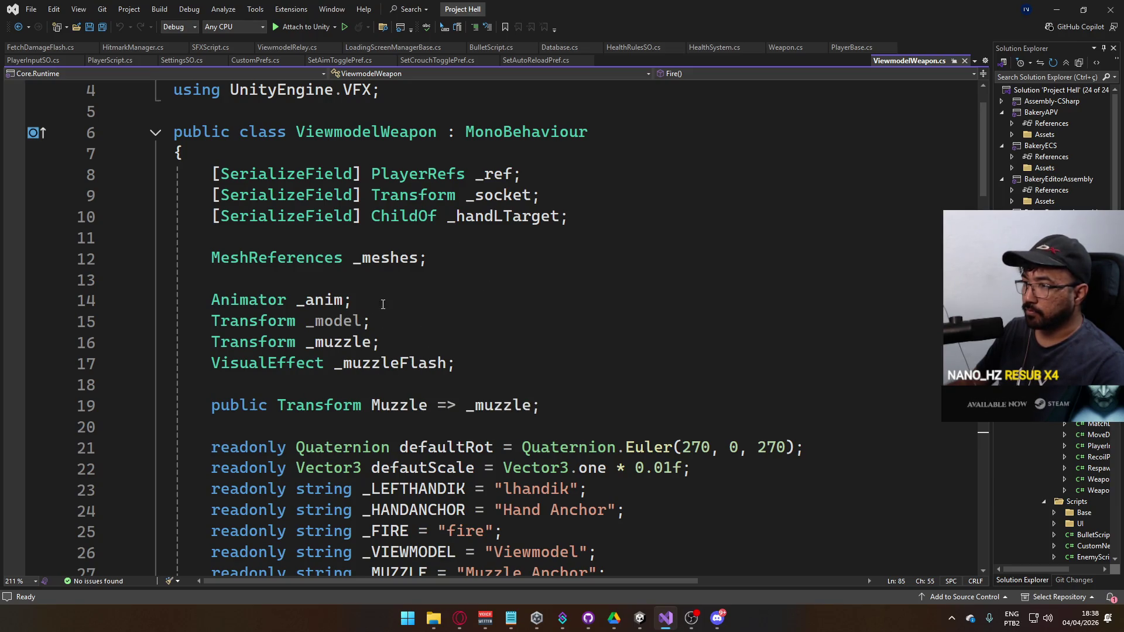
scroll(398, 303, "up", 1)
- Add '[SerializeField] SFXScript _sfxFire;' below the _handLTarget field and save
left_click(592, 280)
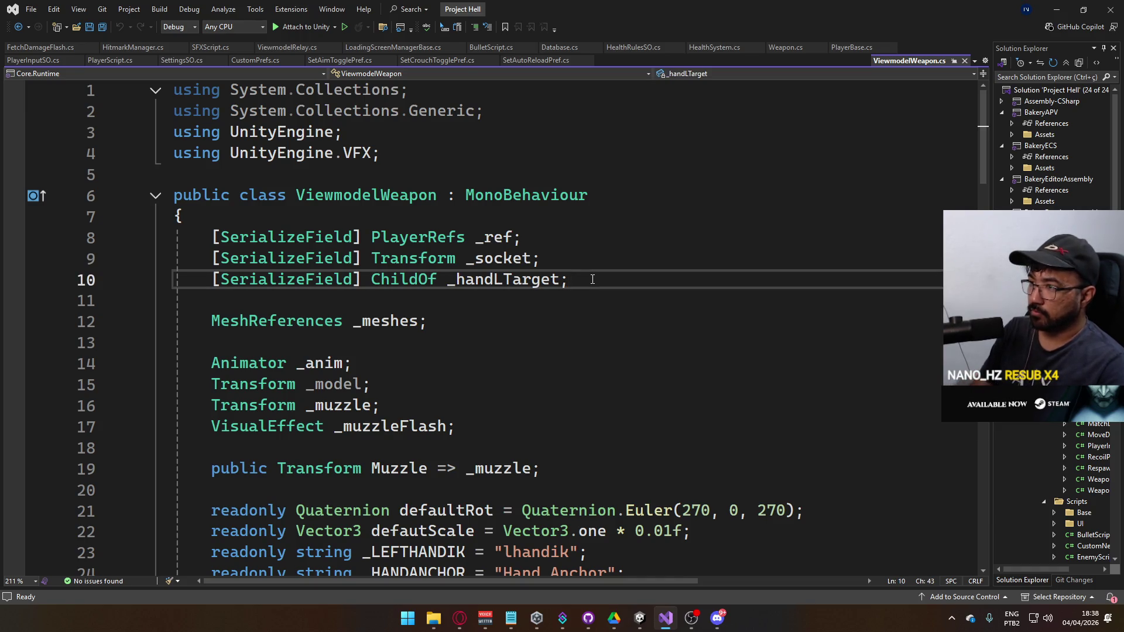
key("Return")
type("[S")
key("Tab")
type("] SFXS")
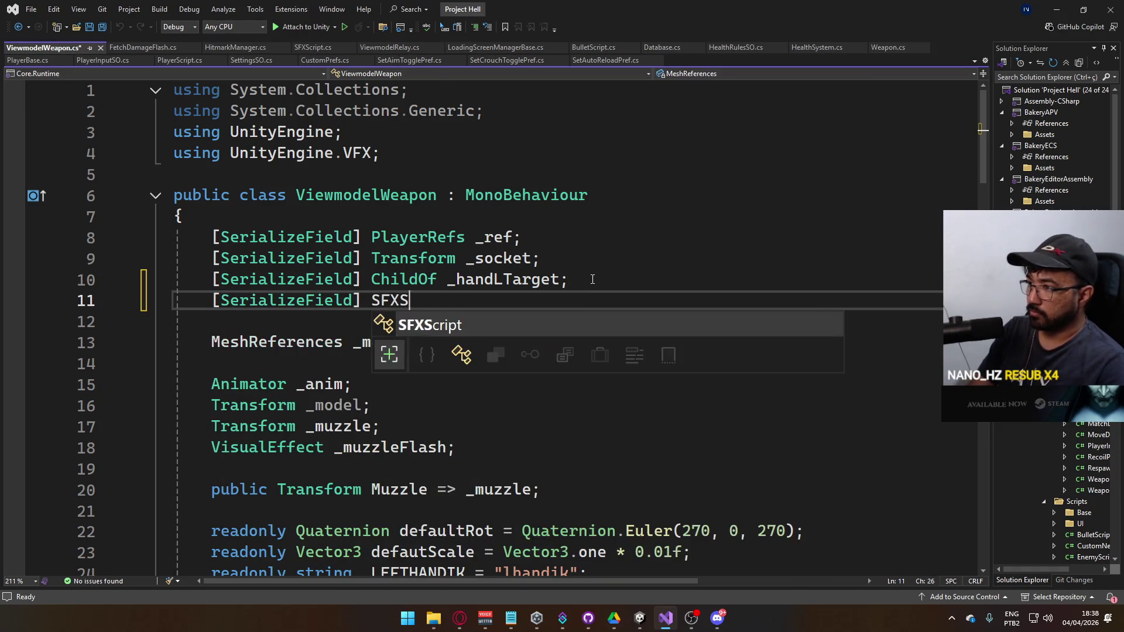
key("Tab")
type("_")
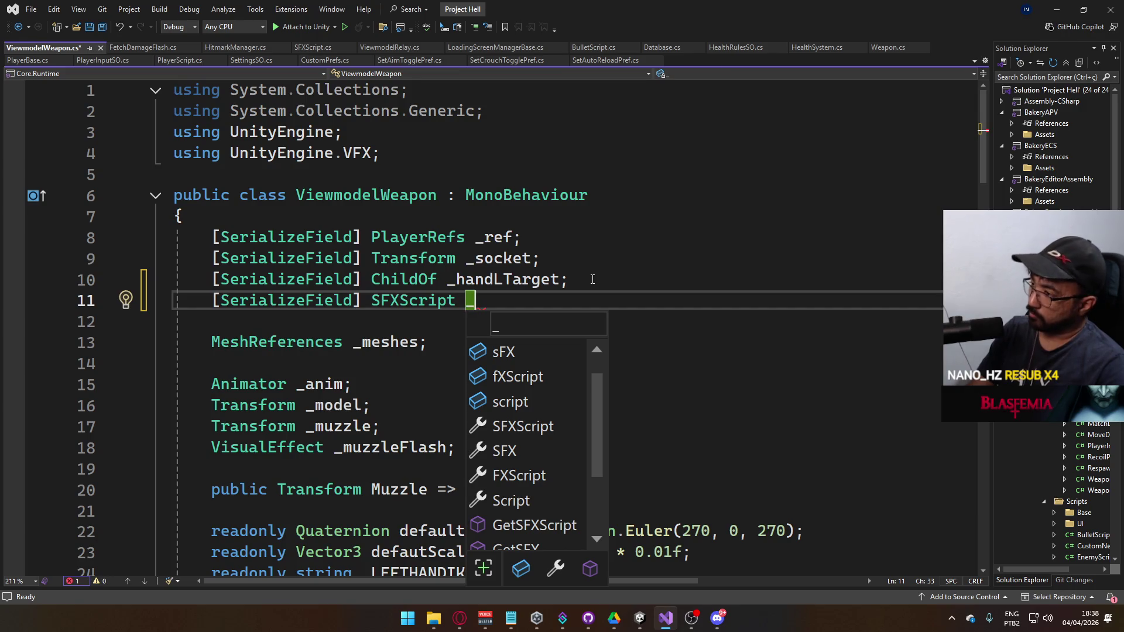
type("sfxFire;")
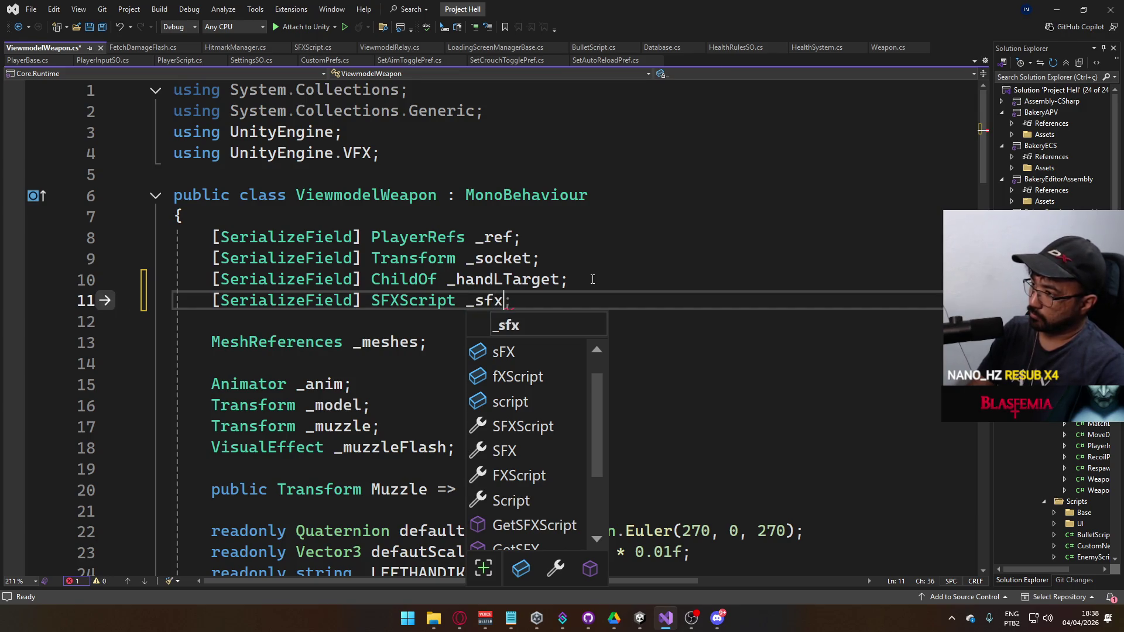
key("ctrl+s")
- In Fire(), add 'if (_sfxFire != null) _sfxFire.Play();' after the muzzle flash line and save
scroll(592, 279, "down", 20)
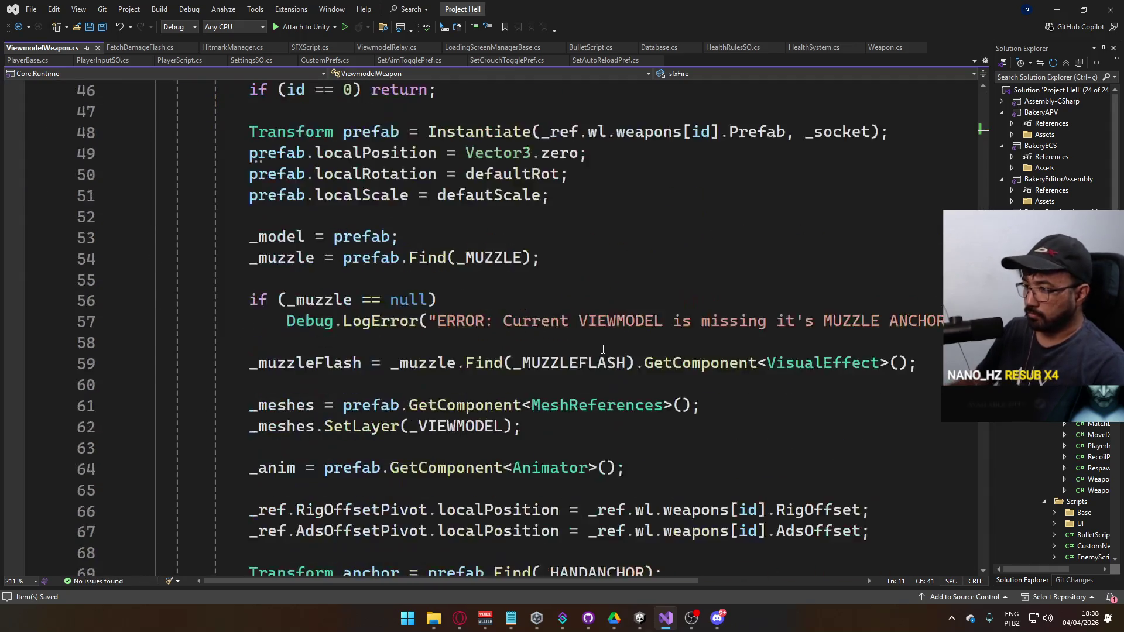
scroll(427, 334, "up", 2)
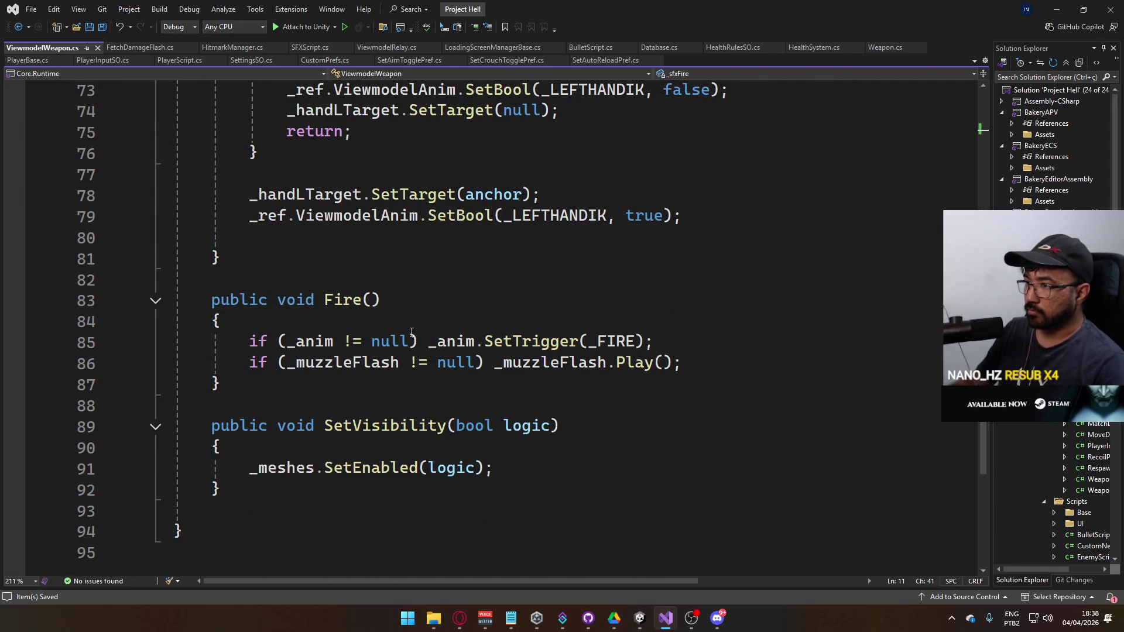
left_click(730, 361)
key("Return")
type("if (")
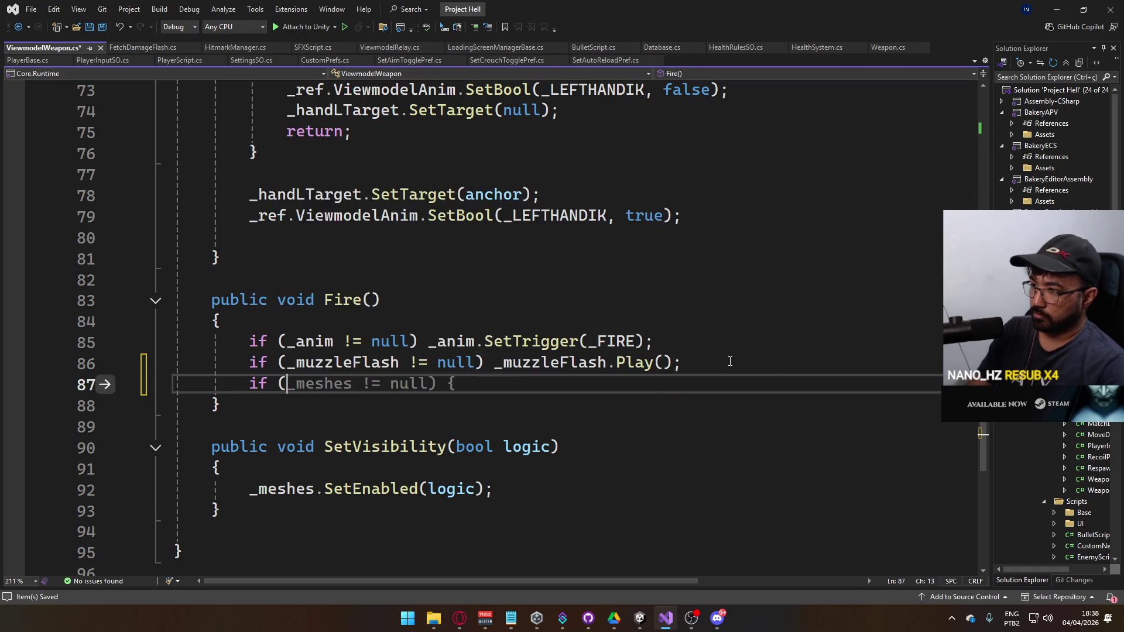
type("_sfx")
key("Tab")
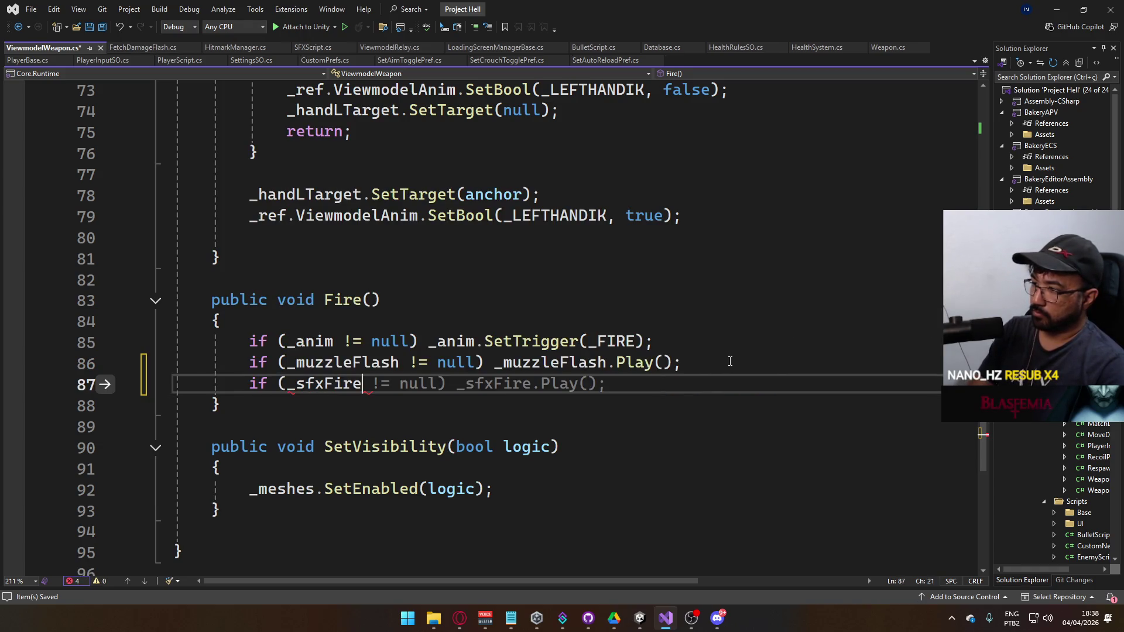
type(" != null)")
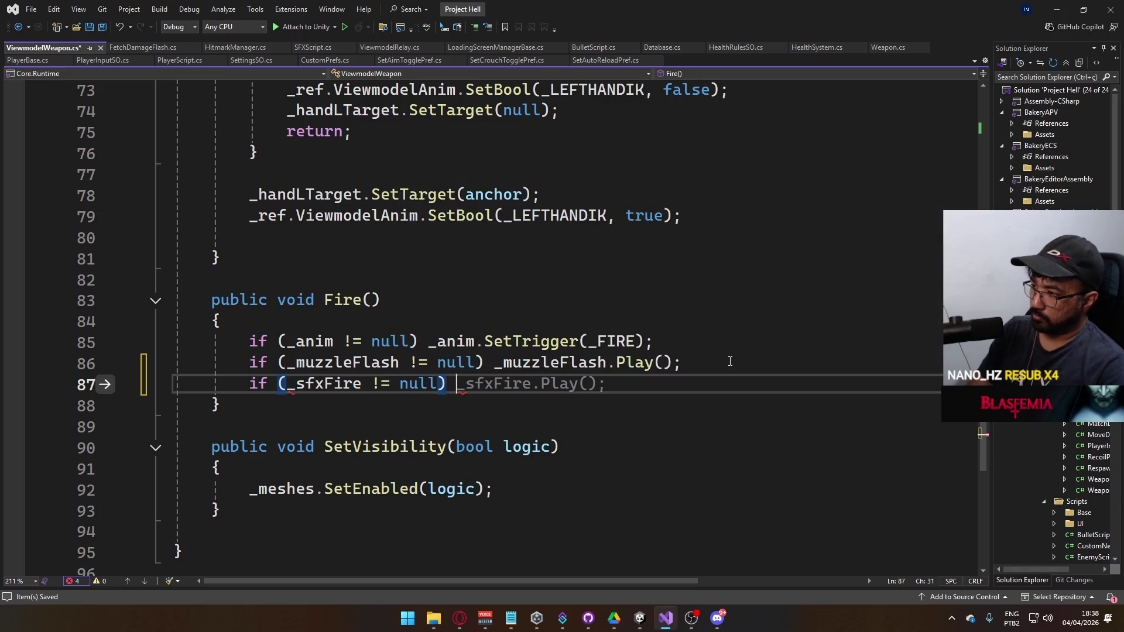
key("Tab")
key("ctrl+s")
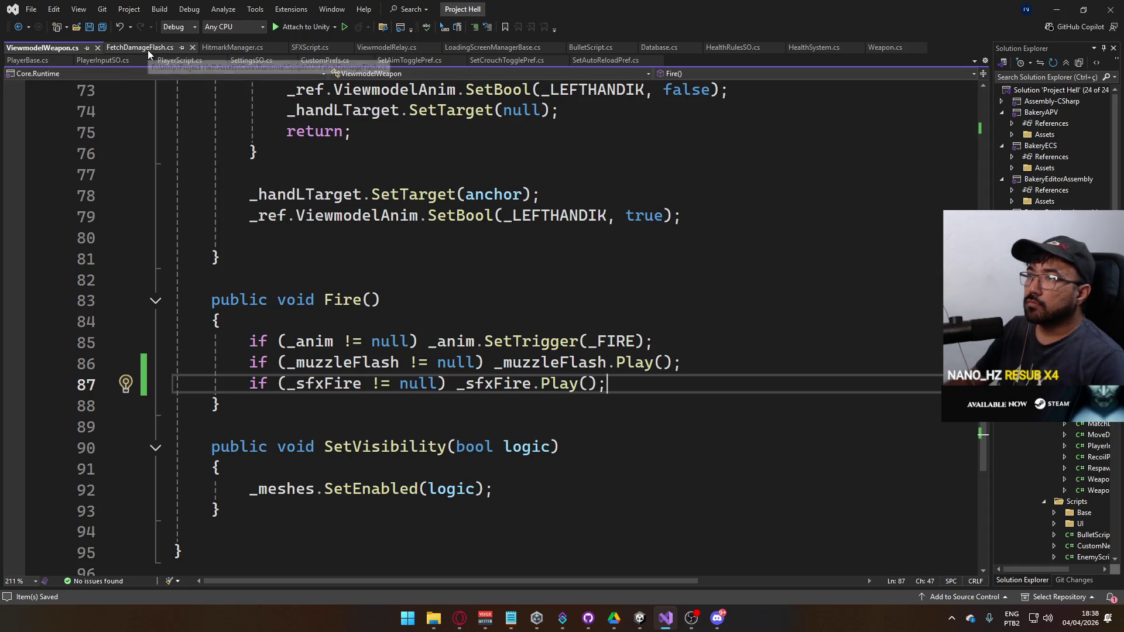
- Check SFXScript's Play method, then scroll PlayerScript from the CmdFire call down to InternalFire()
left_click(308, 47)
left_click(428, 290)
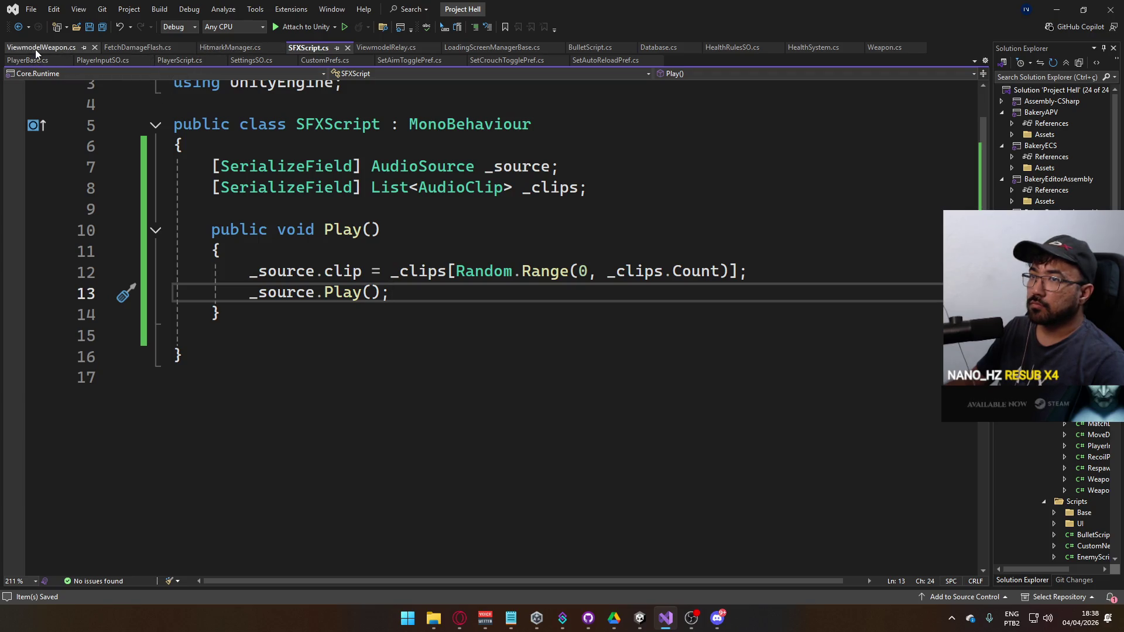
left_click(181, 61)
left_click(393, 330)
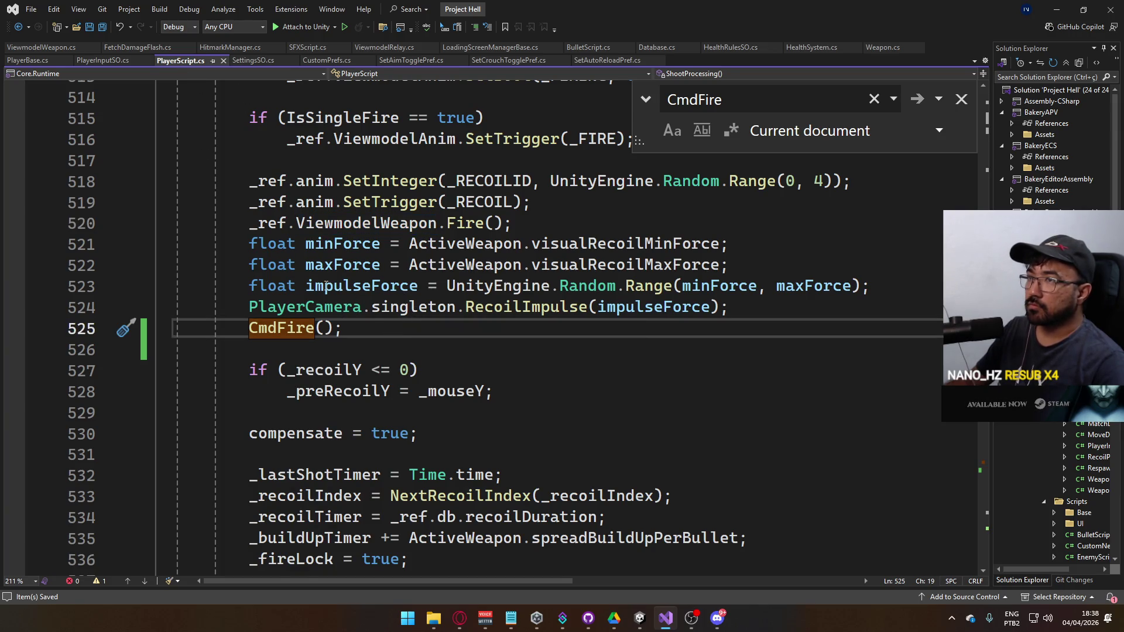
scroll(311, 267, "down", 20)
scroll(416, 335, "down", 8)
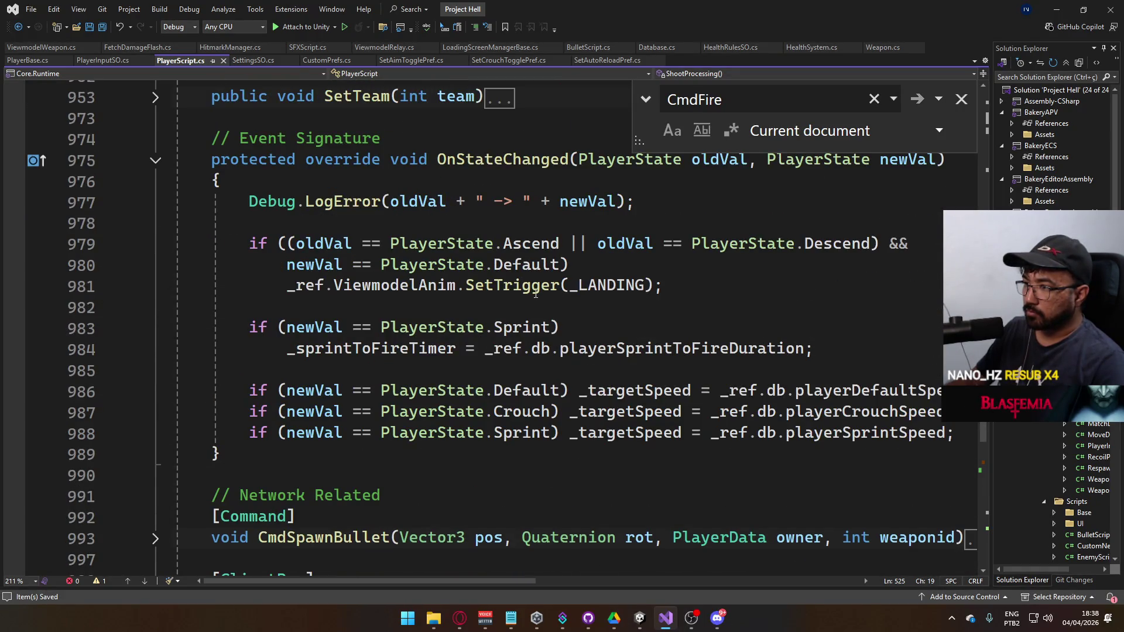
scroll(384, 267, "down", 3)
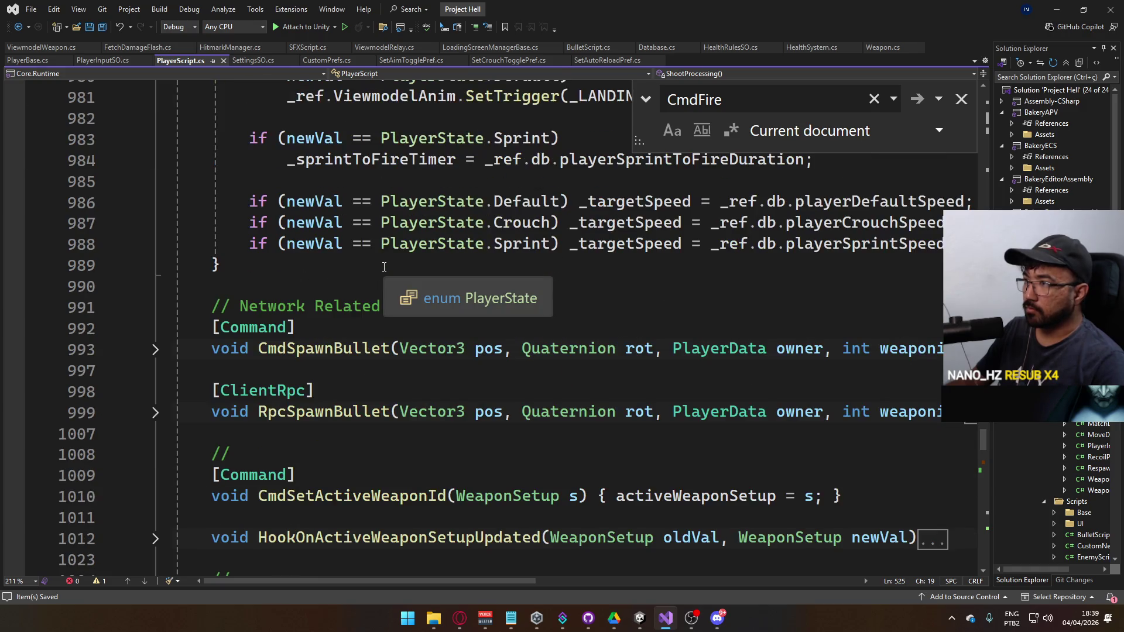
scroll(482, 268, "down", 5)
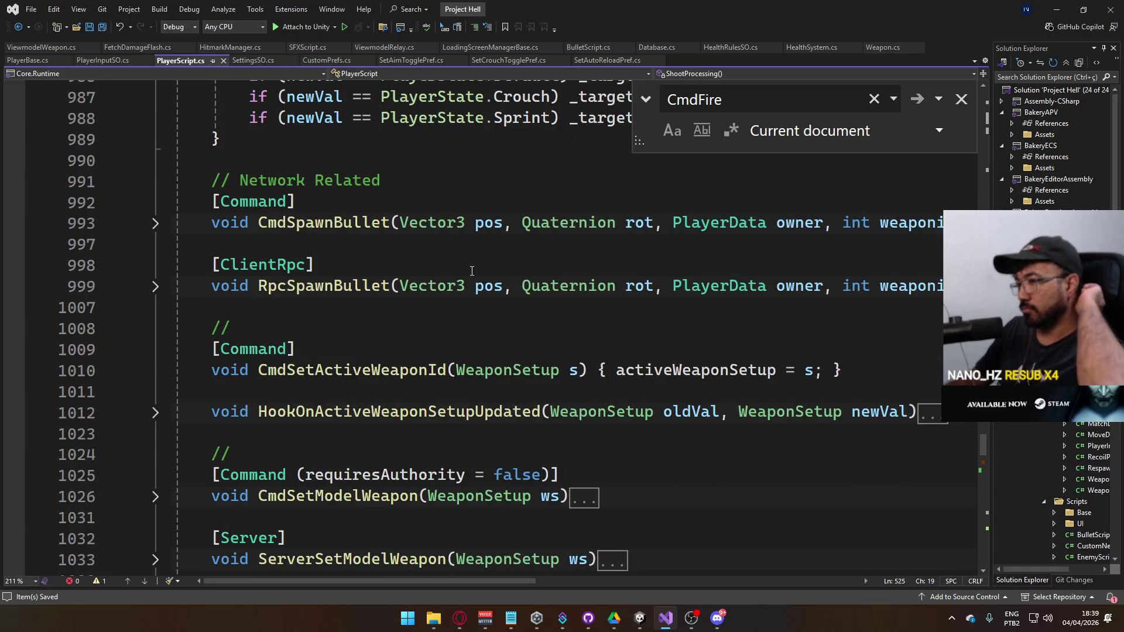
scroll(469, 273, "down", 6)
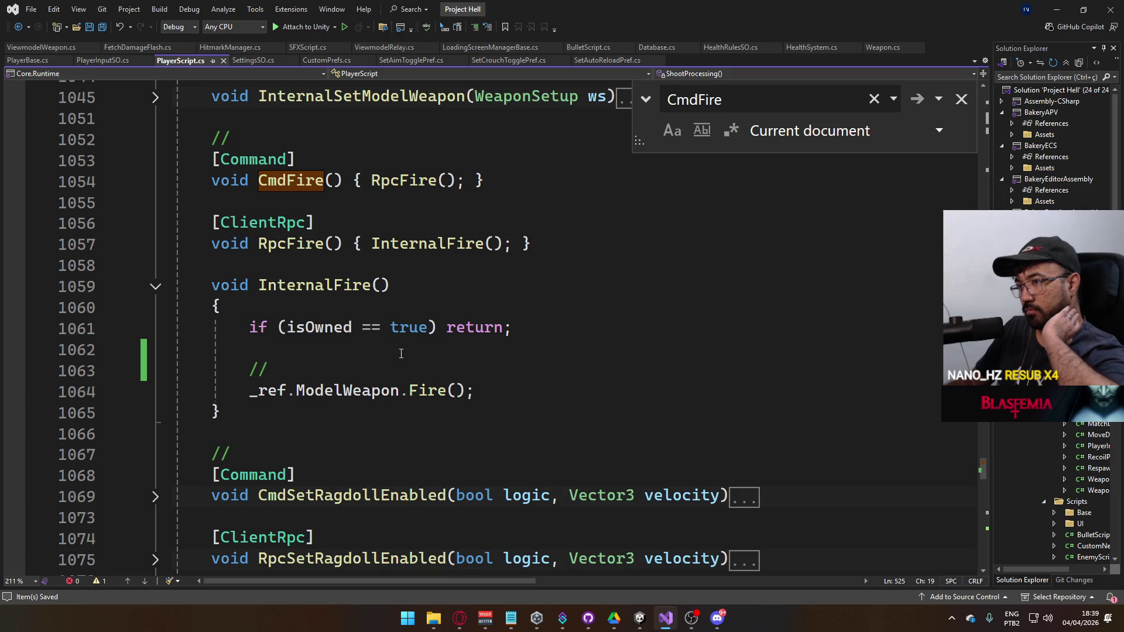
- Start a new line in InternalFire, then discard the partial '_re' text and extra blank line
left_click(440, 360)
key("Return")
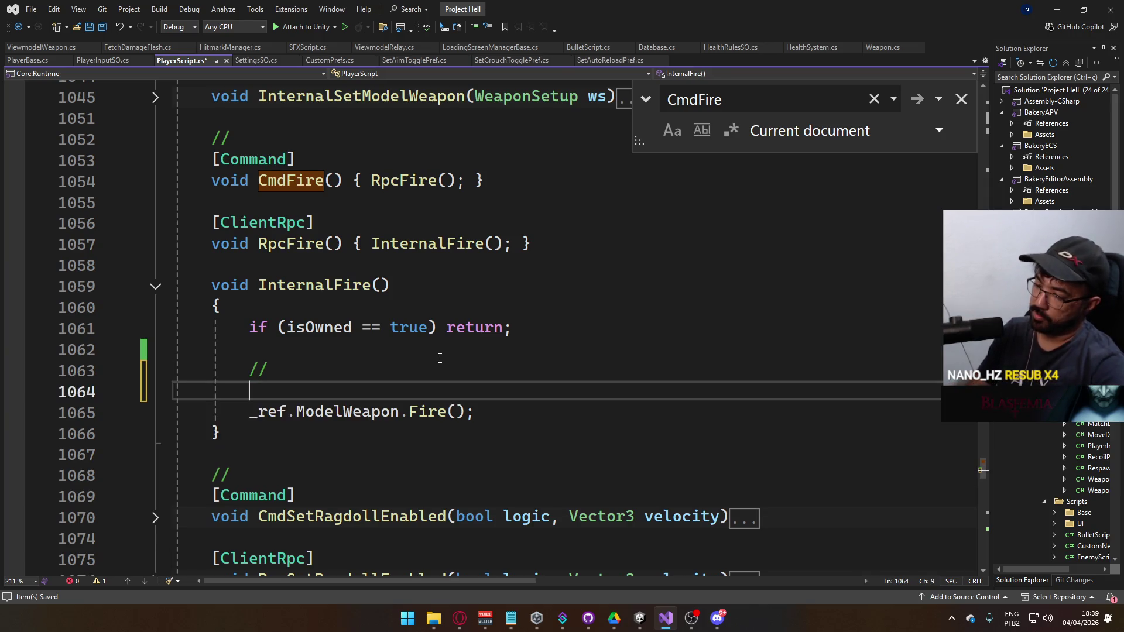
type("_")
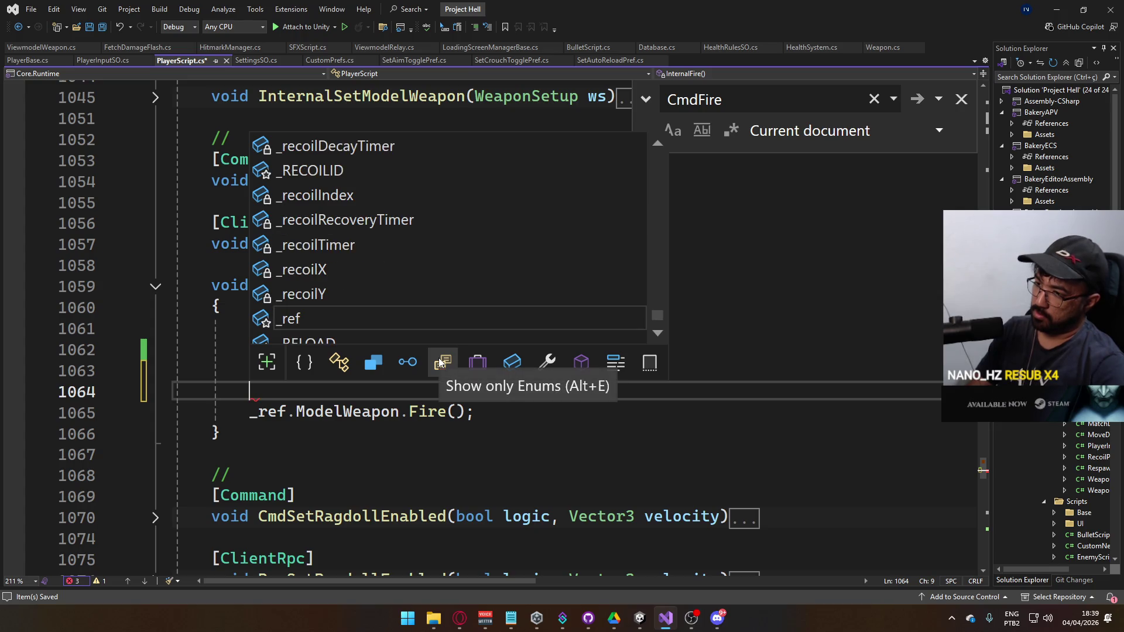
type("re")
key("BackSpace")
key("BackSpace")
key("BackSpace")
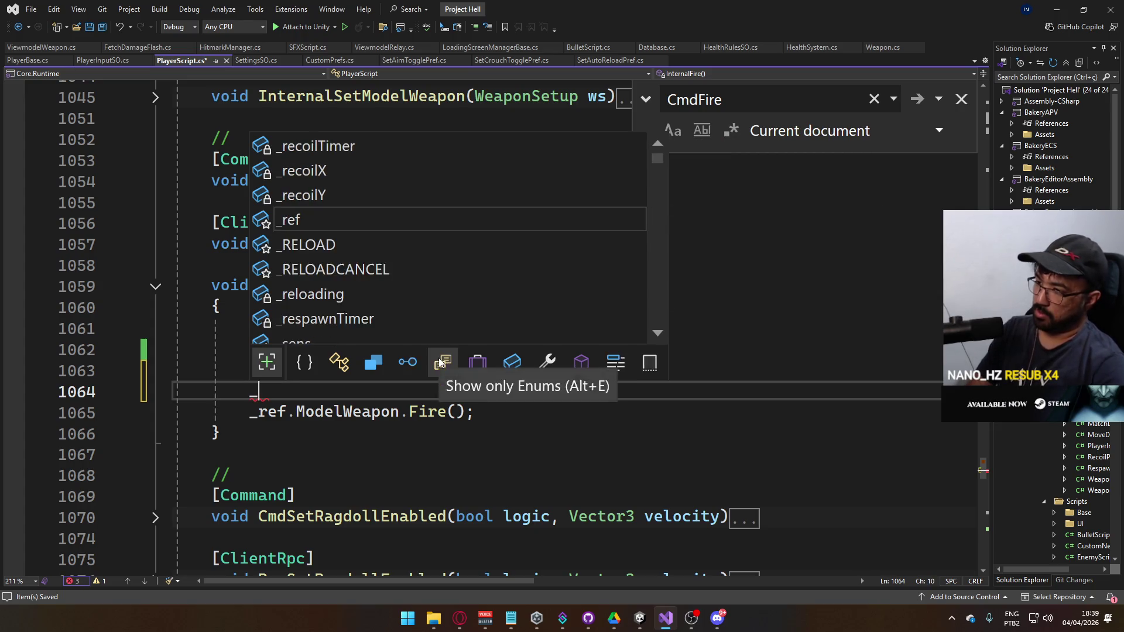
left_click(439, 360)
key("Delete")
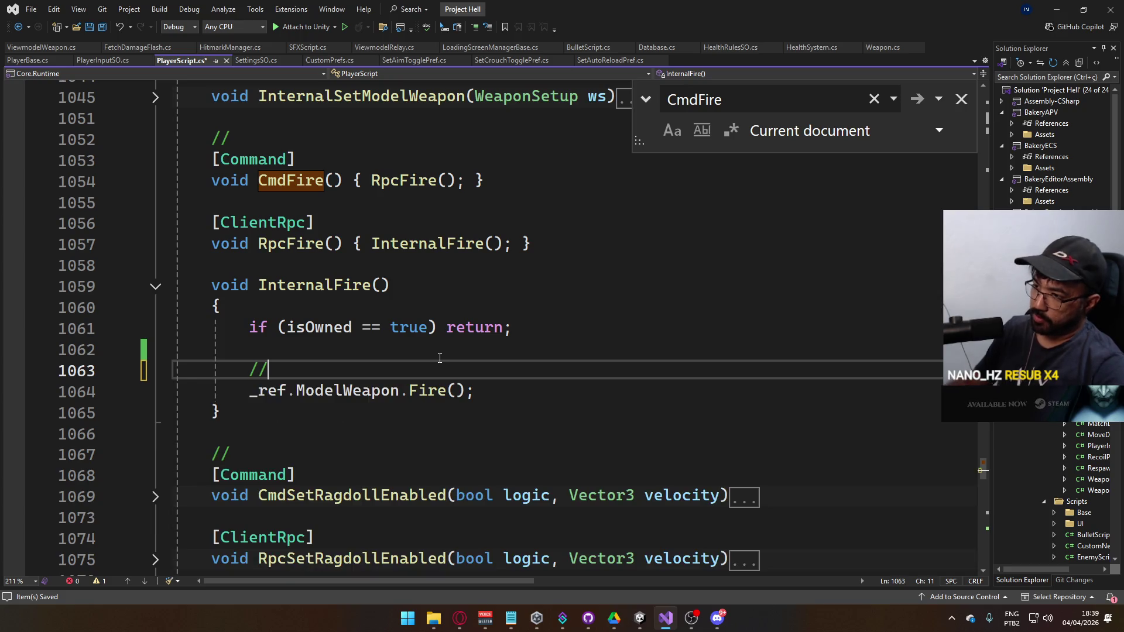
- Open the ModelWeapon class definition from the fire call in InternalFire
left_click(345, 391, "ctrl")
scroll(523, 380, "down", 6)
scroll(523, 379, "up", 5)
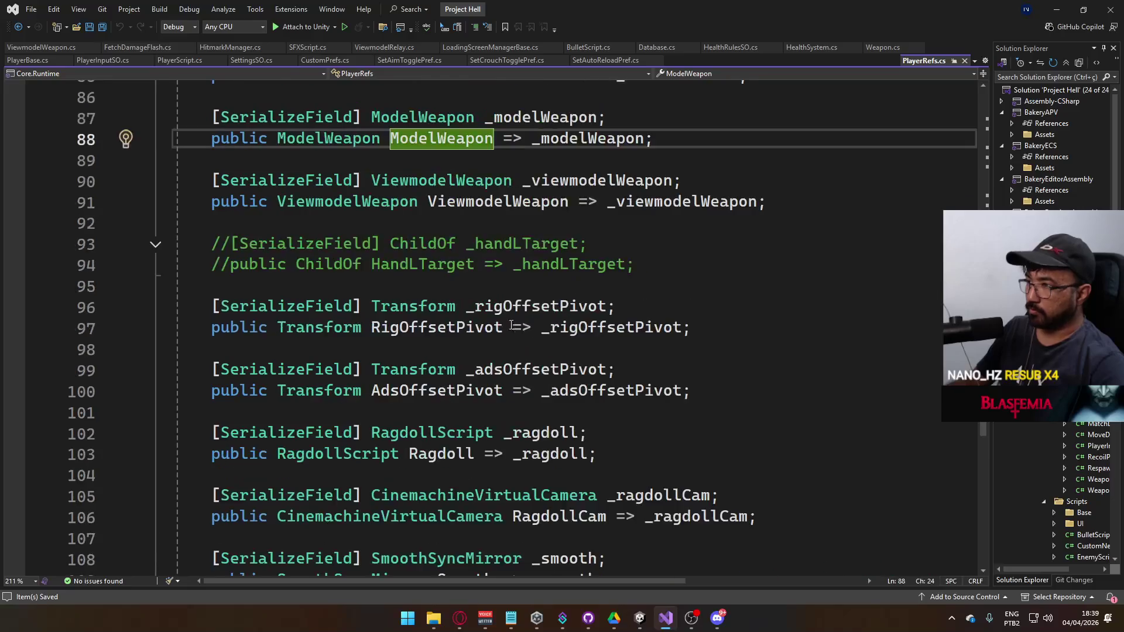
left_click(352, 261, "ctrl")
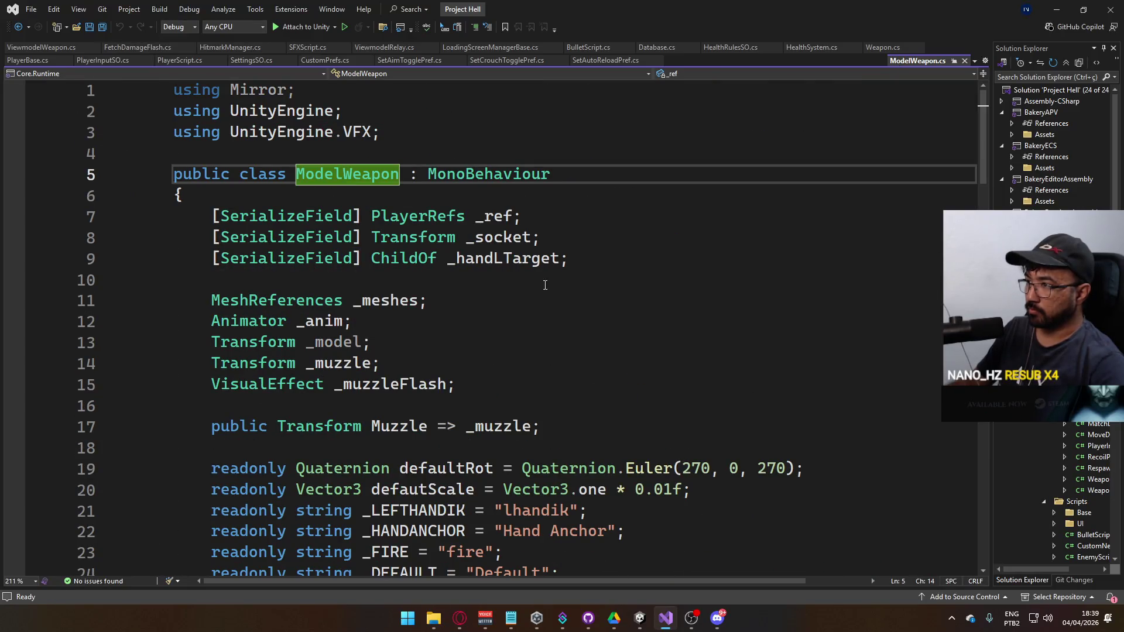
scroll(376, 365, "down", 1)
left_click(485, 322)
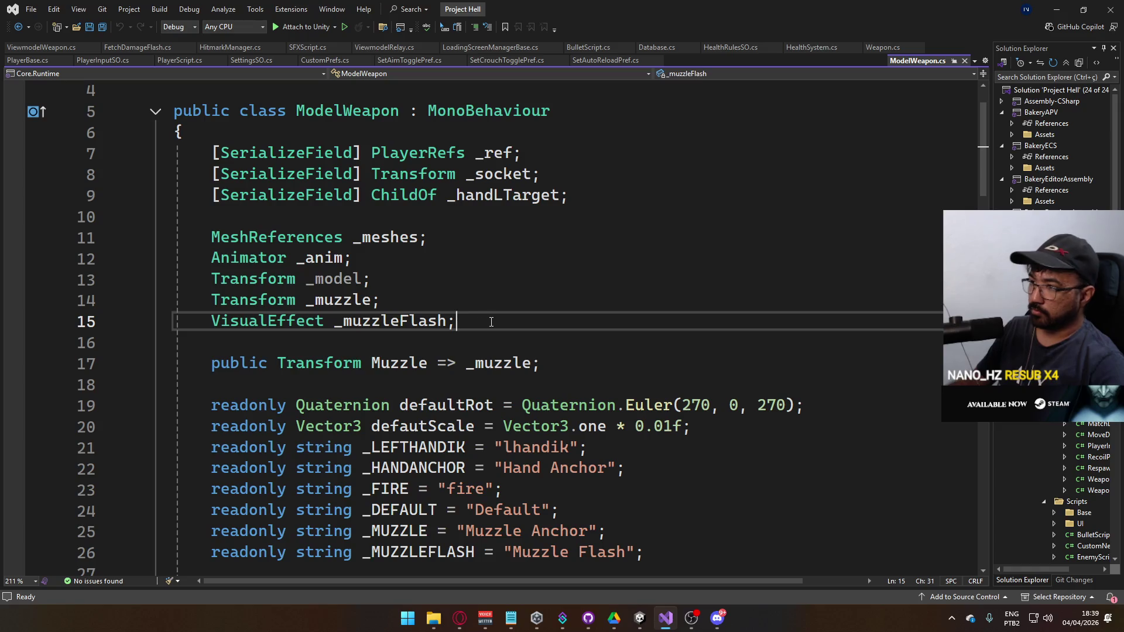
scroll(491, 322, "down", 3)
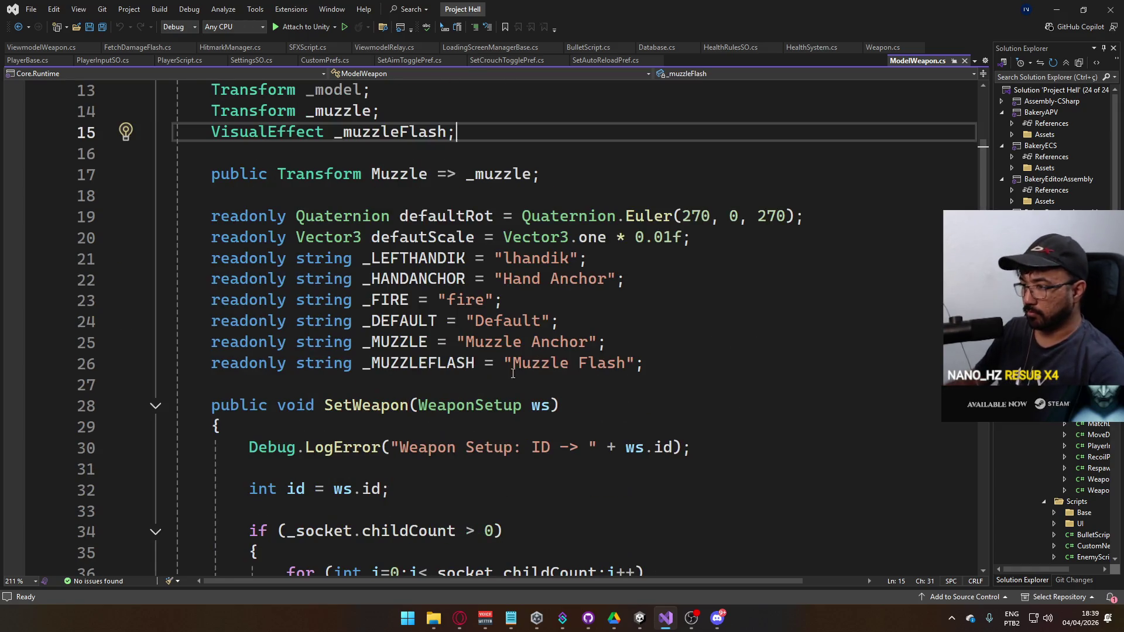
scroll(498, 363, "up", 3)
scroll(475, 335, "up", 1)
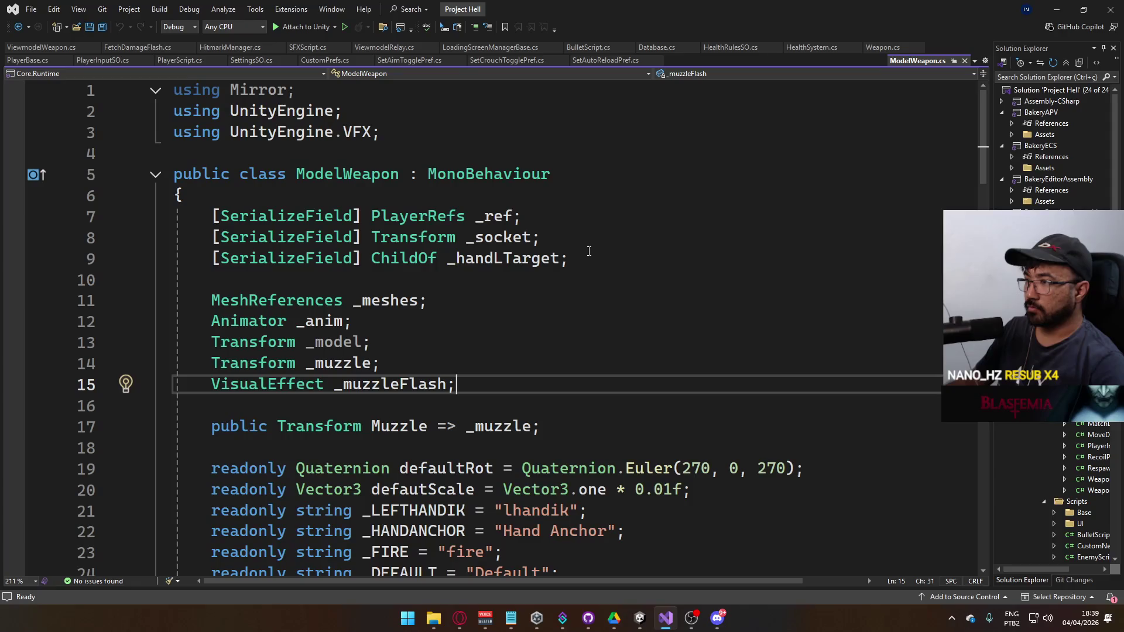
- Add '[SerializeField] SFXScript _sfxFire;' below _handLTarget in ModelWeapon and save
left_click(584, 254)
key("Return")
type("[S")
key("Tab")
type("] SF")
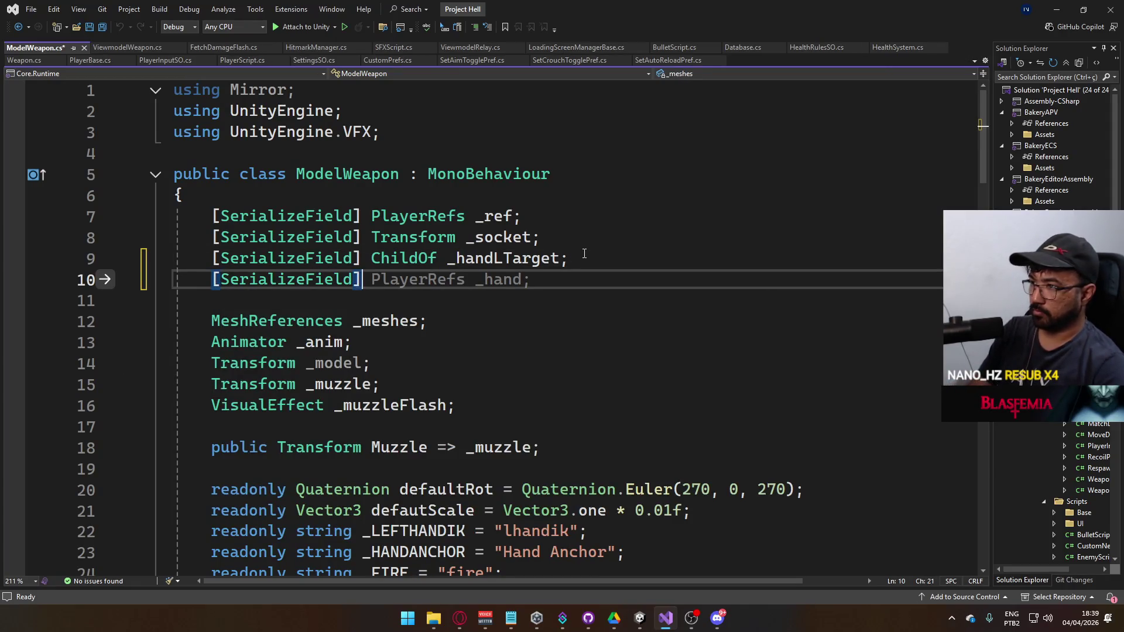
key("Tab")
type("_fire")
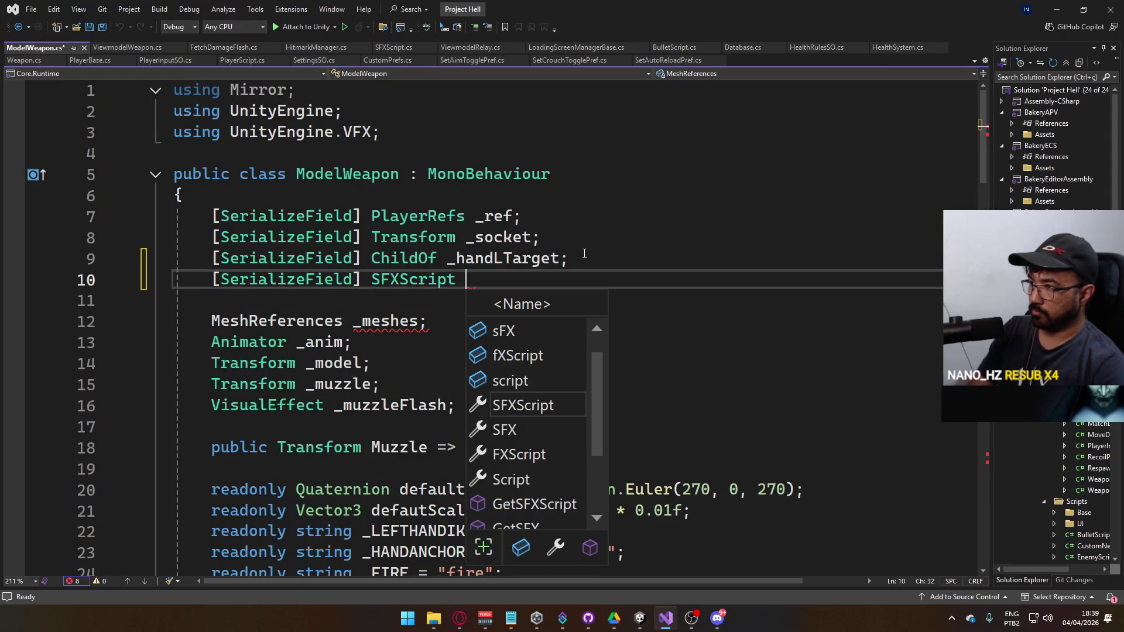
key("BackSpace")
key("BackSpace")
key("BackSpace")
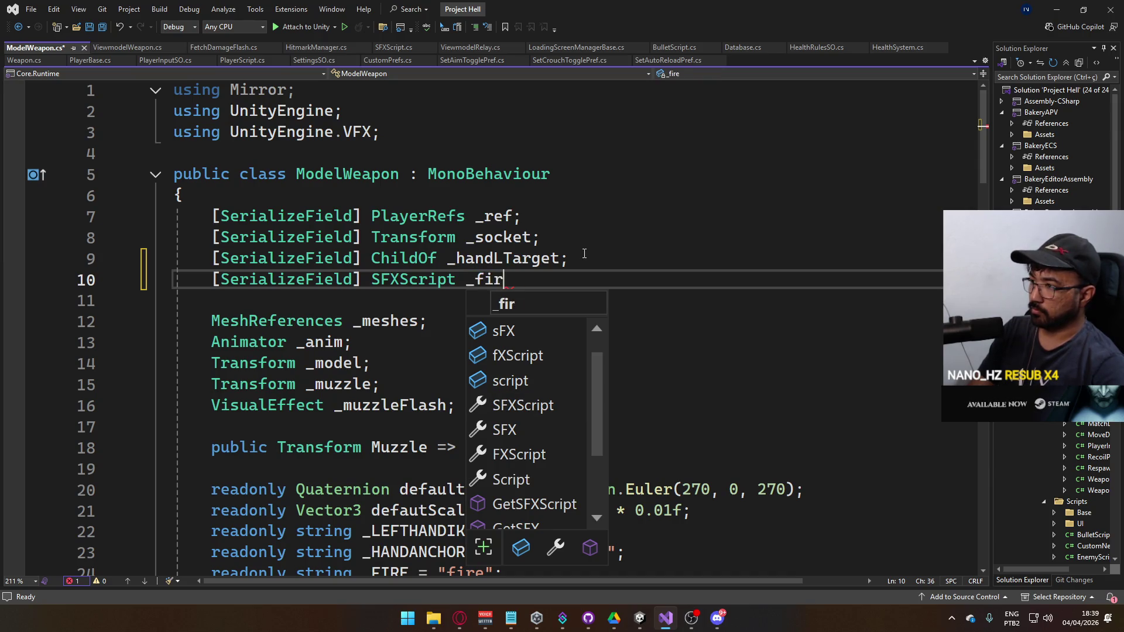
type("sfxFire")
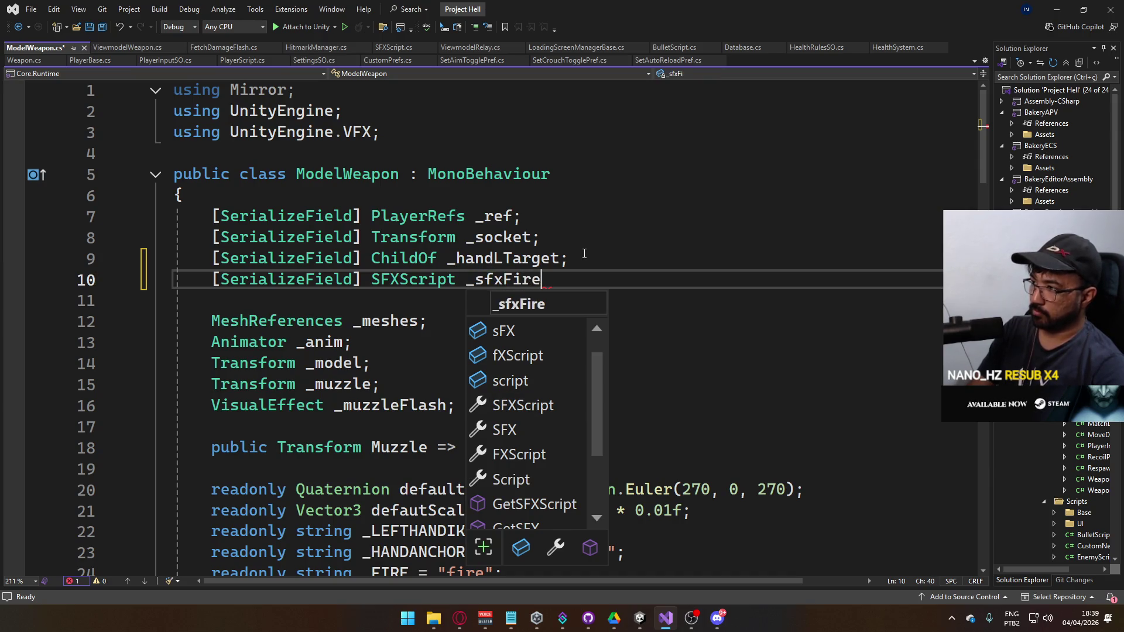
type(";")
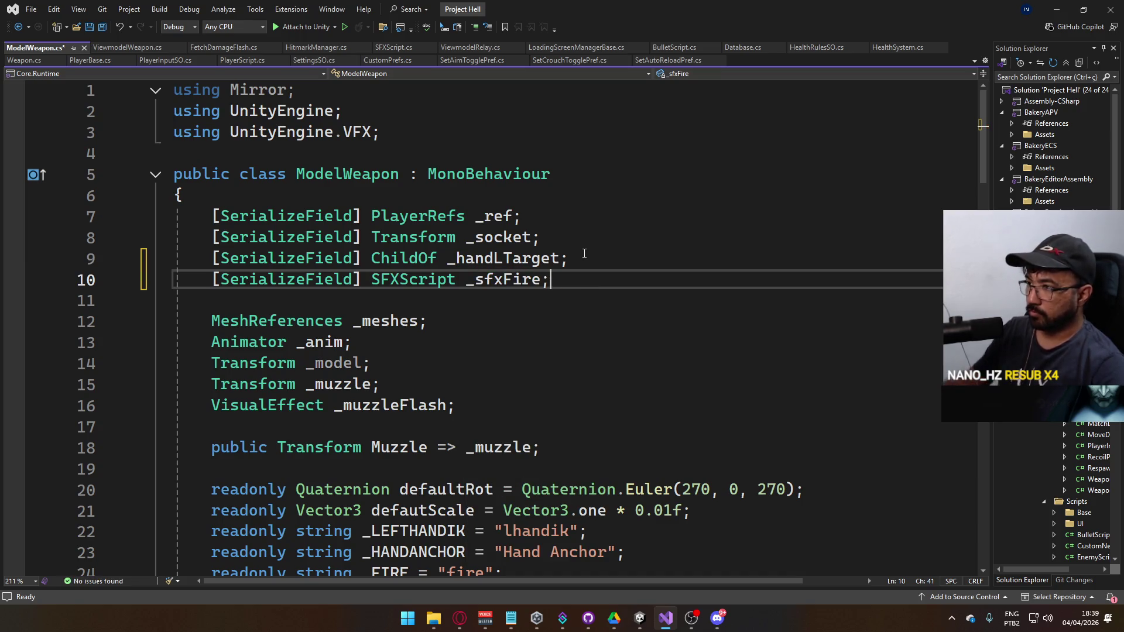
key("ctrl+s")
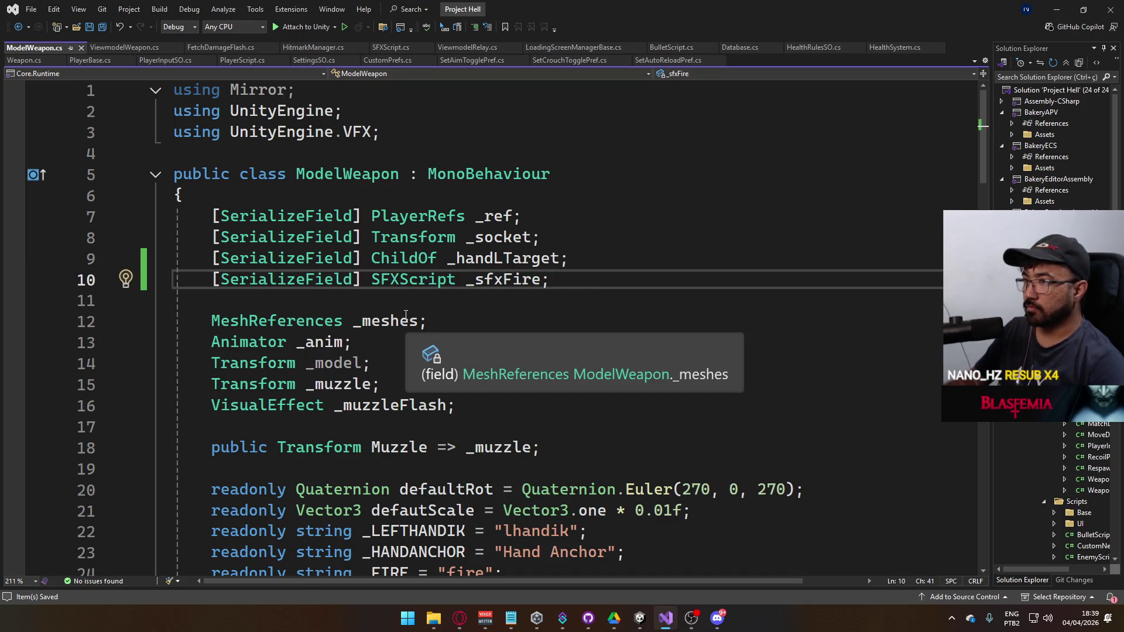
mouse_move(635, 618)
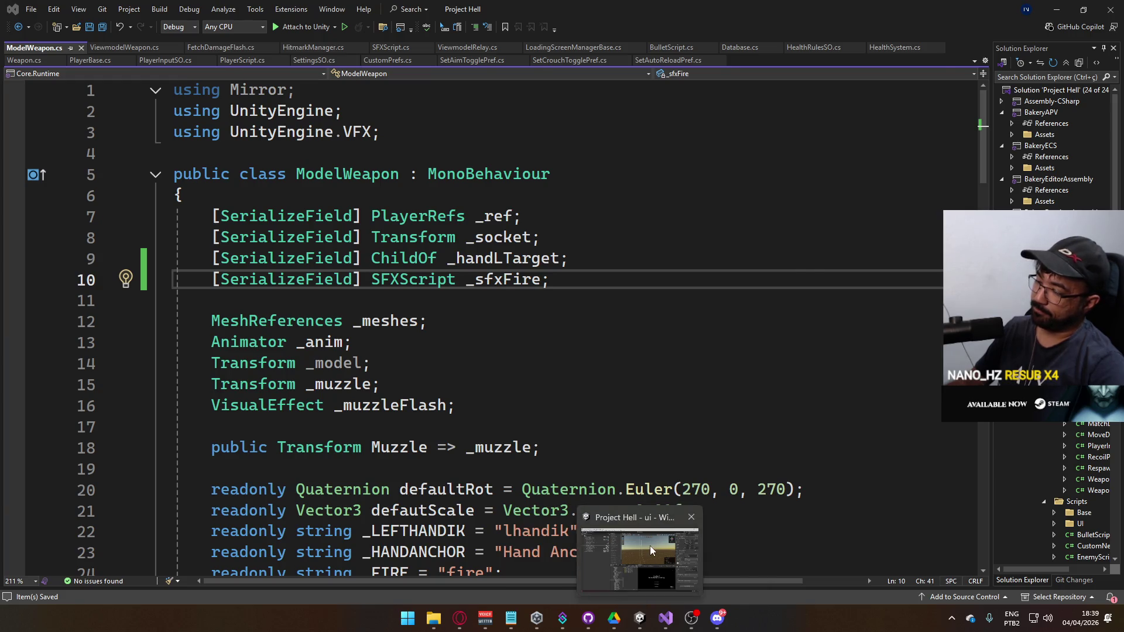
- Switch to Unity, show the Prefabs > SFX folder and open the SFX AK Shot (Local) Variant prefab
left_click(650, 546)
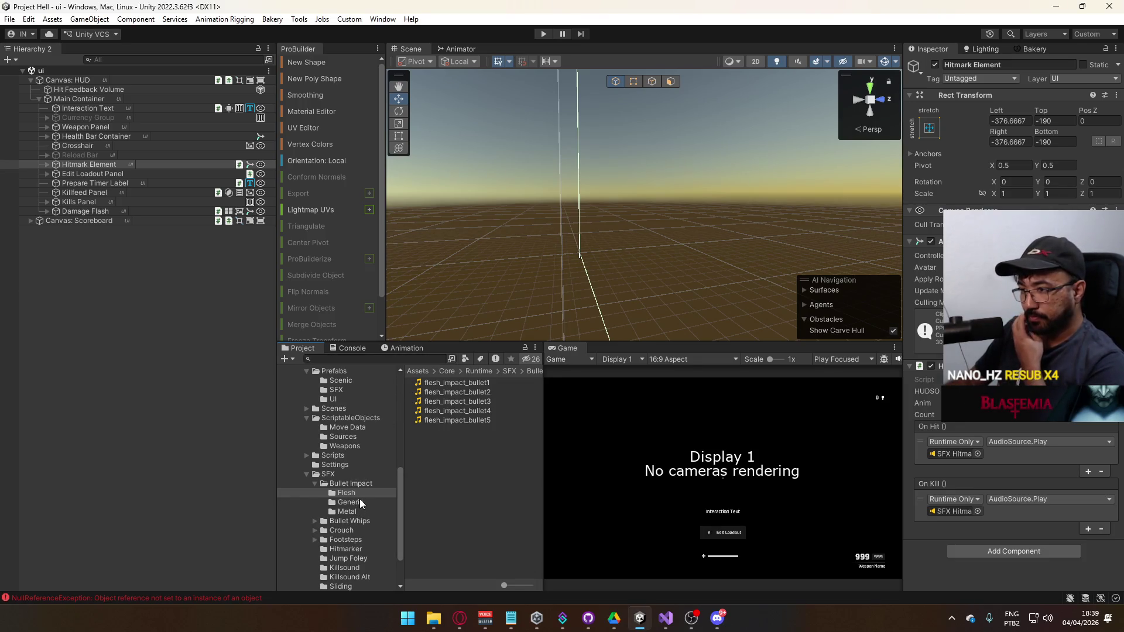
scroll(356, 483, "up", 3)
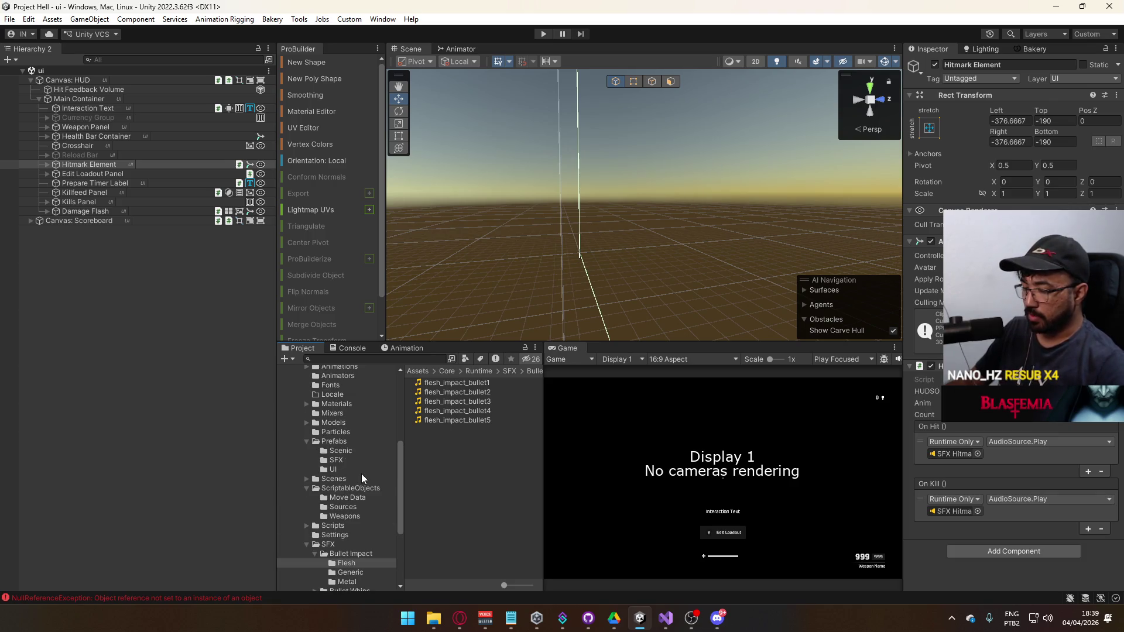
scroll(362, 478, "down", 1)
left_click(345, 446)
double_click(462, 392)
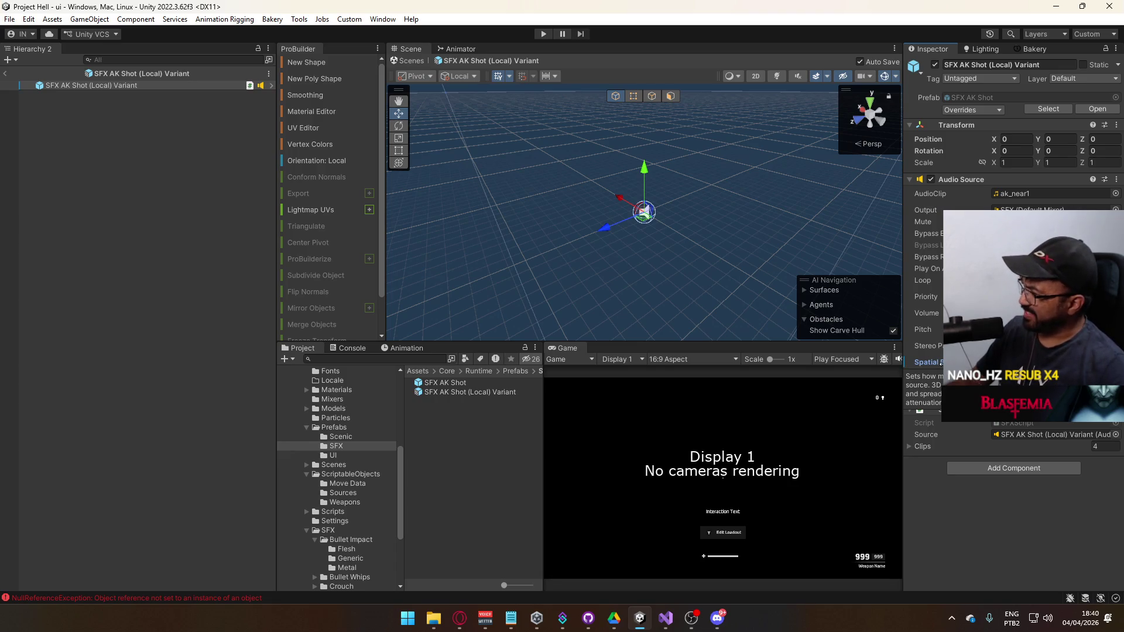
- Apply the variant's Audio Source override to the base 'SFX AK Shot' prefab, then return to the ui scene
right_click(944, 422)
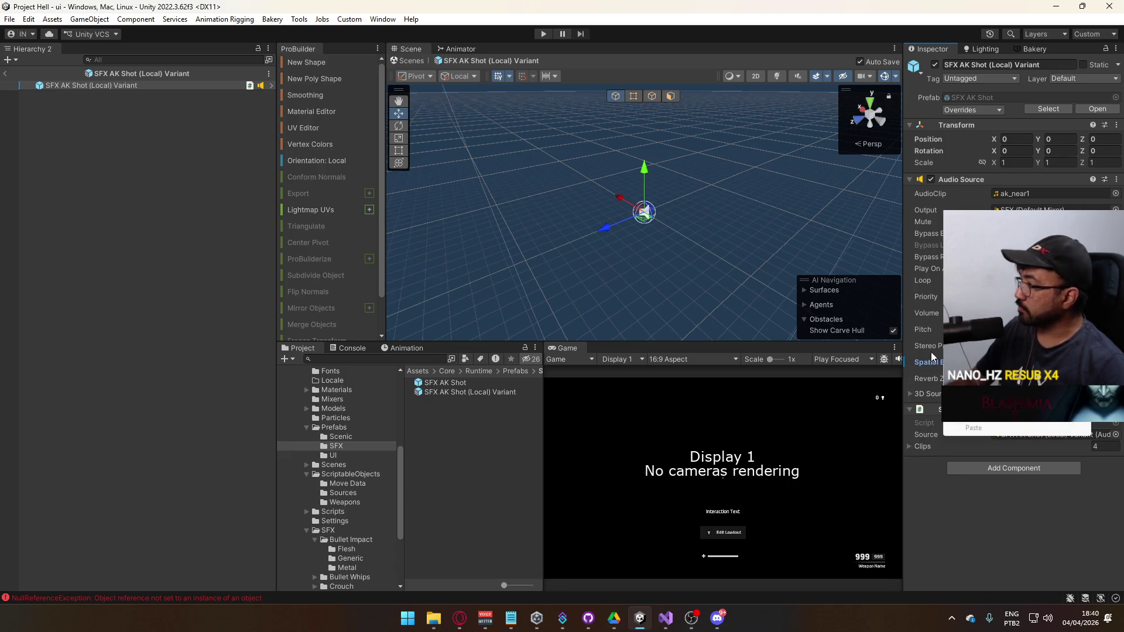
left_click(100, 86)
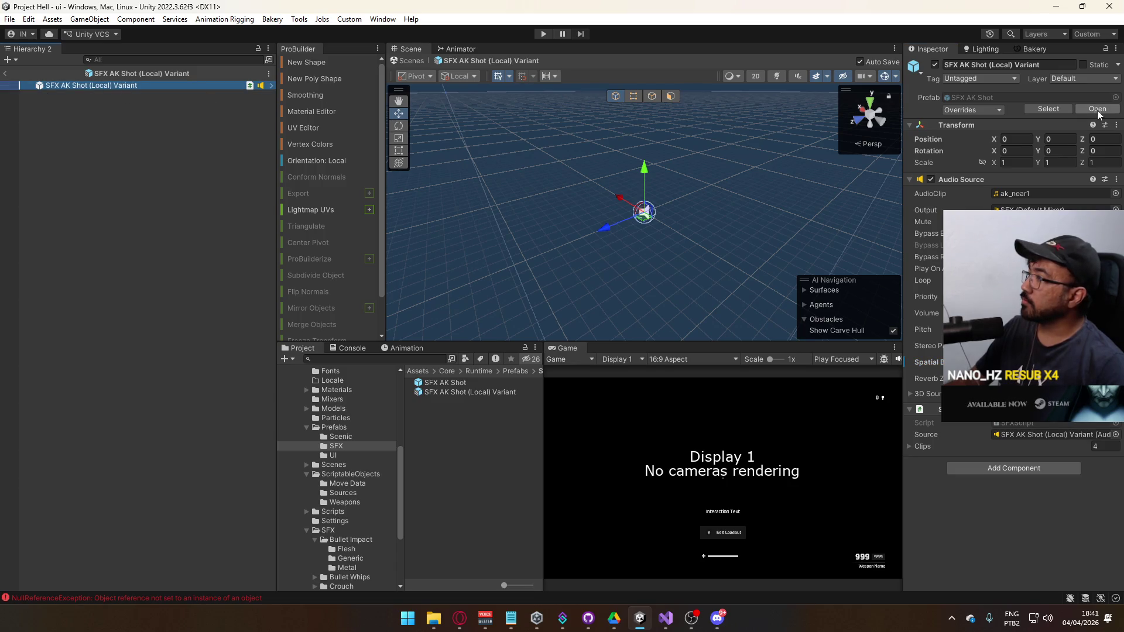
left_click(979, 111)
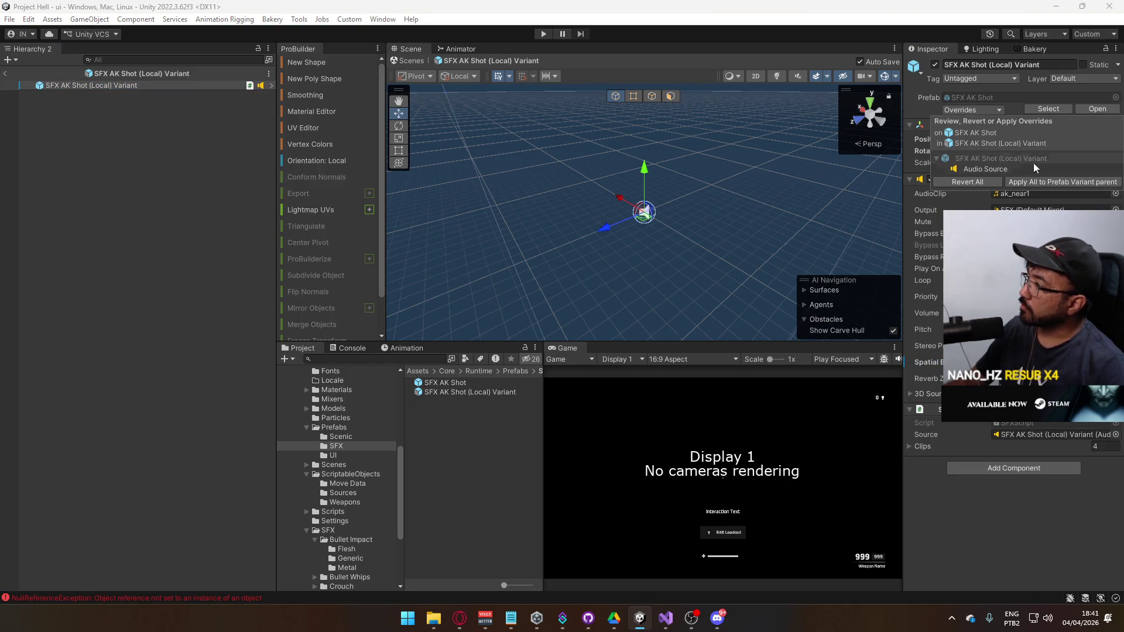
left_click(982, 169)
left_click(905, 173)
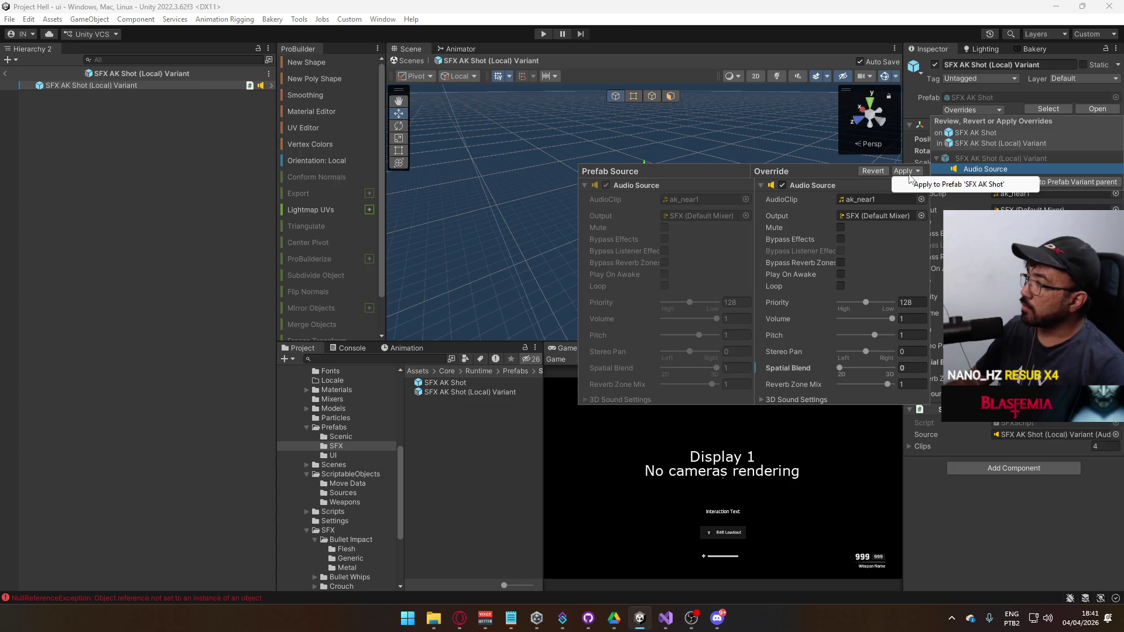
left_click(958, 183)
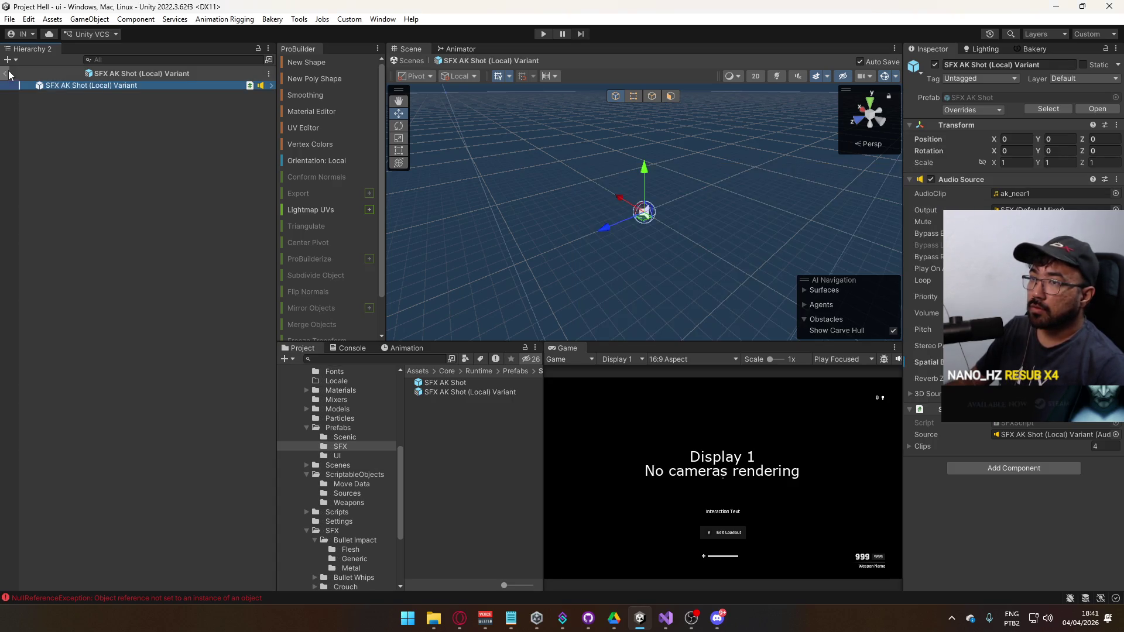
left_click(5, 74)
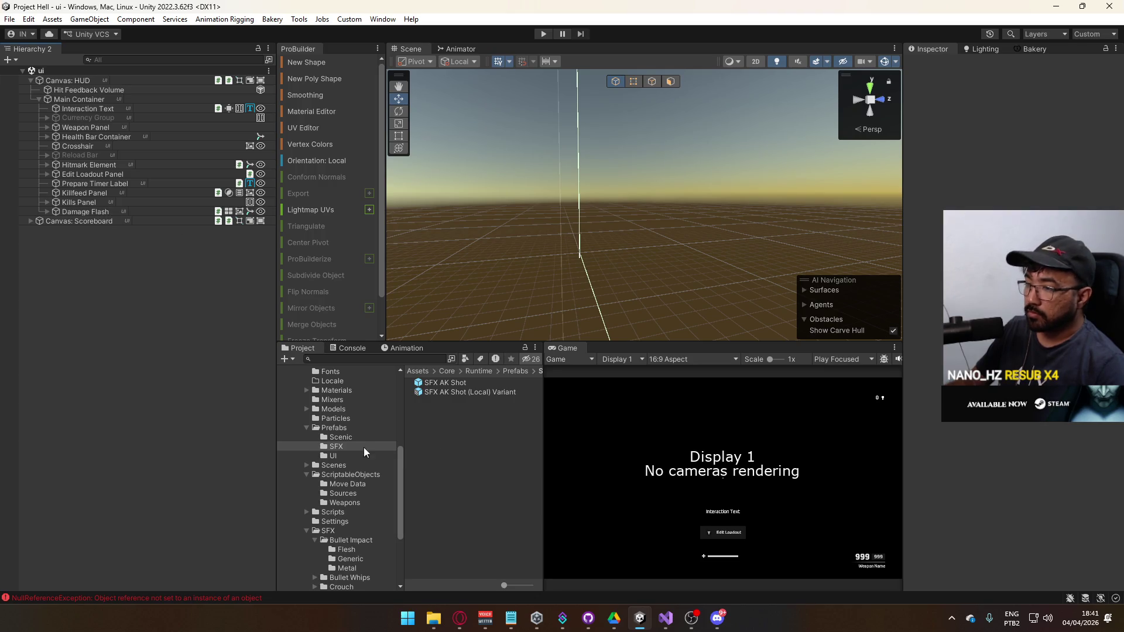
- Open the Weapon AKM prefab and compare SFX AK Shot (Local) and SFX AK Shot under Muzzle Anchor
left_click(337, 429)
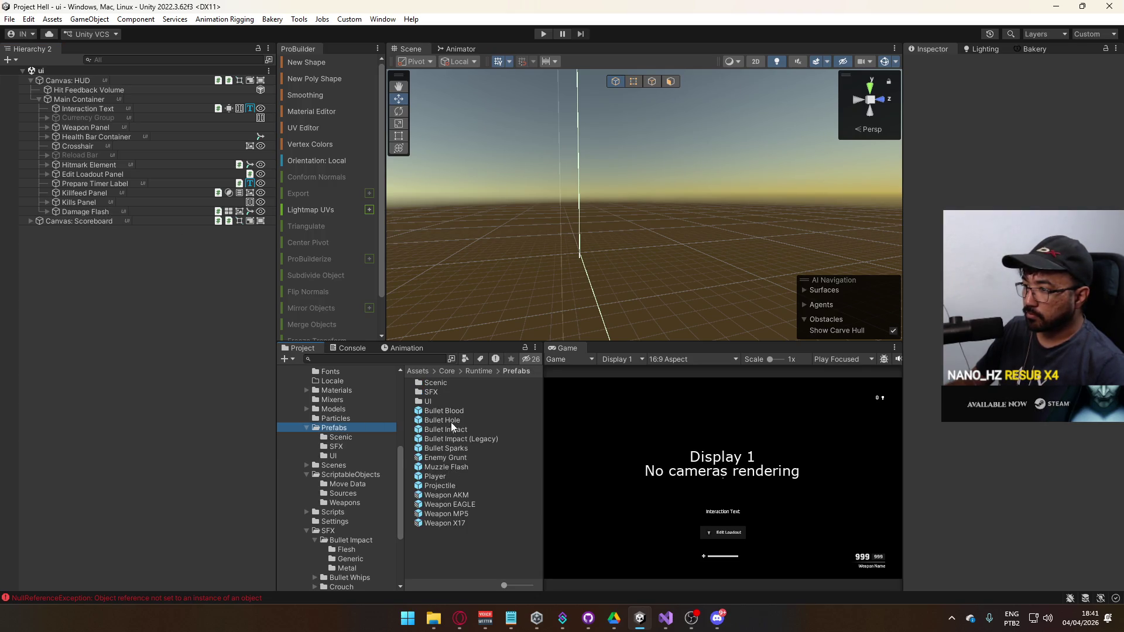
double_click(446, 496)
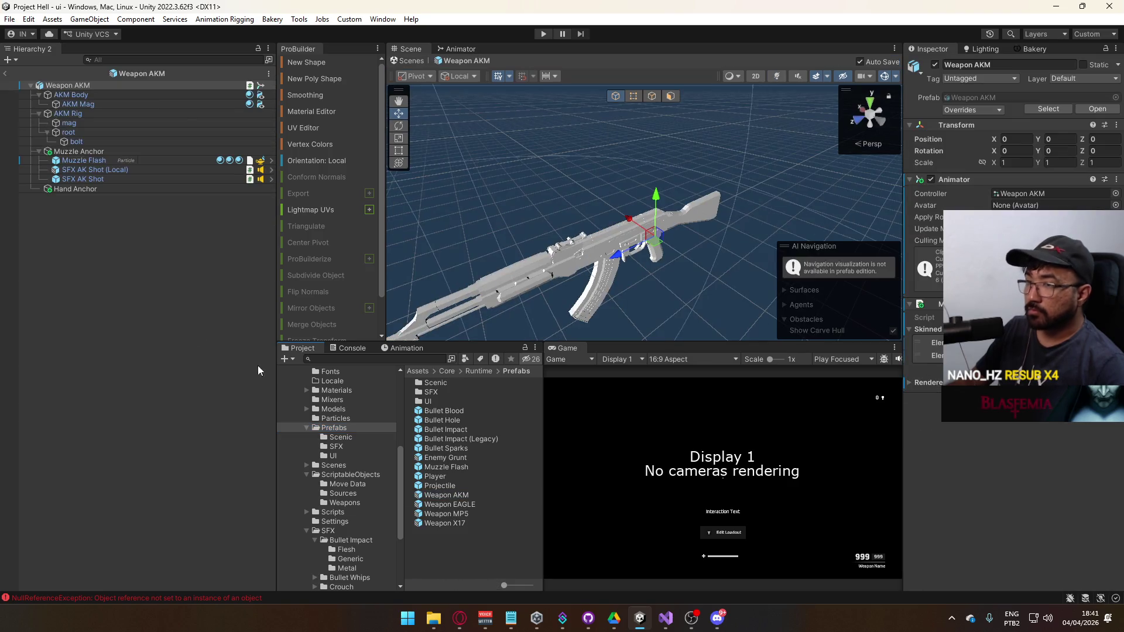
left_click(88, 179)
left_click(101, 170)
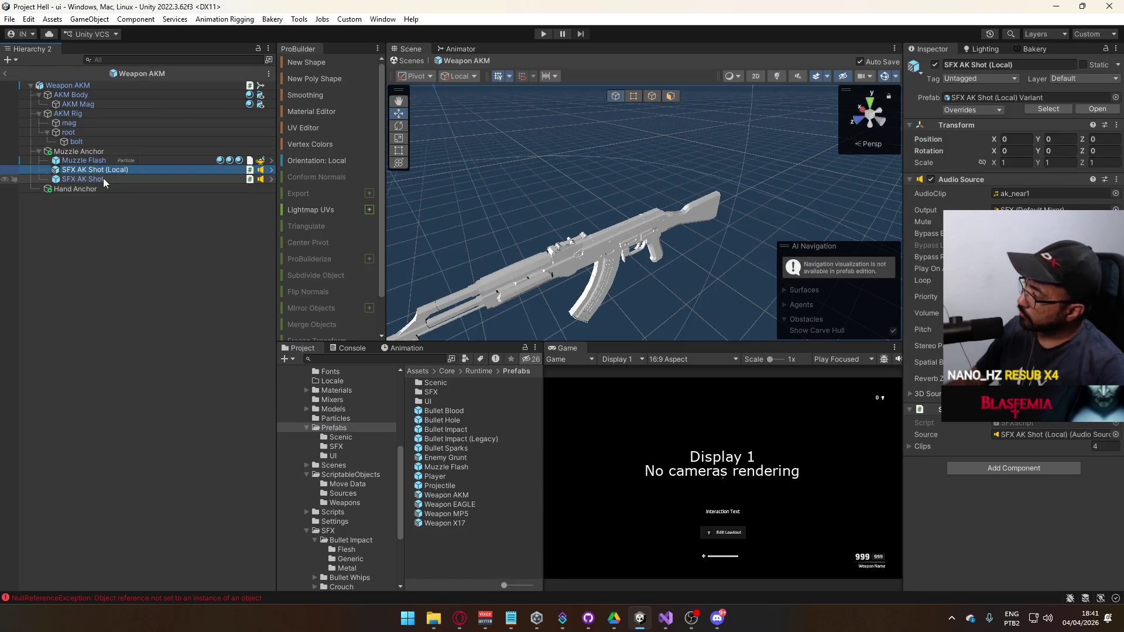
left_click(982, 111)
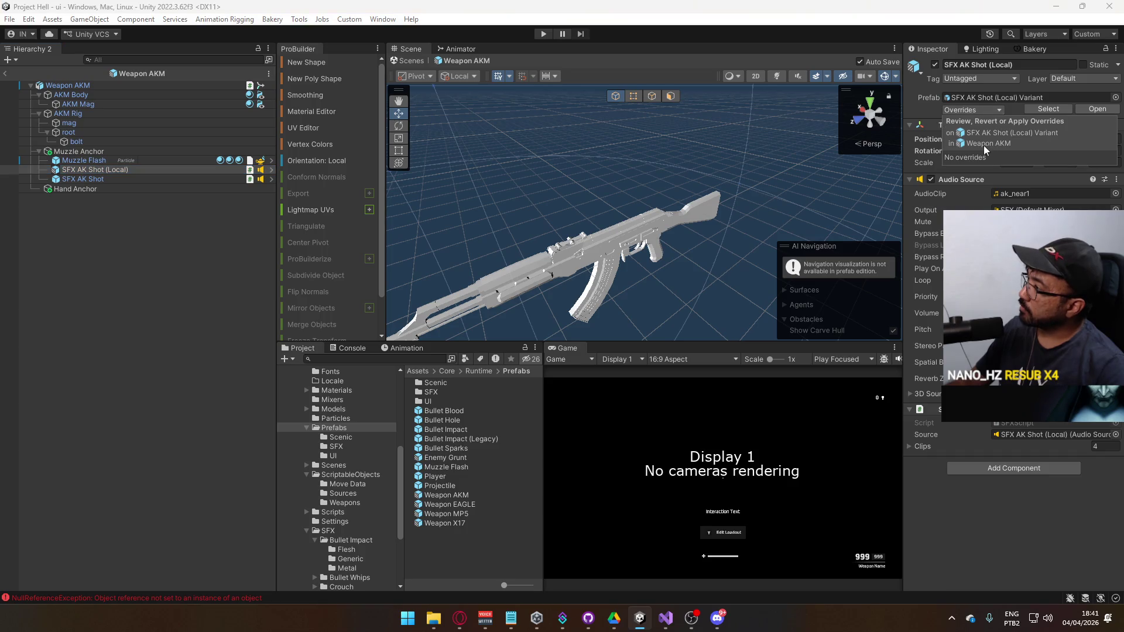
left_click(118, 177)
left_click(125, 170)
left_click(124, 178)
left_click(126, 169)
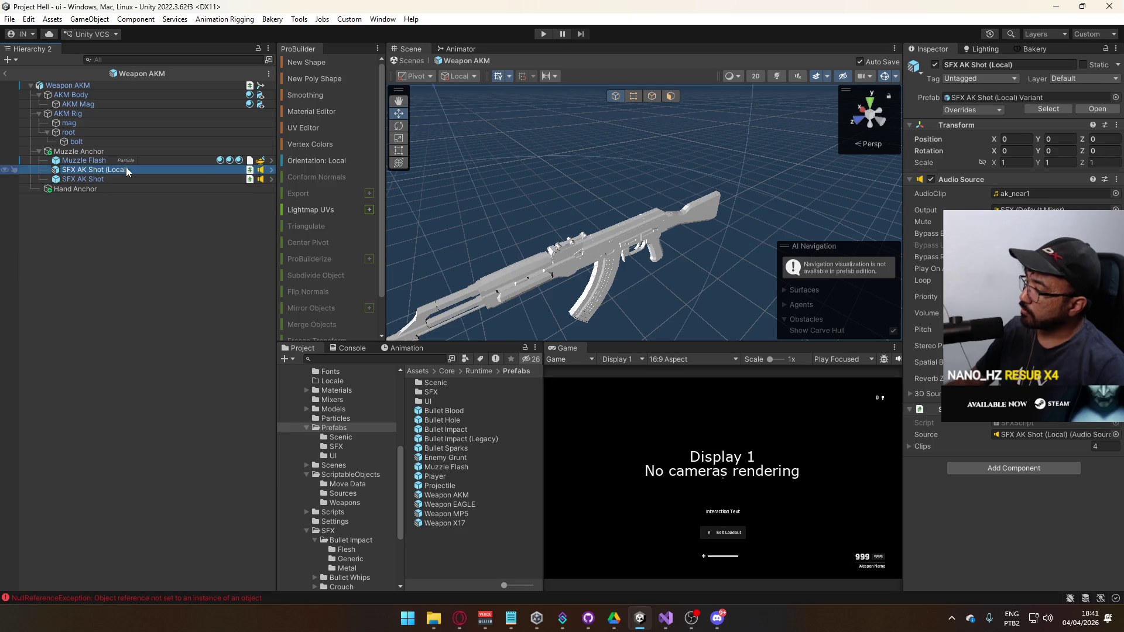
left_click(122, 178)
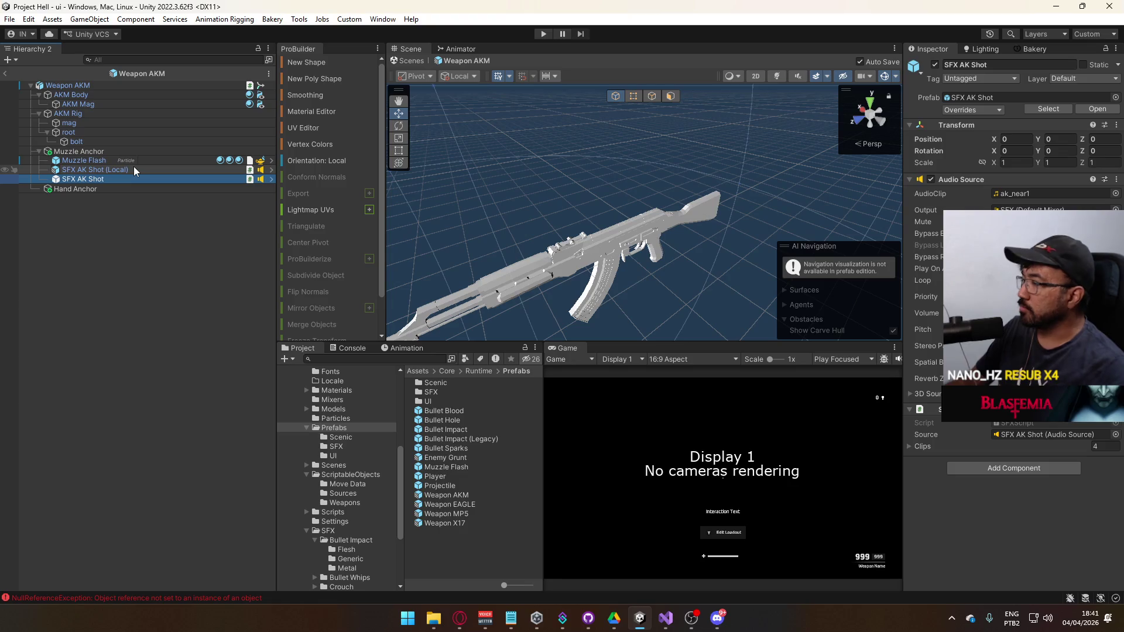
left_click(85, 86)
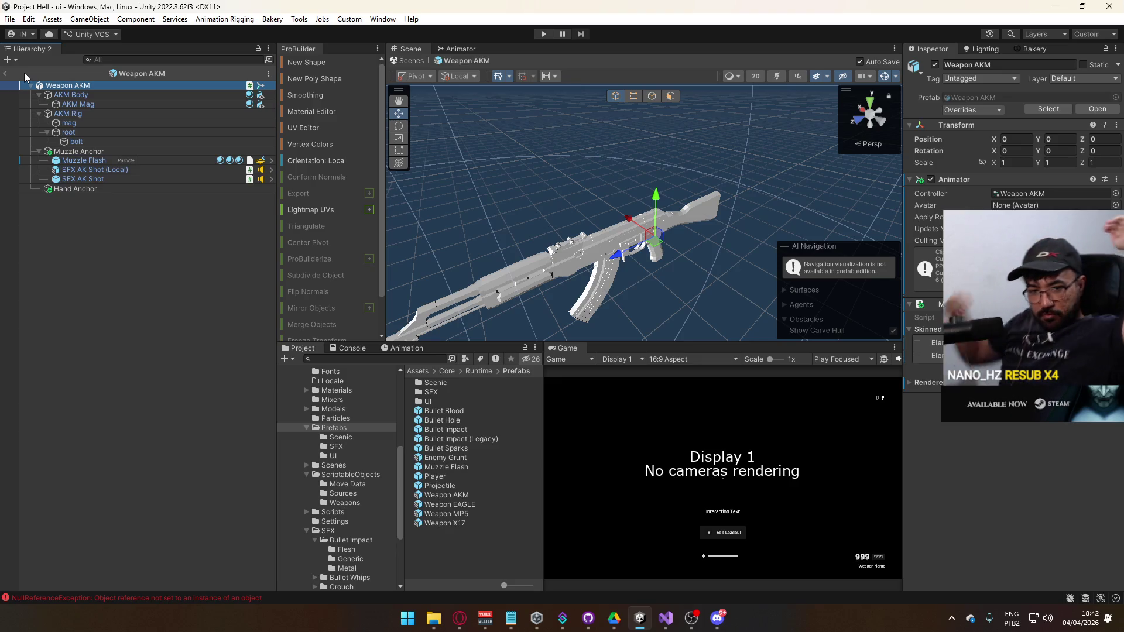
- Create a C# script named WeaponSFX in the Scripts folder and open it for editing
left_click(338, 513)
scroll(483, 476, "down", 5)
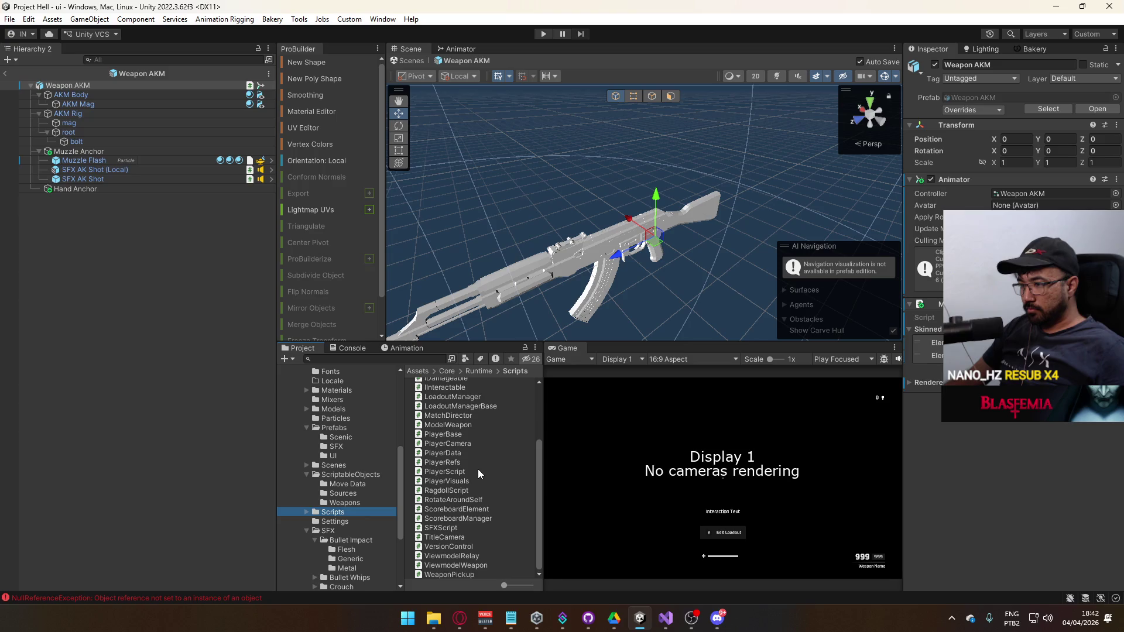
scroll(474, 475, "up", 5)
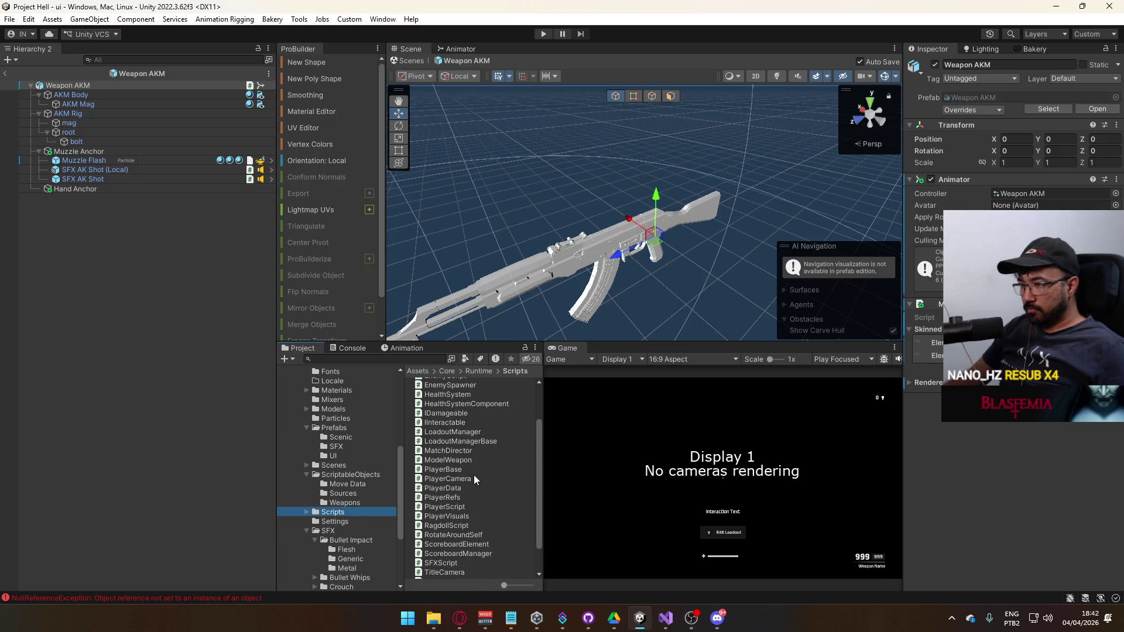
scroll(474, 476, "up", 2)
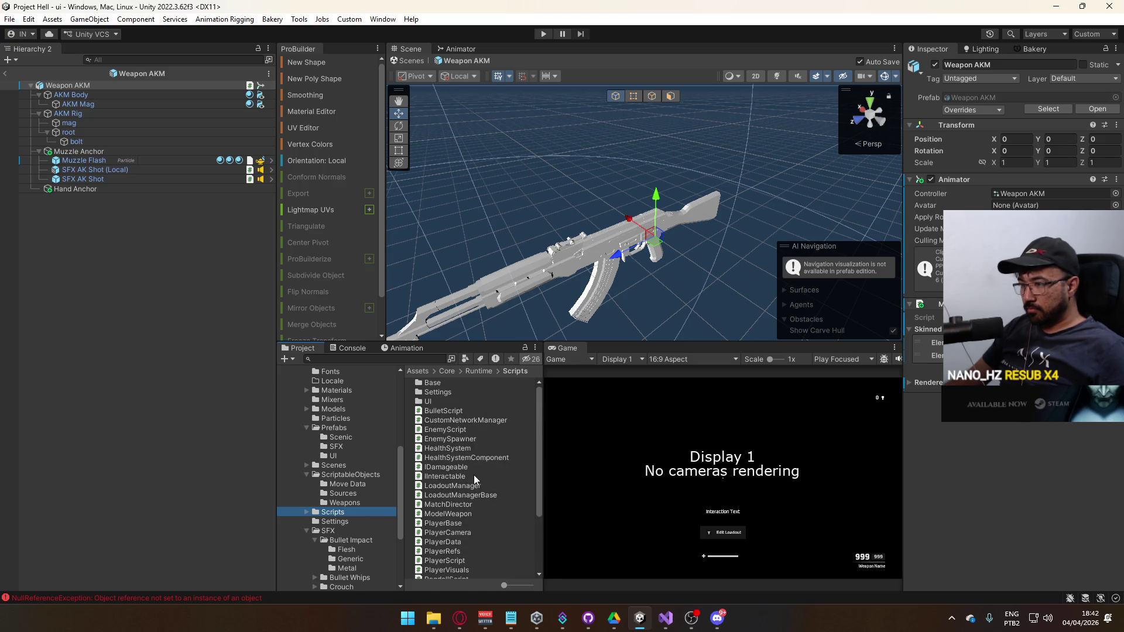
scroll(473, 475, "down", 3)
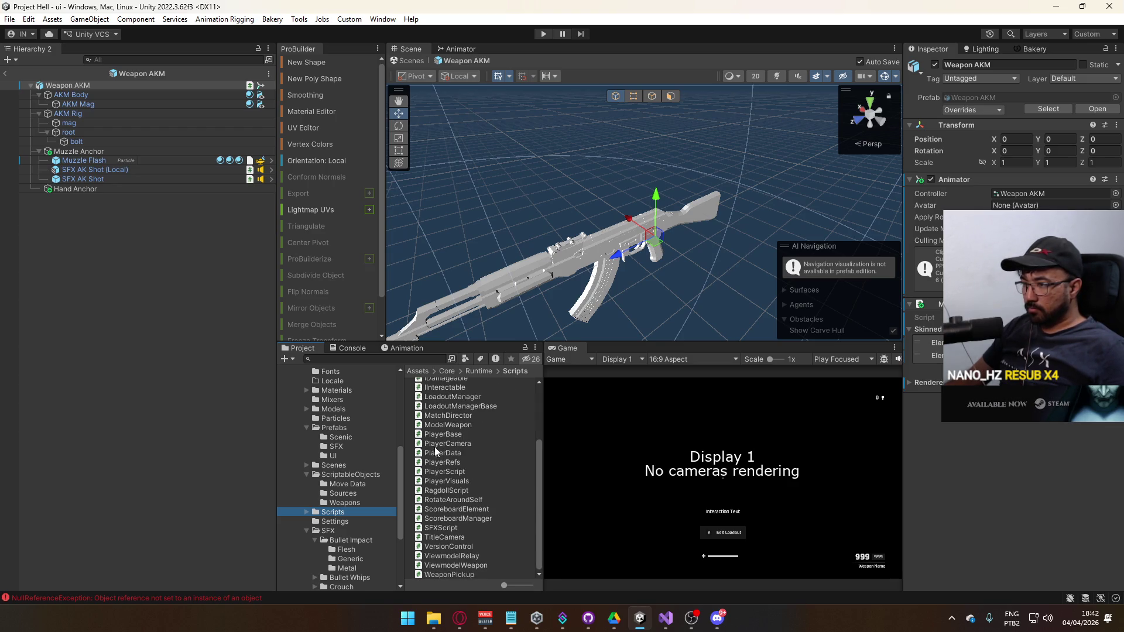
right_click(466, 424)
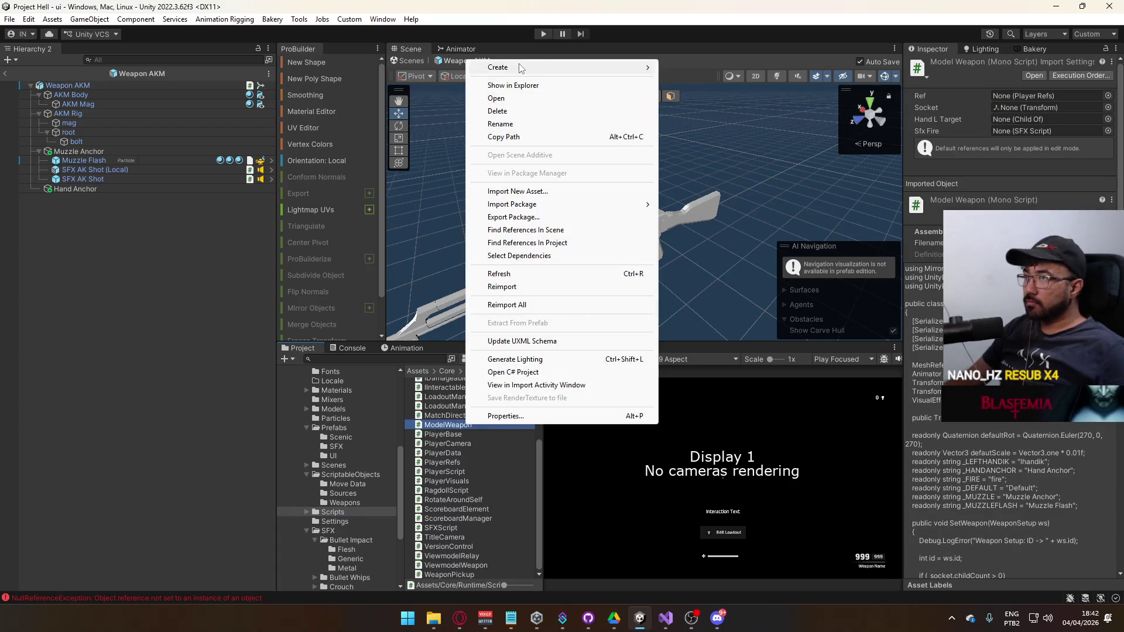
mouse_move(521, 68)
left_click(703, 73)
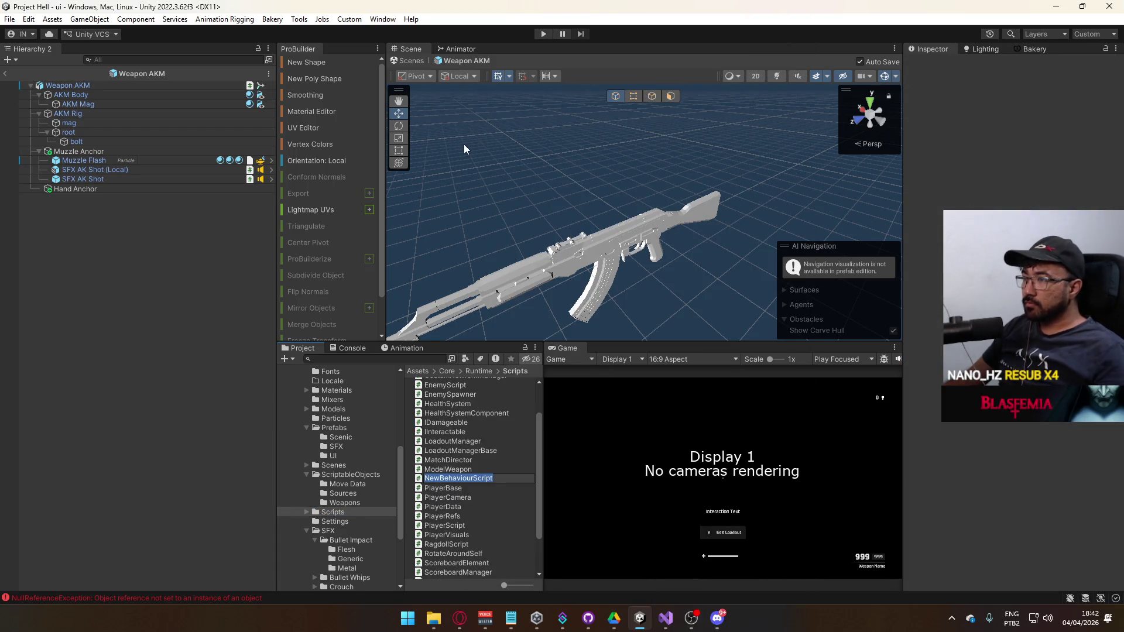
type("S")
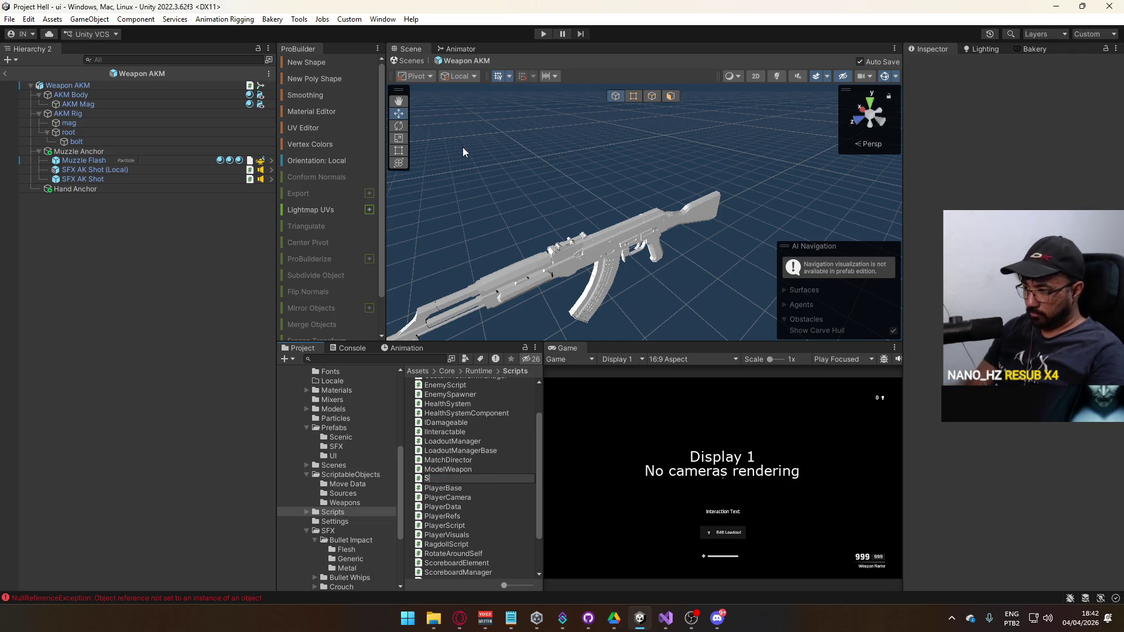
type("WeaponSFX")
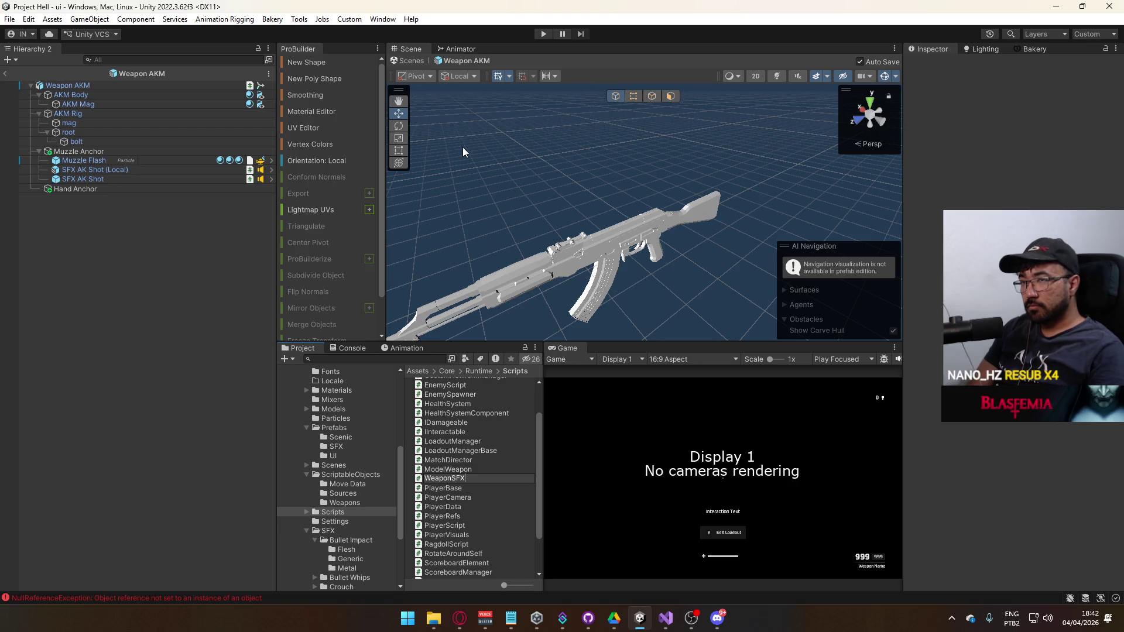
key("Return")
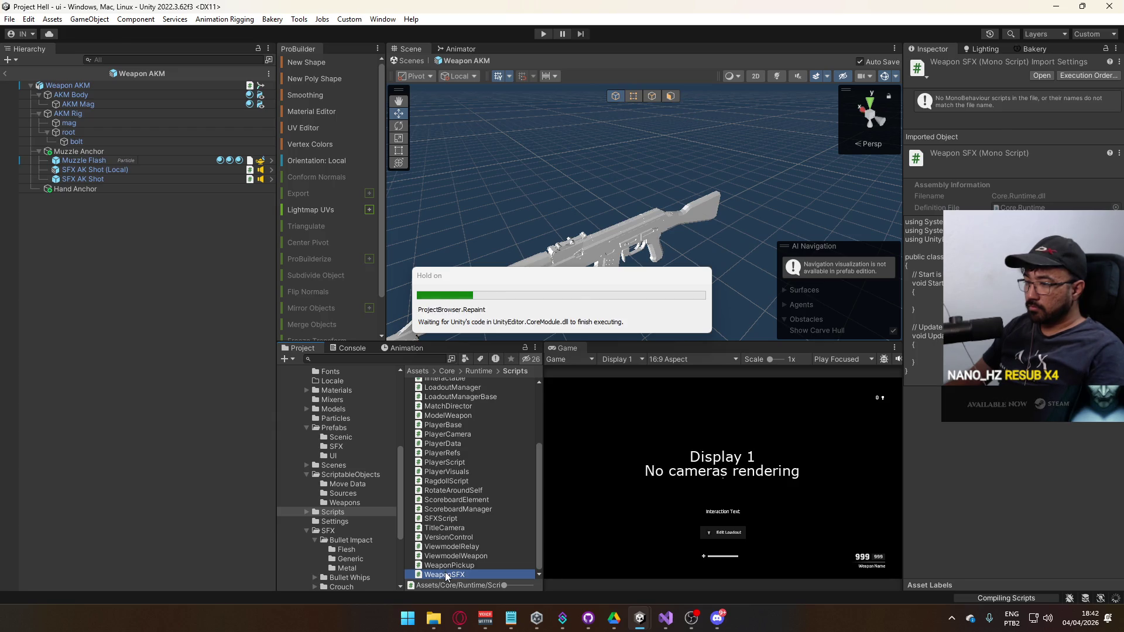
double_click(446, 574)
- Replace WeaponSFX's template code with a [SerializeField] SFXScript _local field
left_click_drag(325, 426, 218, 215)
key("BackSpace")
key("BackSpace")
type("pu")
key("BackSpace")
key("BackSpace")
type("{")
type("[SerializeField]")
type(" SF")
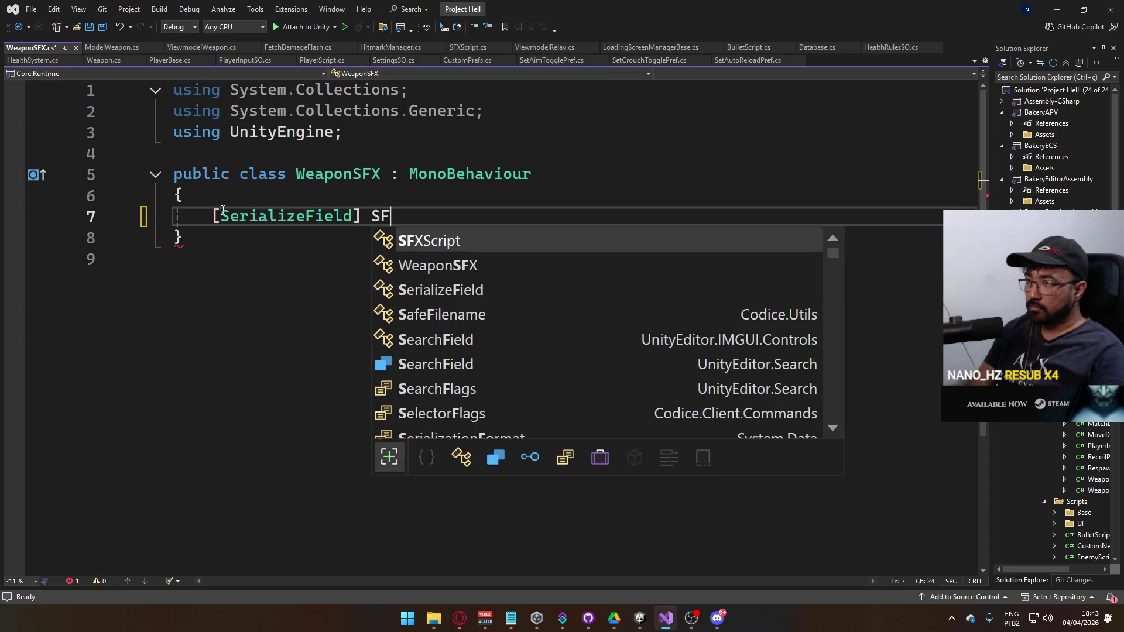
type("X")
key("Tab")
type("_local;")
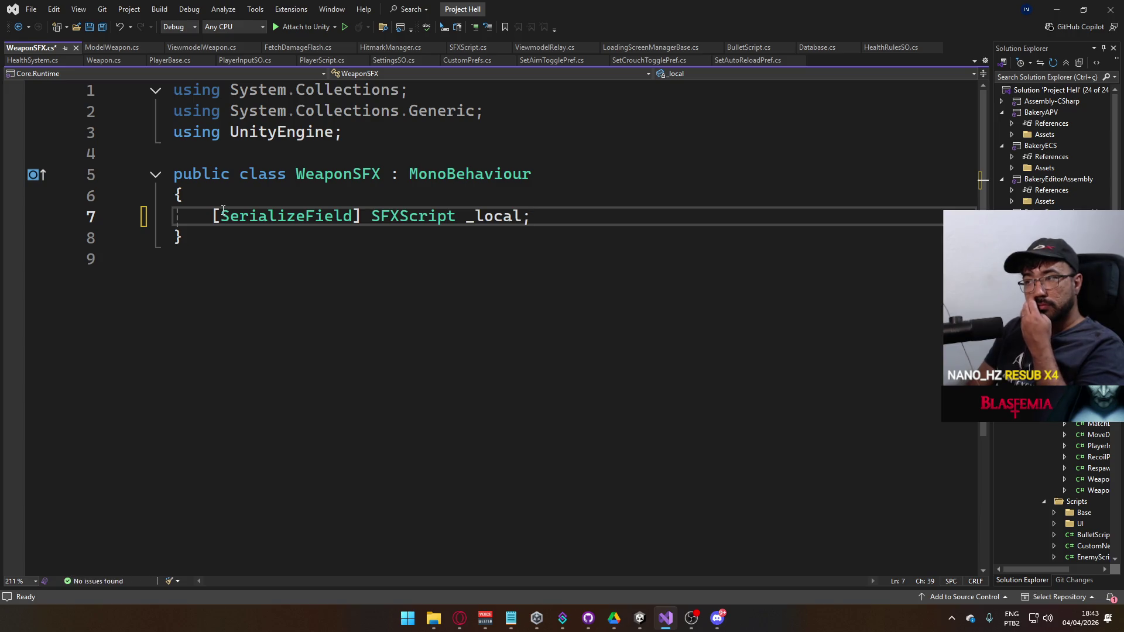
key("Return")
- Add a second serialized SFXScript field named _replicated
type("S")
key("Tab")
type("] SFXScript ")
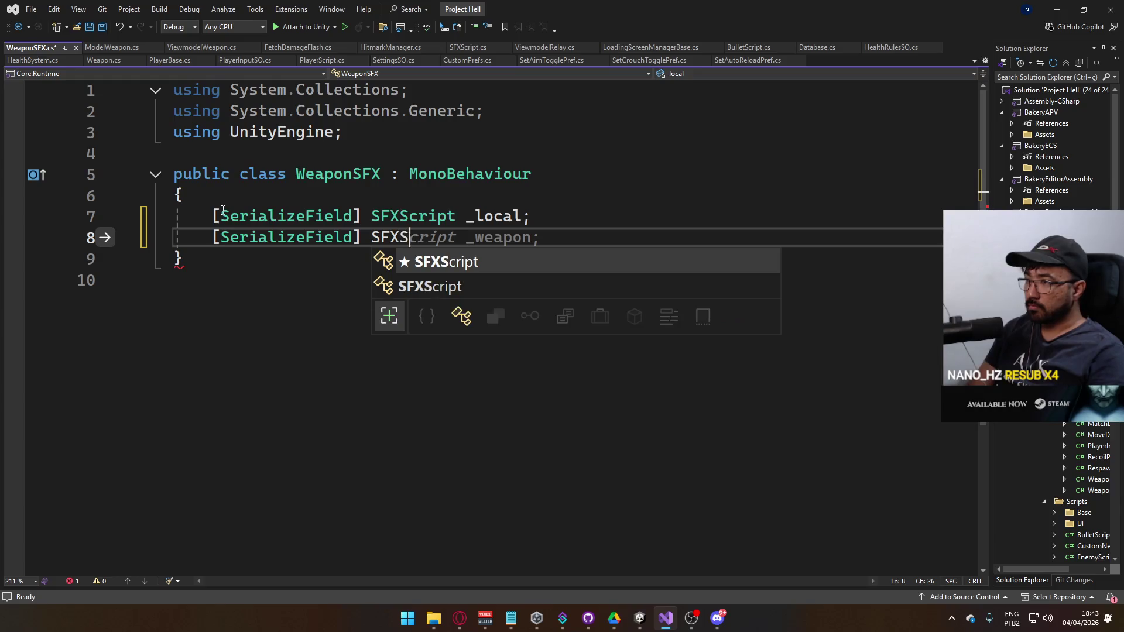
type("rep")
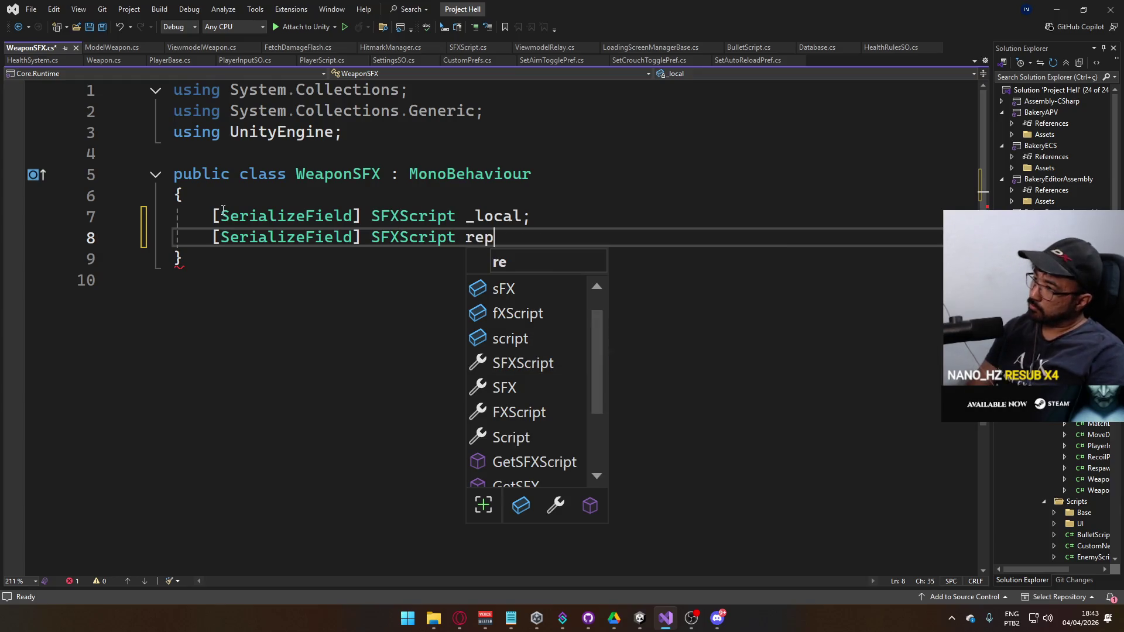
type("licated;")
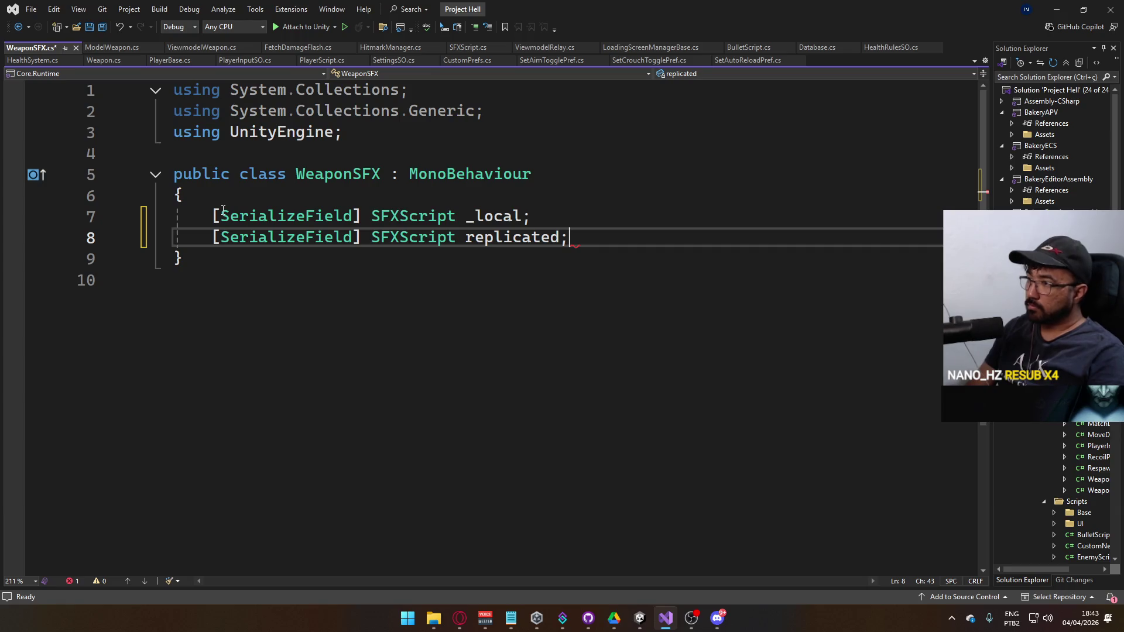
key("BackSpace")
key("BackSpace")
key("BackSpace")
type("_")
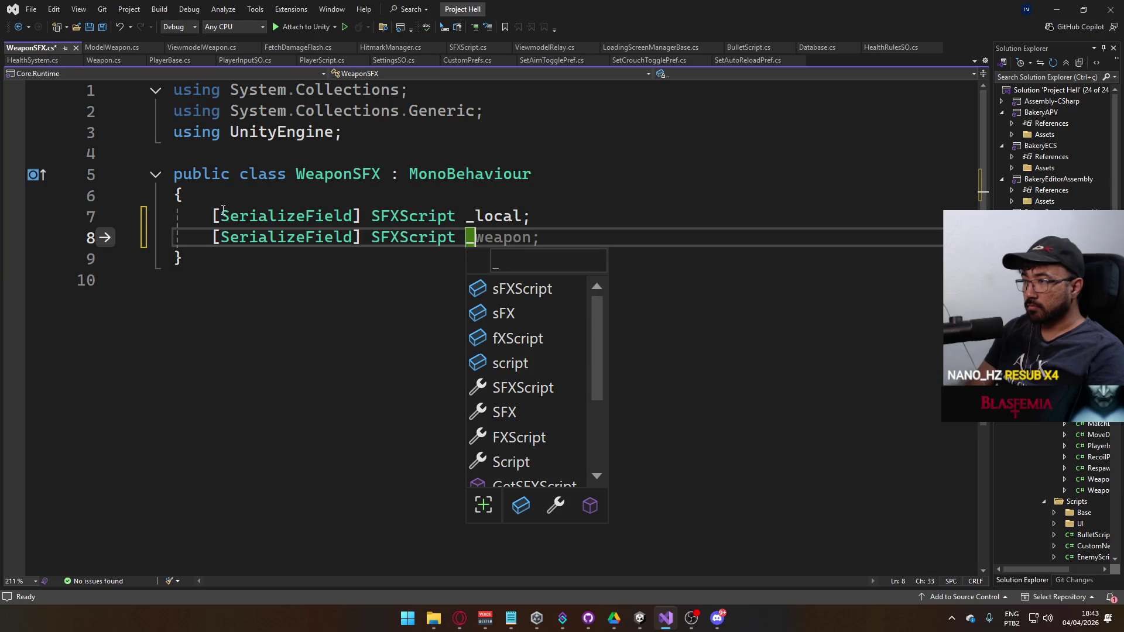
type("replica")
key("BackSpace")
type("cated")
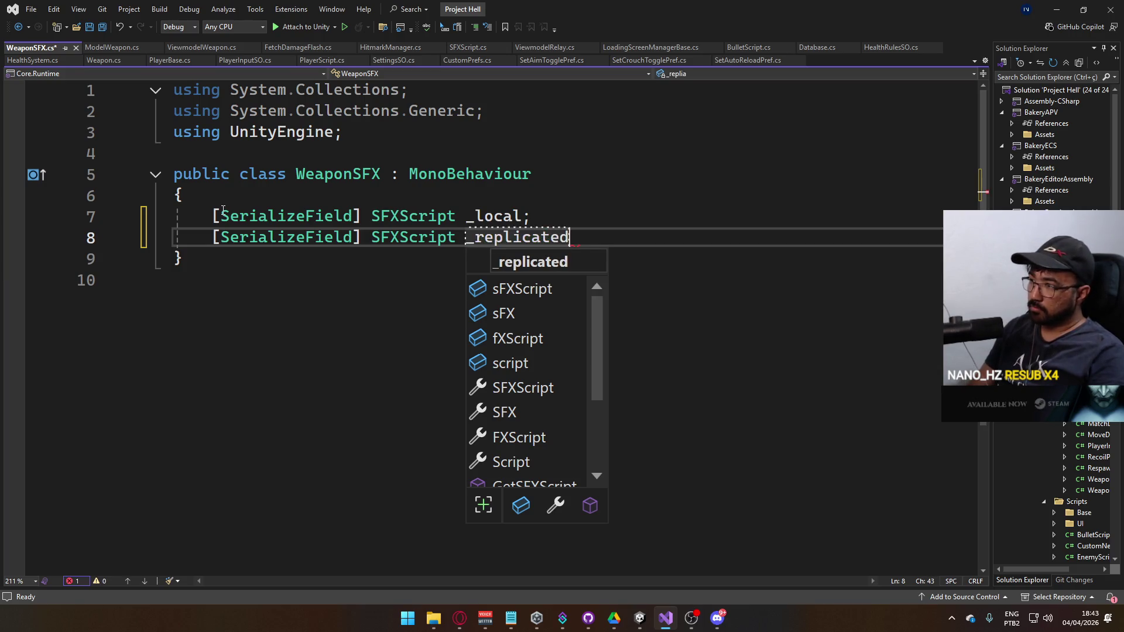
type(";")
key("Return")
key("Return")
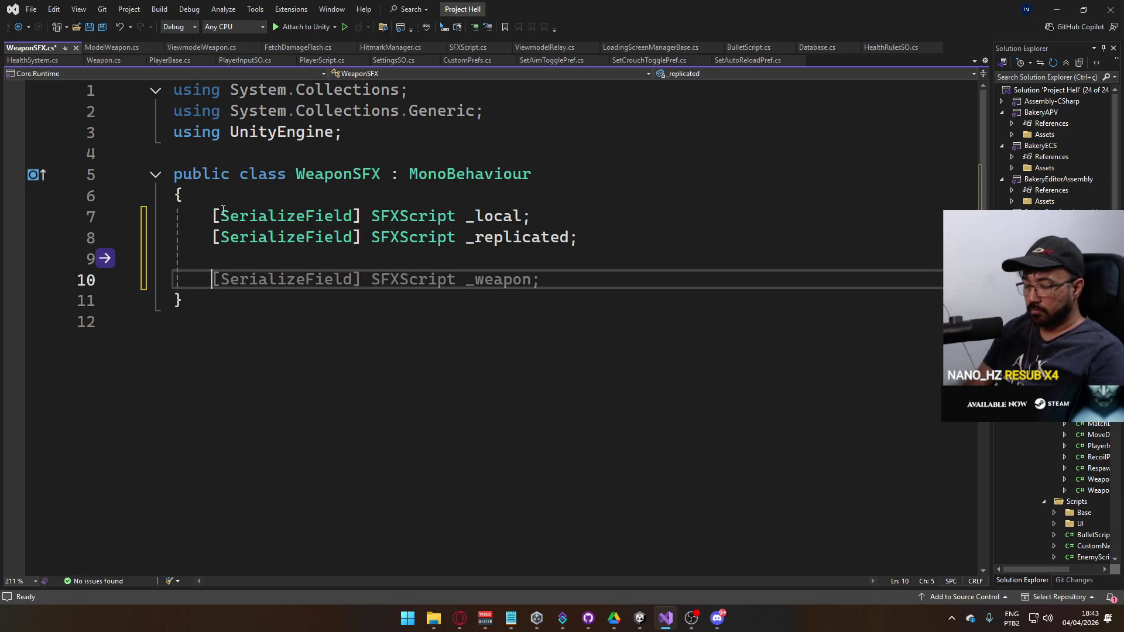
- Add a PlayLocal() method that calls _local.Play(), and save
type("public void ")
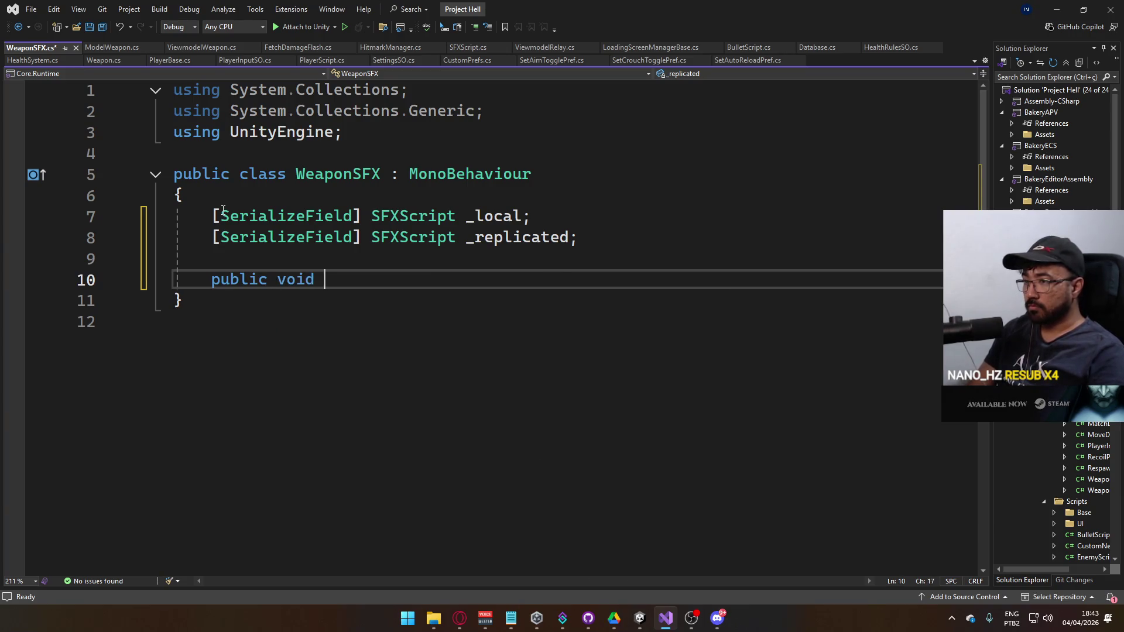
type("PlayLocal()")
key("Return")
type("{")
key("Return")
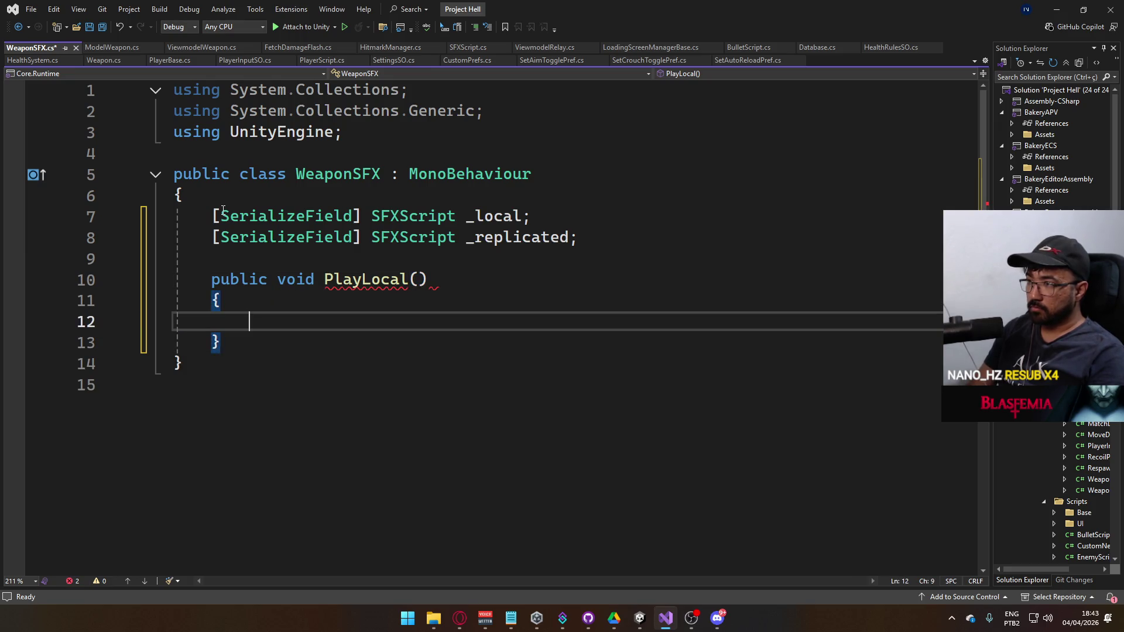
type("_")
key("Tab")
key("Tab")
key("ctrl+s")
- Add a PlayReplicated() method that calls _replicated.Play()
key("Down")
key("Return")
key("Return")
type("public void PlayReplicated(")
key("Return")
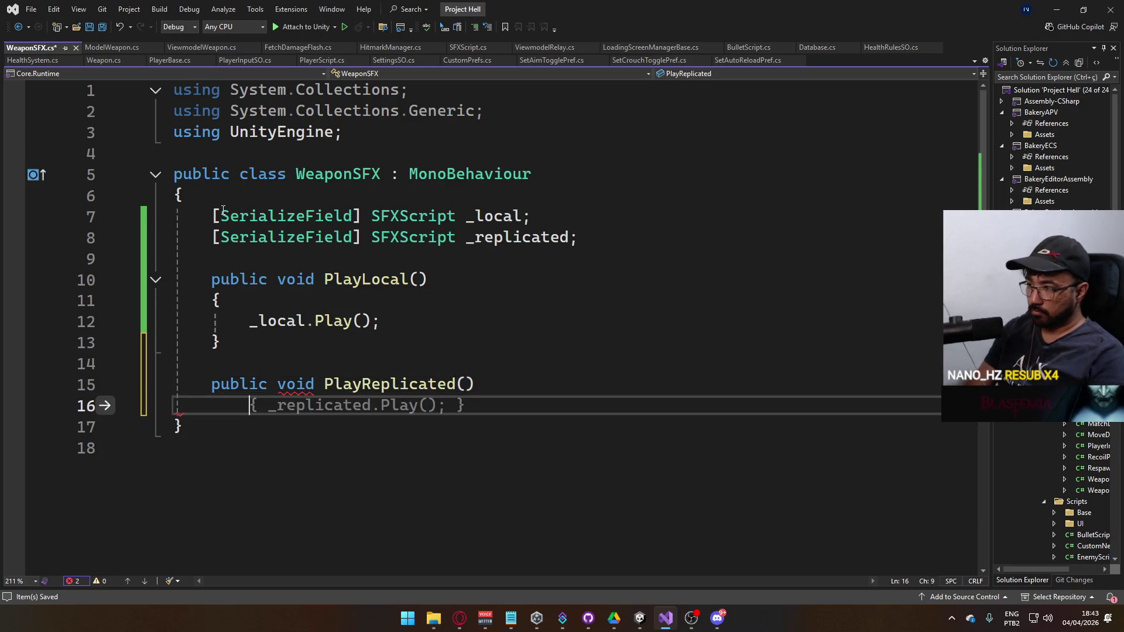
type("{")
key("Return")
key("Tab")
key("Return")
- Collapse PlayReplicated onto a single line
key("Up")
key("Up")
key("End")
key("Up")
key("End")
key("Delete")
key("Right")
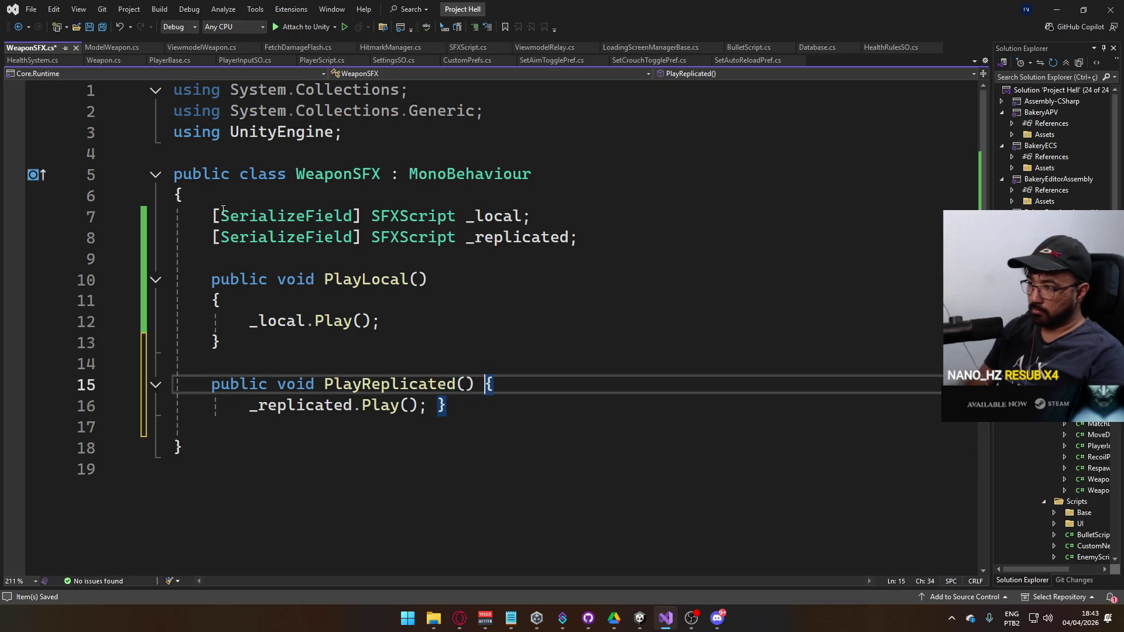
key("Delete")
key("Delete")
key("Delete")
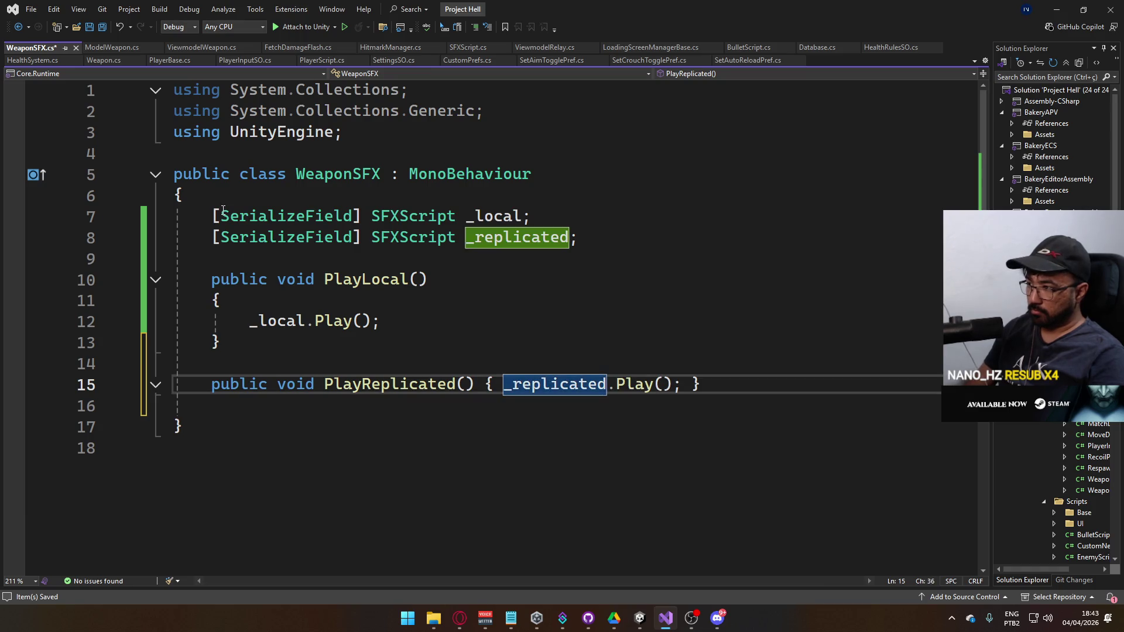
- Collapse PlayLocal onto one line, remove the blank line between methods, and save
key("Up")
key("Up")
key("Up")
key("Up")
key("End")
key("Delete")
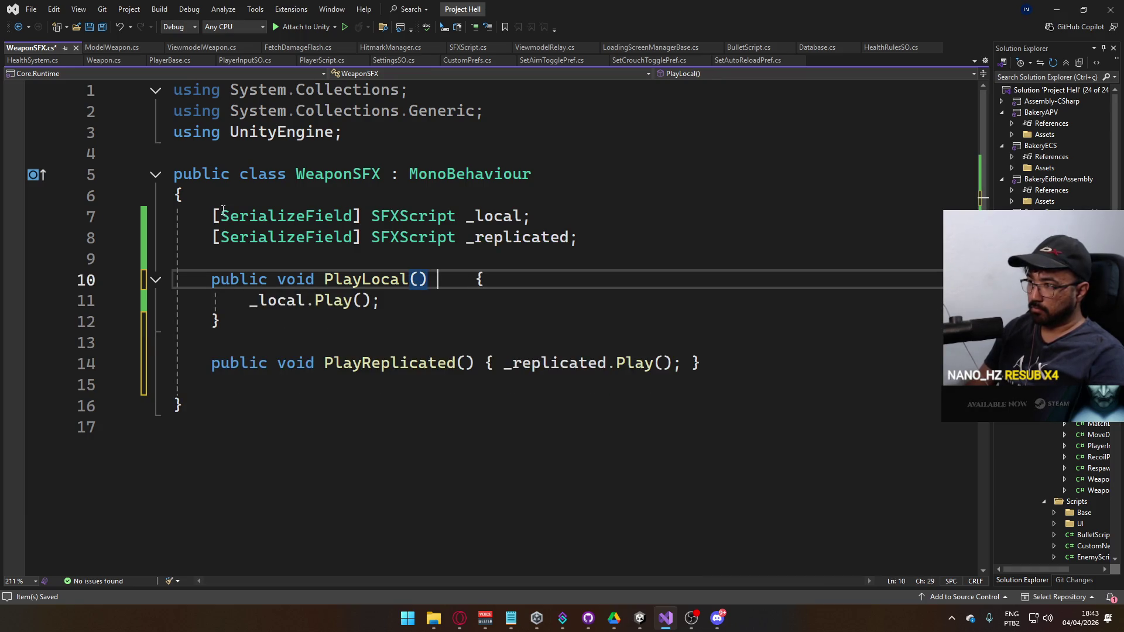
key("ctrl+shift+Right")
key("End")
key("Delete")
key("ctrl+Delete")
key("End")
key("Delete")
key("ctrl+shift+Right")
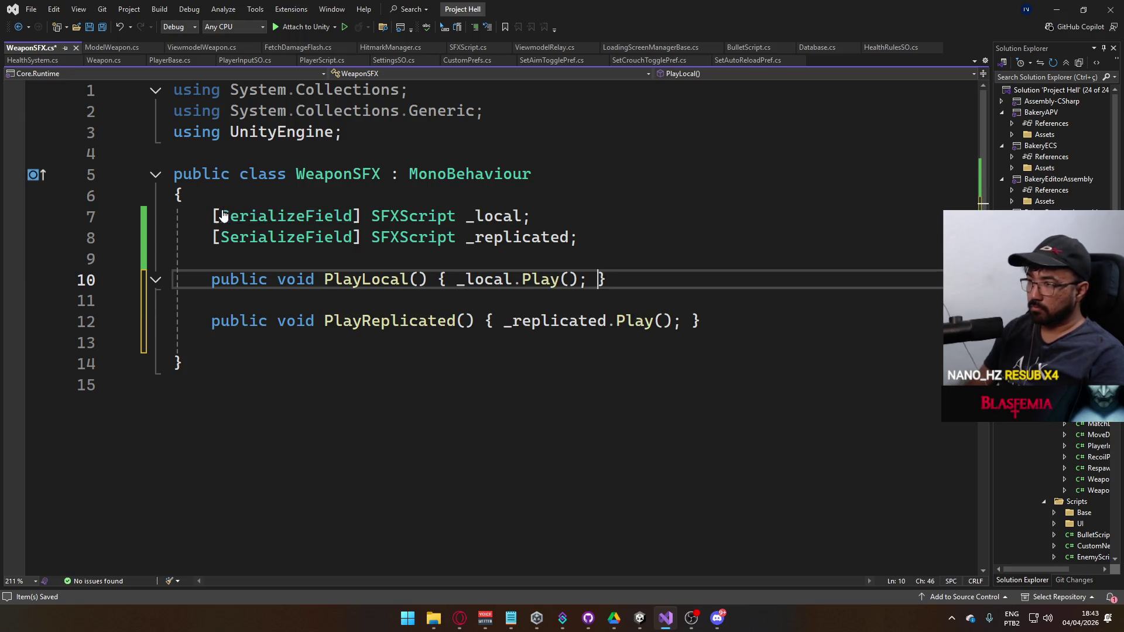
key("End")
key("Delete")
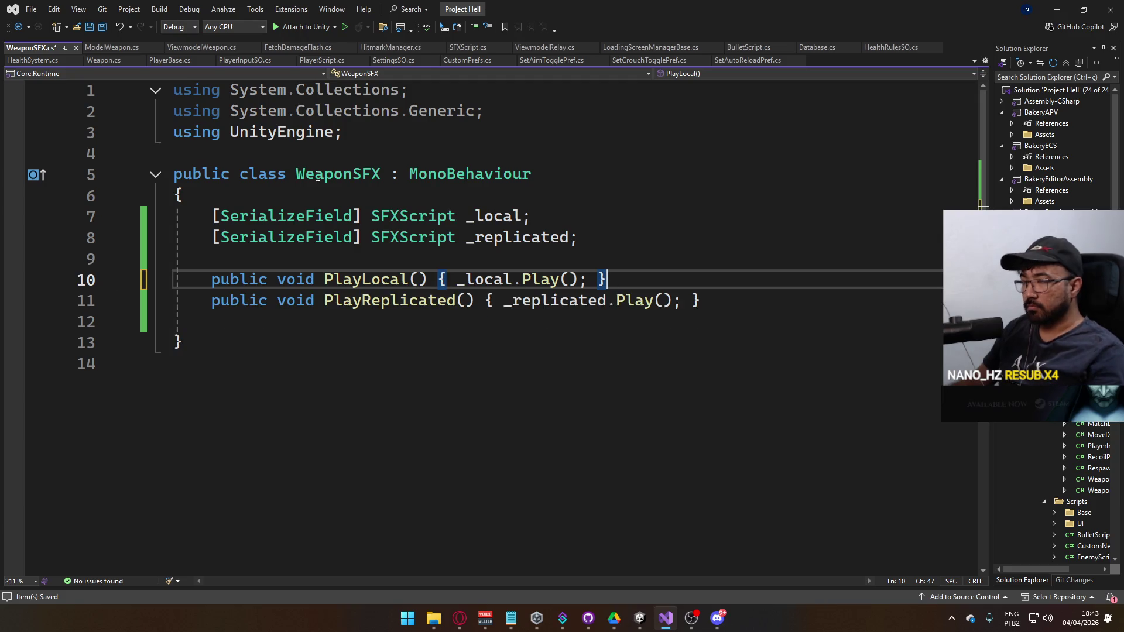
key("ctrl+s")
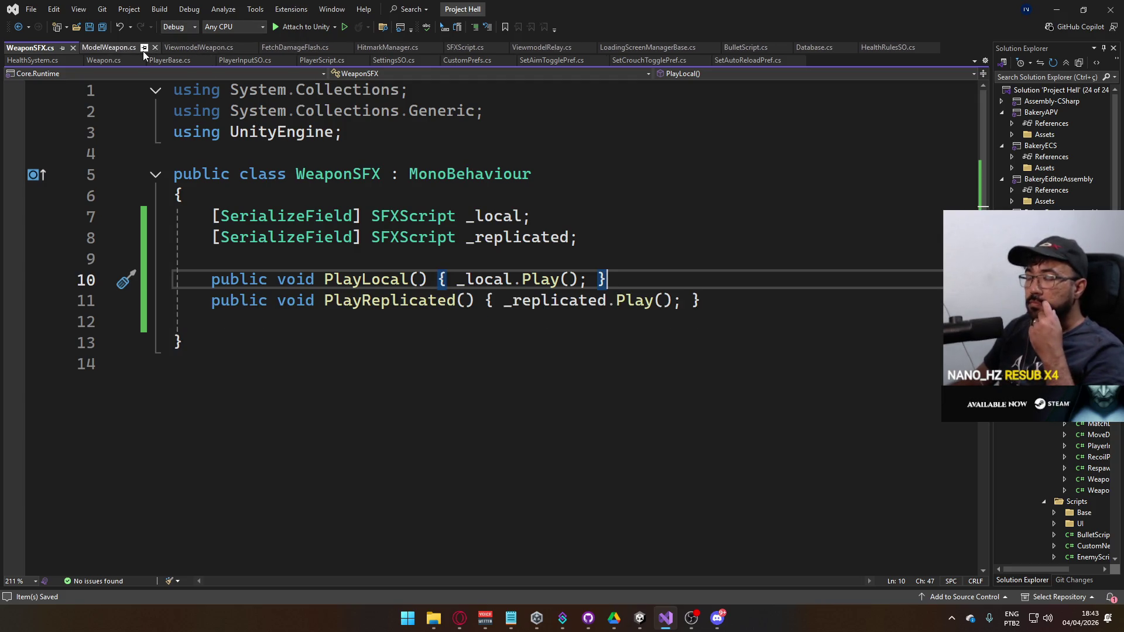
mouse_move(644, 622)
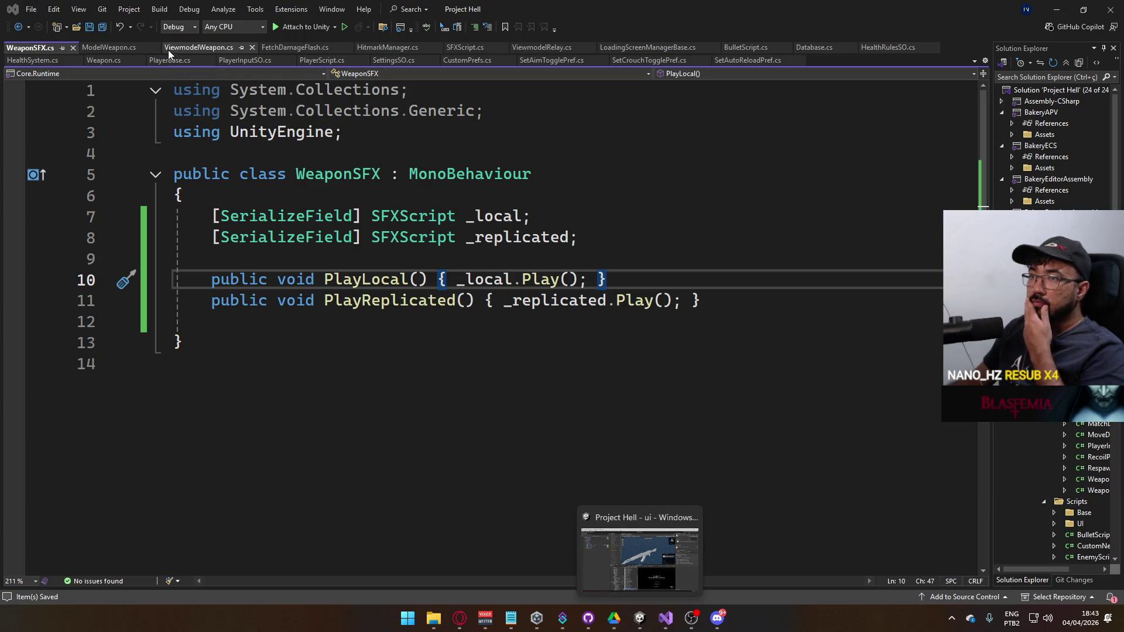
left_click(109, 47)
- Retype ModelWeapon's fire-sound field as SFXScript named _sfx and save
double_click(437, 280)
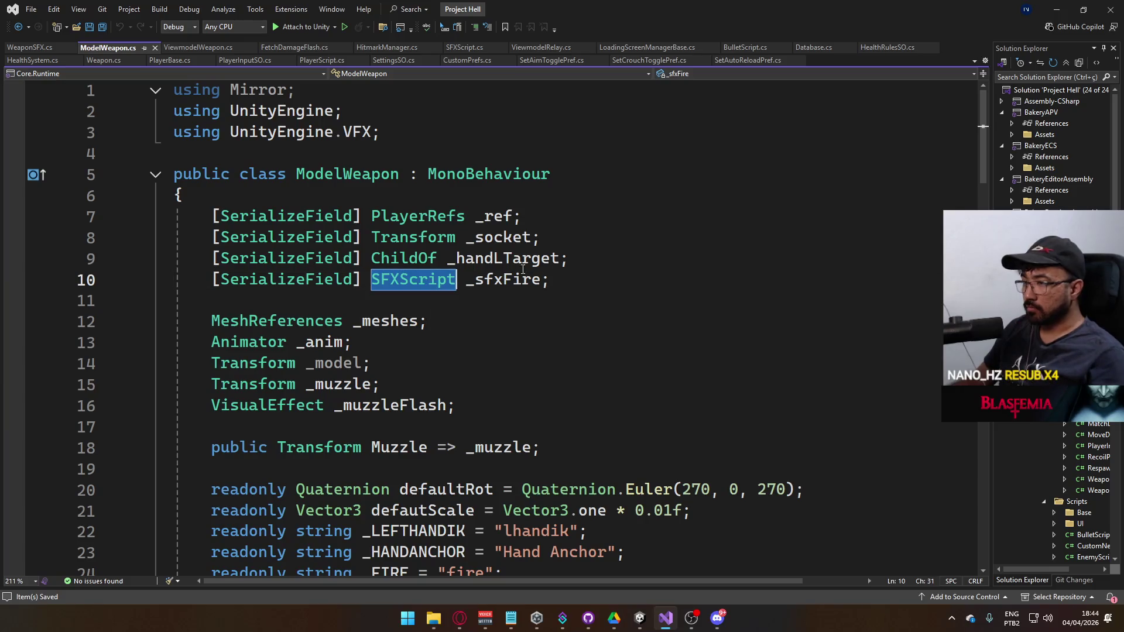
type("SFX")
key("Tab")
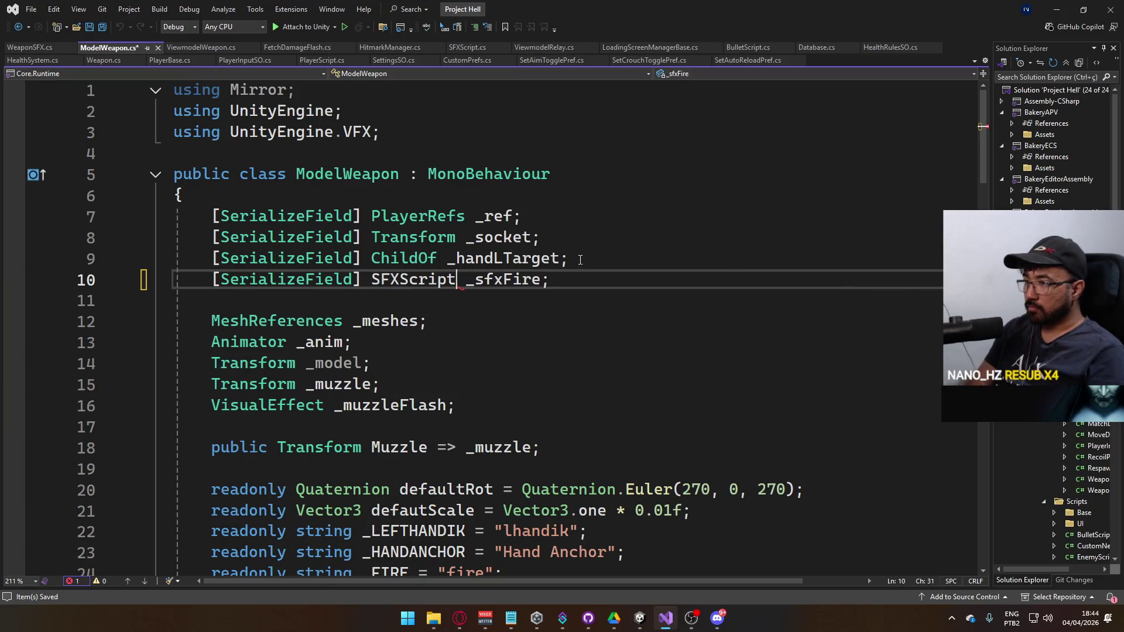
left_click_drag(466, 280, 536, 280)
type("_sfx")
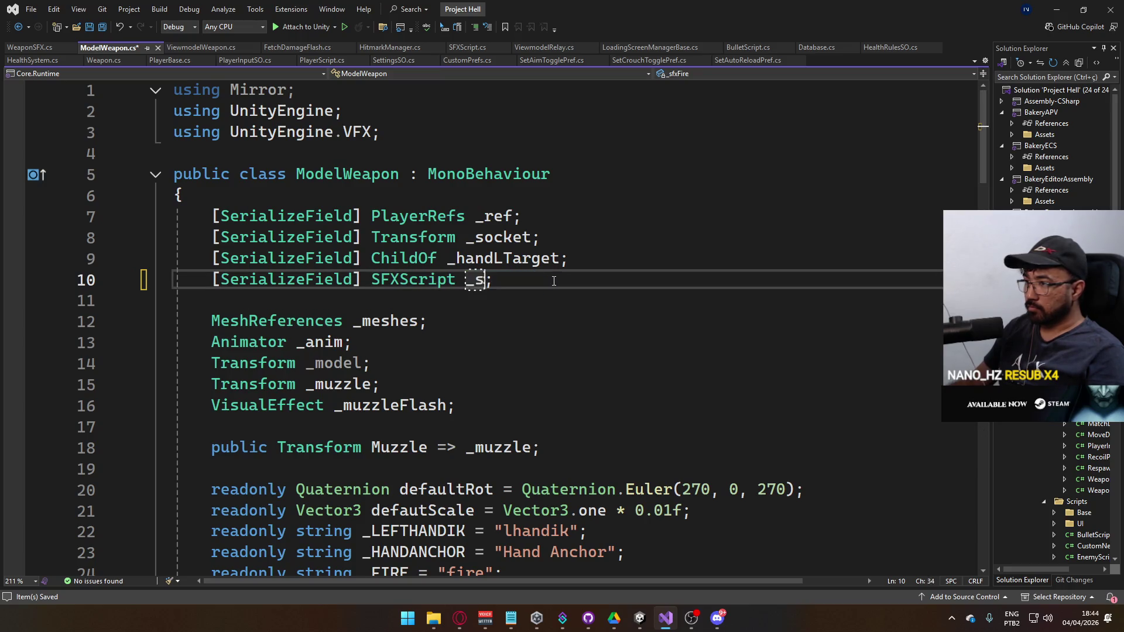
left_click(547, 320)
key("ctrl+s")
- Start an 'if (_sfx != null) _sfx' sound call after the muzzle flash line in Fire()
scroll(513, 334, "down", 20)
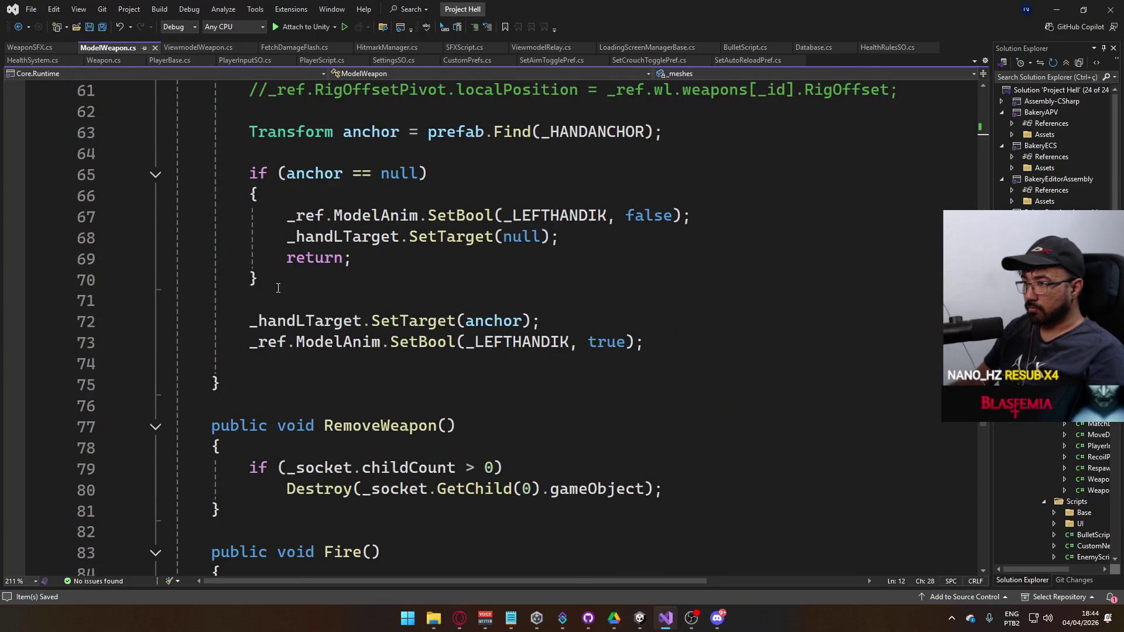
scroll(390, 377, "down", 3)
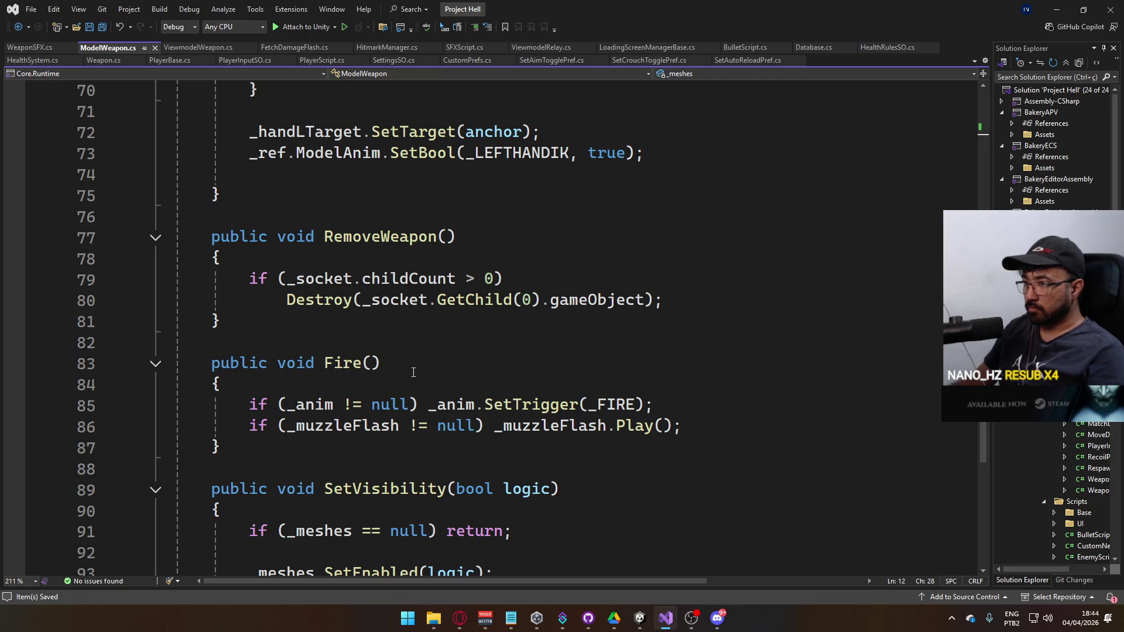
scroll(419, 369, "up", 2)
scroll(420, 369, "down", 3)
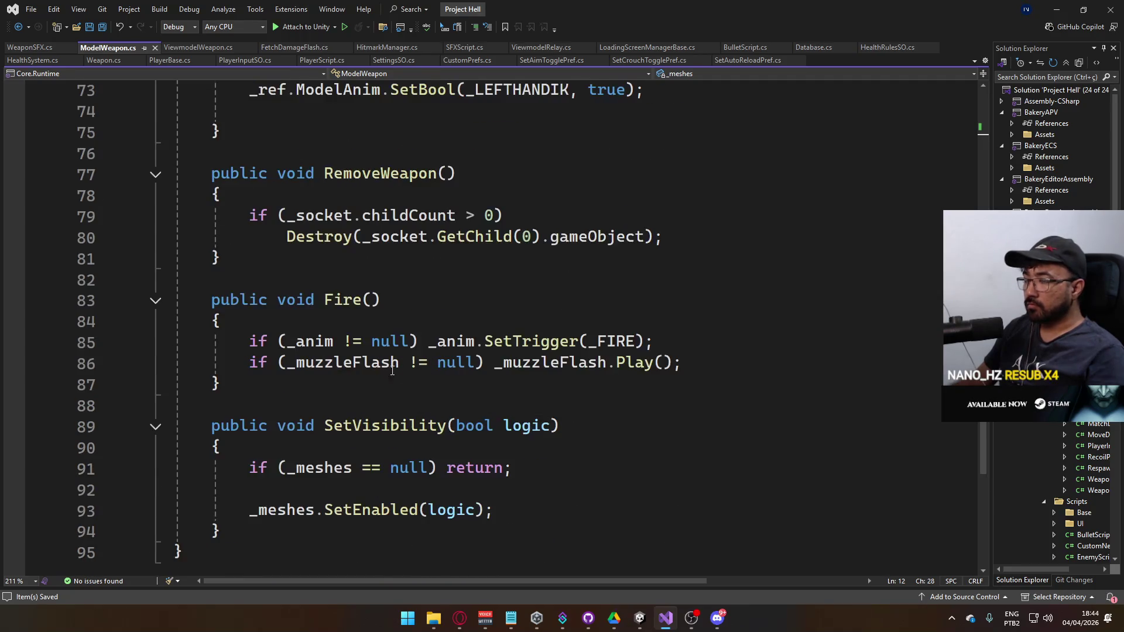
left_click(703, 362)
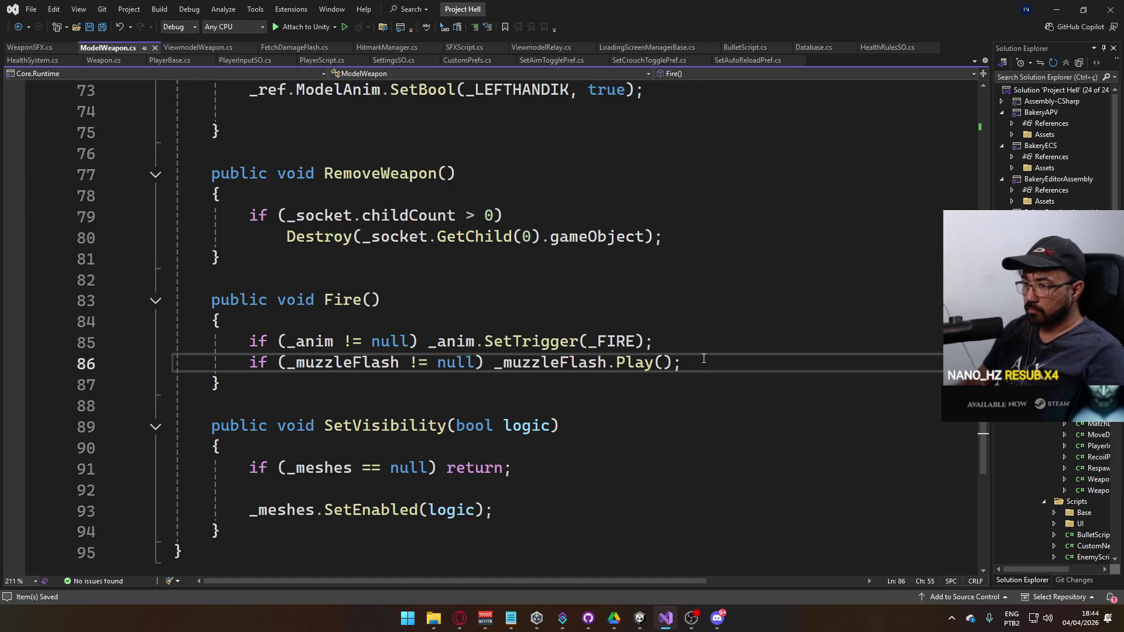
key("Return")
type("i")
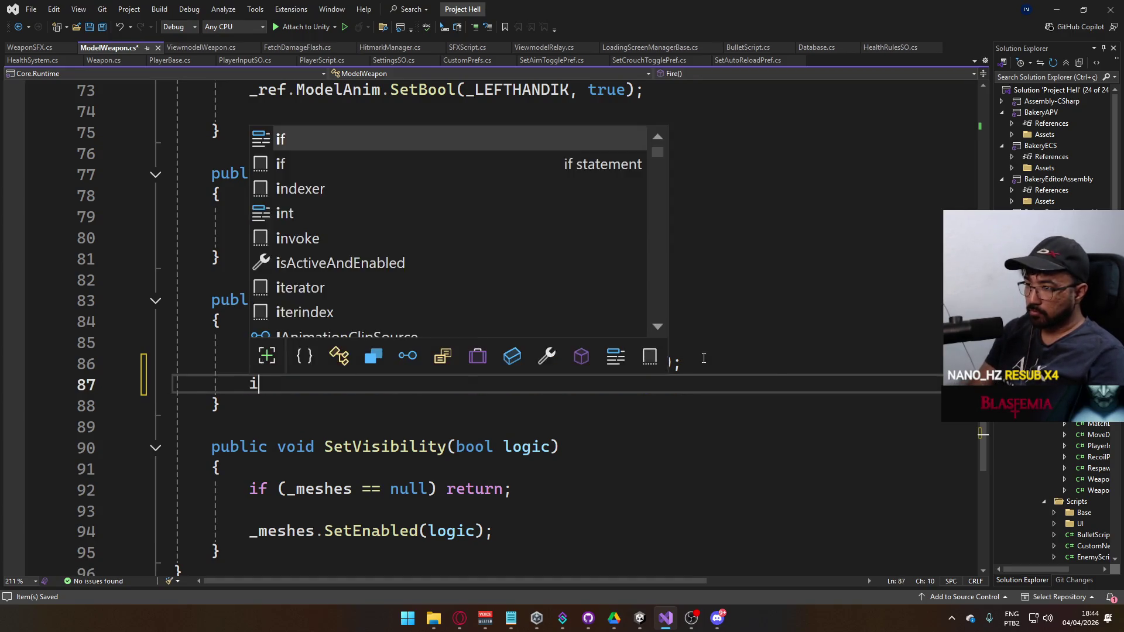
type("f (_sfx !+")
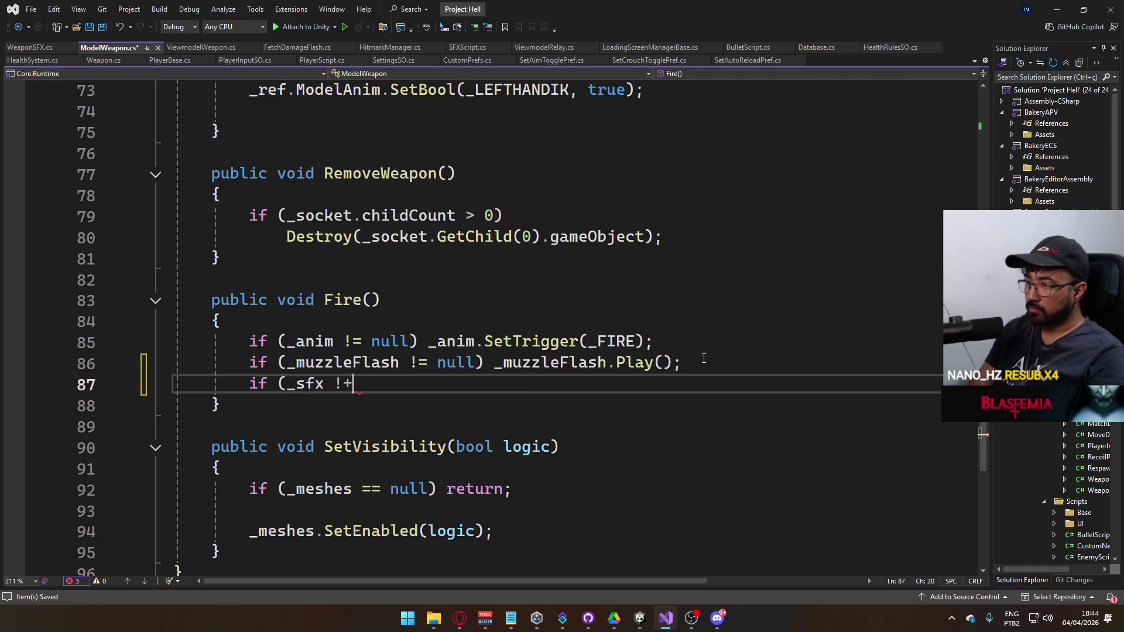
key("BackSpace")
type("= nul")
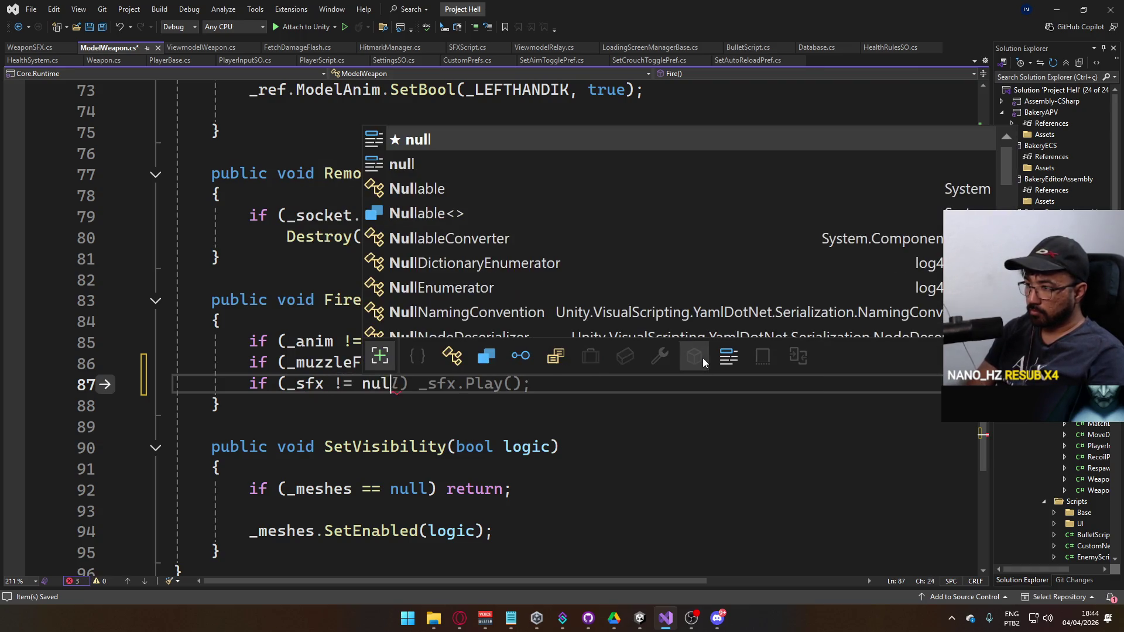
type("l _sfx")
- Change the field to type WeaponSFX and rename it _wSfx
scroll(708, 339, "up", 20)
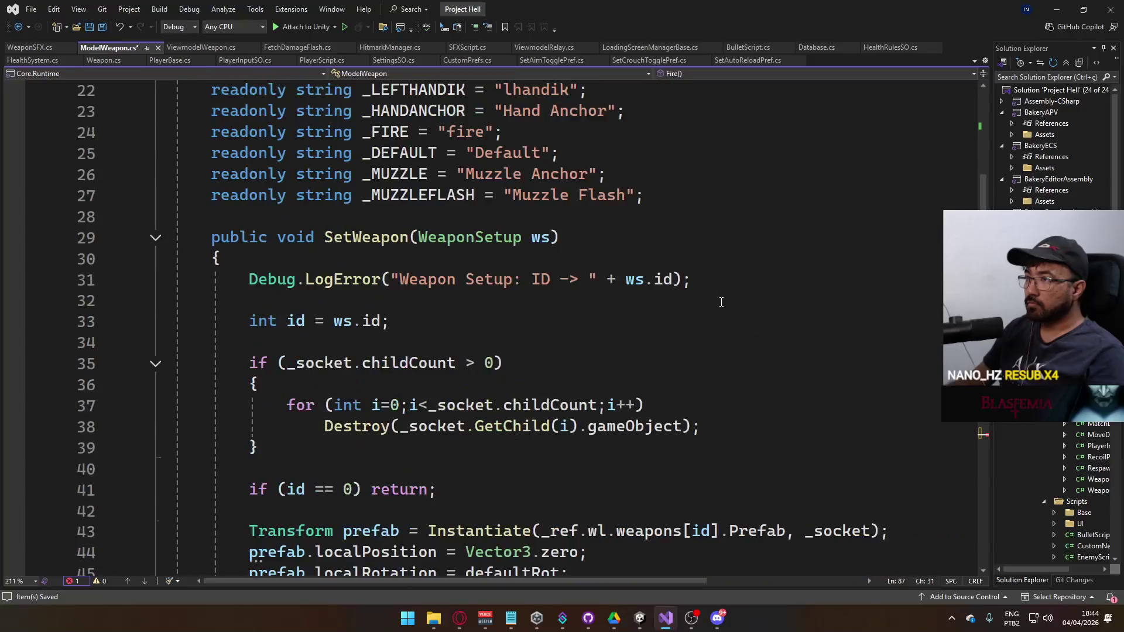
double_click(437, 215)
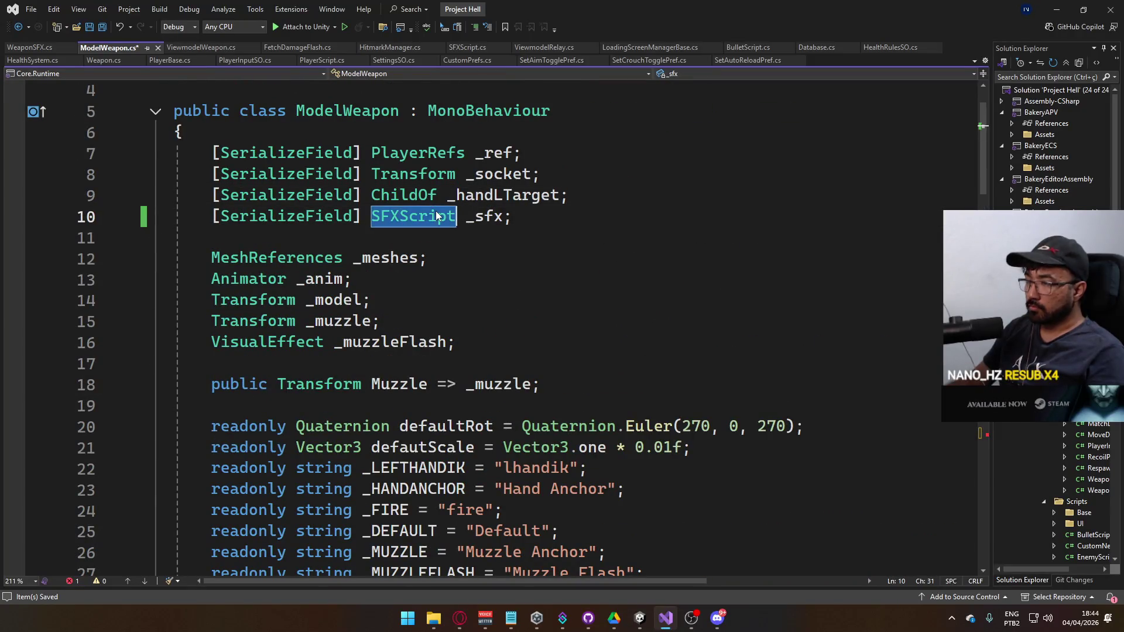
type("Weapons")
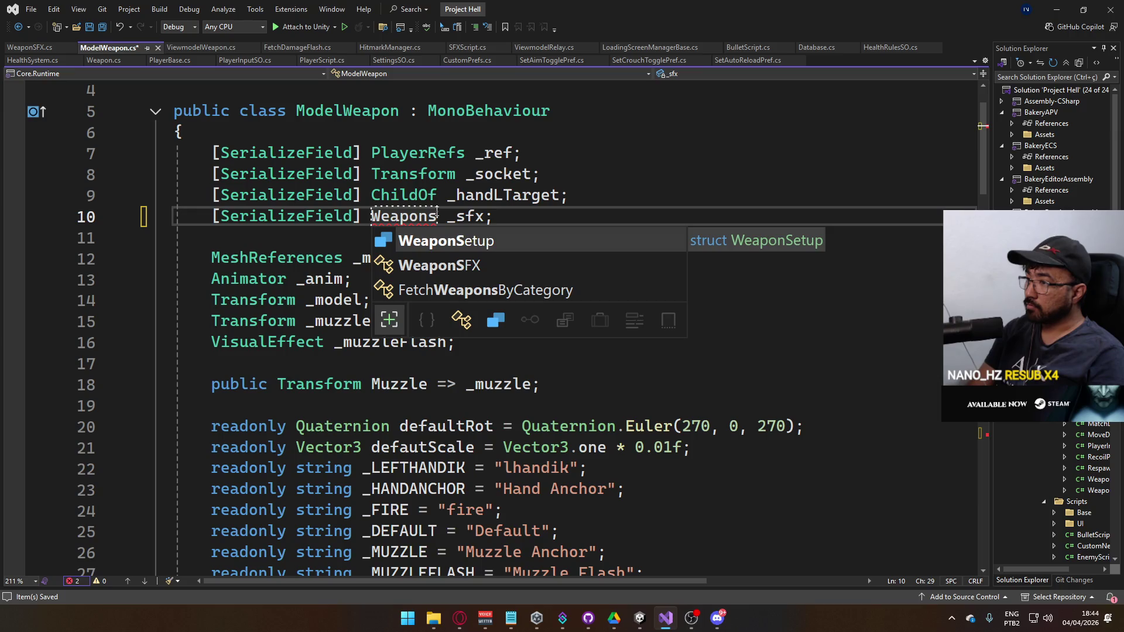
key("Down")
key("Tab")
left_click(471, 216)
type("w")
scroll(495, 239, "down", 1)
scroll(496, 238, "up", 1)
scroll(495, 239, "up", 1)
key("Delete")
type("S")
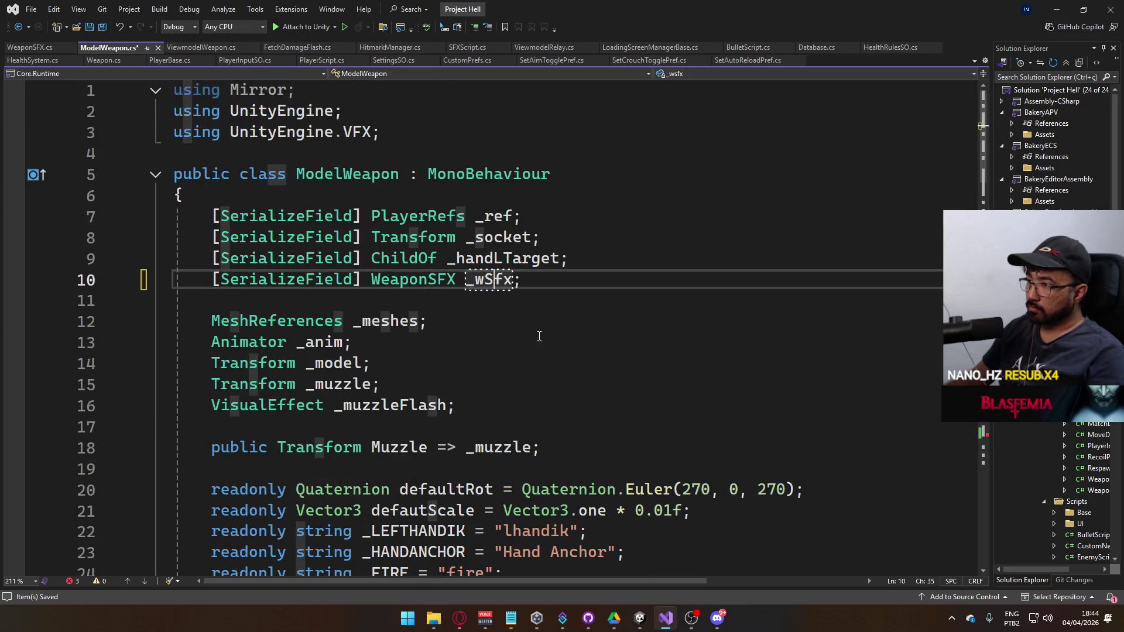
scroll(492, 351, "down", 17)
scroll(496, 439, "down", 7)
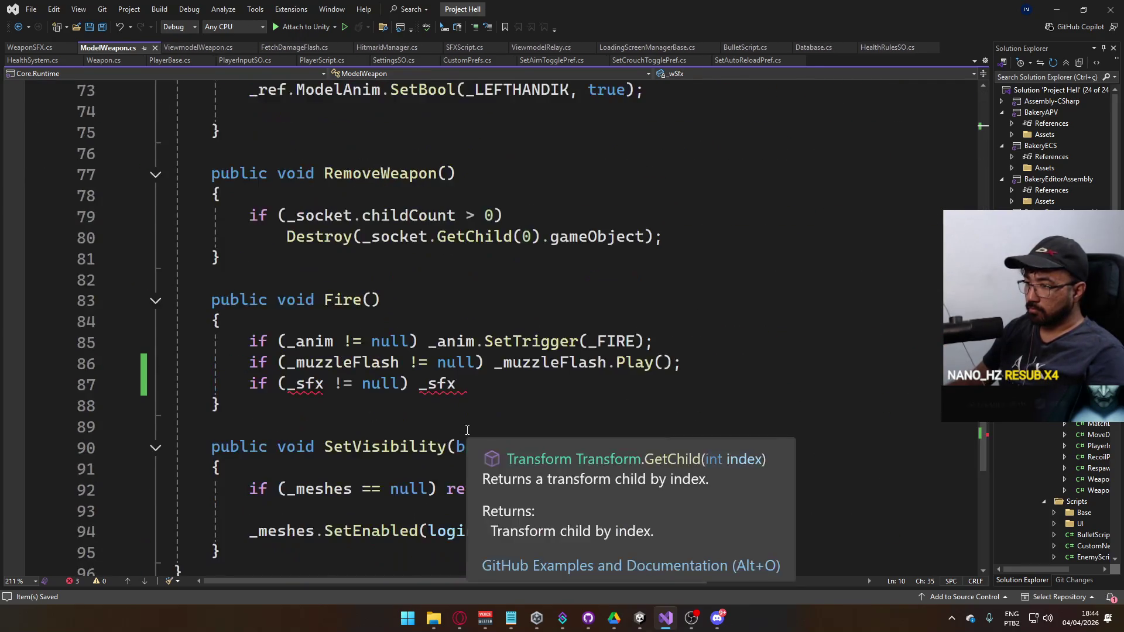
- Update both references in Fire() to _wSfx and call PlayLocal
left_click(296, 384)
type("w")
key("Right")
left_click(315, 384)
key("Delete")
type("S")
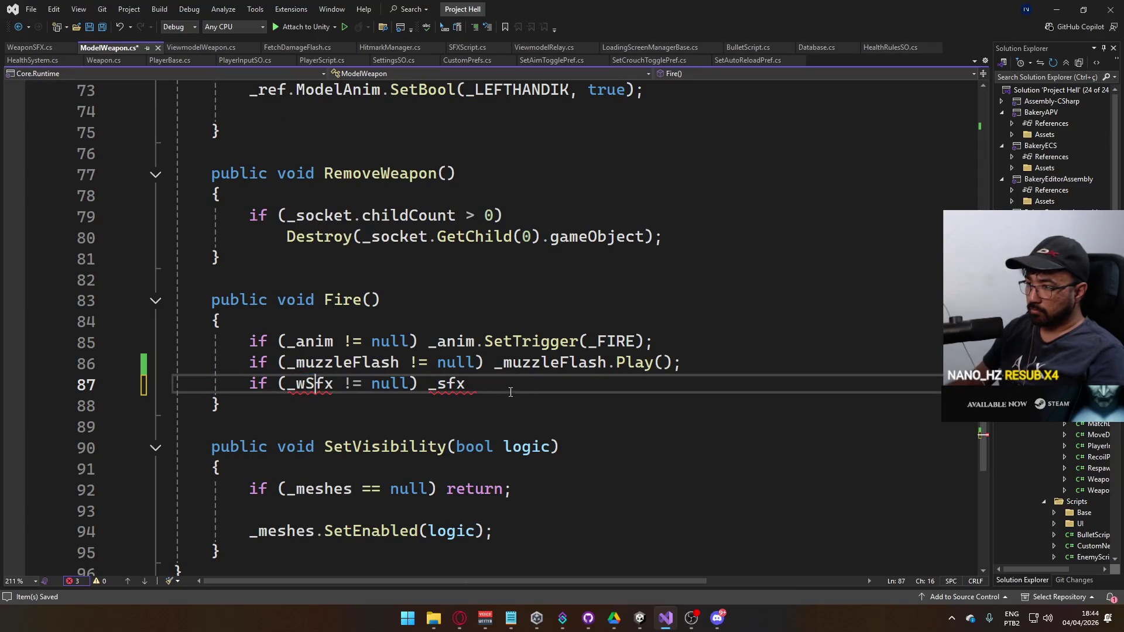
type("w")
key("Delete")
type("Sfx")
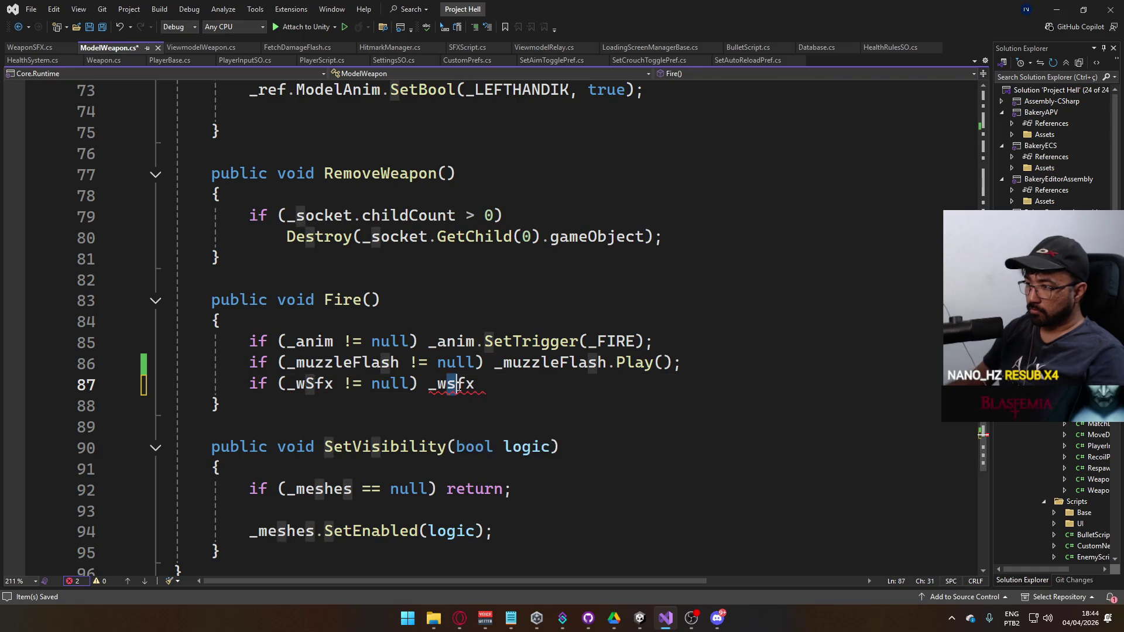
type(".Play")
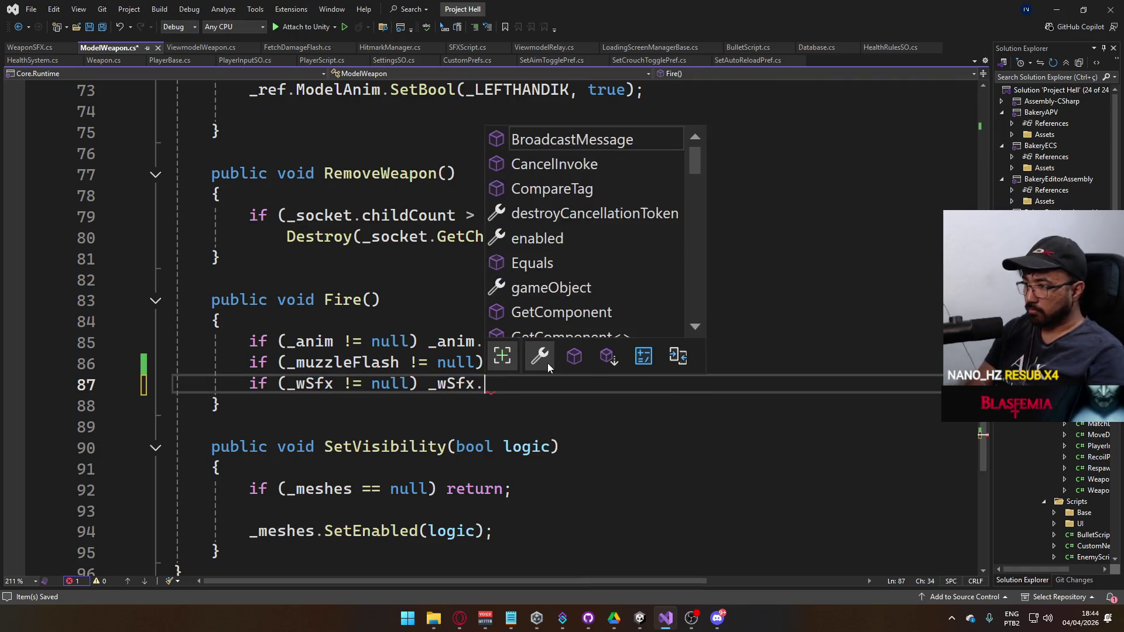
key("Tab")
- Finish the _wSfx.PlayLocal(); call in Fire()
type("();")
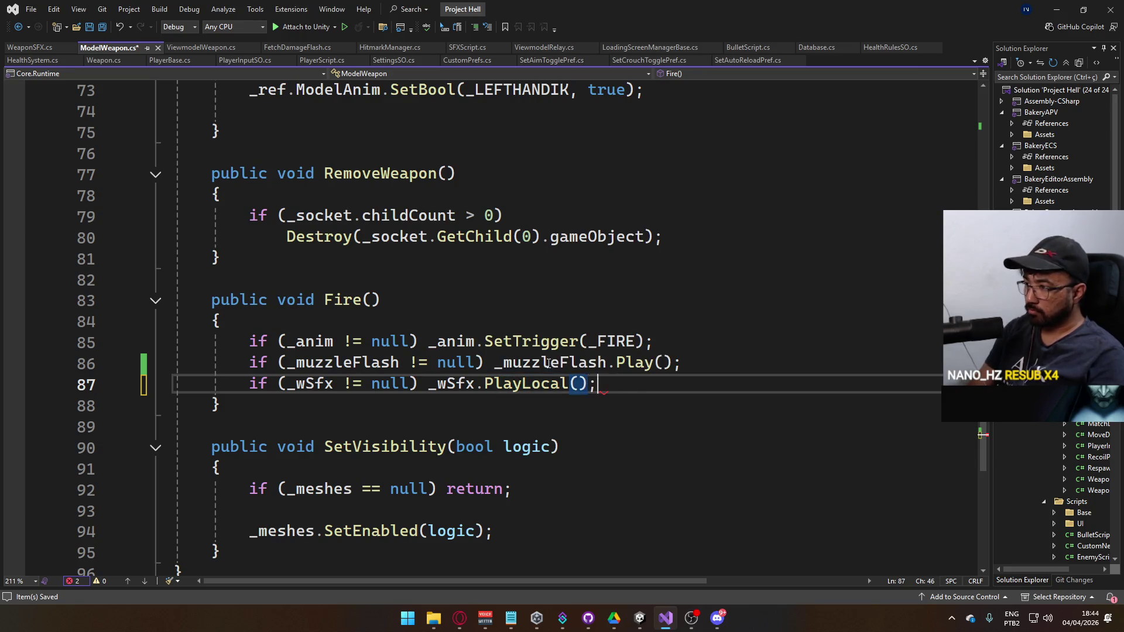
scroll(367, 315, "up", 14)
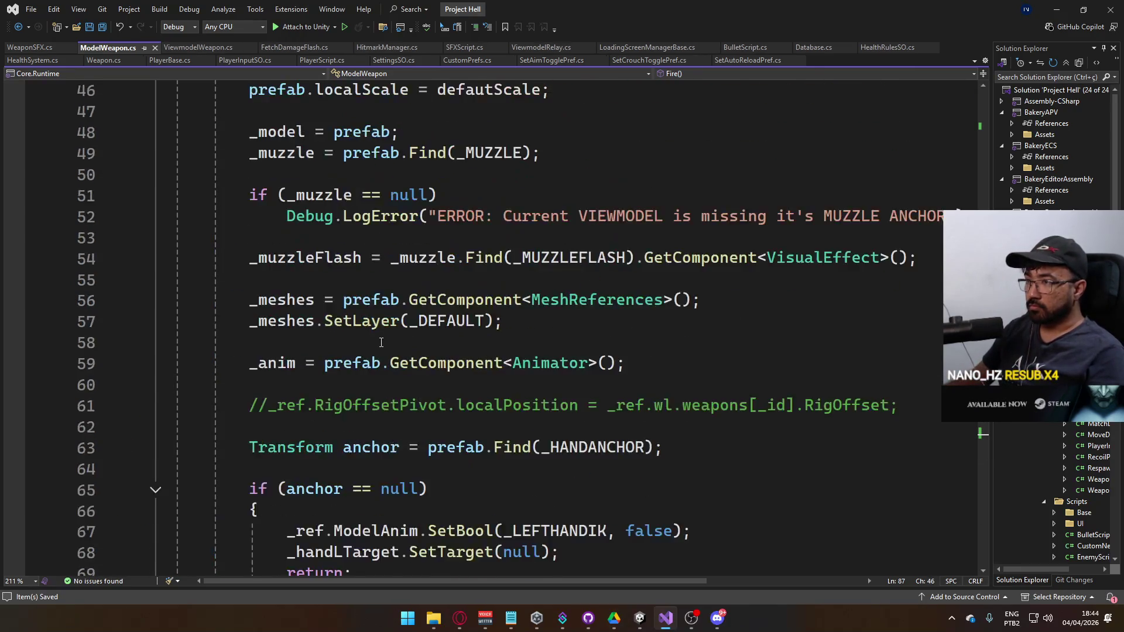
scroll(419, 346, "down", 2)
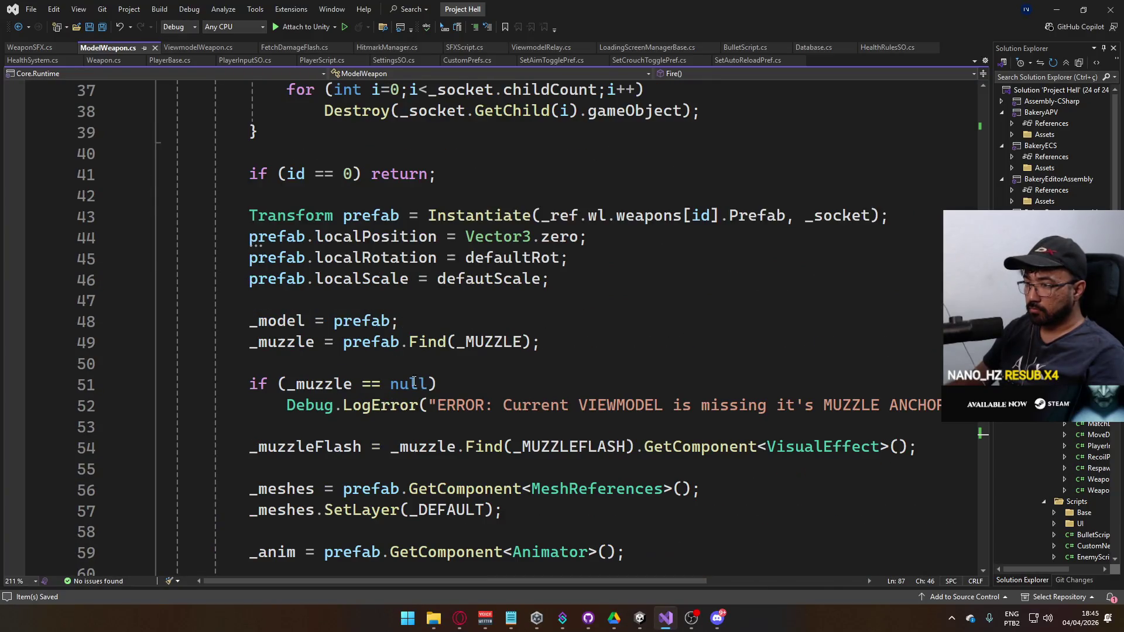
scroll(445, 385, "down", 1)
scroll(489, 428, "up", 1)
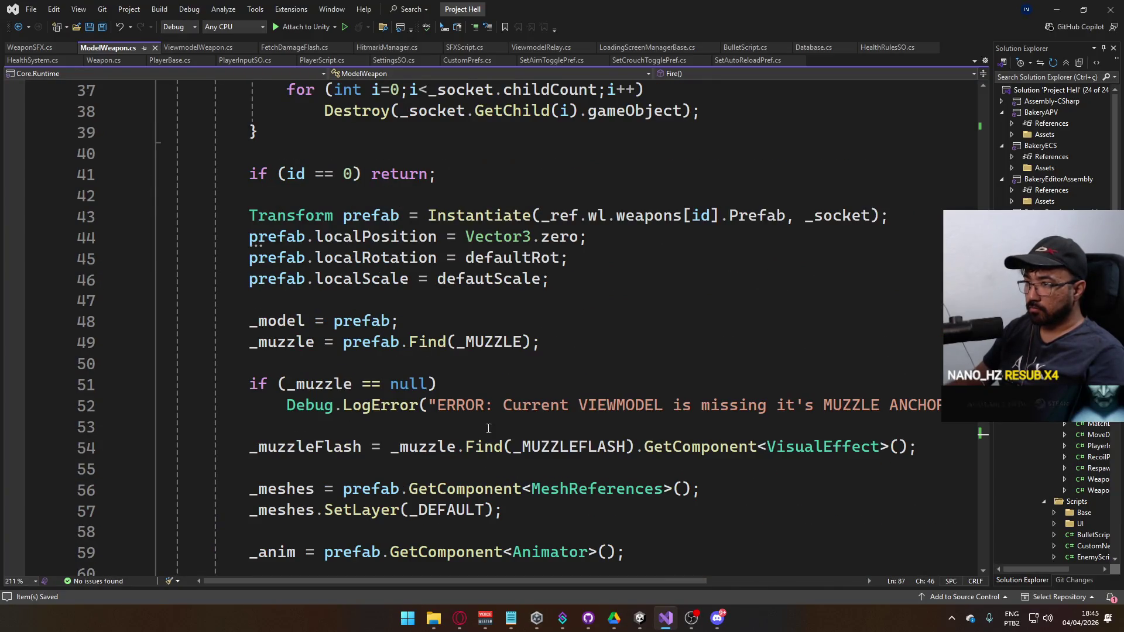
- Begin a _wSfx assignment below the _model line, then delete it
left_click(579, 321)
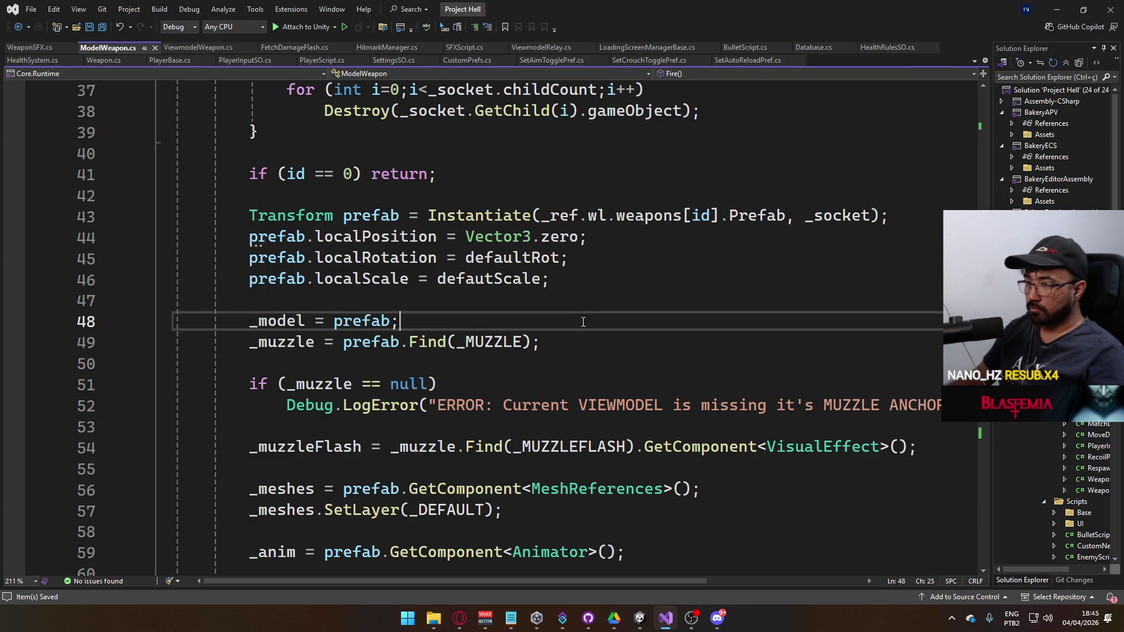
key("Return")
type("_w")
key("Tab")
type("=")
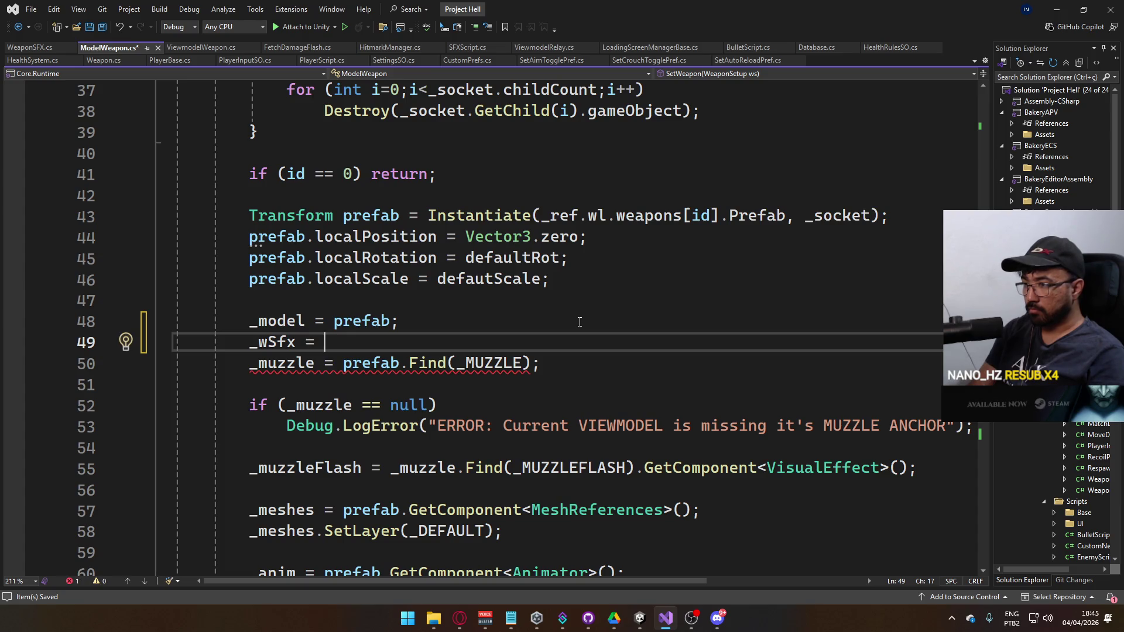
key("shift+Home")
key("BackSpace")
key("Up")
key("Delete")
key("Down")
key("Down")
- Add '_wSfx = prefab.GetComponent<WeaponSFX>();' below the _muzzle lookup, save, and return to Unity
key("Return")
key("Up")
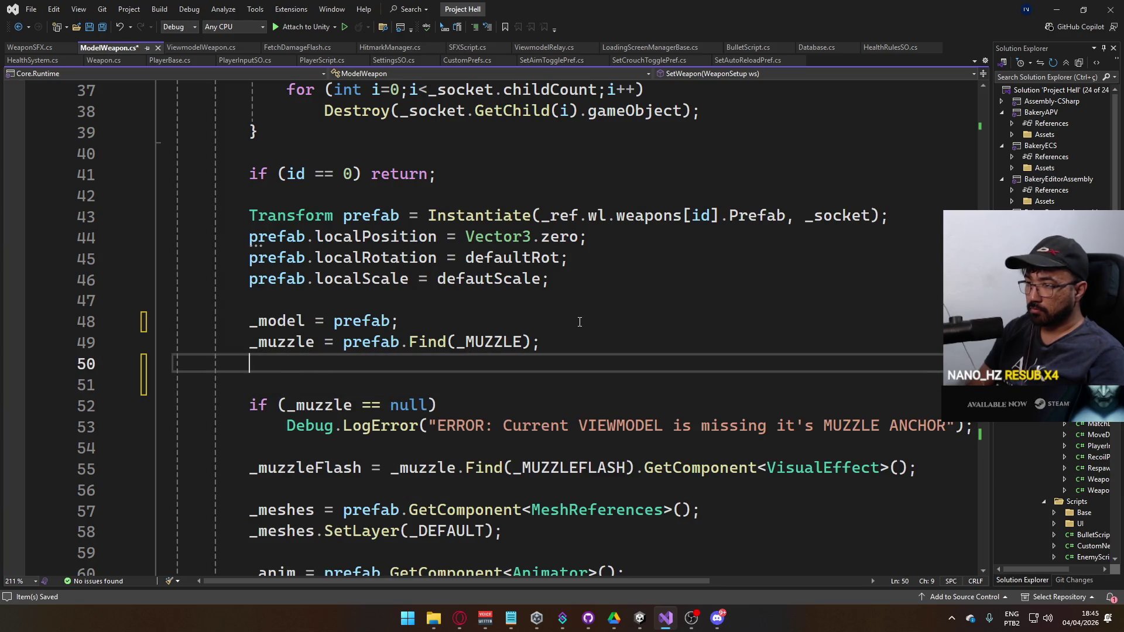
type("_wSfx =prefab.getco<")
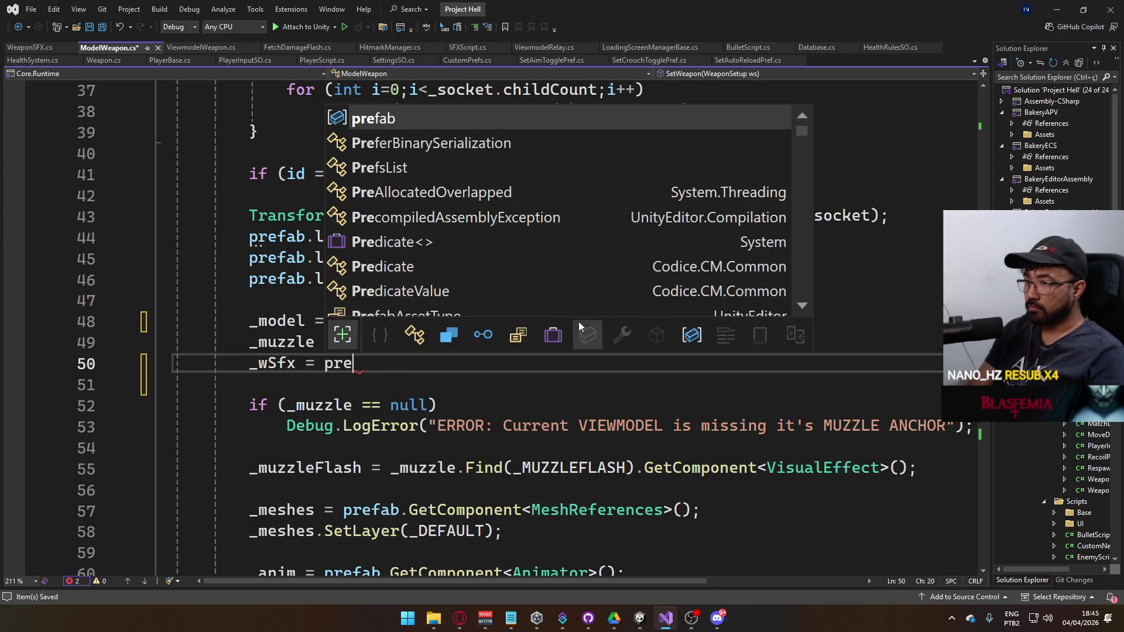
type("wsfx")
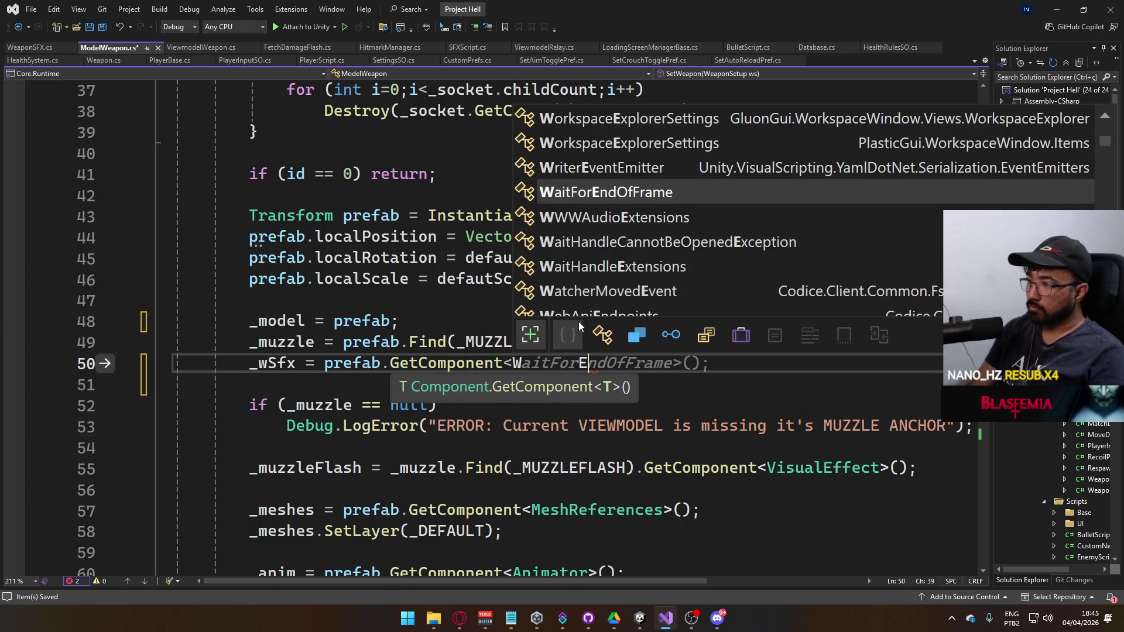
key("Tab")
type(">();")
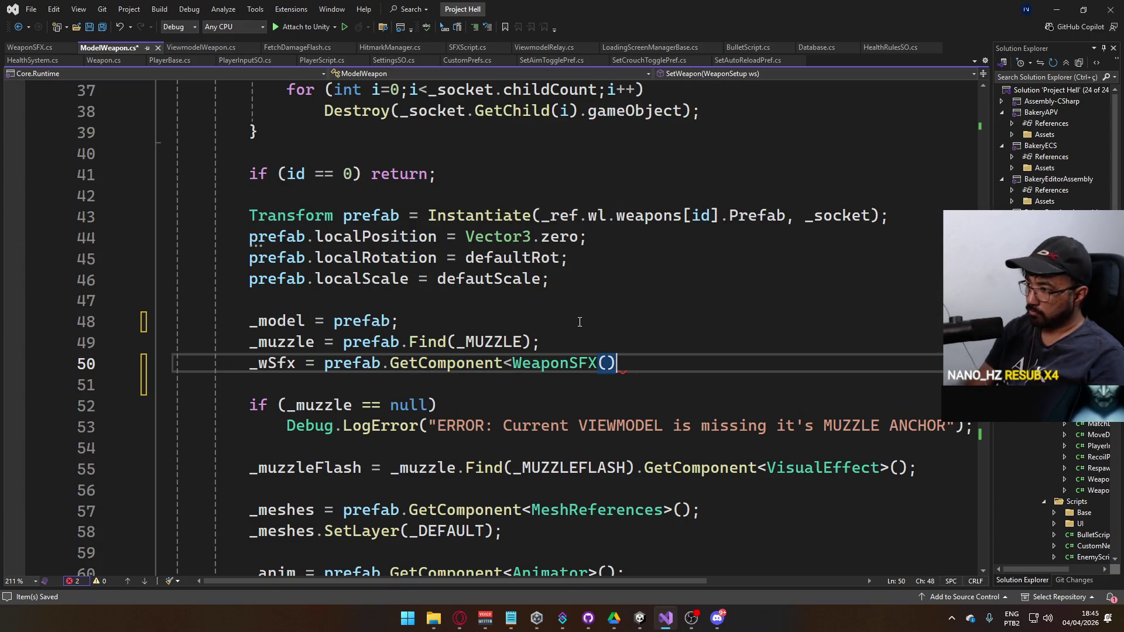
key("ctrl+s")
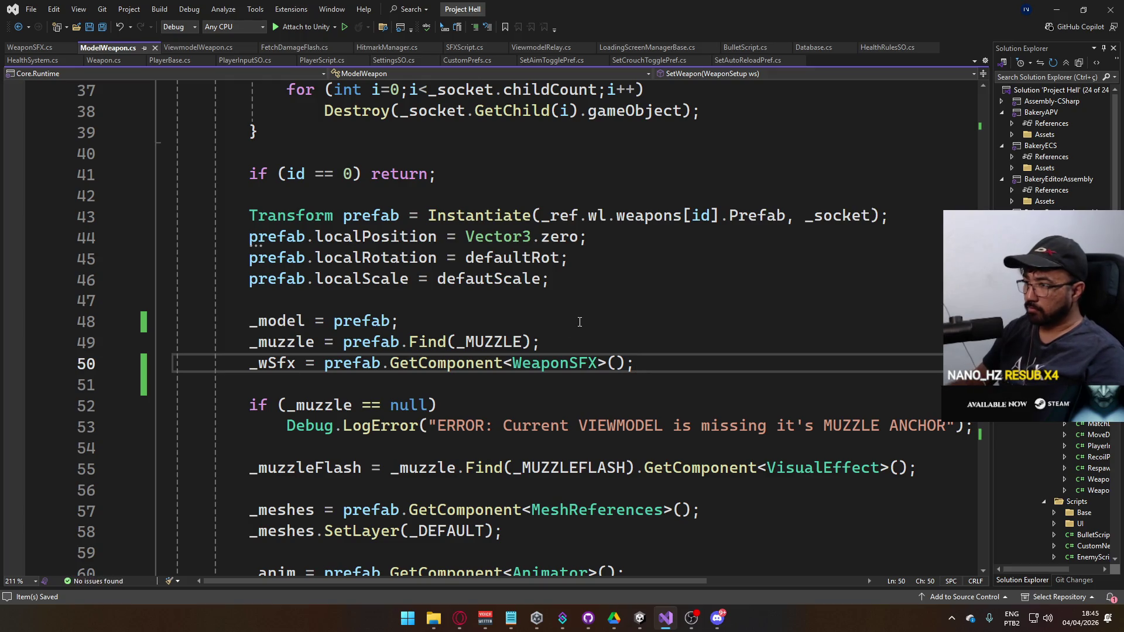
key("alt+Tab")
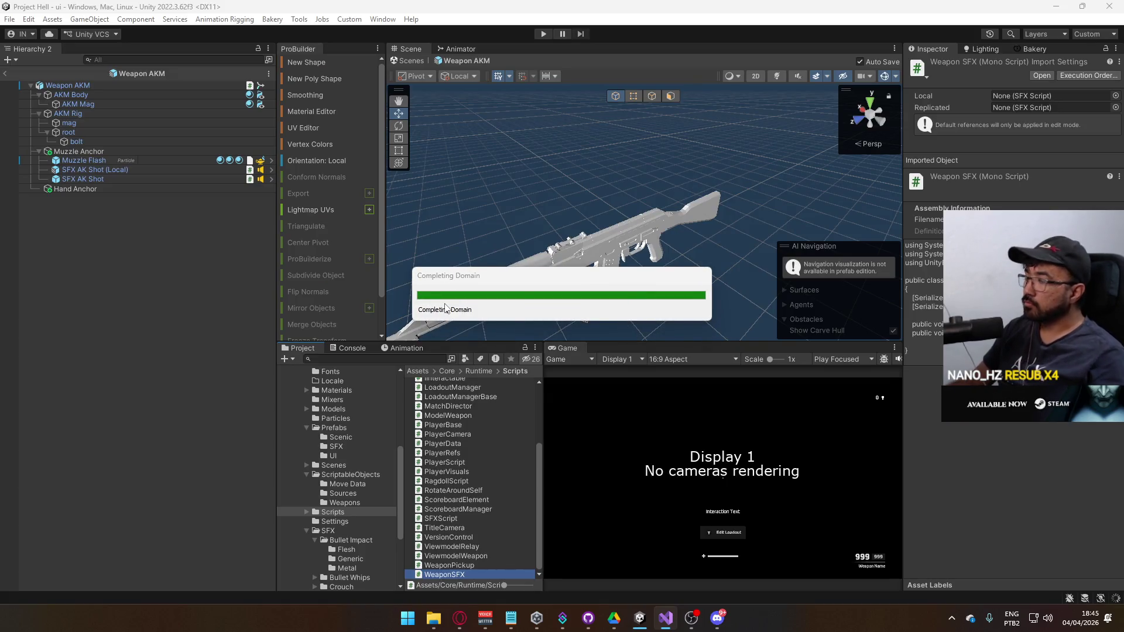
- Add a Weapon SFX component to the Weapon AKM prefab root
left_click(166, 84)
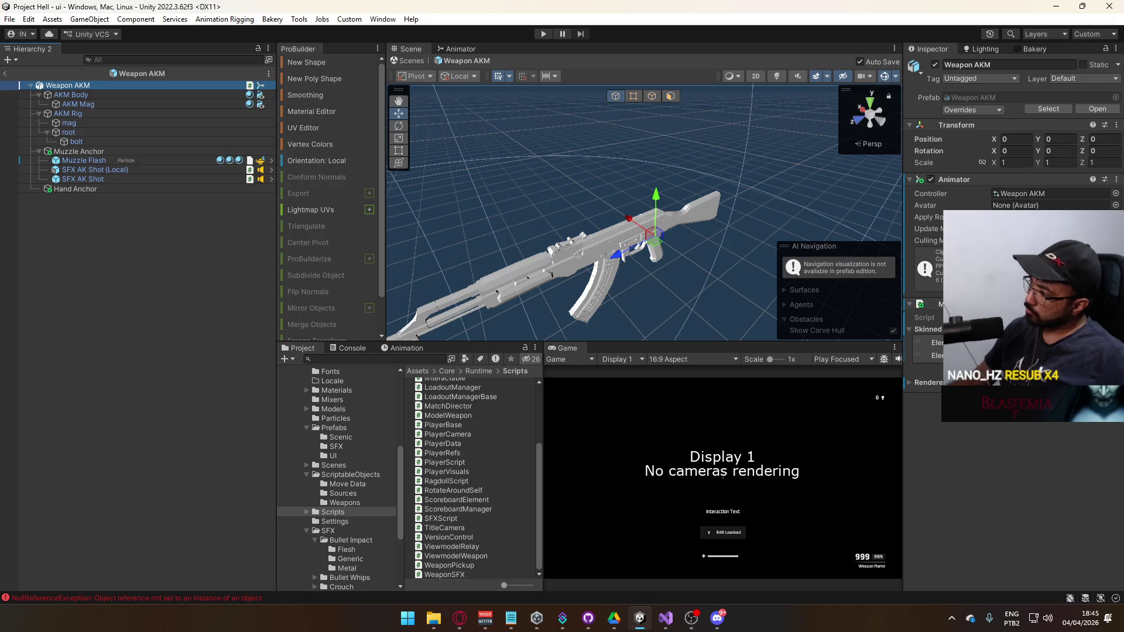
key("ctrl+shift+a")
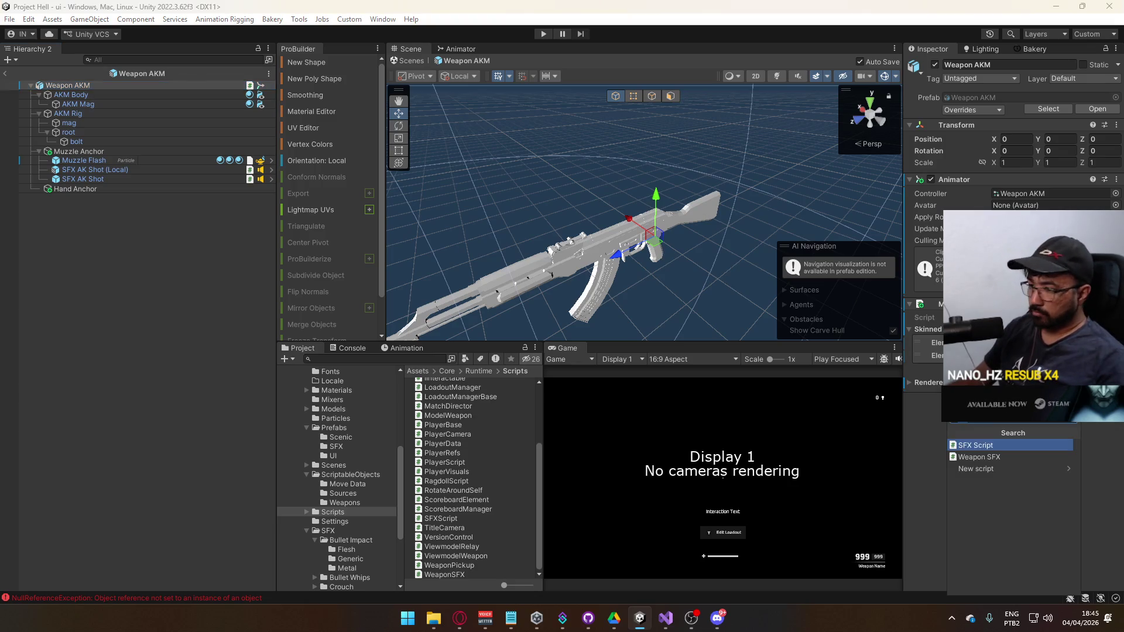
key("Down")
key("Down")
key("Return")
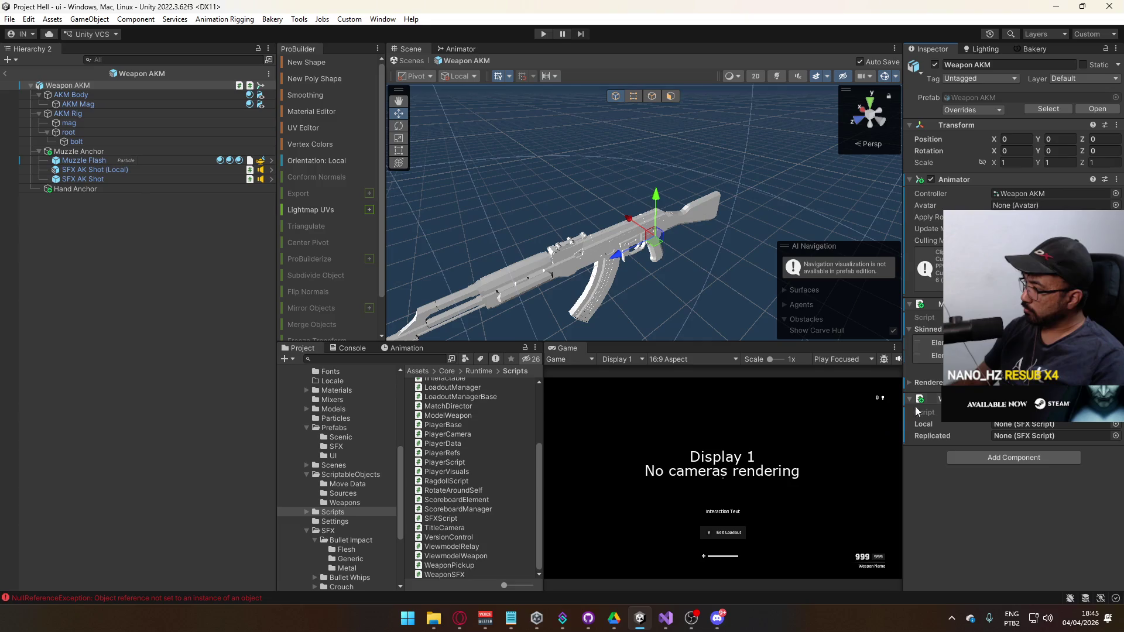
left_click(67, 85)
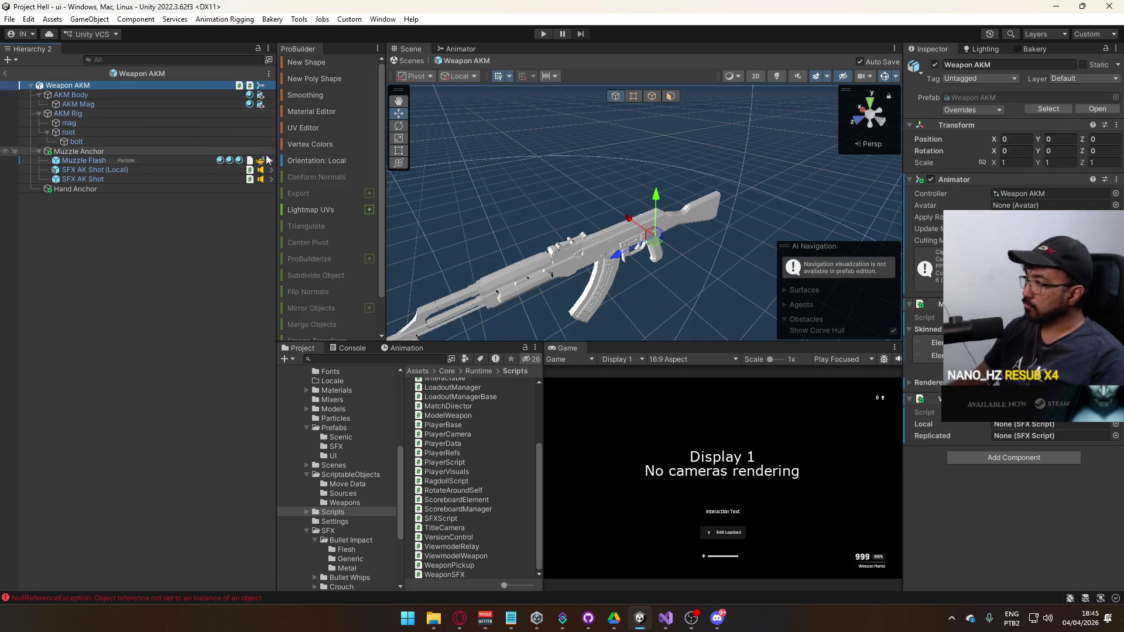
- Assign SFX AK Shot (Local) as Local SFX and SFX AK Shot as Replicated SFX
mouse_move(106, 174)
left_mouse_down()
mouse_move(527, 293)
mouse_move(995, 404)
left_mouse_up()
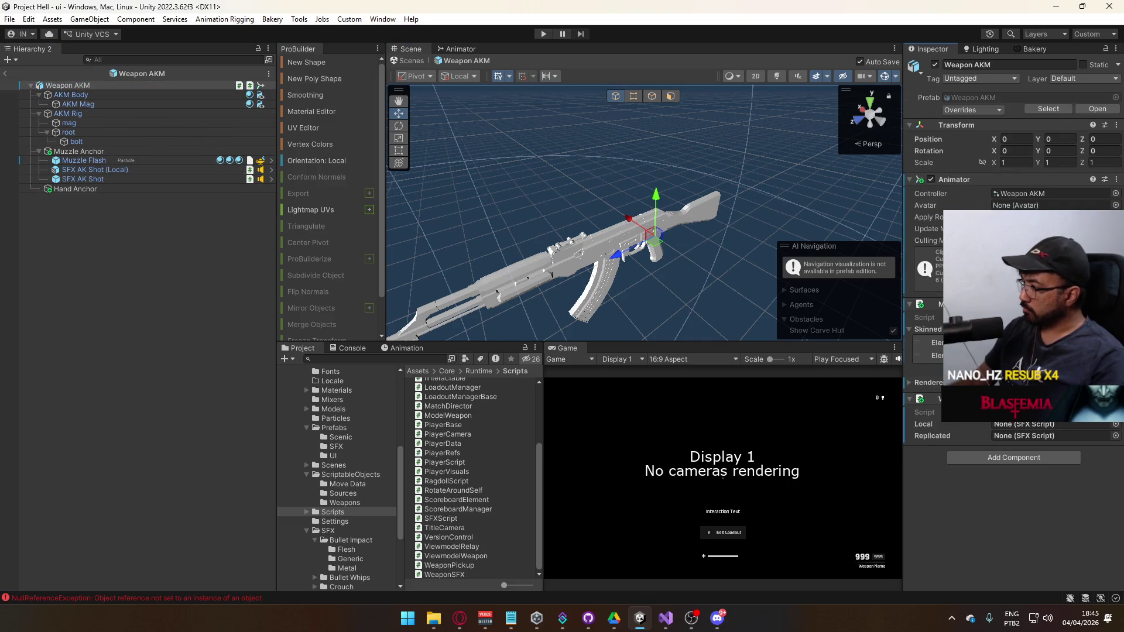
mouse_move(170, 169)
left_mouse_down()
mouse_move(123, 179)
mouse_move(1031, 425)
mouse_move(1030, 436)
left_mouse_up()
left_click(1038, 433)
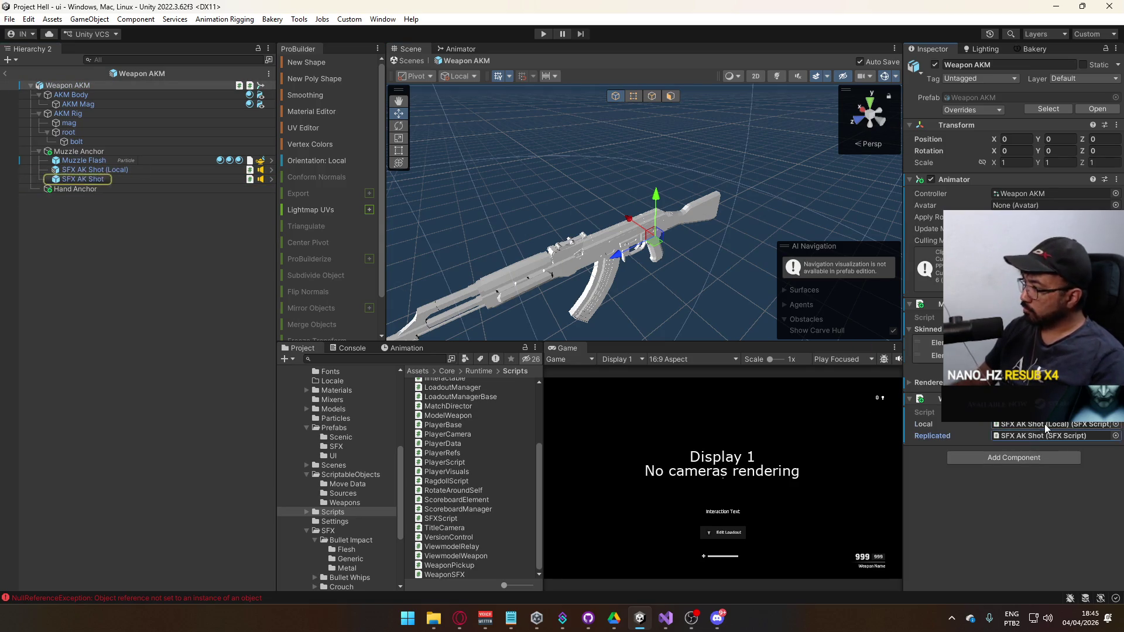
left_click(170, 264)
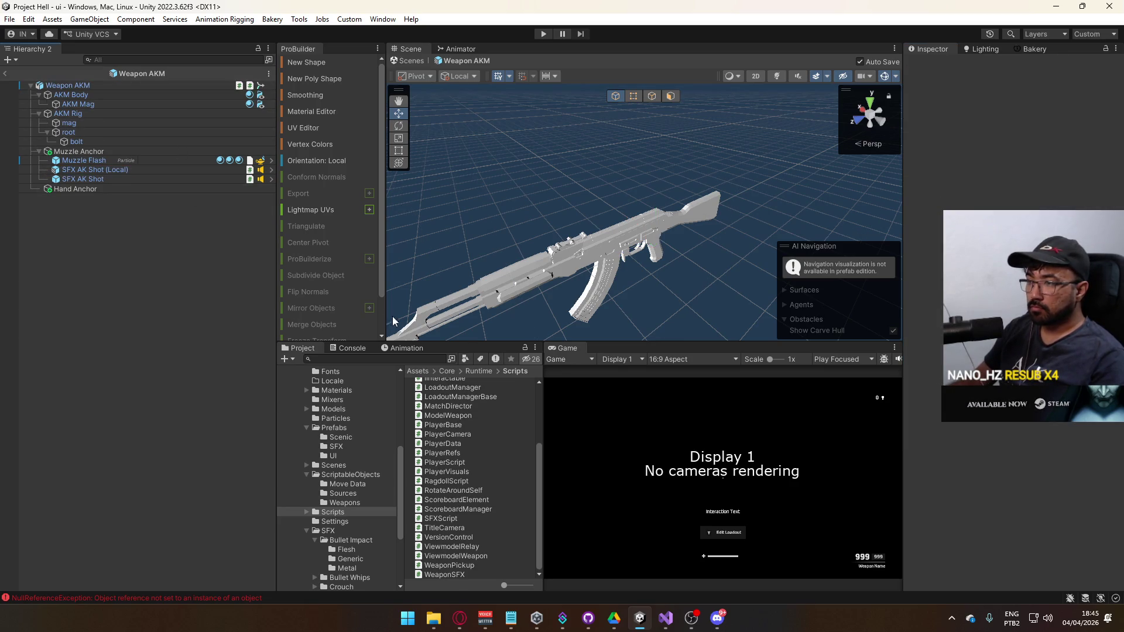
- Clear the Console warnings and exit the Weapon AKM prefab
left_click(395, 347)
left_click(336, 349)
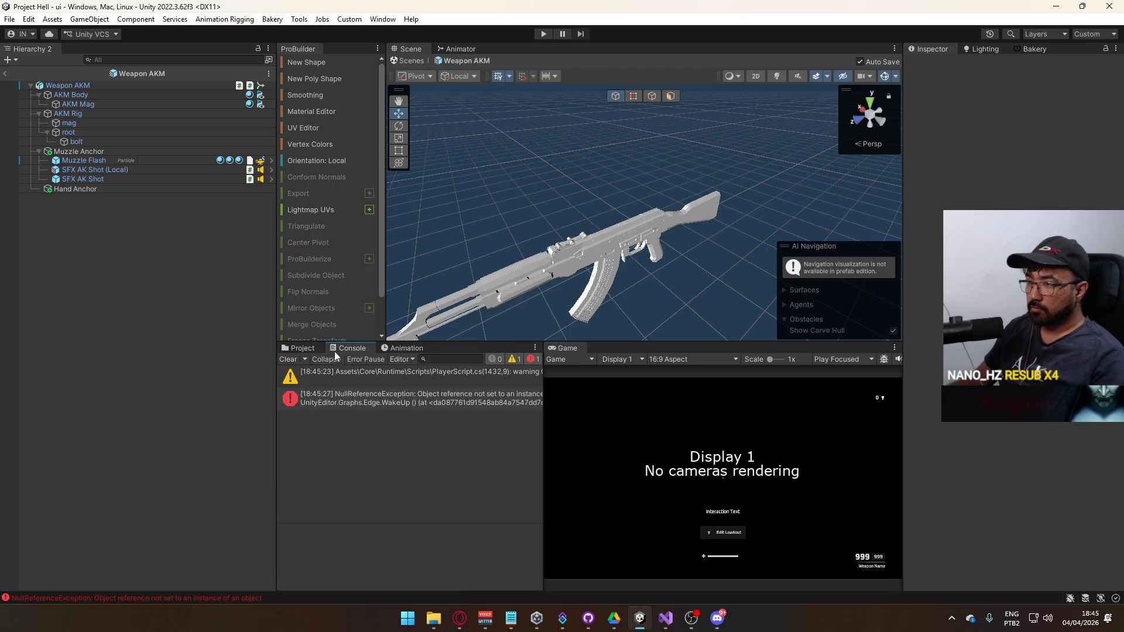
left_click(288, 360)
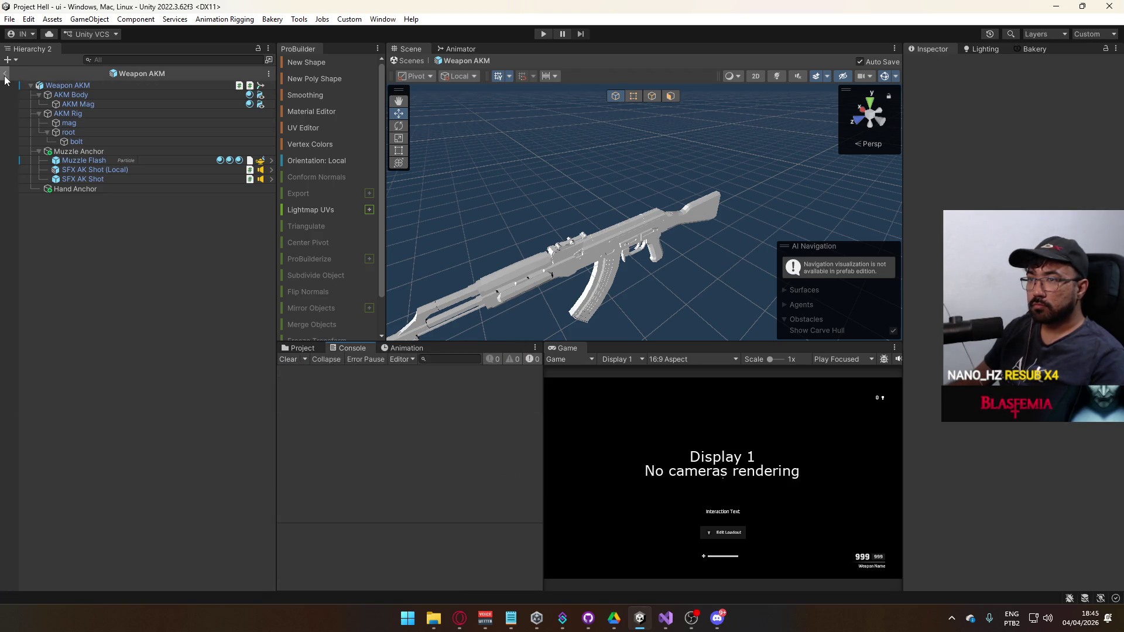
left_click(5, 73)
left_click(295, 346)
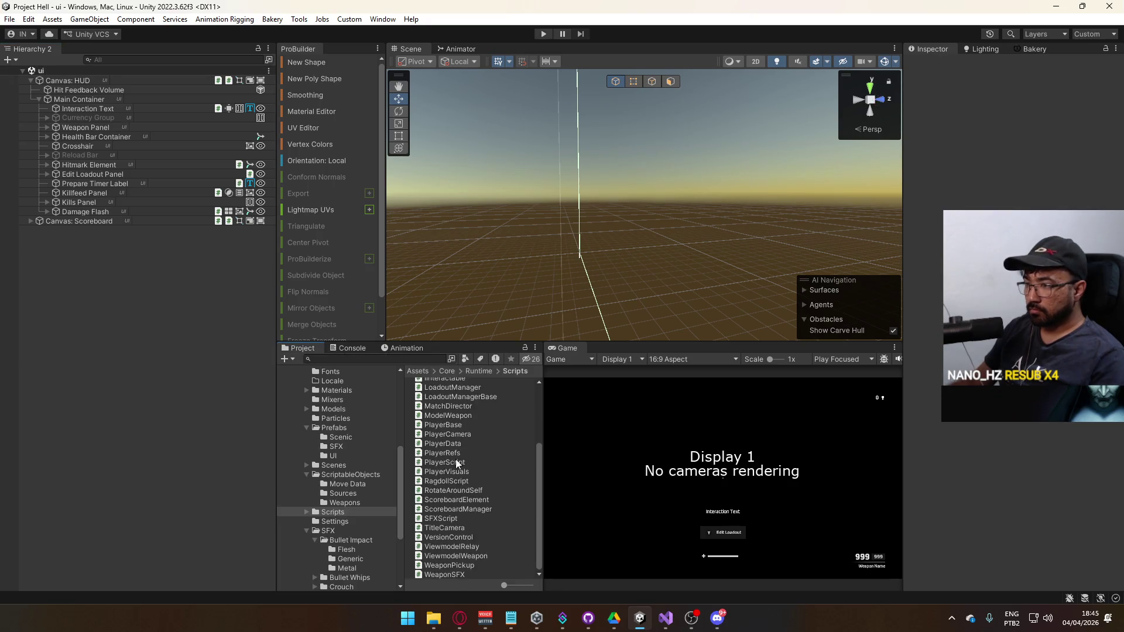
left_click(666, 618)
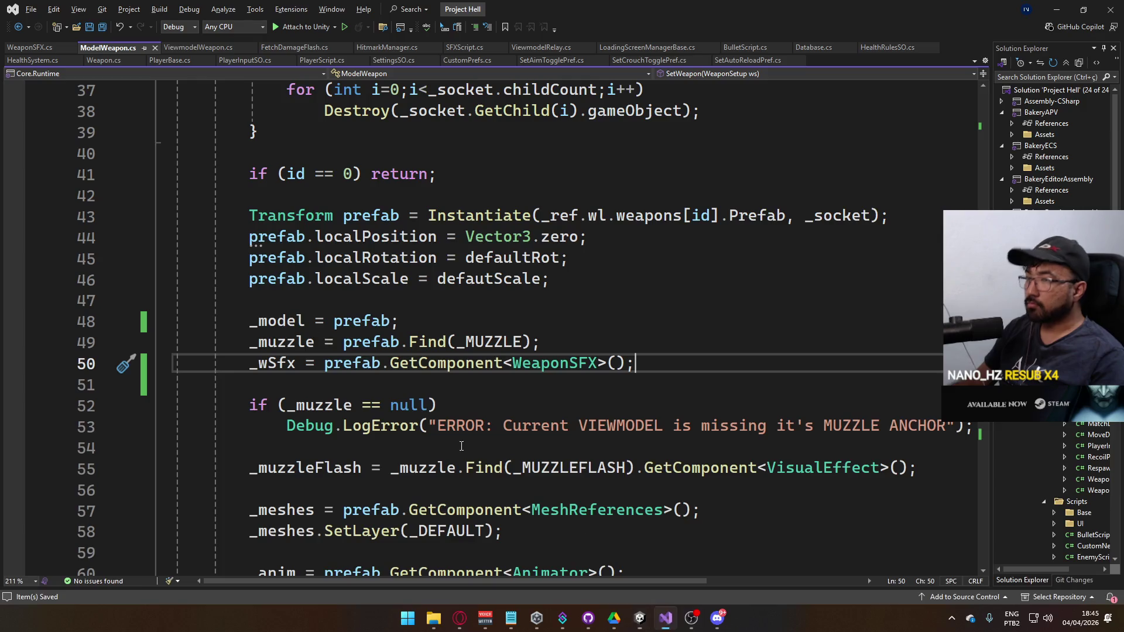
- In ViewmodelWeapon.cs, drop [SerializeField] from _sfxFire and move its declaration below _muzzleFlash
left_click(198, 47)
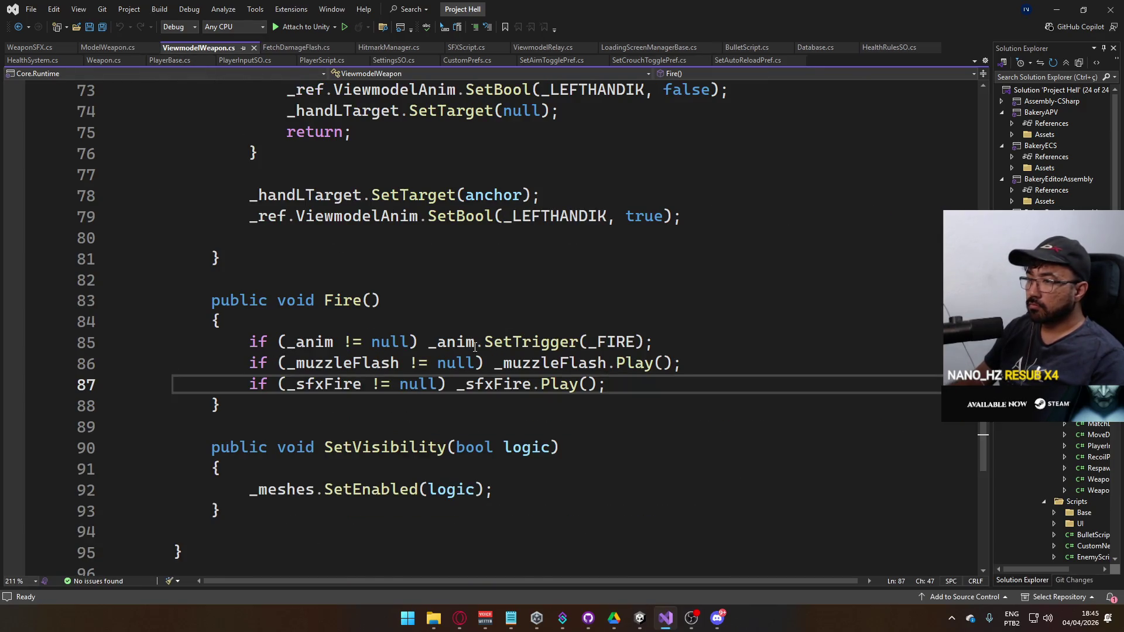
scroll(507, 353, "up", 8)
scroll(506, 353, "up", 16)
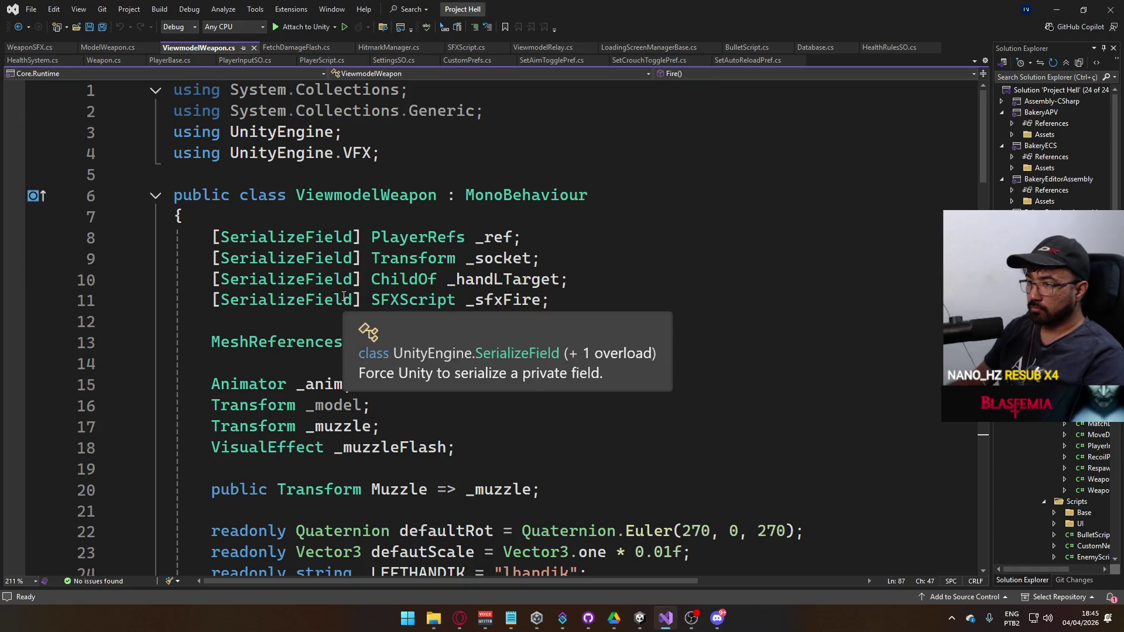
left_click_drag(362, 297, 212, 297)
key("Delete")
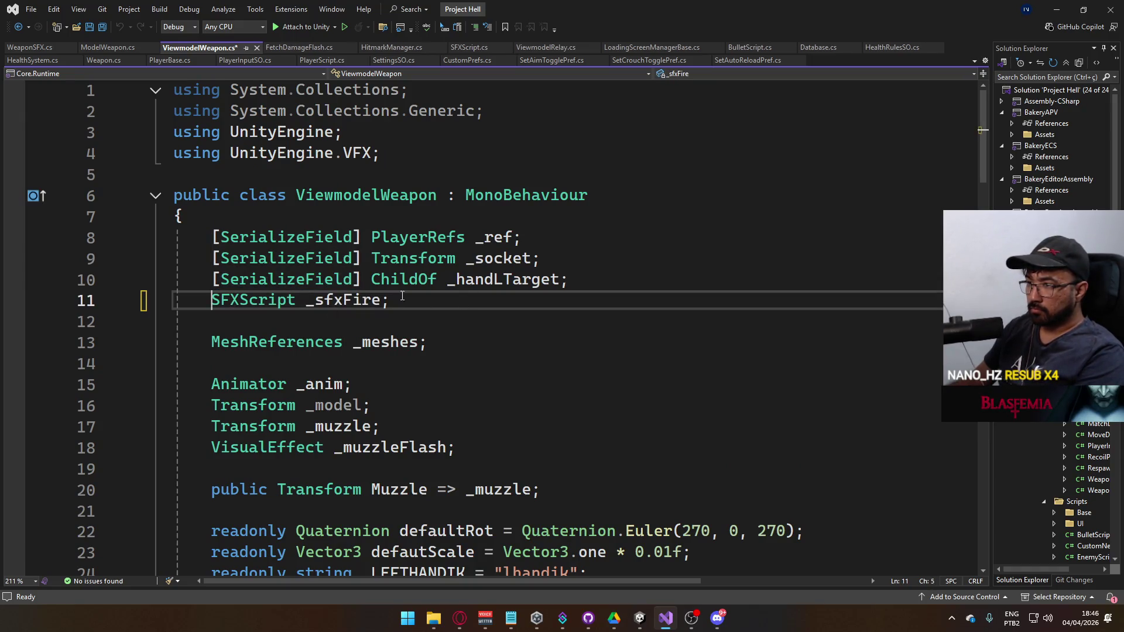
double_click(261, 300)
key("shift+End")
key("ctrl+x")
left_click(500, 438)
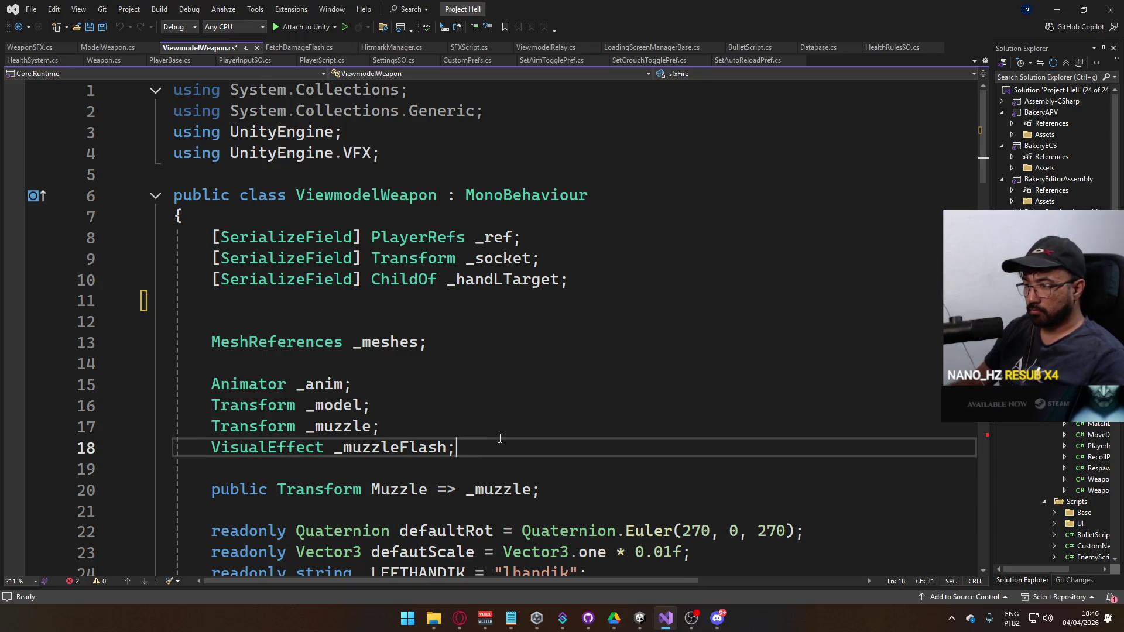
key("Return")
key("ctrl+v")
- Retype the field as WeaponSFX, rename it _wsfx, save, and go to ModelWeapon.cs
double_click(275, 469)
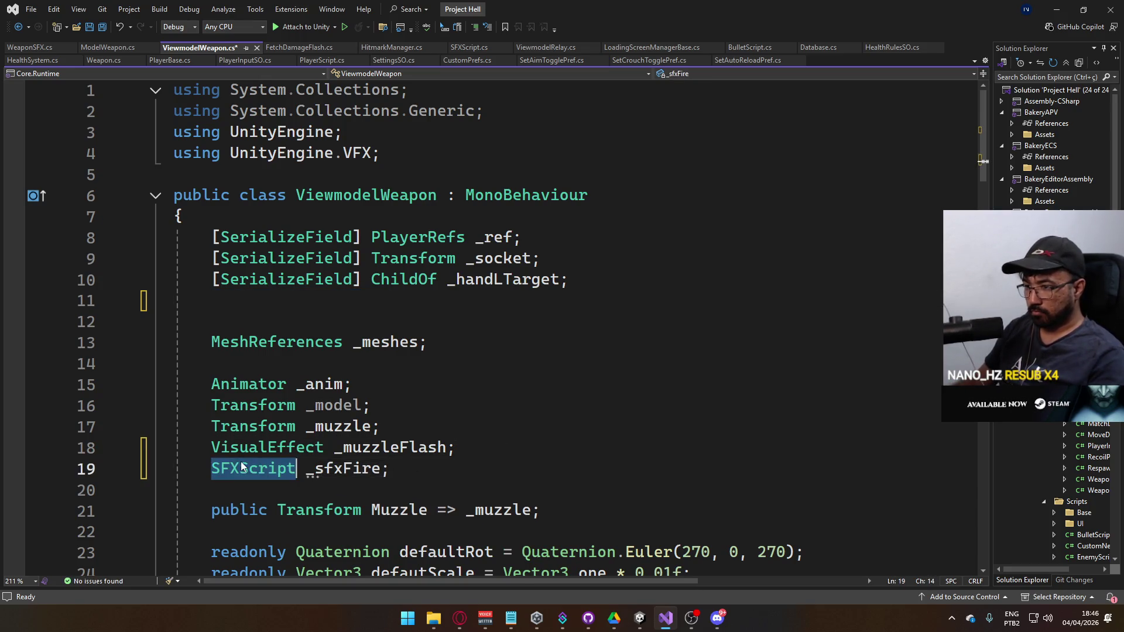
type("Wea")
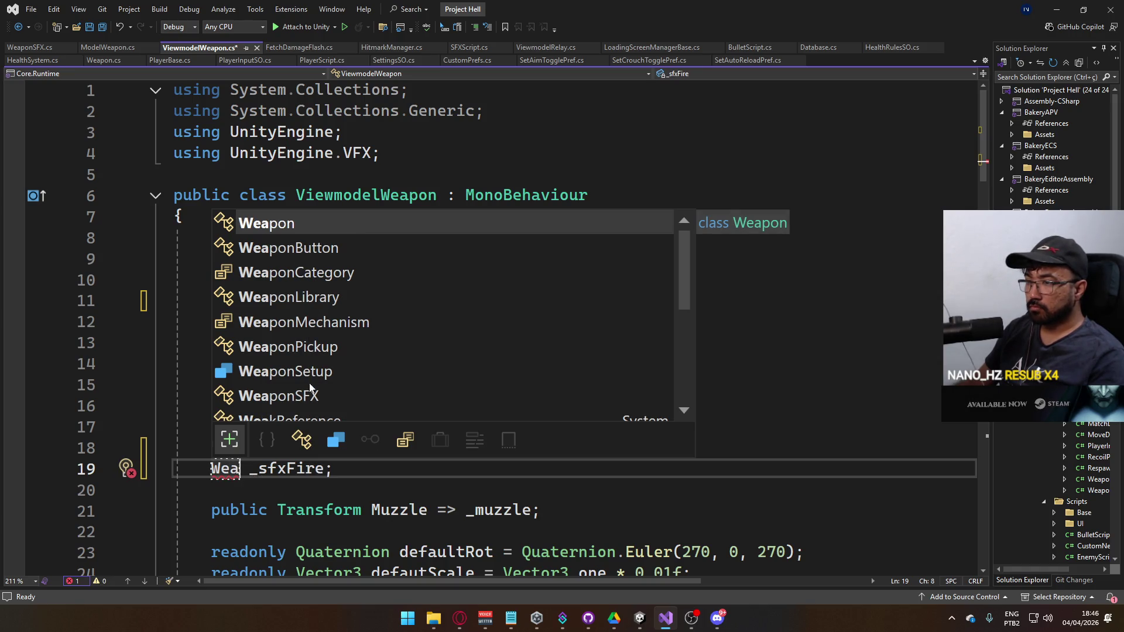
scroll(323, 382, "down", 1)
double_click(314, 327)
left_click(314, 468)
key("ctrl+r")
key("ctrl+r")
type("w")
key("End")
key("BackSpace")
key("BackSpace")
key("BackSpace")
key("Return")
key("ctrl+s")
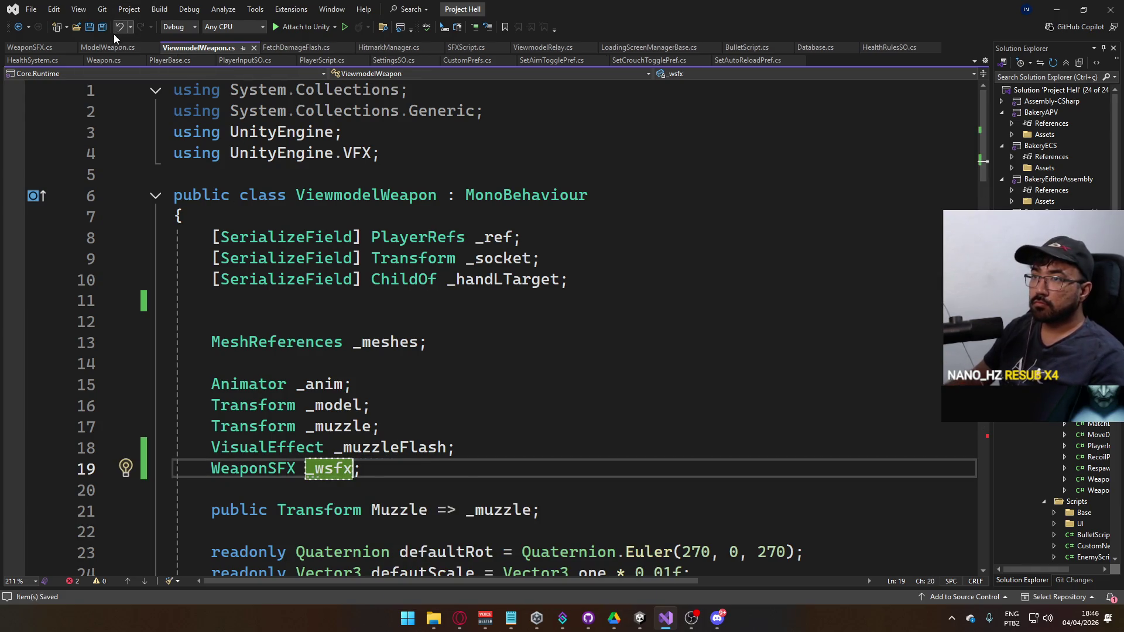
left_click(109, 47)
key("Home")
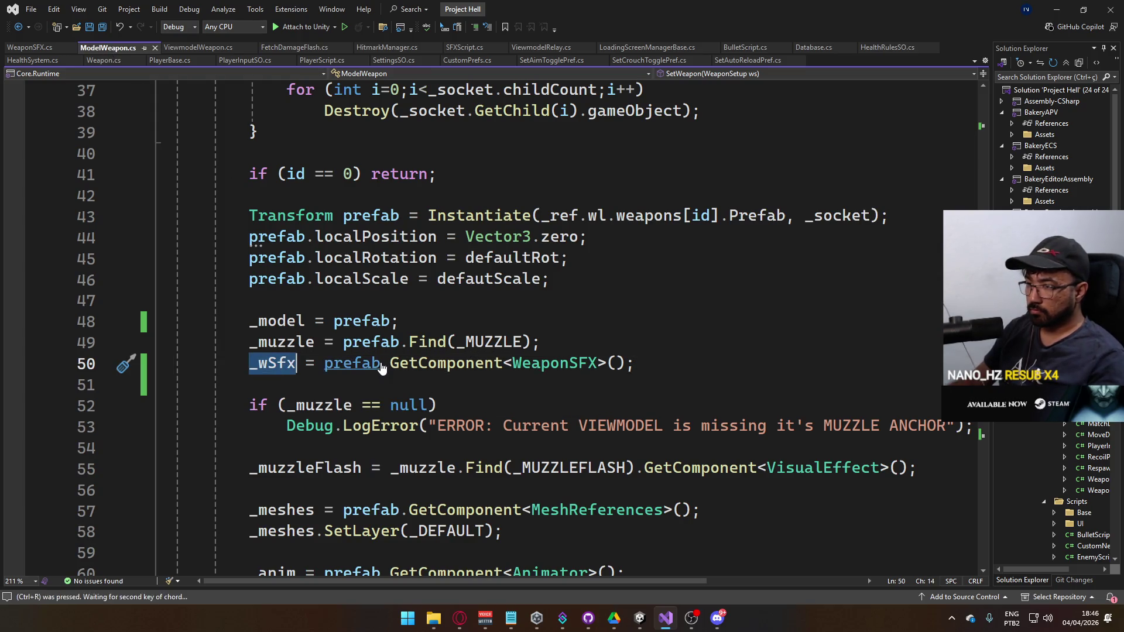
- Rename ModelWeapon's _wSfx field to _wsfx everywhere and save
key("ctrl+r")
key("ctrl+r")
type("_wsfx")
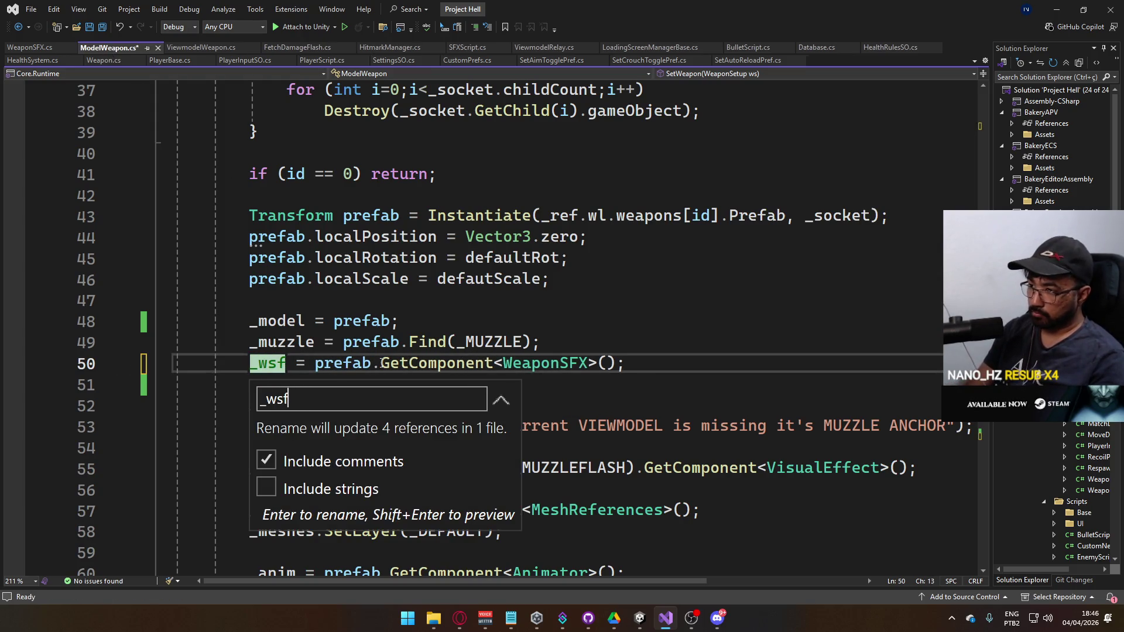
key("Return")
key("ctrl+s")
- Remove the [SerializeField] attribute from the _wsfx declaration
left_click(468, 306)
mouse_move(635, 363)
left_mouse_down()
mouse_move(228, 363)
mouse_move(249, 363)
left_mouse_up()
scroll(570, 310, "up", 1)
scroll(571, 310, "up", 7)
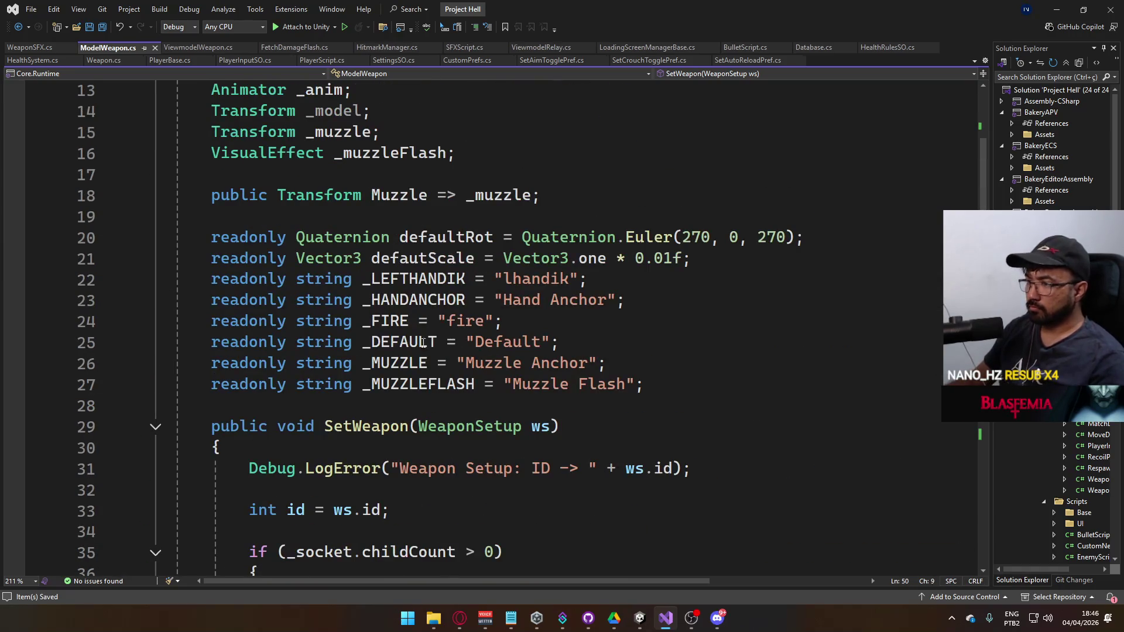
scroll(412, 387, "up", 2)
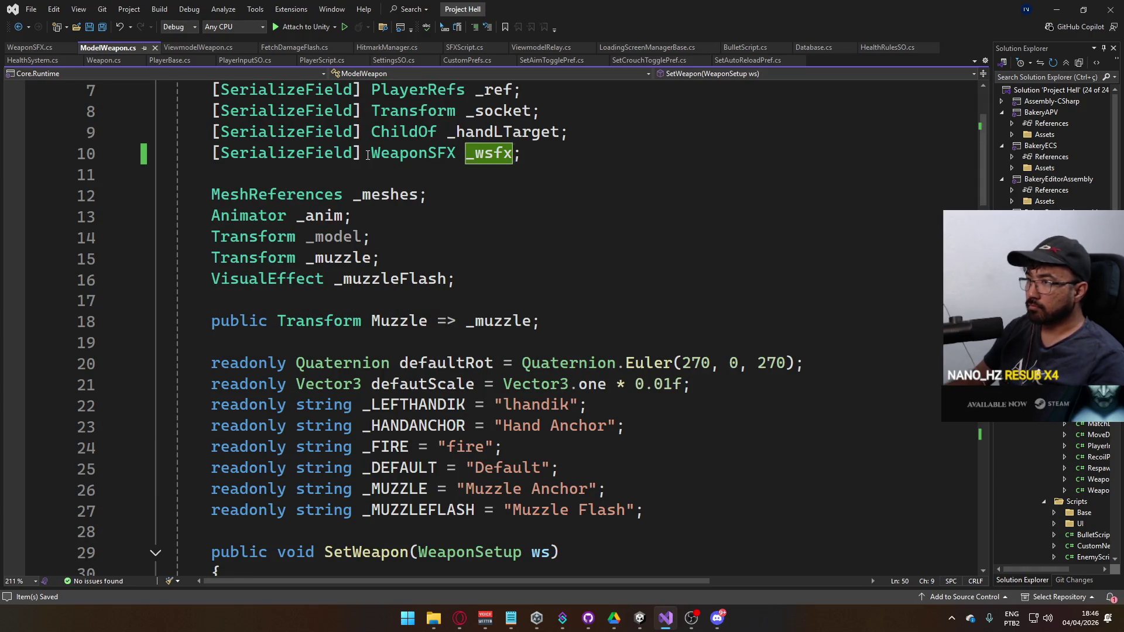
left_click_drag(367, 155, 212, 153)
key("BackSpace")
double_click(215, 153)
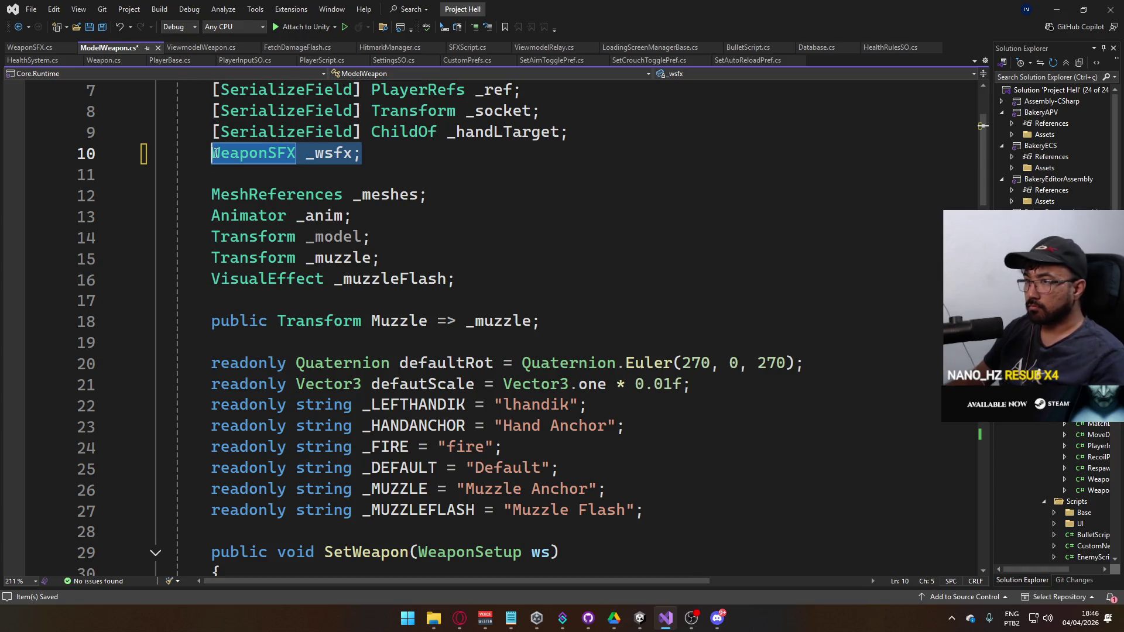
left_click(439, 292)
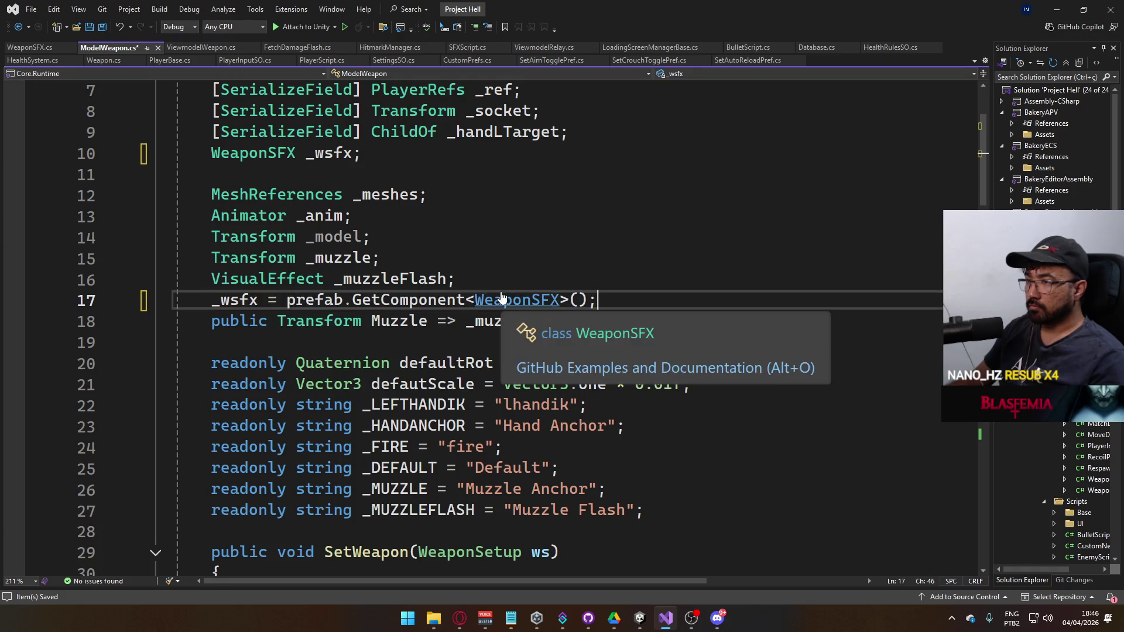
key("Tab")
- Move the declaration to 'WeaponSFX _wsfx;' below _muzzleFlash, delete the stray GetComponent line, and save
left_click_drag(372, 148, 212, 153)
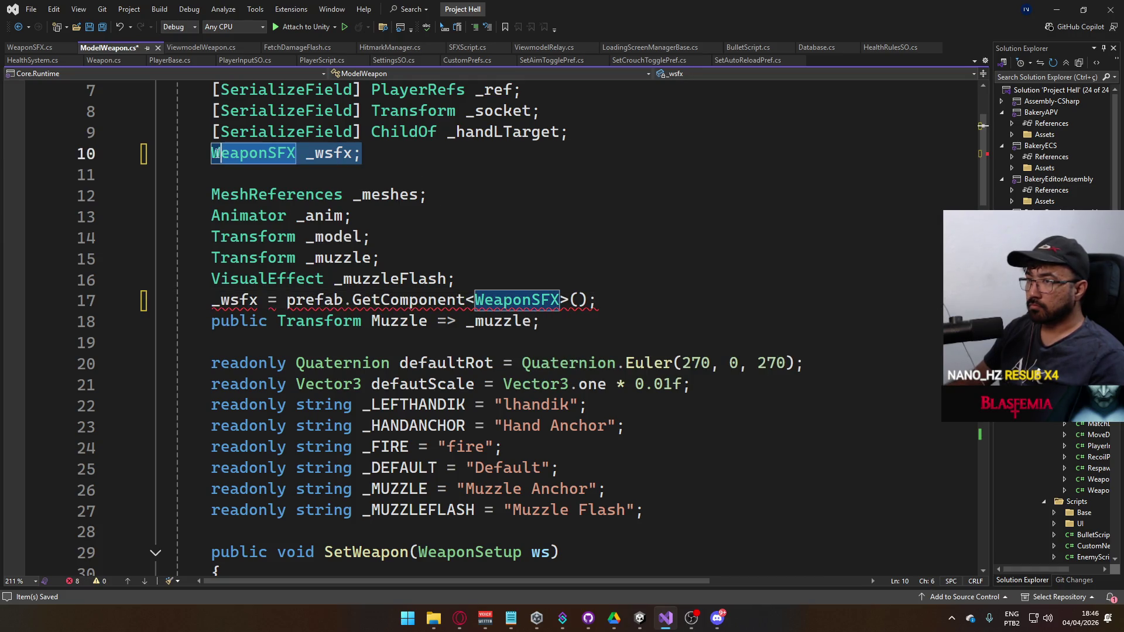
key("BackSpace")
left_click(527, 280)
key("Return")
type("WeaponSFX _wsfx;")
left_click_drag(600, 325, 211, 321)
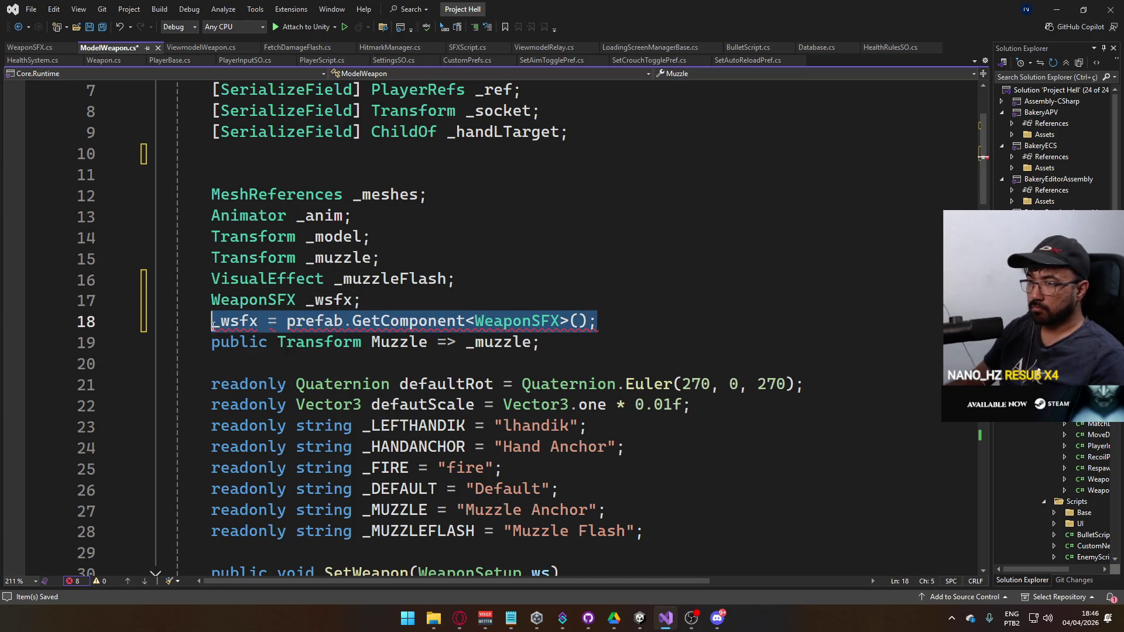
key("BackSpace")
key("ctrl+s")
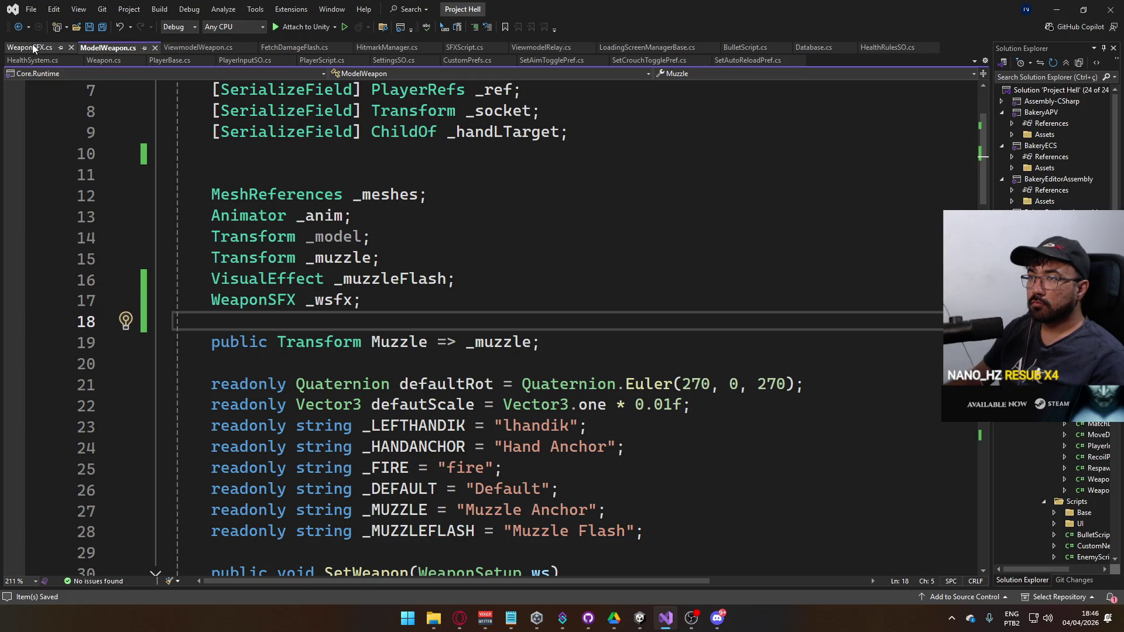
left_click(185, 47)
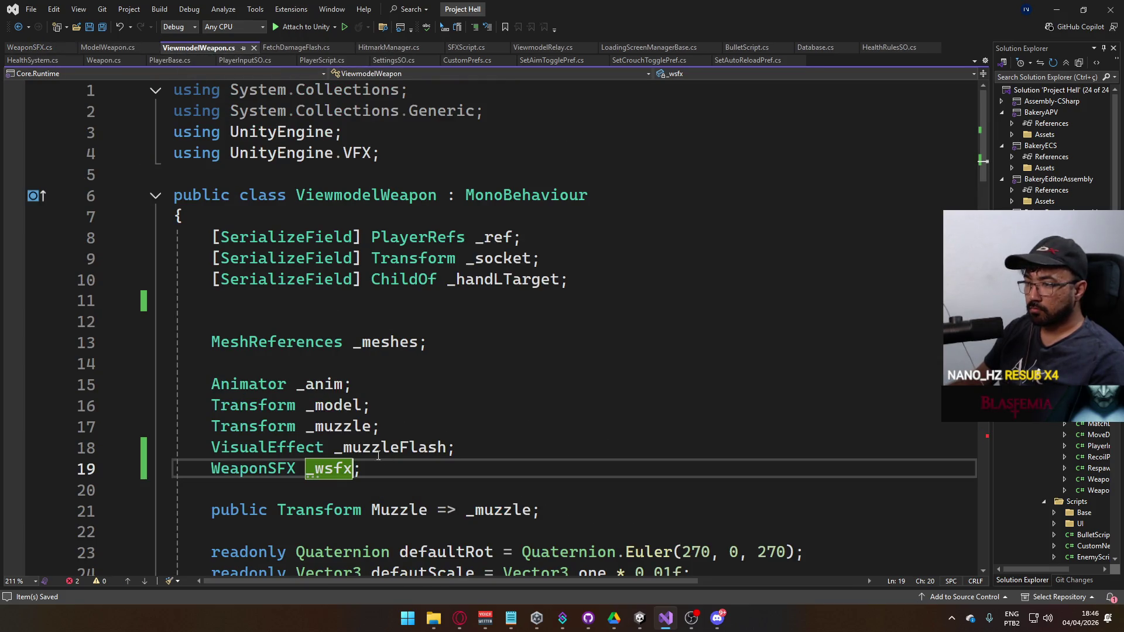
- In SetWeapon, add _wsfx = prefab.GetComponent<WeaponSFX>(); after the _muzzle Find line
scroll(463, 324, "down", 9)
scroll(463, 324, "down", 7)
scroll(384, 346, "up", 1)
left_click(567, 235)
left_click(569, 271)
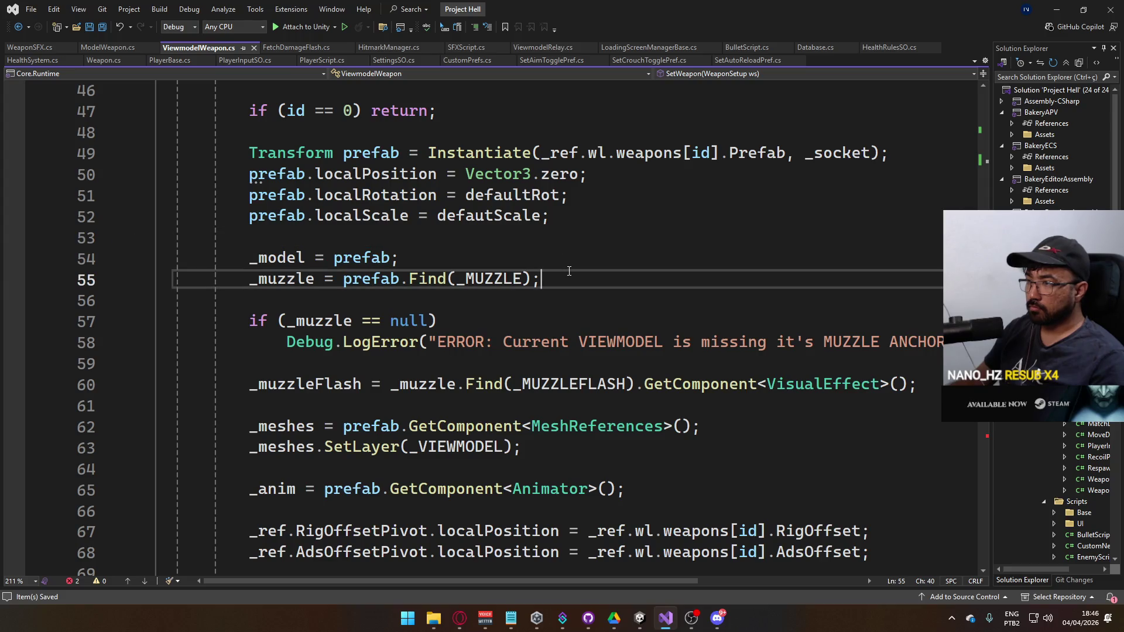
key("Return")
key("Return")
key("Tab")
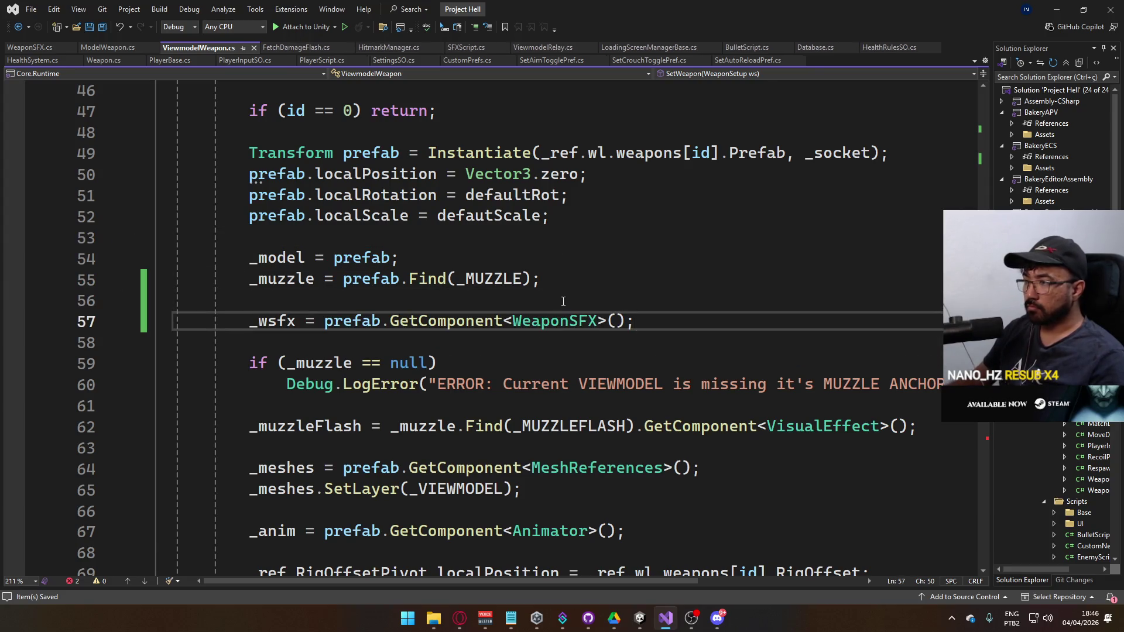
- Change Fire()'s _sfxFire.Play() call to _wsfx.PlayLocal() and save
scroll(508, 364, "down", 11)
double_click(330, 326)
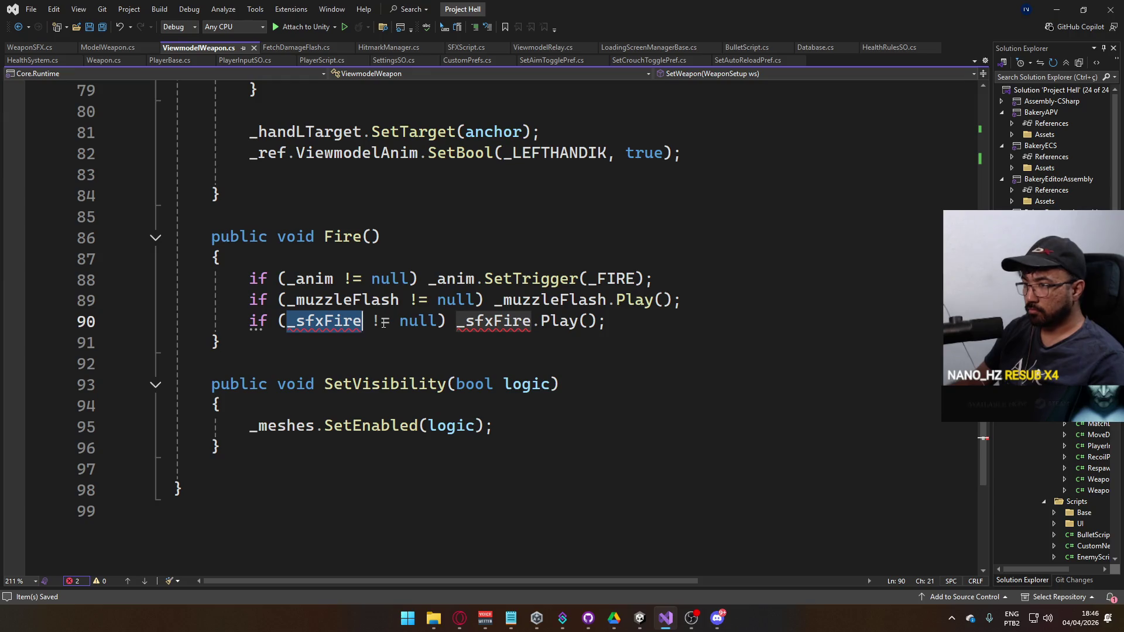
type("_wsfx")
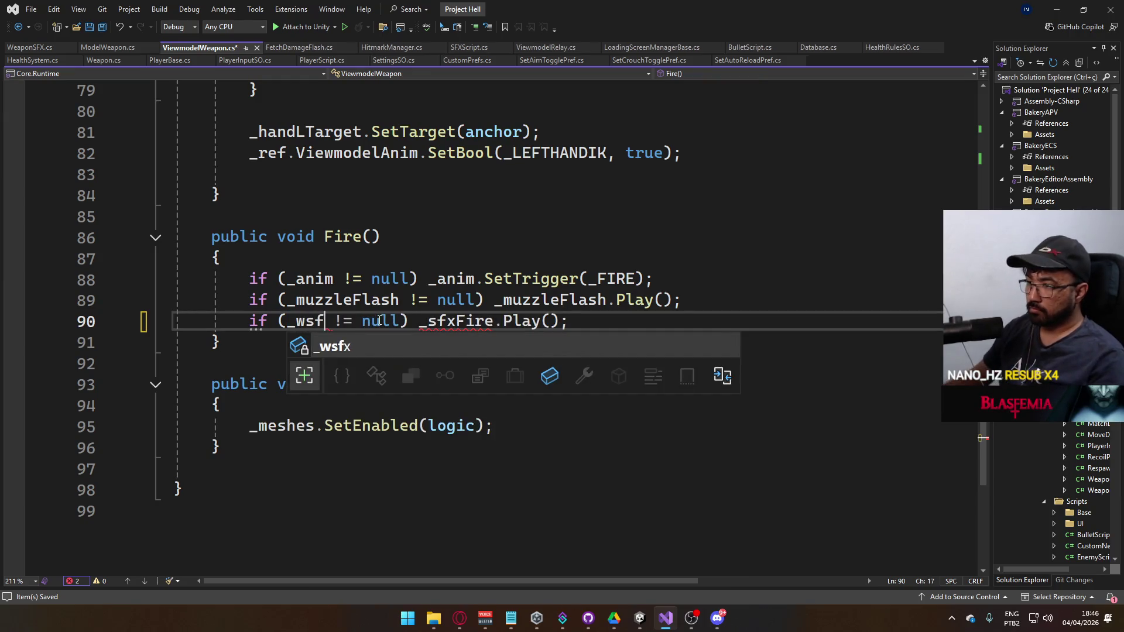
key("Escape")
double_click(306, 320)
key("ctrl+c")
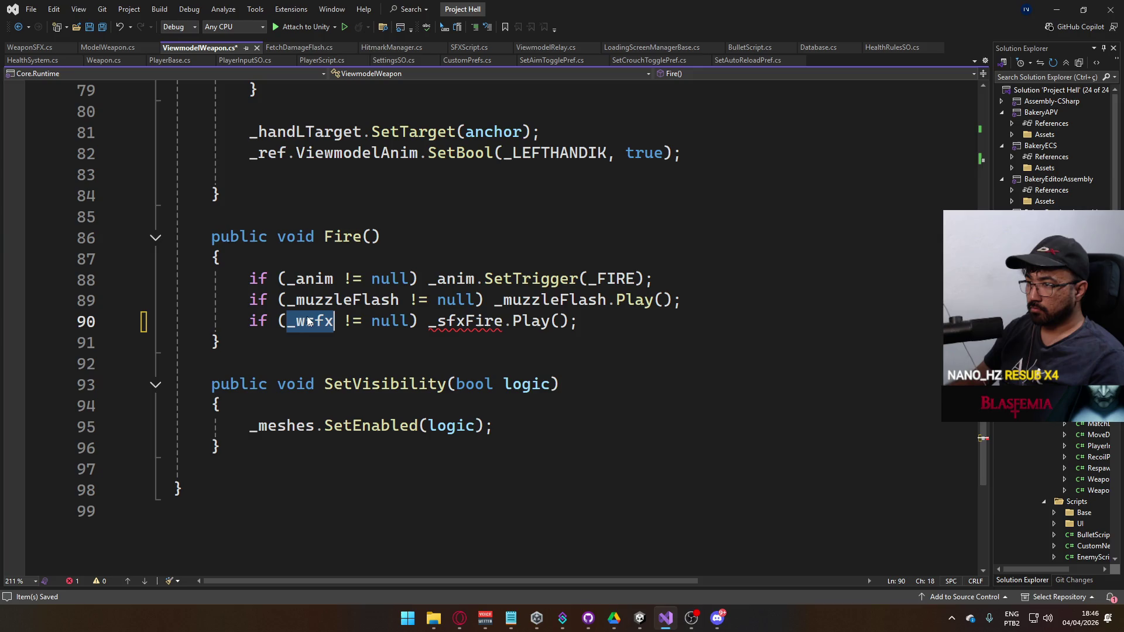
double_click(465, 321)
key("ctrl+v")
double_click(503, 321)
type("PlayL")
key("Tab")
key("ctrl+s")
scroll(127, 108, "up", 3)
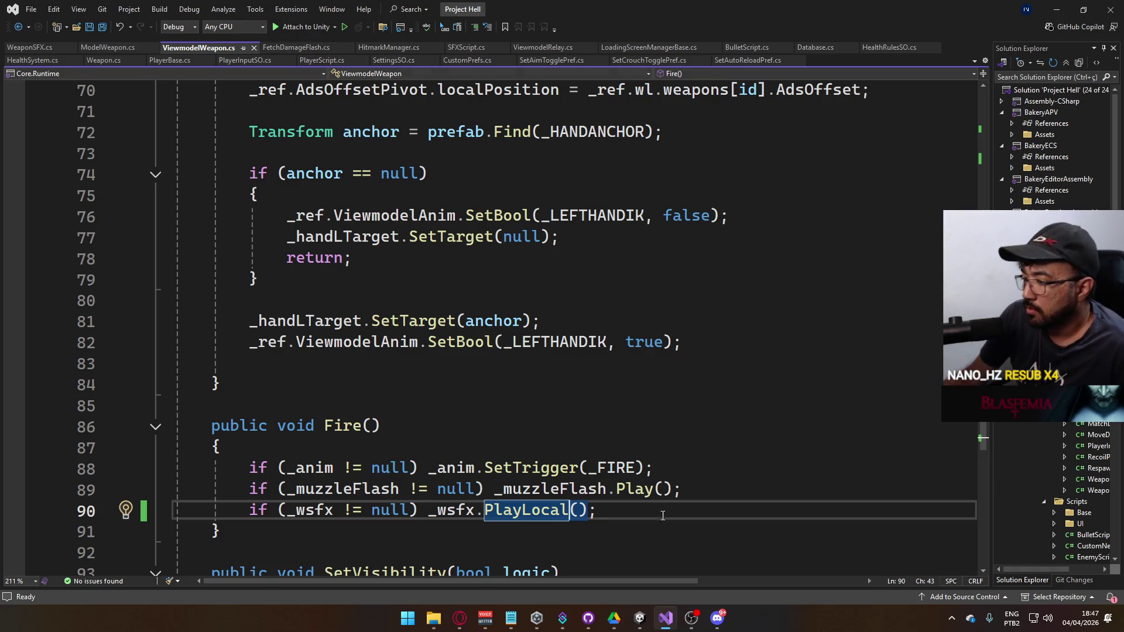
left_click(639, 617)
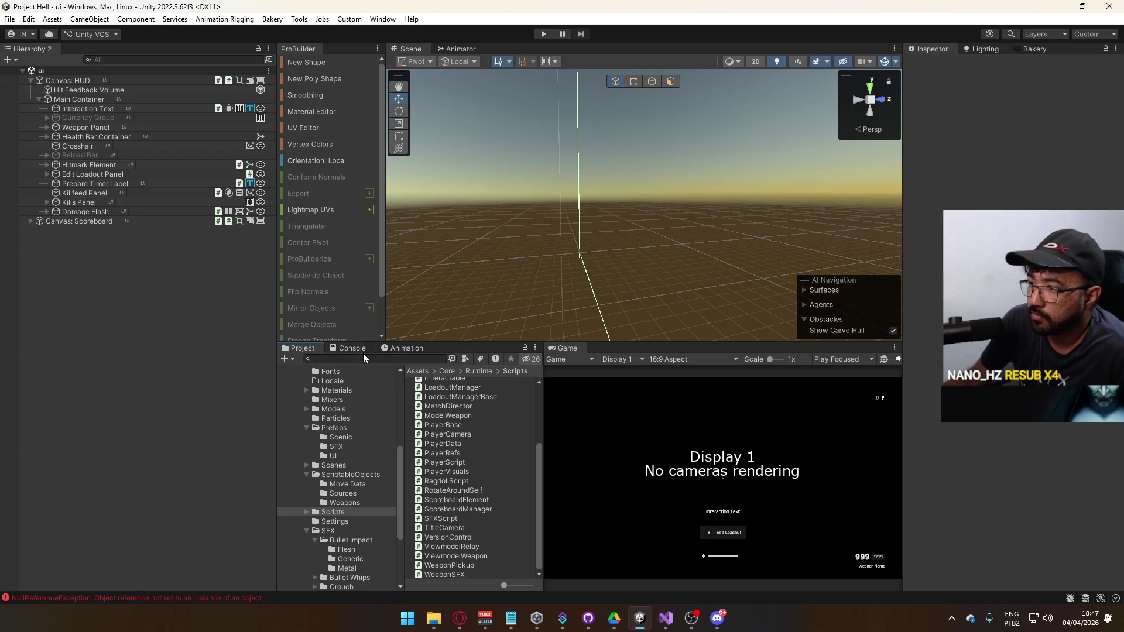
- Clear the Console, open the title scene from Scenes, and enter Play mode
left_click(349, 347)
left_click(294, 359)
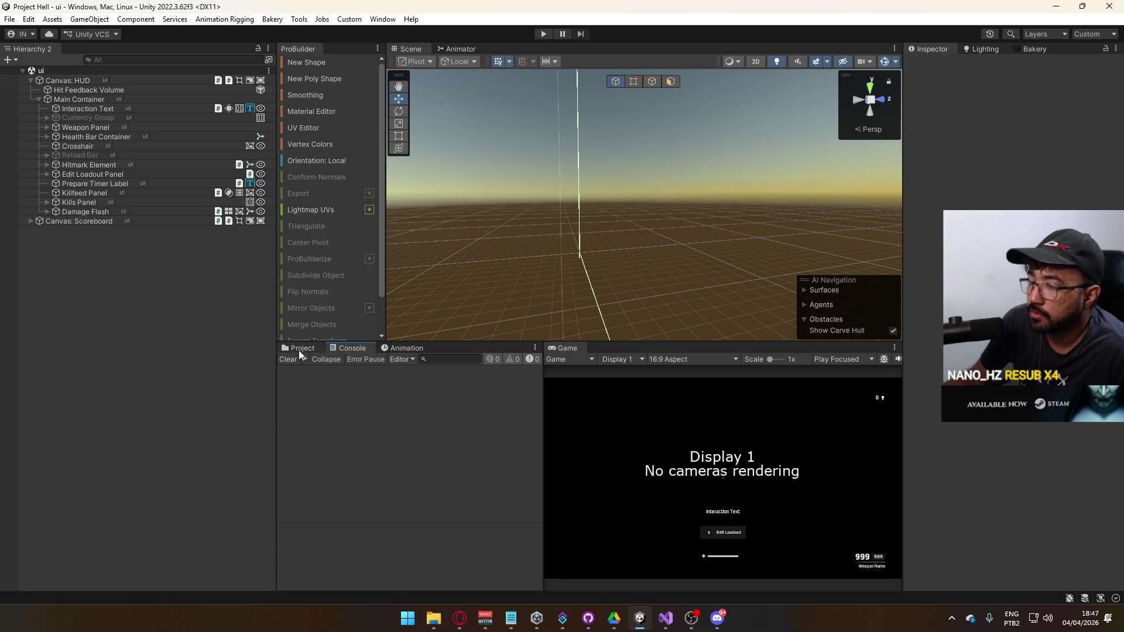
left_click(299, 350)
left_click(332, 465)
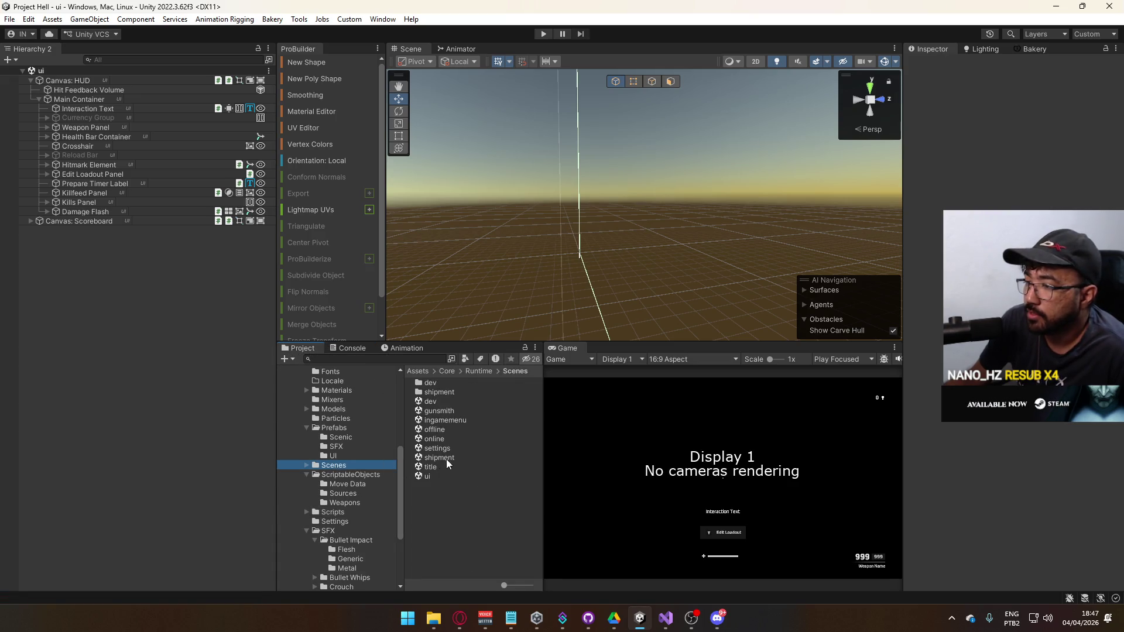
left_click(447, 467)
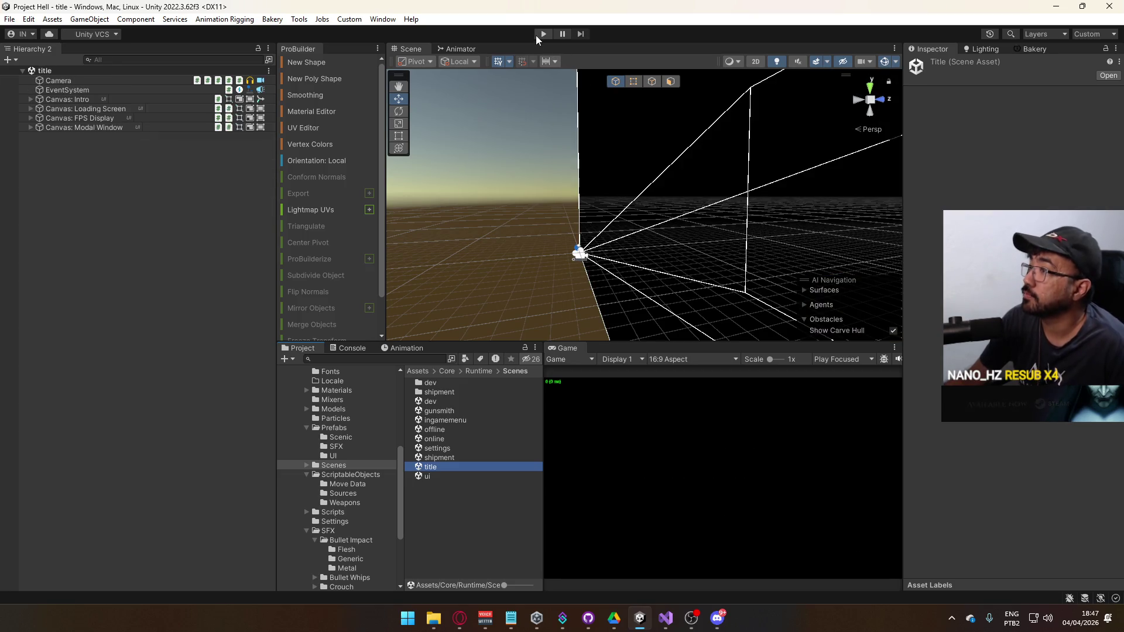
left_click(538, 35)
- Pause the browser video, clear the Console, and start a shipment match holding the rifle
left_click(459, 617)
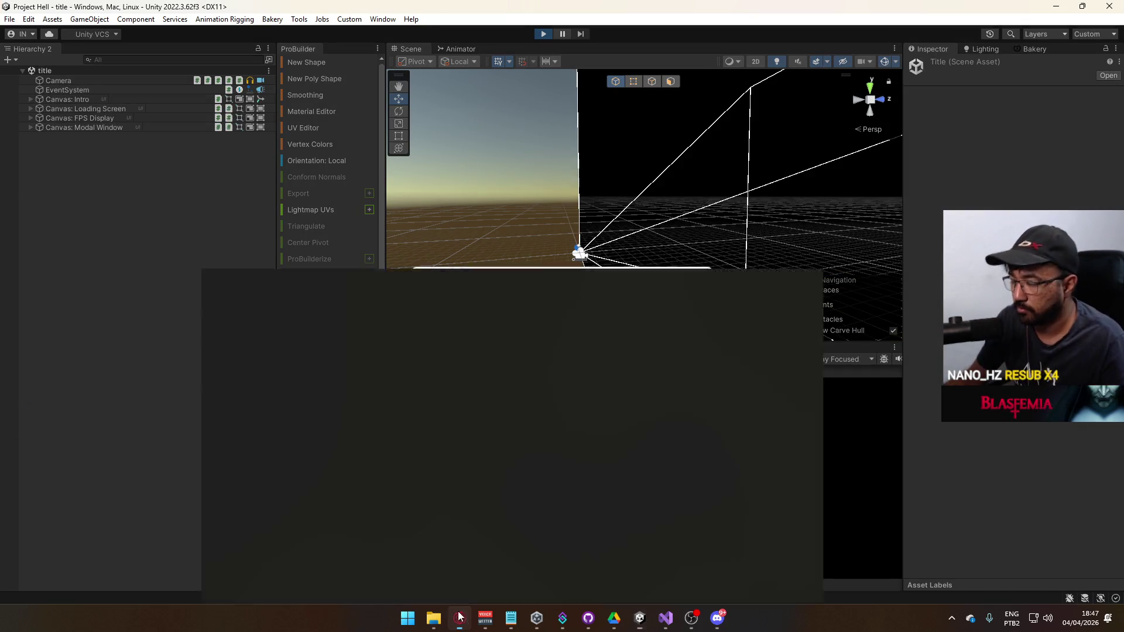
left_click(461, 354)
left_click(1061, 12)
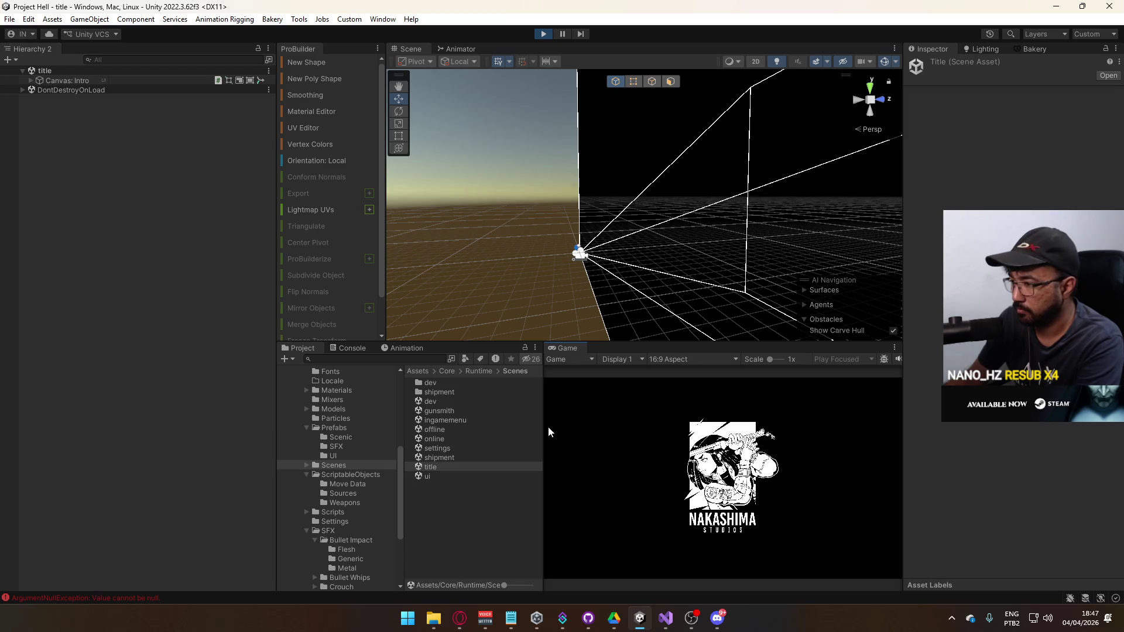
left_click(351, 349)
left_click(288, 359)
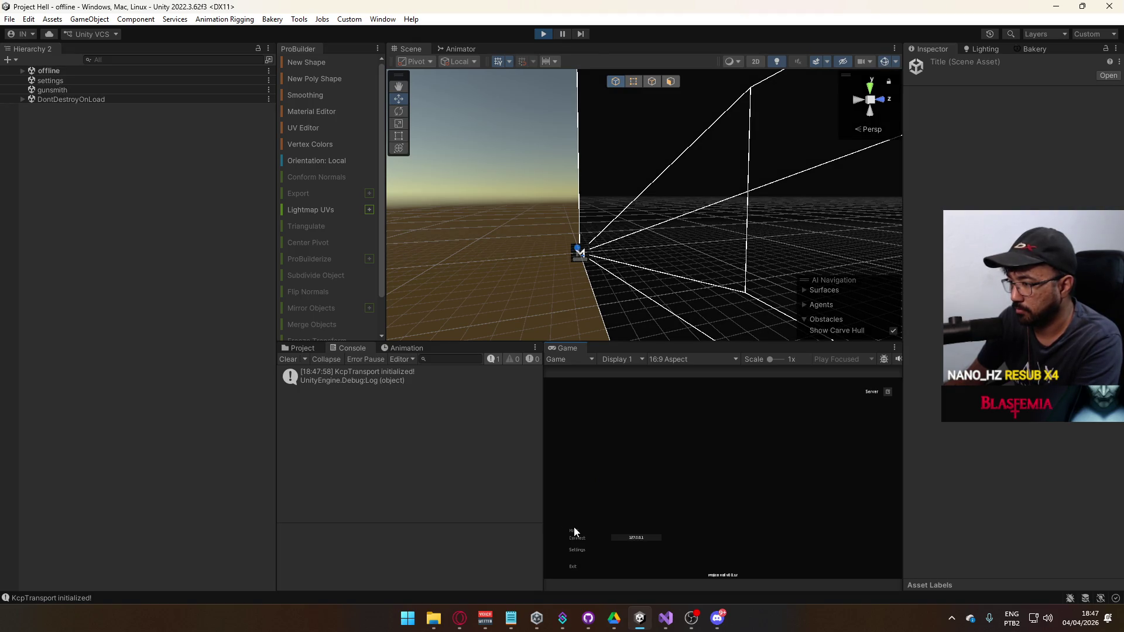
left_click(574, 530)
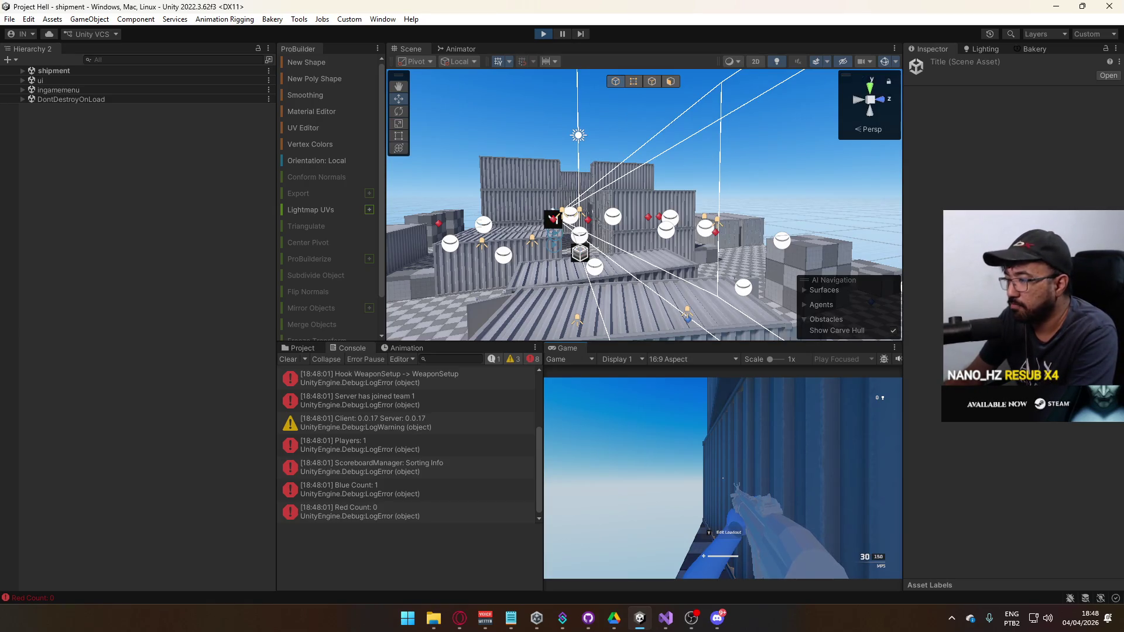
key("y")
key("y")
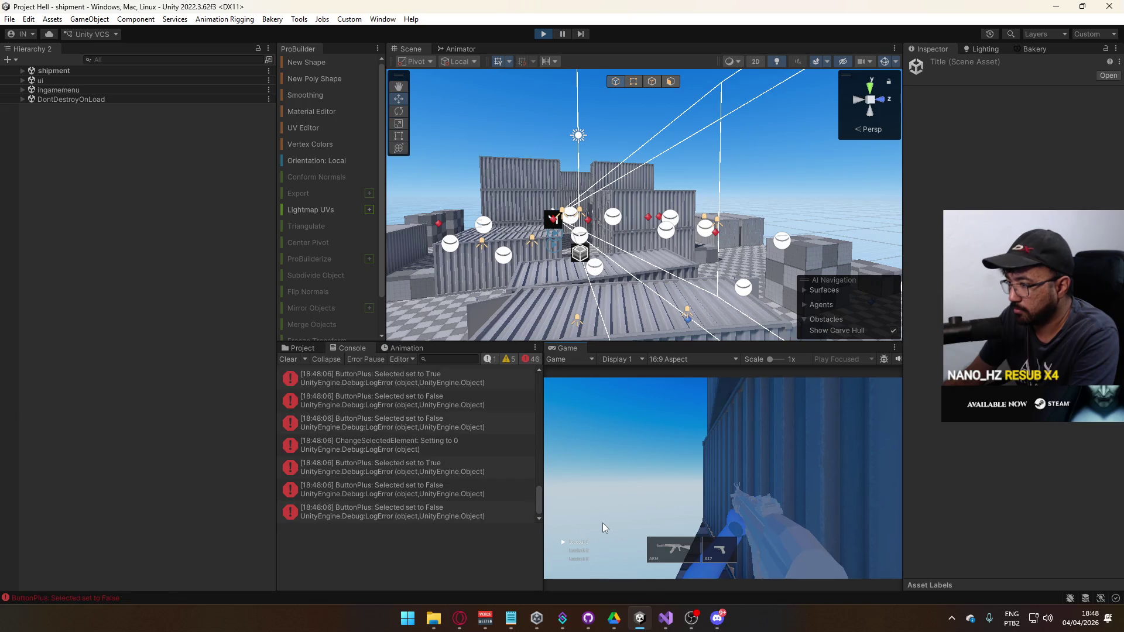
left_click(604, 527)
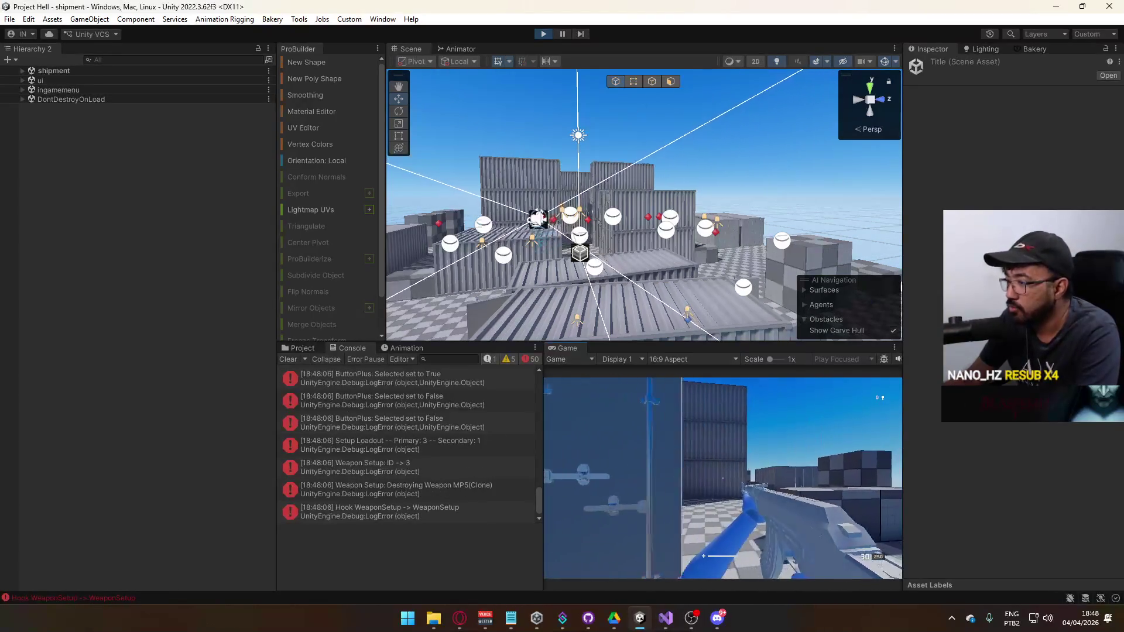
key("w")
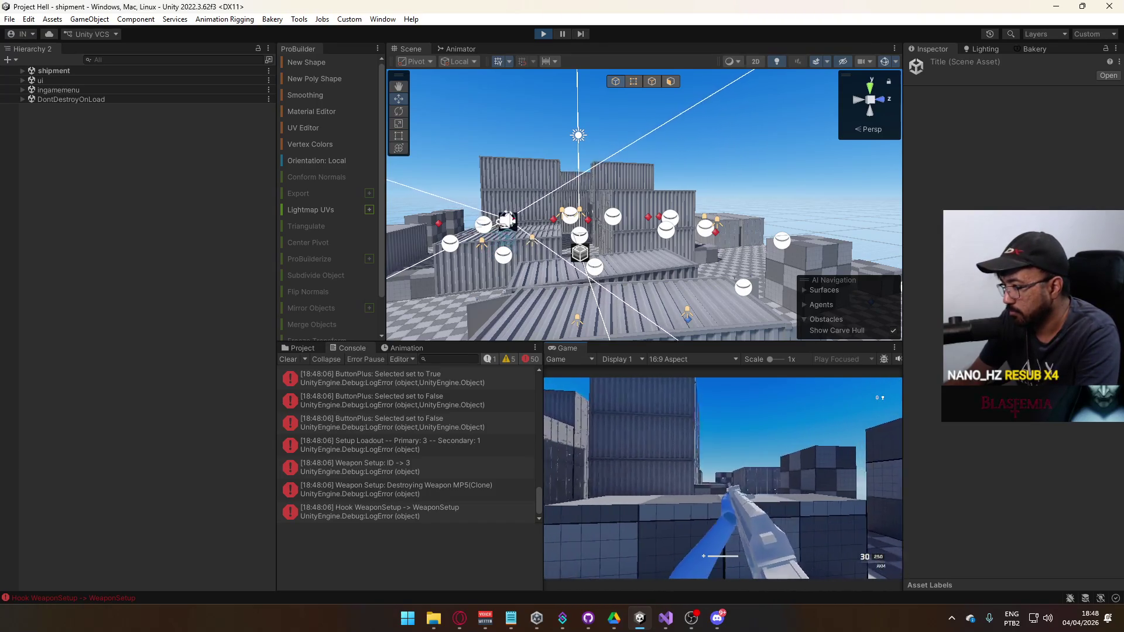
- Fire repeated bursts at the containers until the magazine is nearly empty, reload, and stop playing
left_click(723, 478)
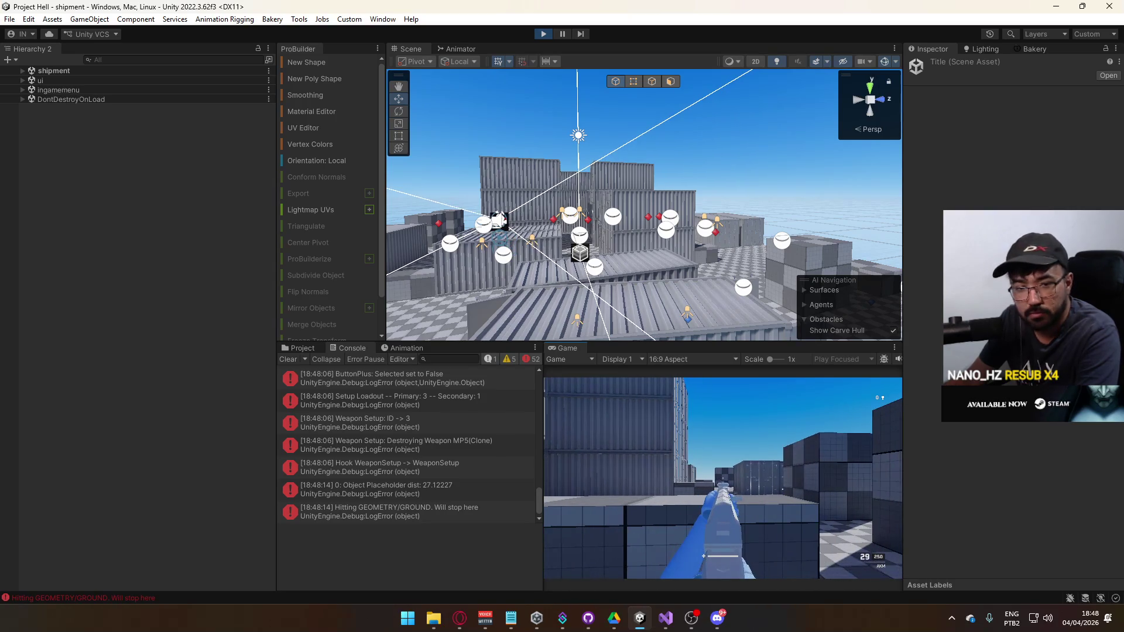
left_click(722, 478)
left_click(723, 477)
left_click(723, 478)
left_click(722, 478)
left_click(723, 478)
left_click(723, 478)
left_click(723, 477)
left_click(722, 478)
left_click(723, 478)
left_click(723, 478)
left_click(723, 478)
left_click(723, 477)
left_click(723, 478)
left_click(723, 478)
left_click(723, 477)
left_click(723, 477)
left_click(723, 477)
left_click(723, 478)
left_click(723, 478)
left_click(723, 477)
left_click(723, 477)
left_click(723, 477)
left_click(722, 478)
left_click(722, 478)
left_click(722, 477)
left_click(723, 477)
key("r")
key("super")
left_click(544, 34)
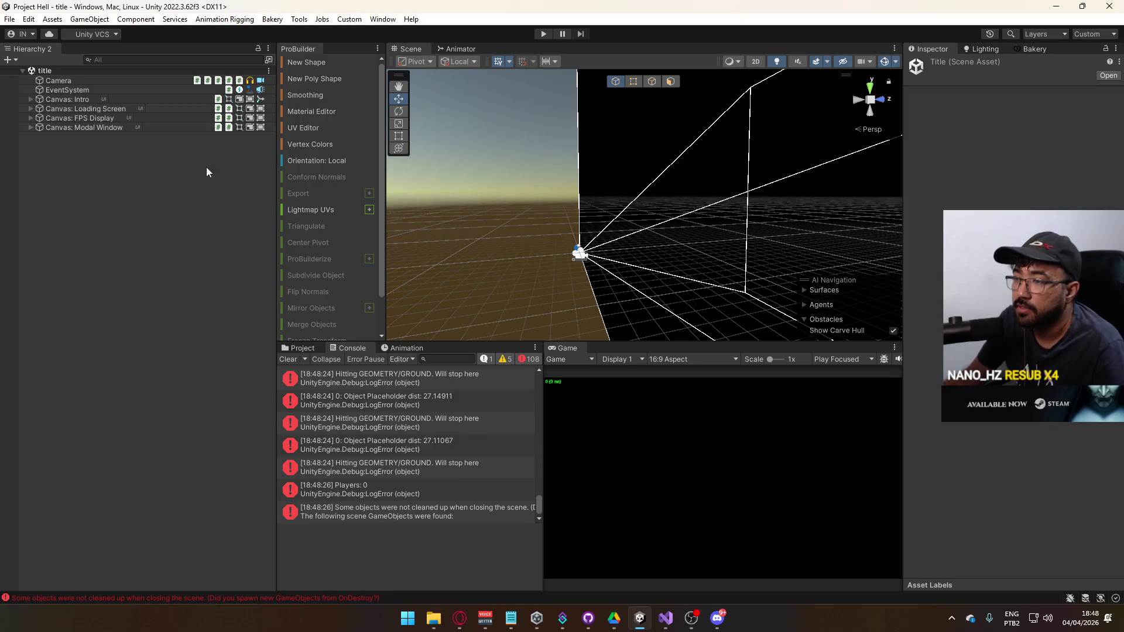
- Clear the Console and open the ui scene
left_click(289, 361)
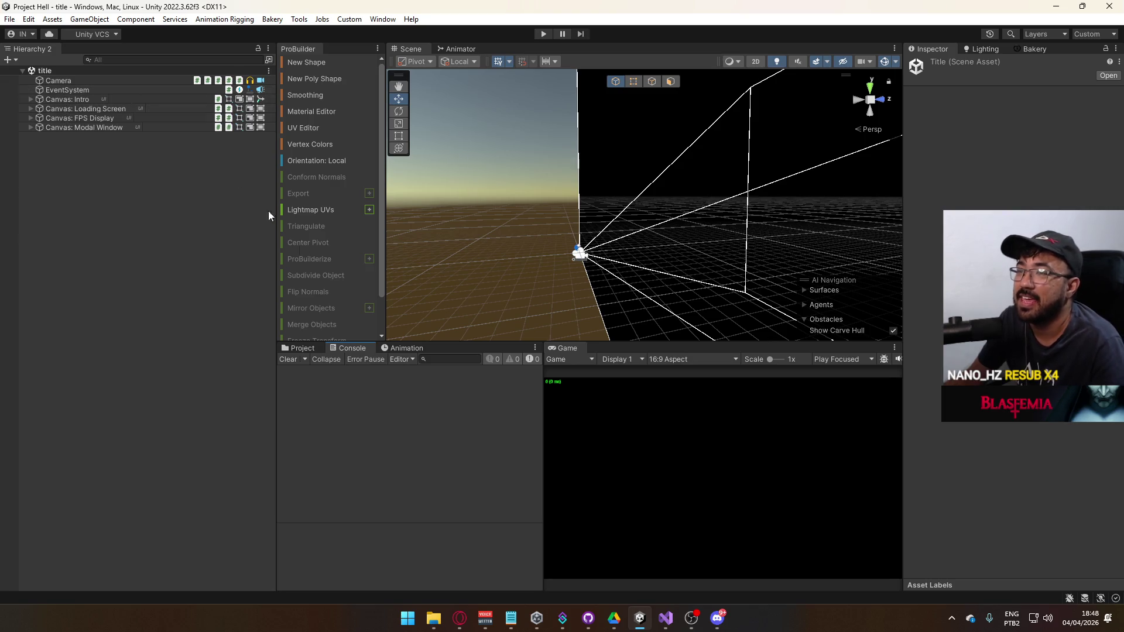
left_click(302, 349)
double_click(427, 476)
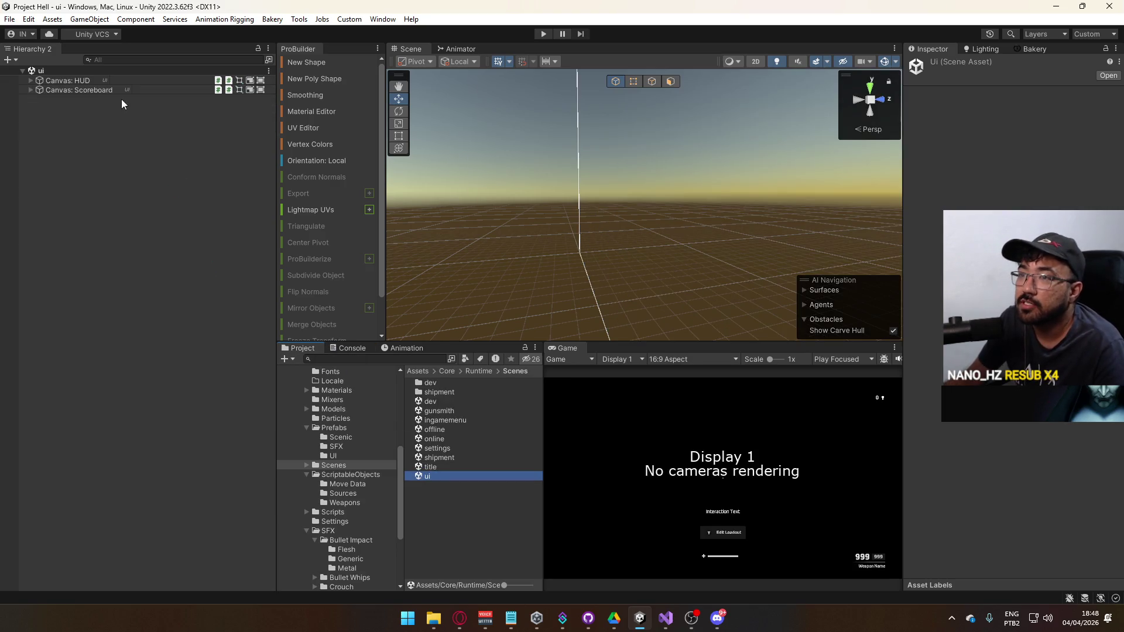
- Expand the HUD to Damage Flash and toggle Play On Awake on SFX Hit Flesh
left_click(30, 90)
left_click(38, 97)
left_click(45, 110)
left_click(40, 108)
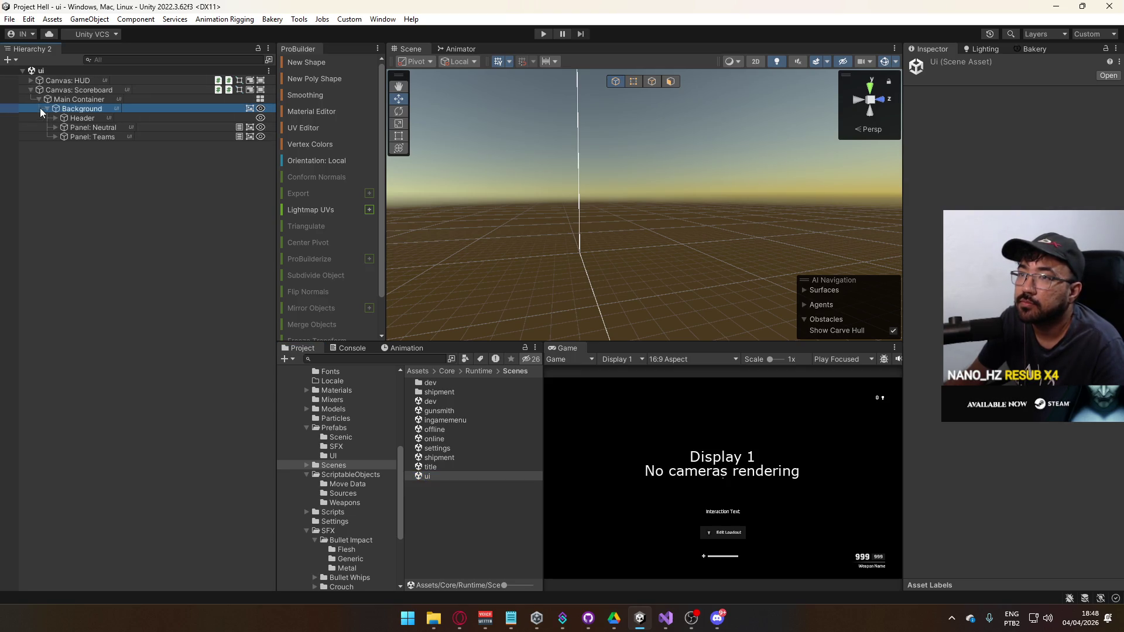
left_click(31, 90)
left_click(31, 80)
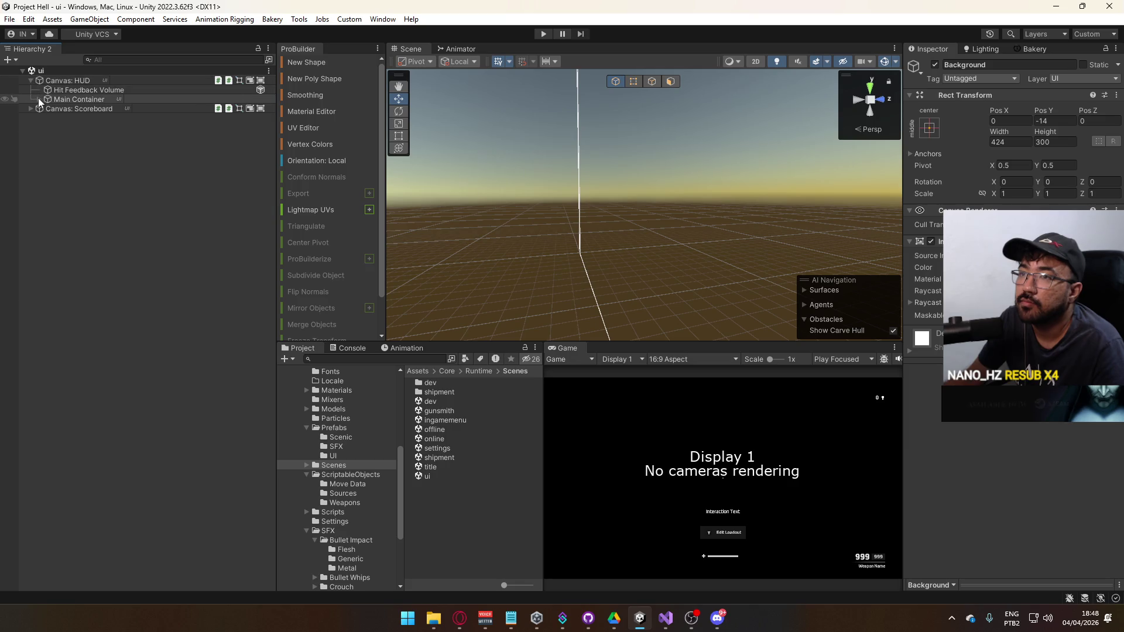
left_click(39, 99)
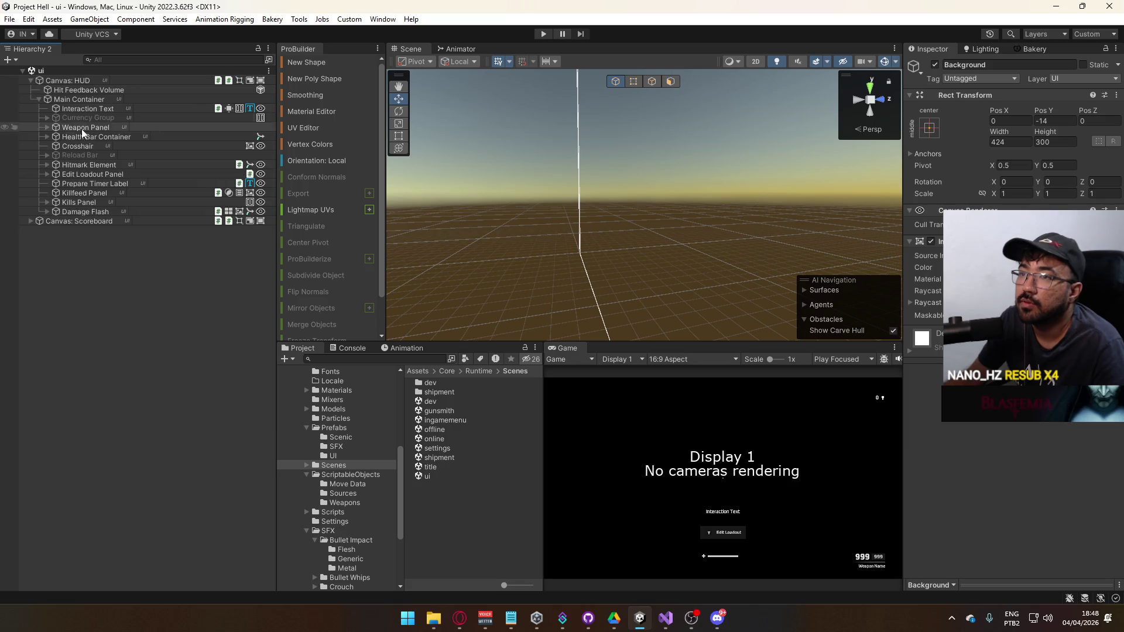
left_click(47, 210)
left_click(79, 220)
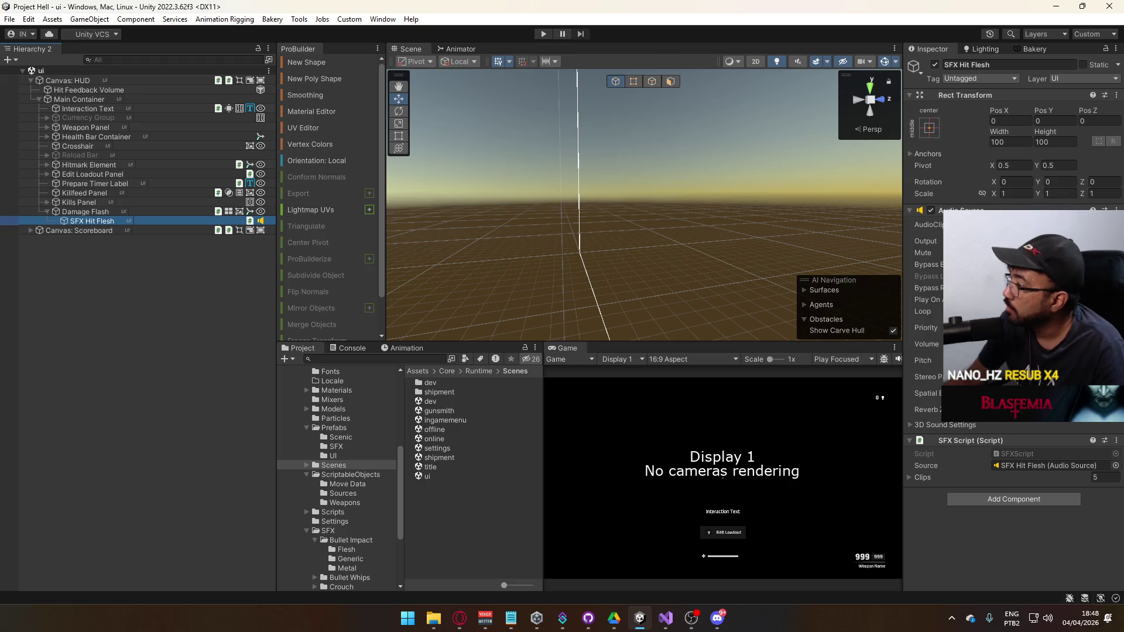
left_click(993, 300)
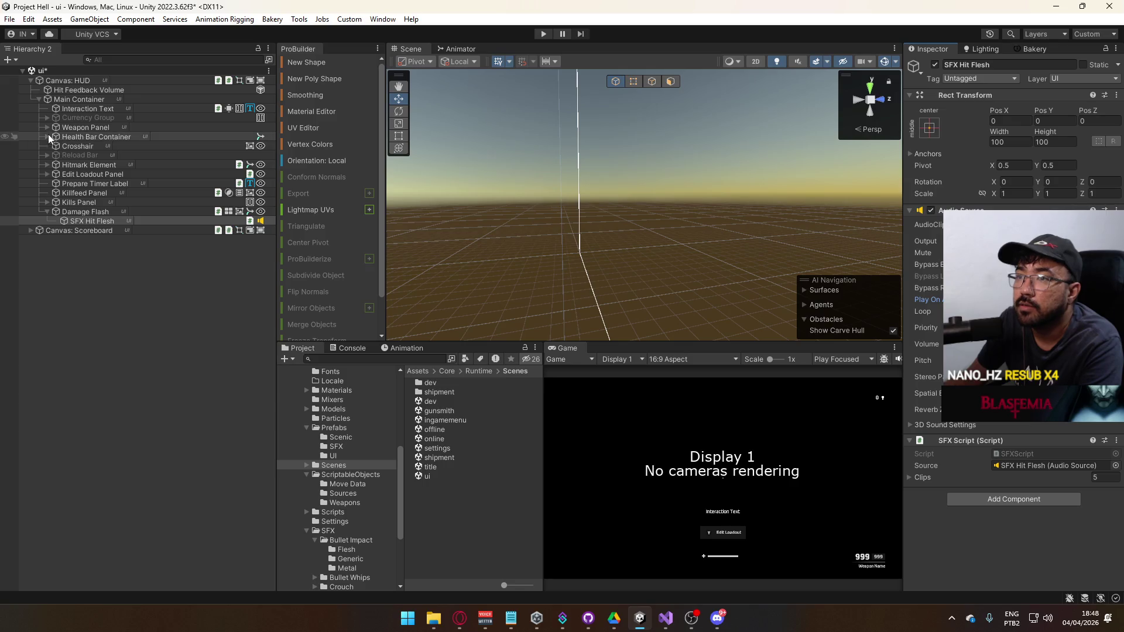
- Expand Hitmark Element and inspect its SFX Hitmark sounds and the Hitmark object
left_click(47, 165)
left_click(91, 183)
left_click(96, 193, "shift")
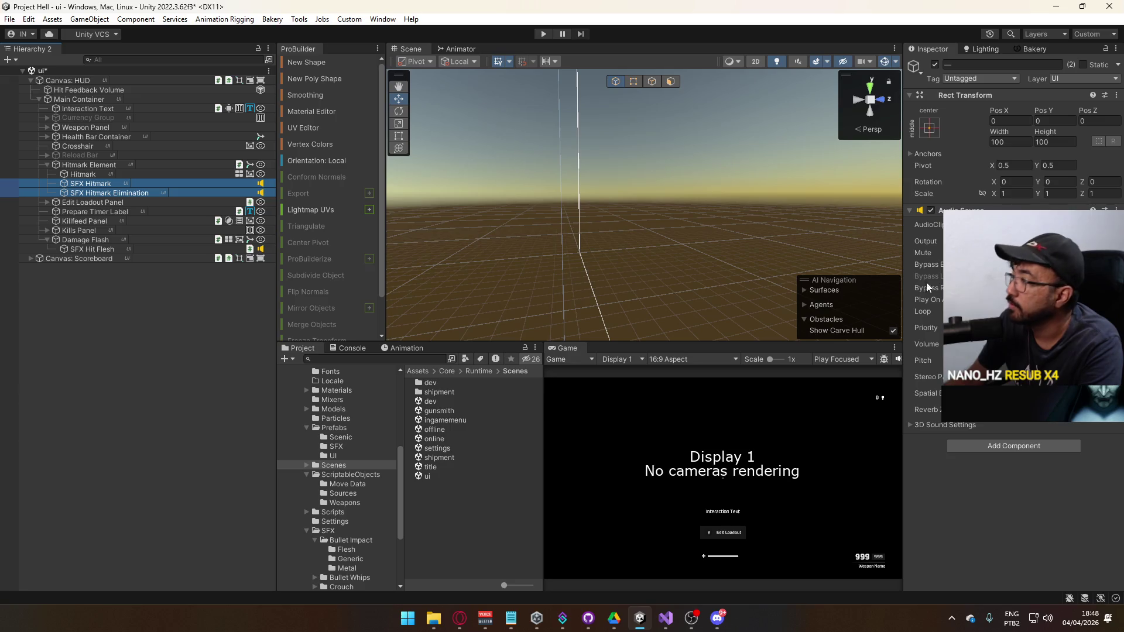
left_click(177, 172)
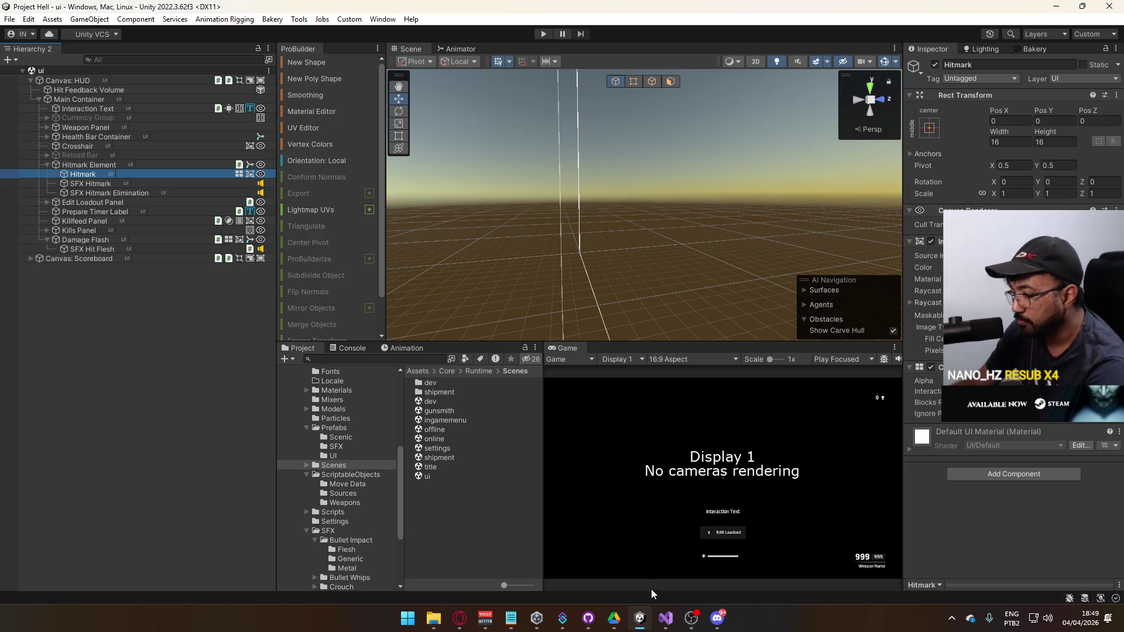
left_click(665, 617)
- Collapse SetWeapon in ViewmodelWeapon.cs and review InternalFire in PlayerScript.cs
scroll(297, 365, "up", 4)
scroll(297, 365, "up", 13)
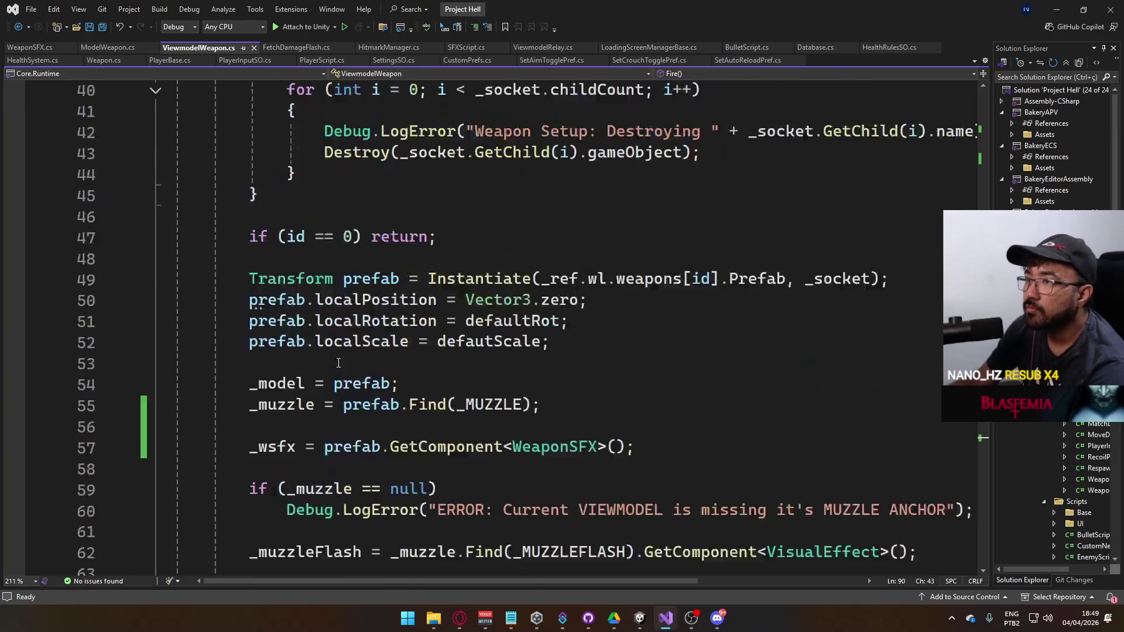
left_click(155, 364)
scroll(351, 293, "up", 4)
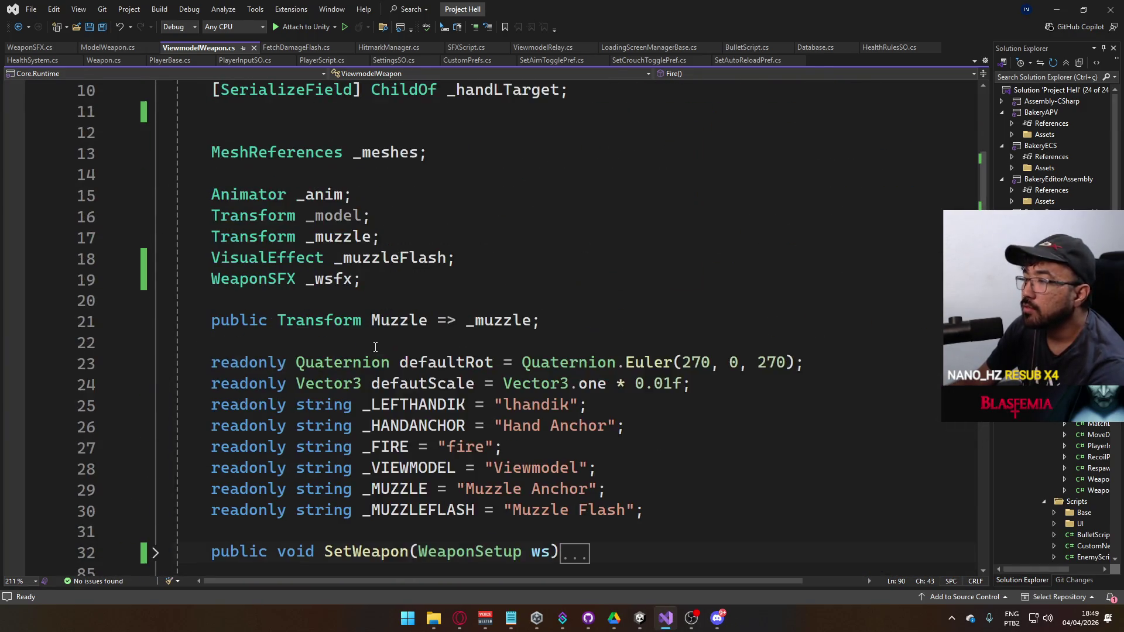
left_click(322, 61)
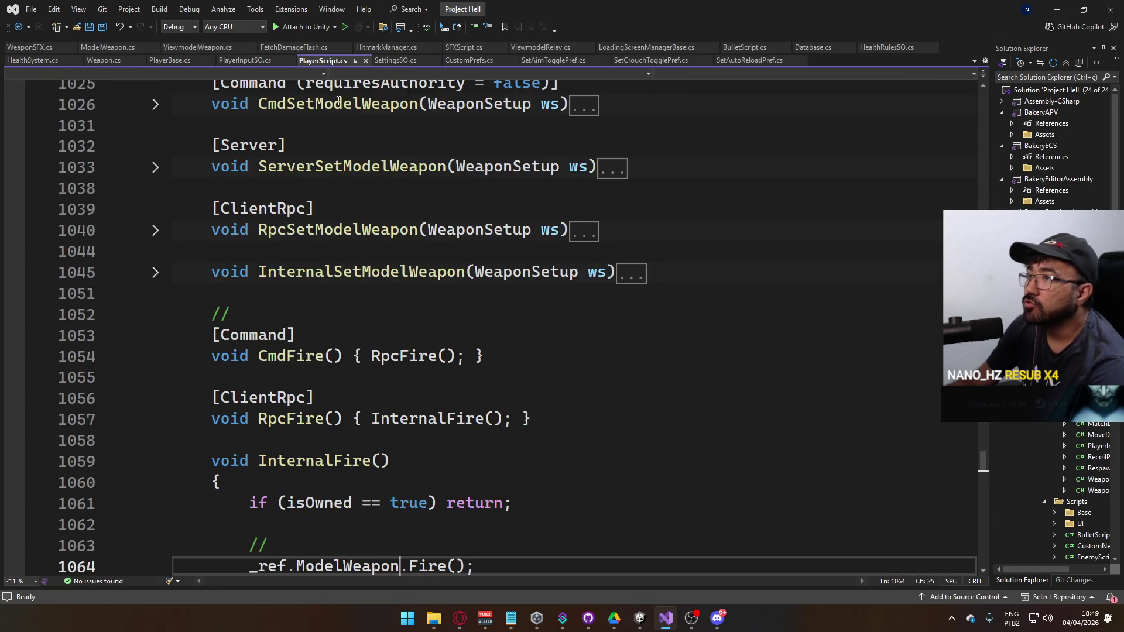
scroll(254, 262, "down", 2)
scroll(254, 262, "up", 1)
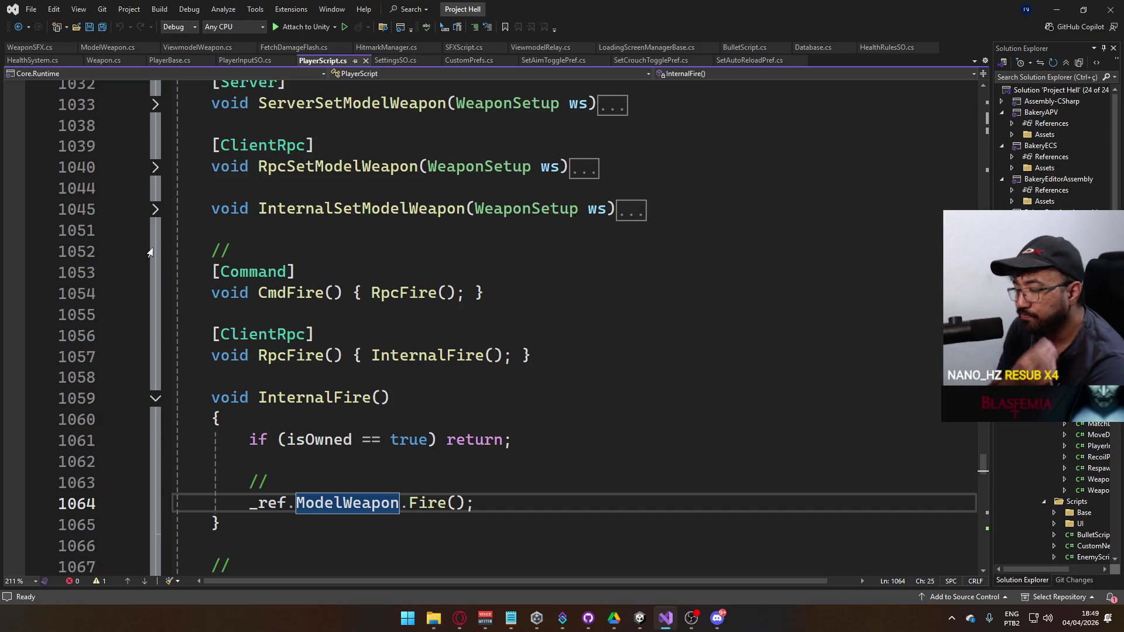
left_click(639, 617)
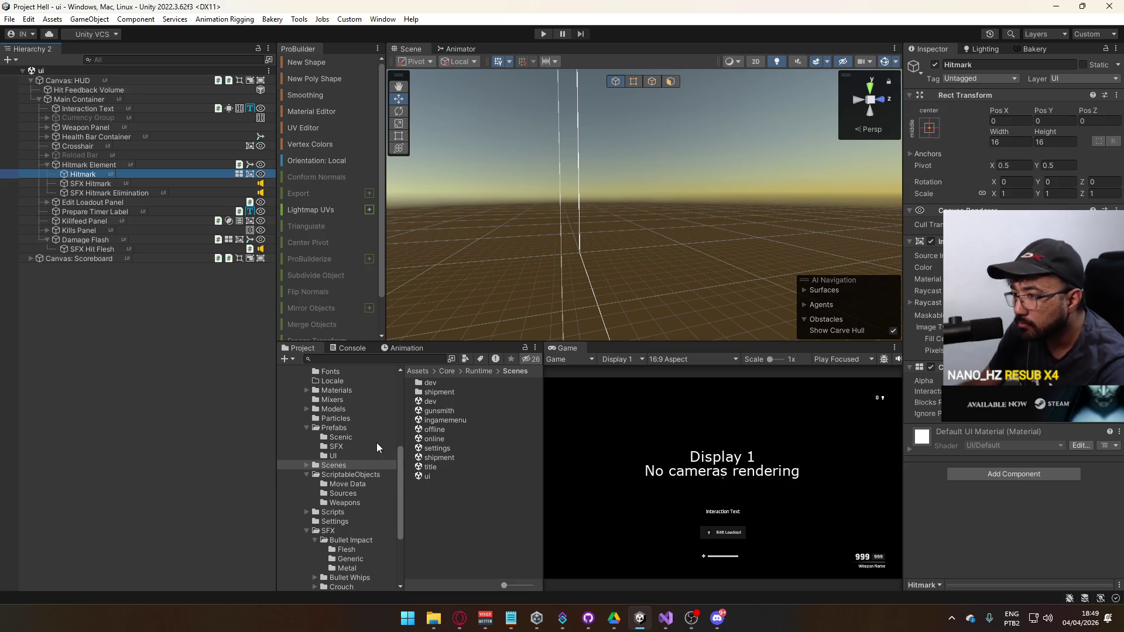
- Open the Player prefab from the Prefabs folder for editing
scroll(378, 442, "up", 3)
left_click(346, 423)
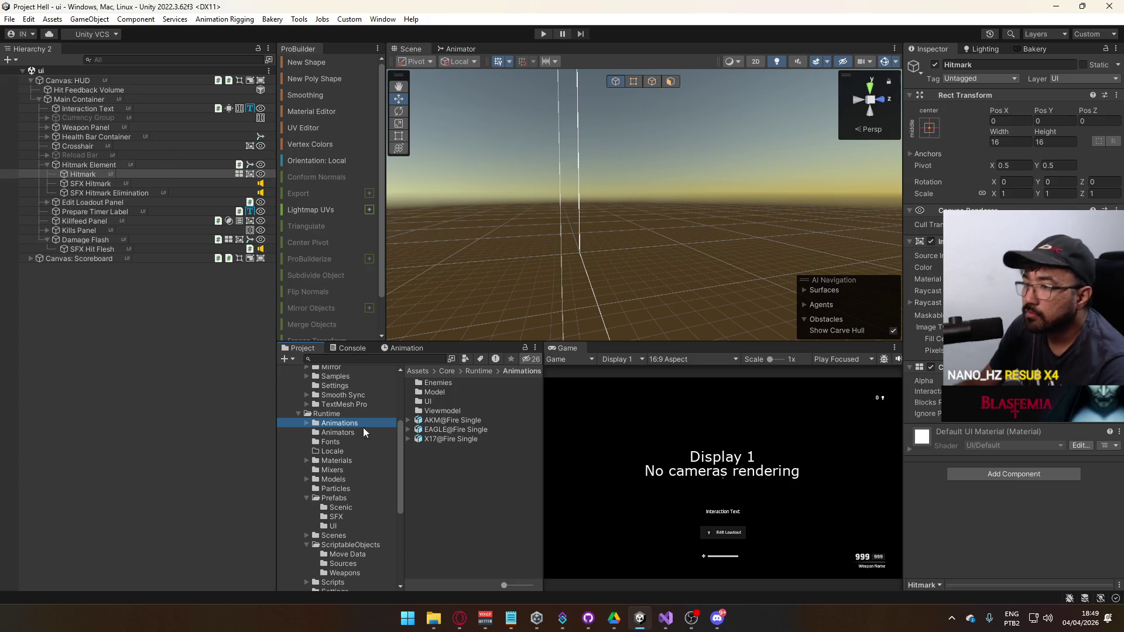
left_click(342, 498)
double_click(446, 477)
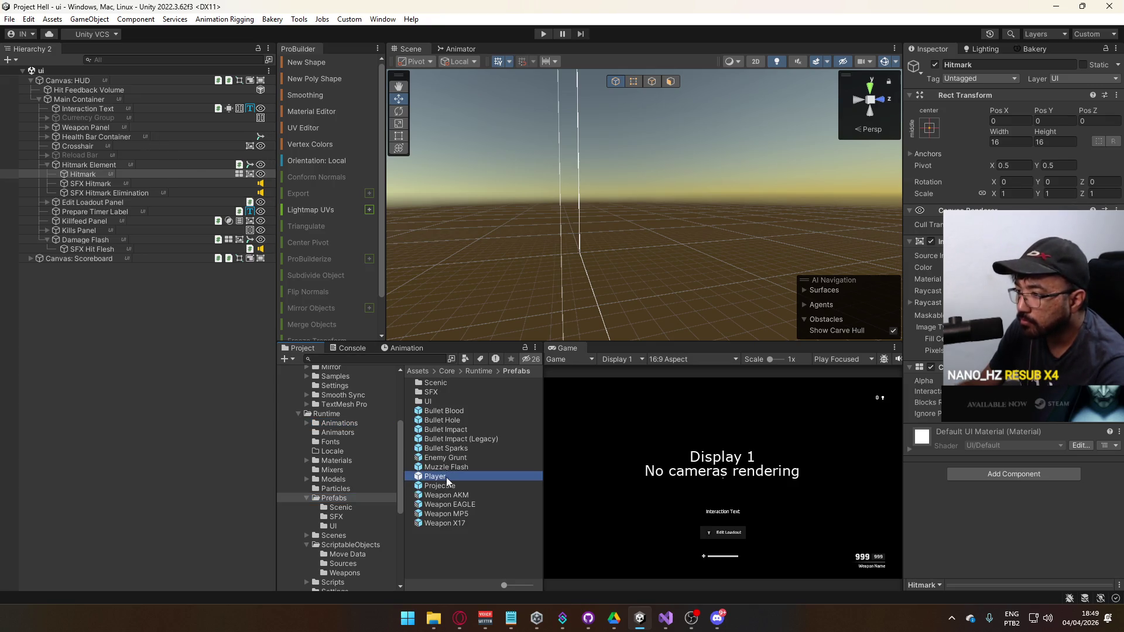
- Collapse the Viewmodel and Model branches in the prefab hierarchy and select Model
left_click(39, 133)
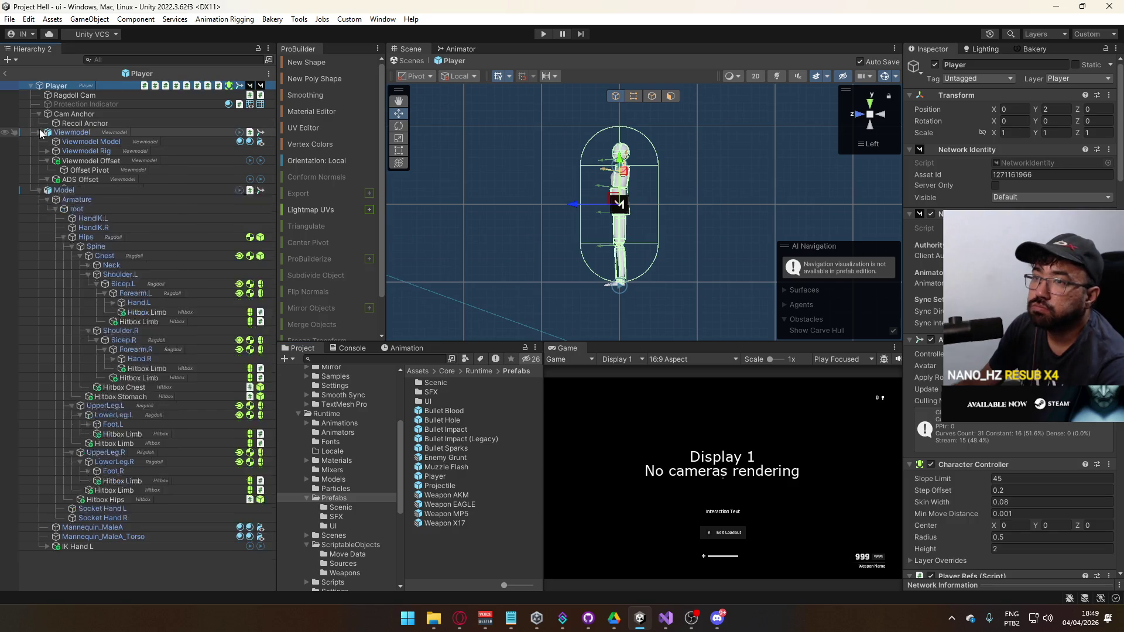
left_click(38, 141)
left_click(195, 140)
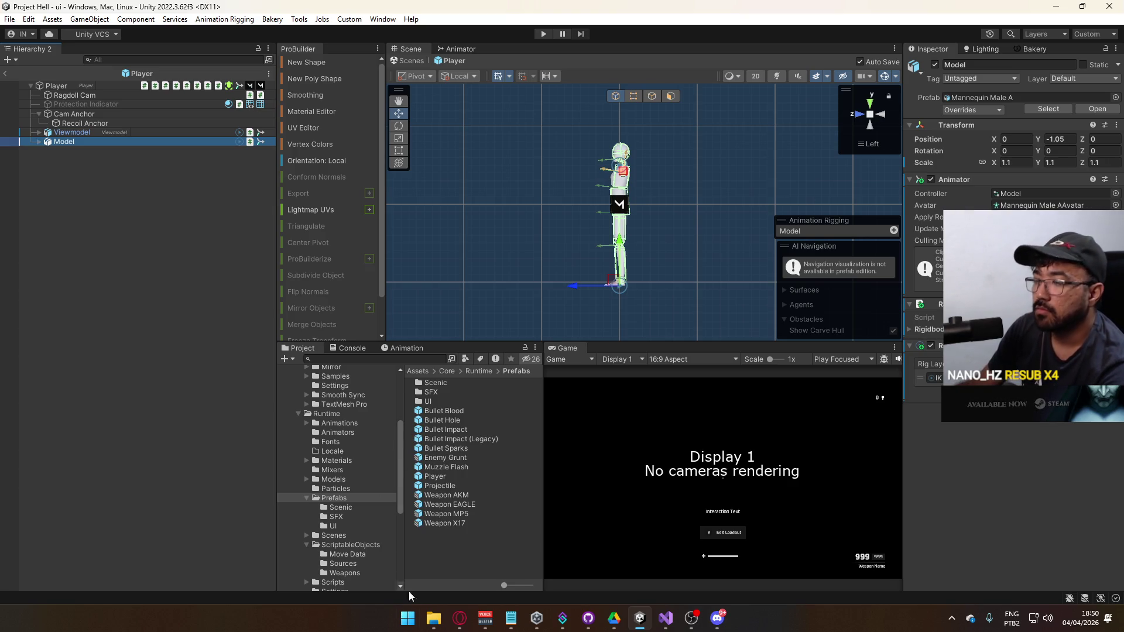
- Start the background video playing in the browser, then return to Unity
left_click(459, 618)
left_click(448, 299)
key("alt+Tab")
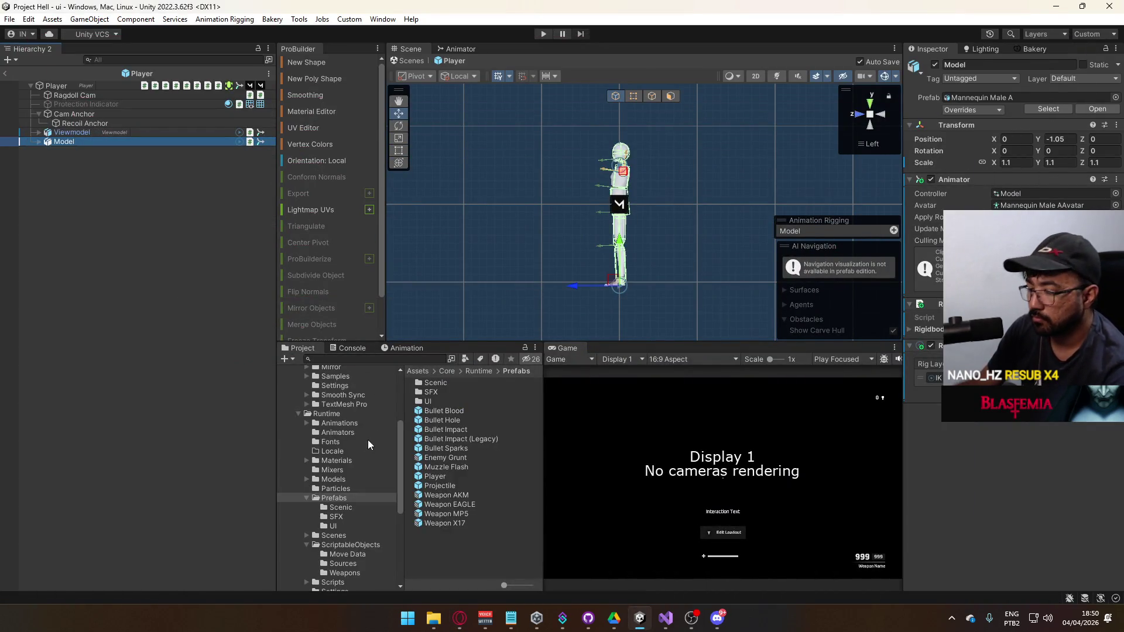
- Collapse Prefabs and list the Scripts folder's contents, bringing up its asset actions
left_click(305, 497)
left_click(346, 554)
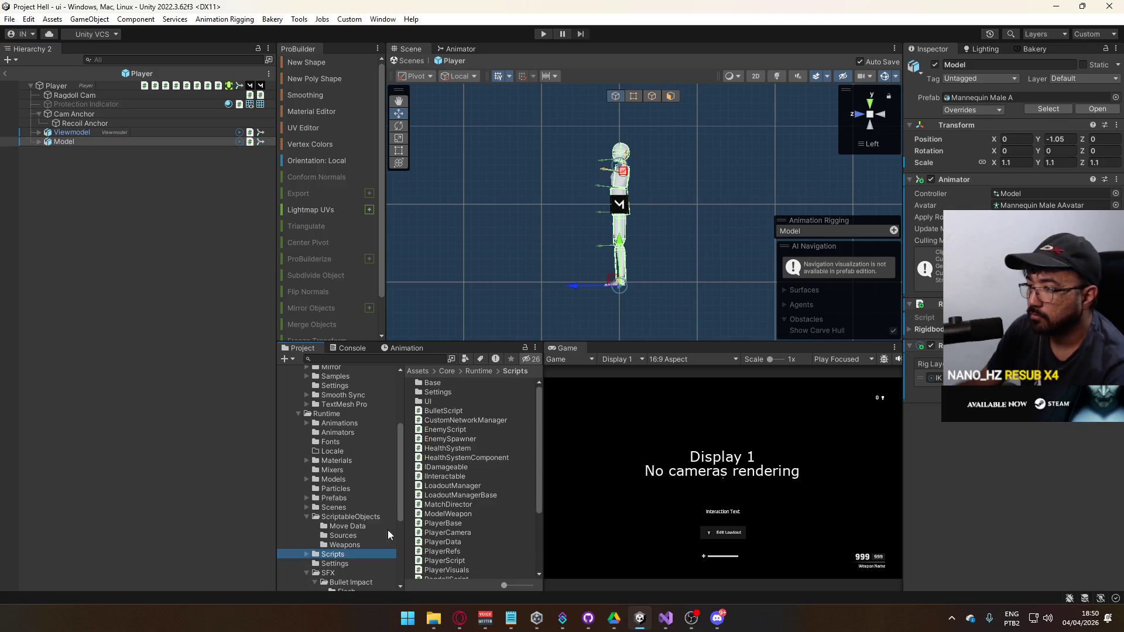
scroll(457, 494, "down", 5)
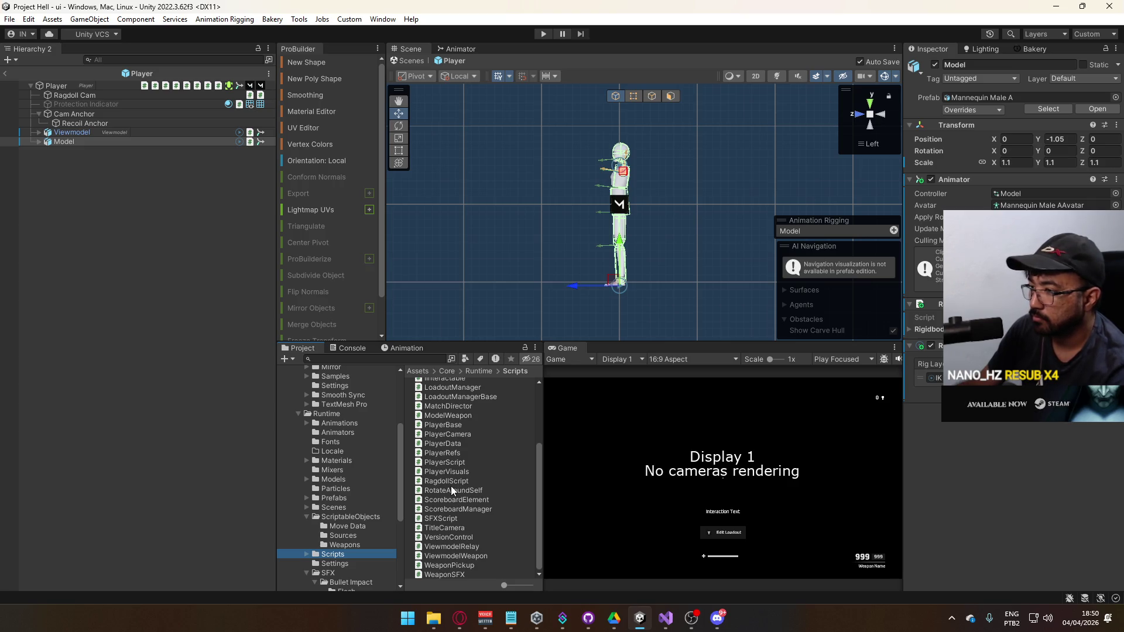
right_click(451, 488)
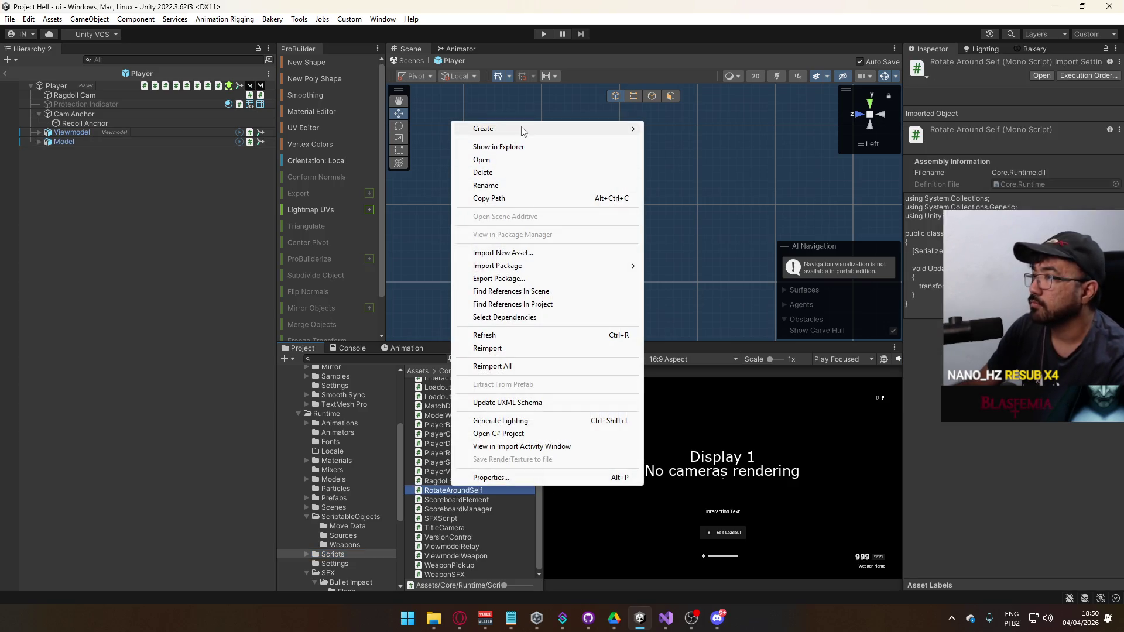
- Create a new C# script named ModelAnimatorRelay in the Scripts folder
mouse_move(522, 130)
left_click(693, 68)
type("ModelAnimator")
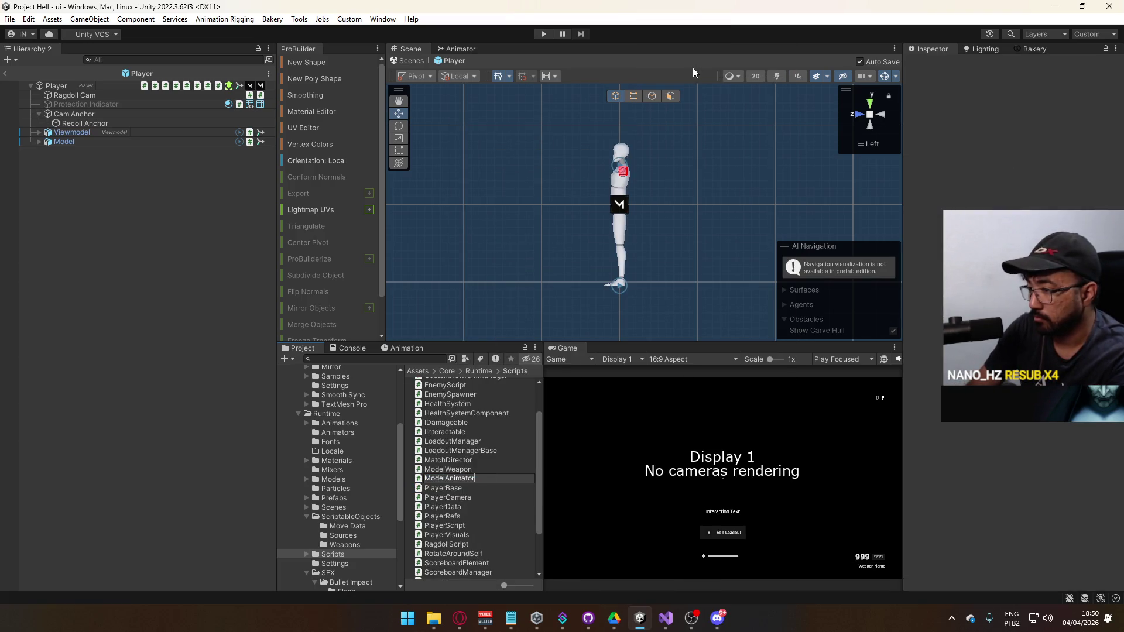
type("Relay")
key("Return")
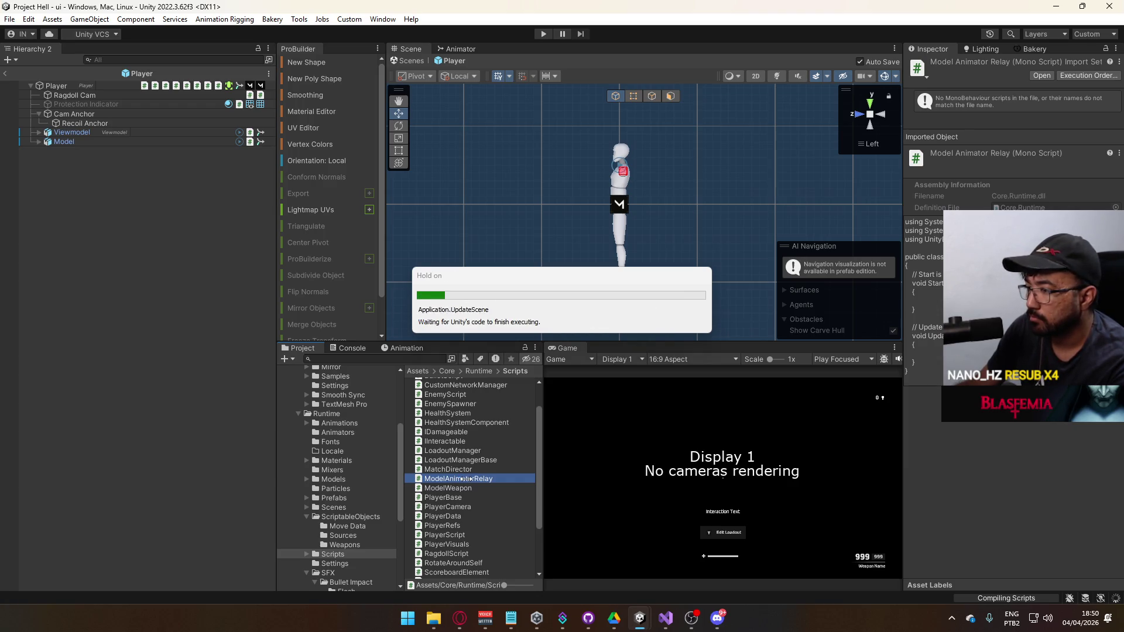
- Select the prefab's Model object, briefly check Visual Studio, and return to Unity
left_click(95, 143)
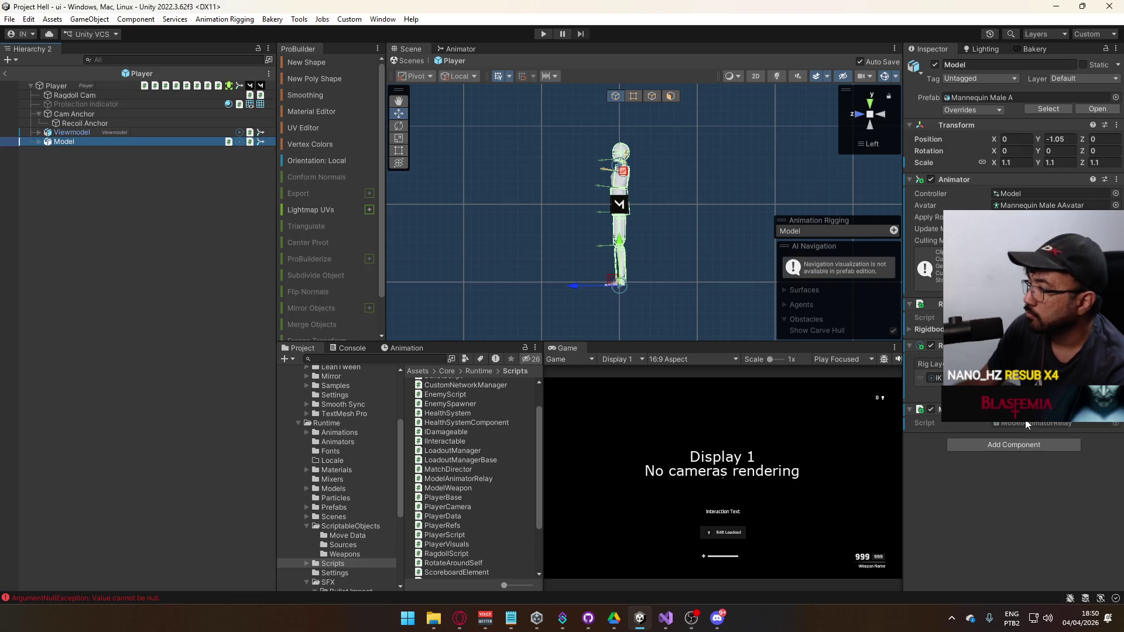
left_click(666, 618)
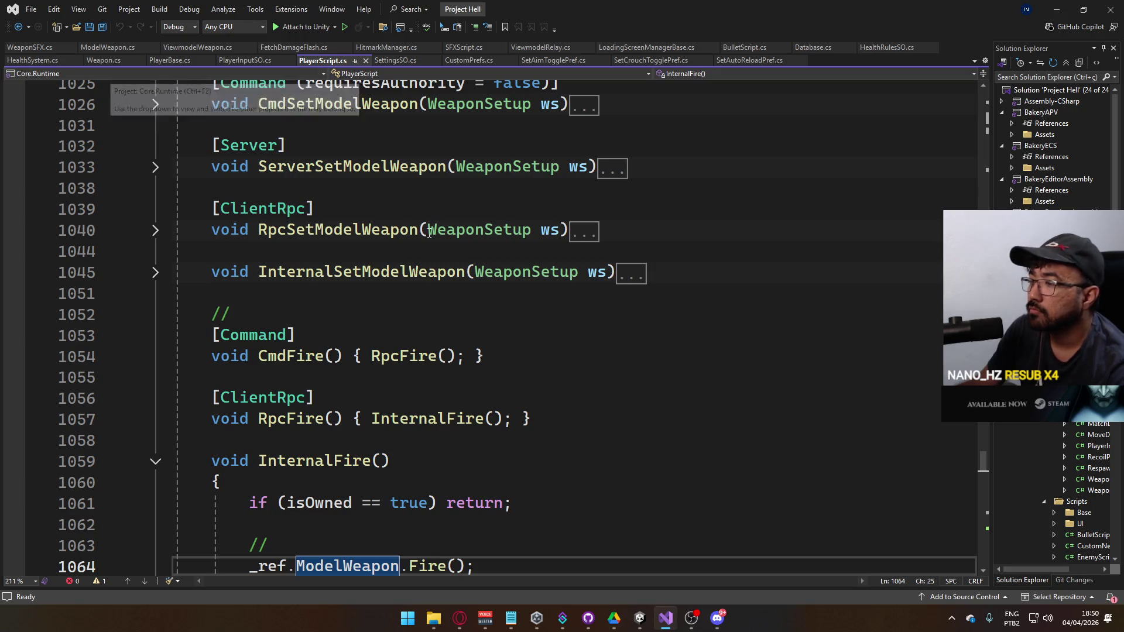
left_click(639, 617)
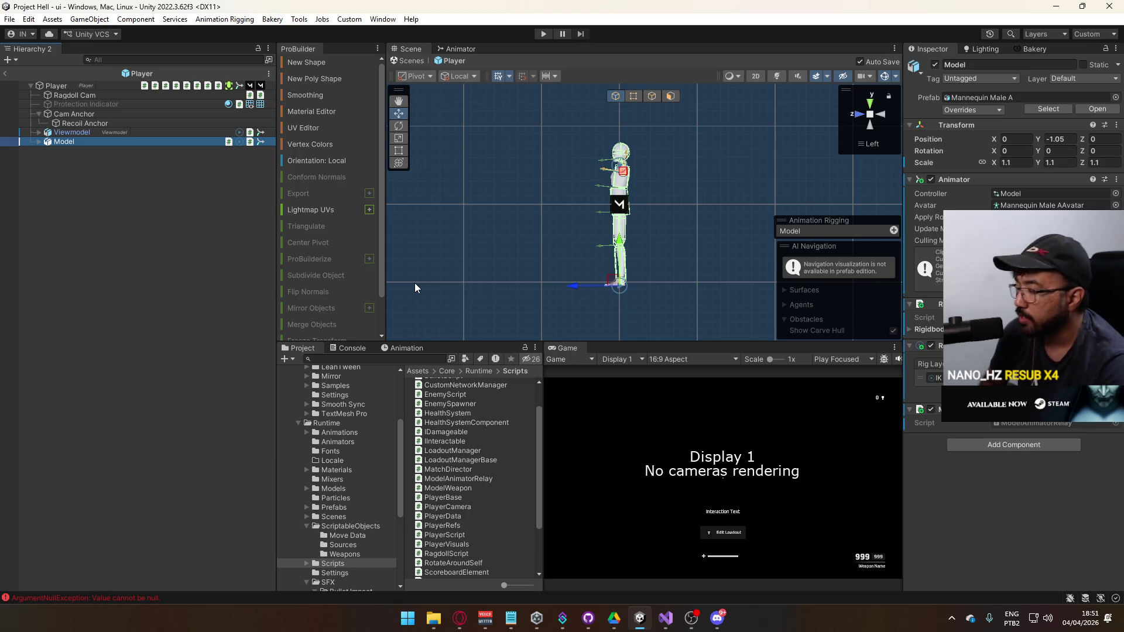
- Open ModelAnimatorRelay.cs and try retyping the base class, undoing the false starts
double_click(1023, 423)
left_click(550, 182)
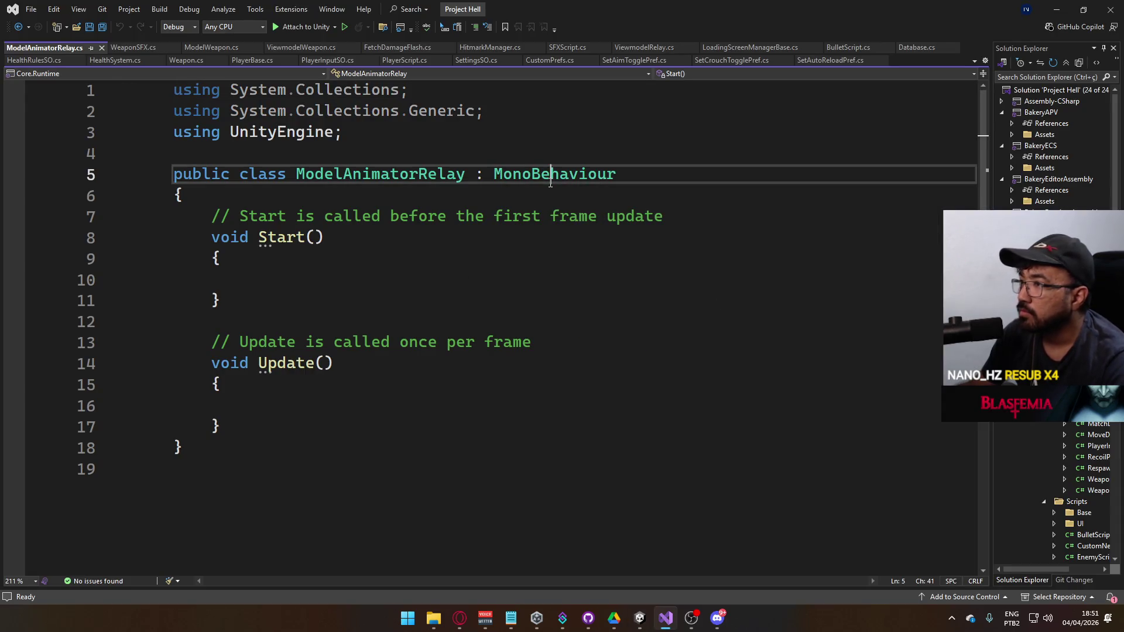
double_click(550, 182)
type("Network")
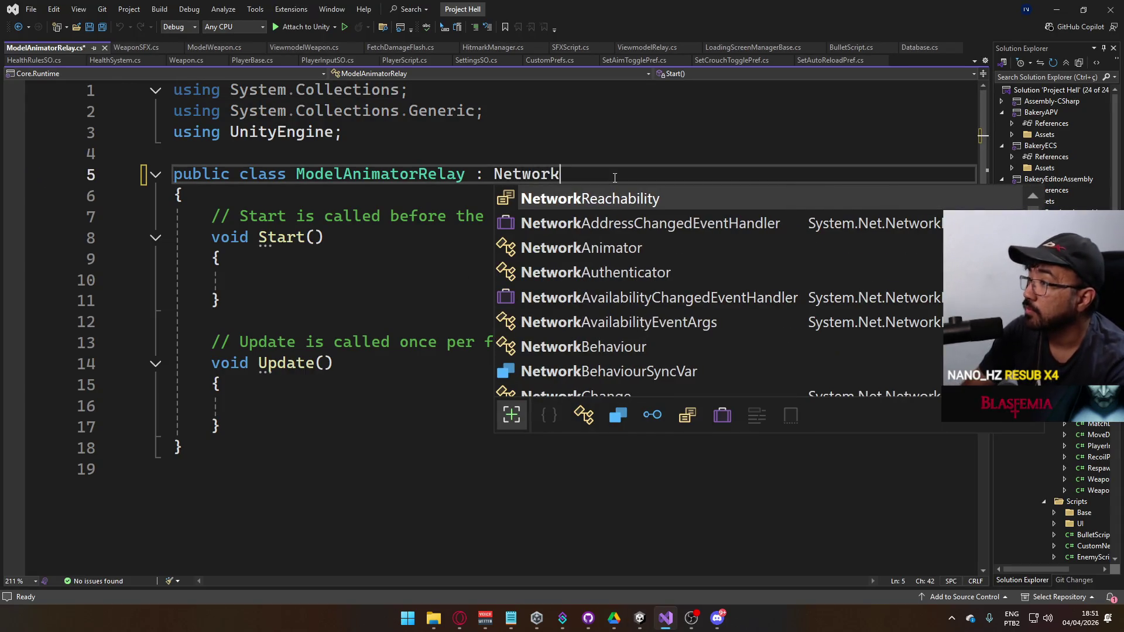
key("BackSpace")
key("BackSpace")
key("BackSpace")
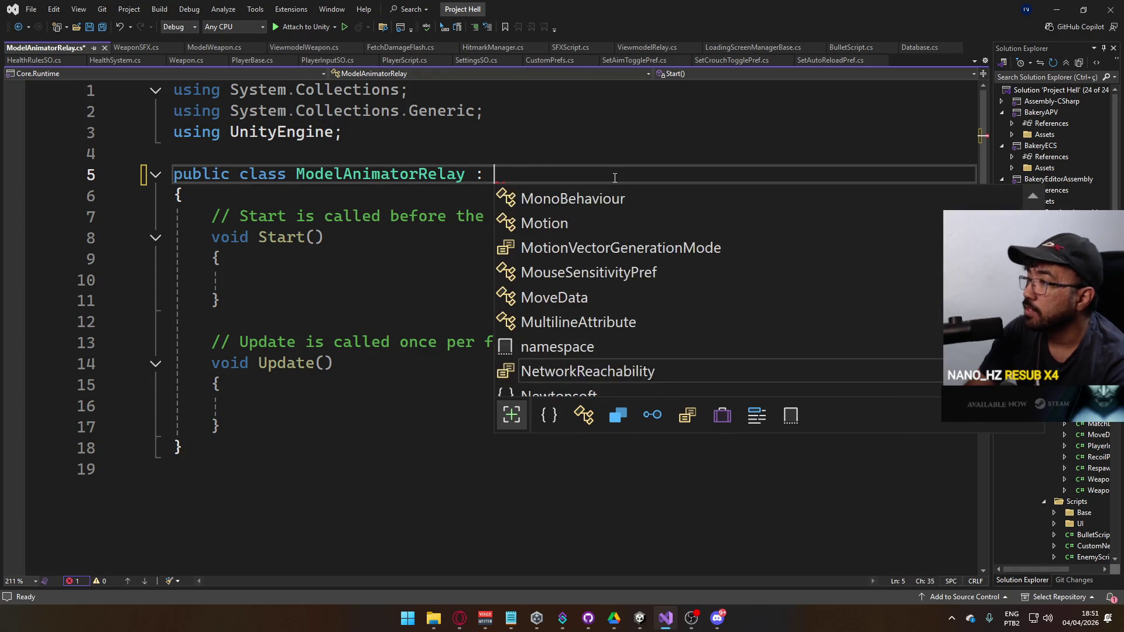
key("Escape")
type("Network")
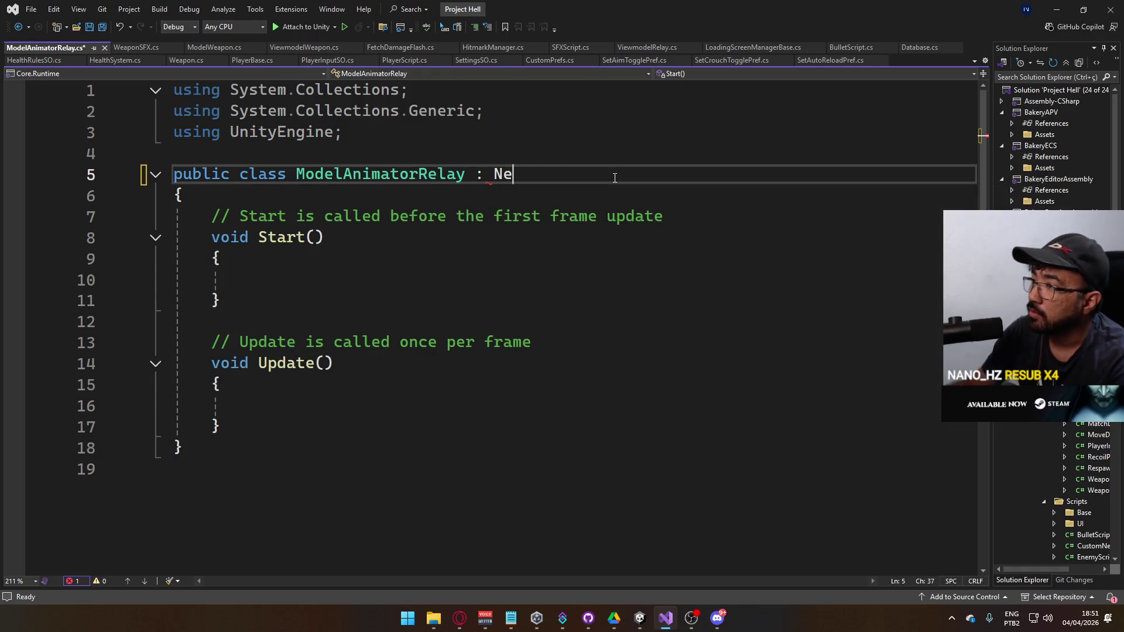
key("ctrl+z")
key("ctrl+z")
left_click(361, 281)
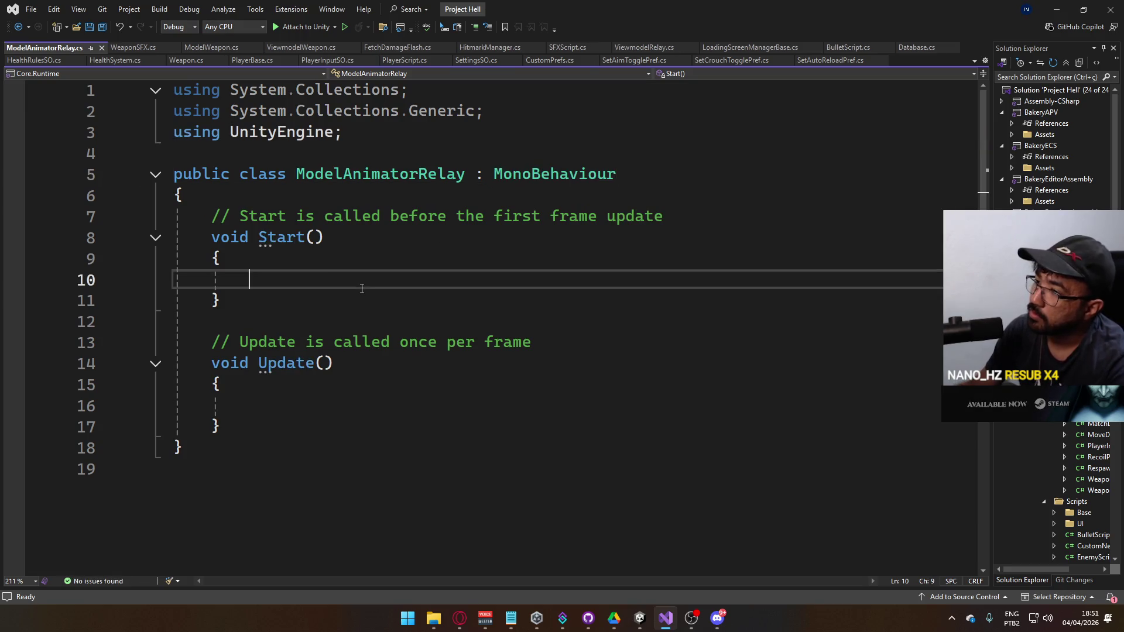
type("isow")
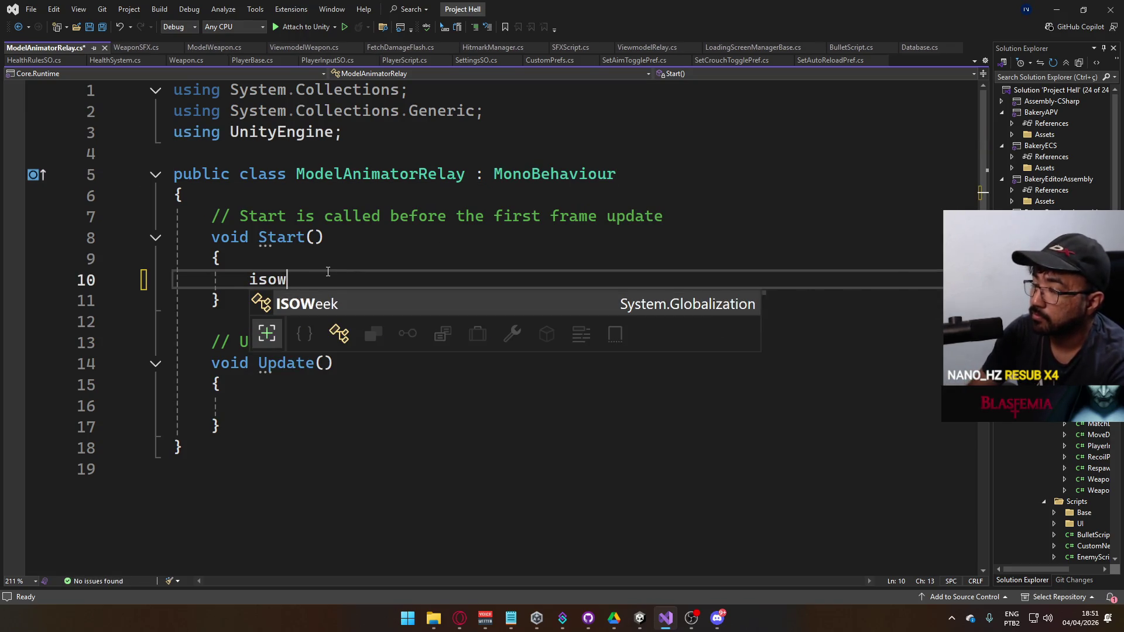
key("BackSpace")
key("BackSpace")
key("BackSpace")
- Make the class derive from NetworkBehaviour, save for Unity to recompile, and select the Start/Update stubs
double_click(571, 174)
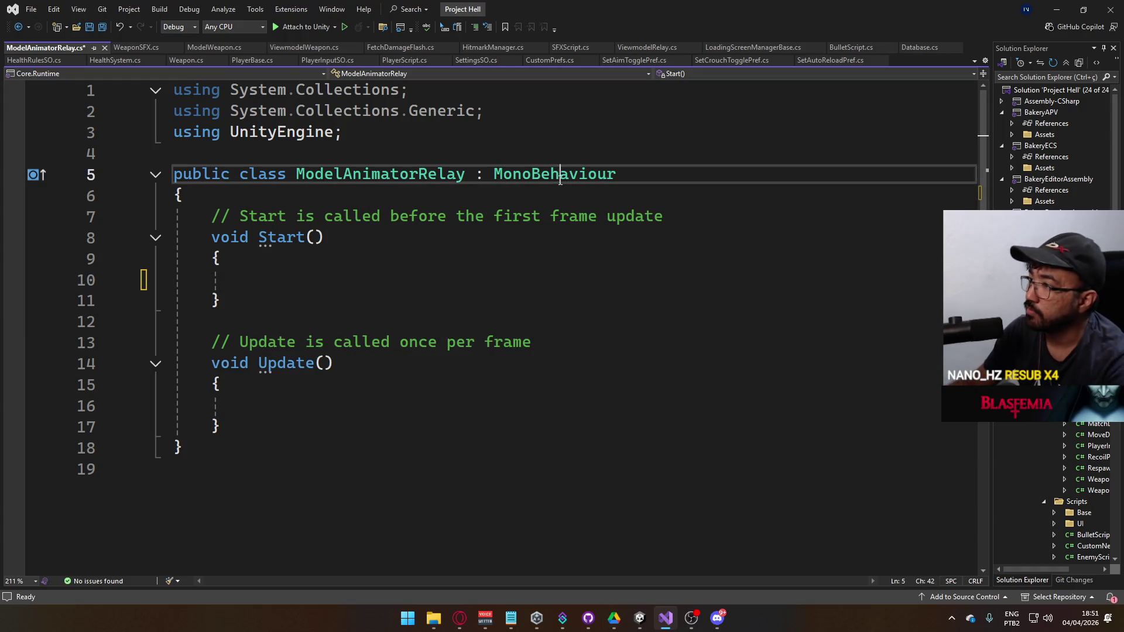
type("NetworkBeh")
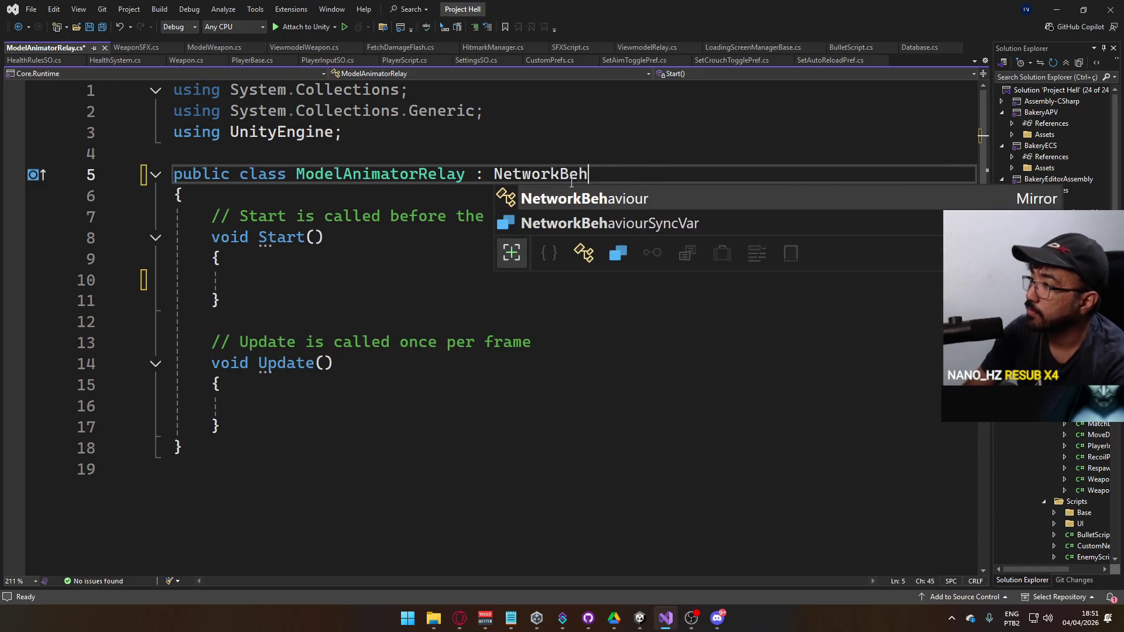
key("Tab")
key("ctrl+s")
key("alt+Tab")
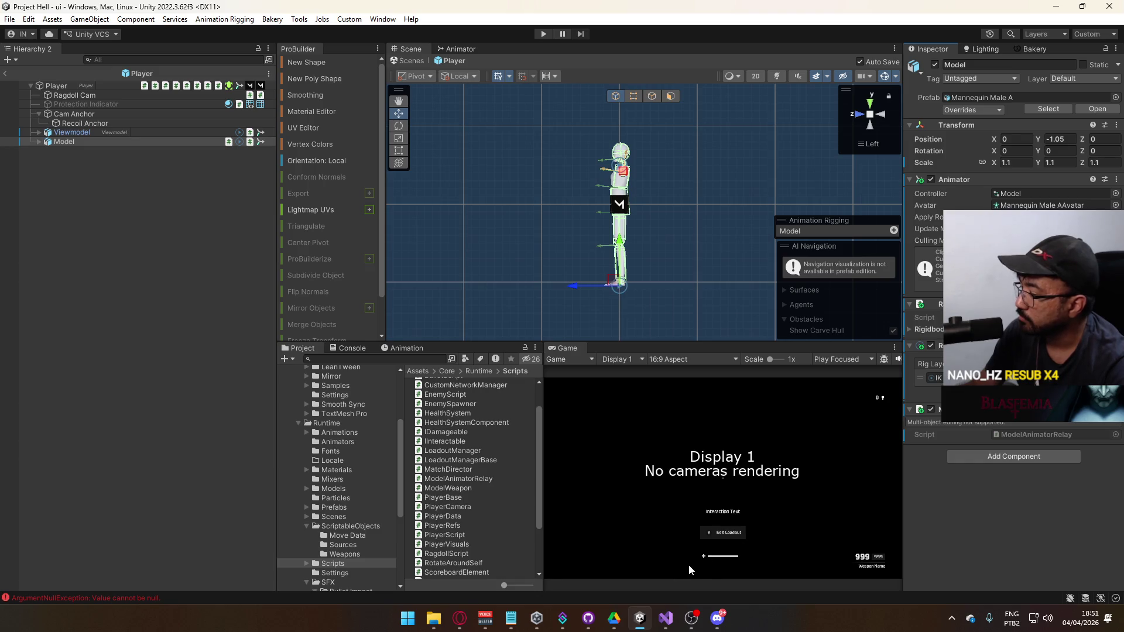
key("alt+Tab")
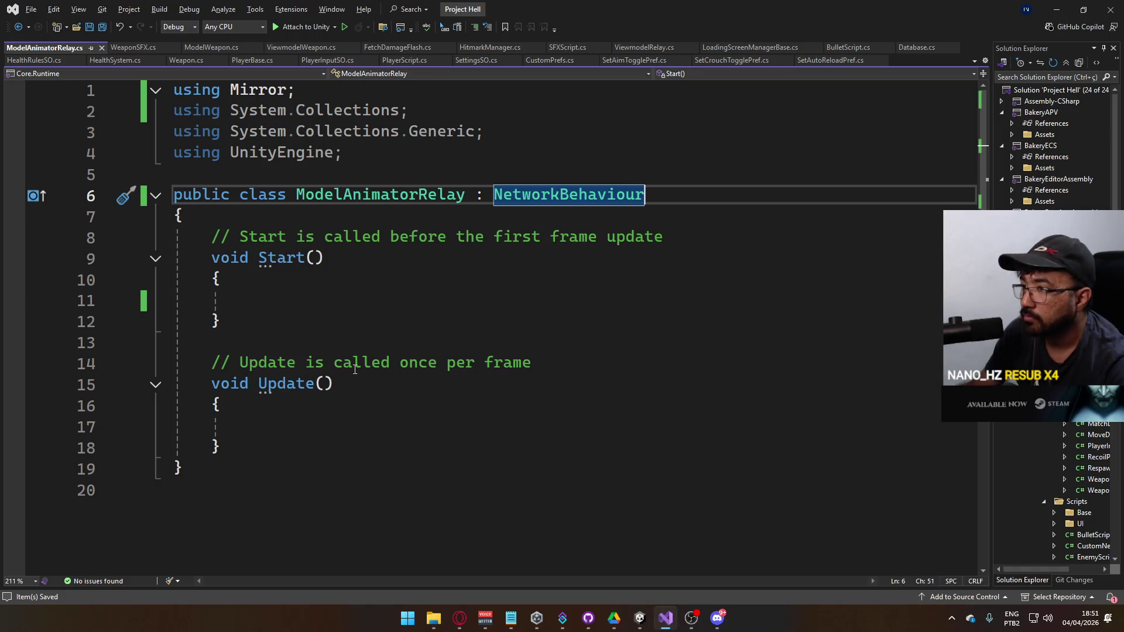
left_click(465, 237)
mouse_move(288, 444)
left_mouse_down()
mouse_move(246, 362)
mouse_move(211, 236)
left_mouse_up()
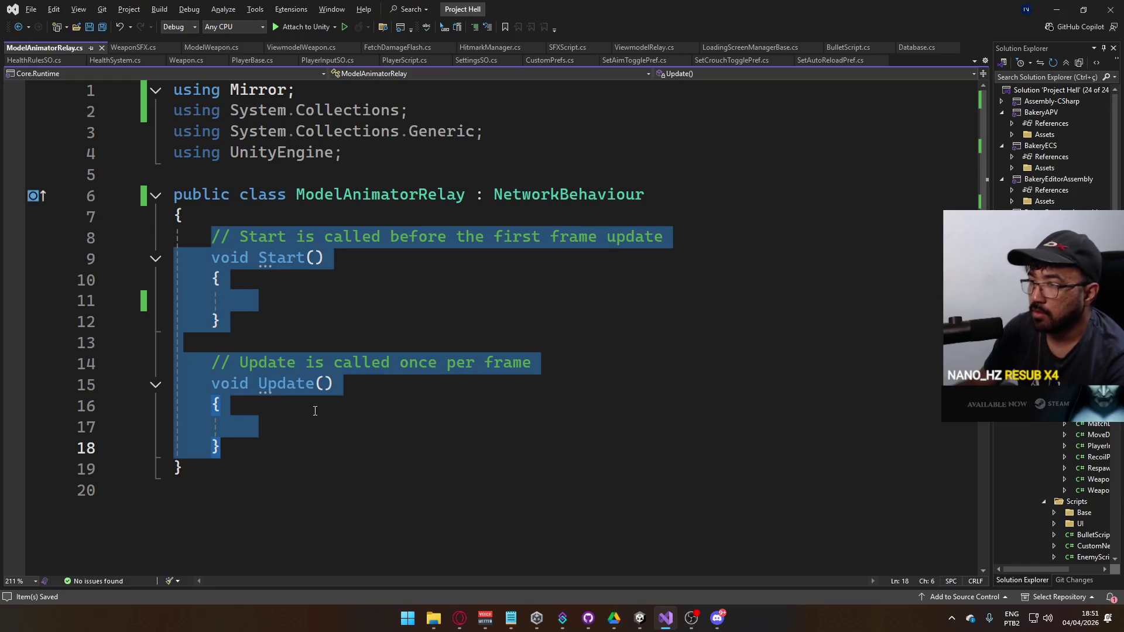
- Replace the stubs with suggested public footstep UnityEvents and a PlayFootstep method
type("puvbkl")
key("BackSpace")
key("BackSpace")
key("BackSpace")
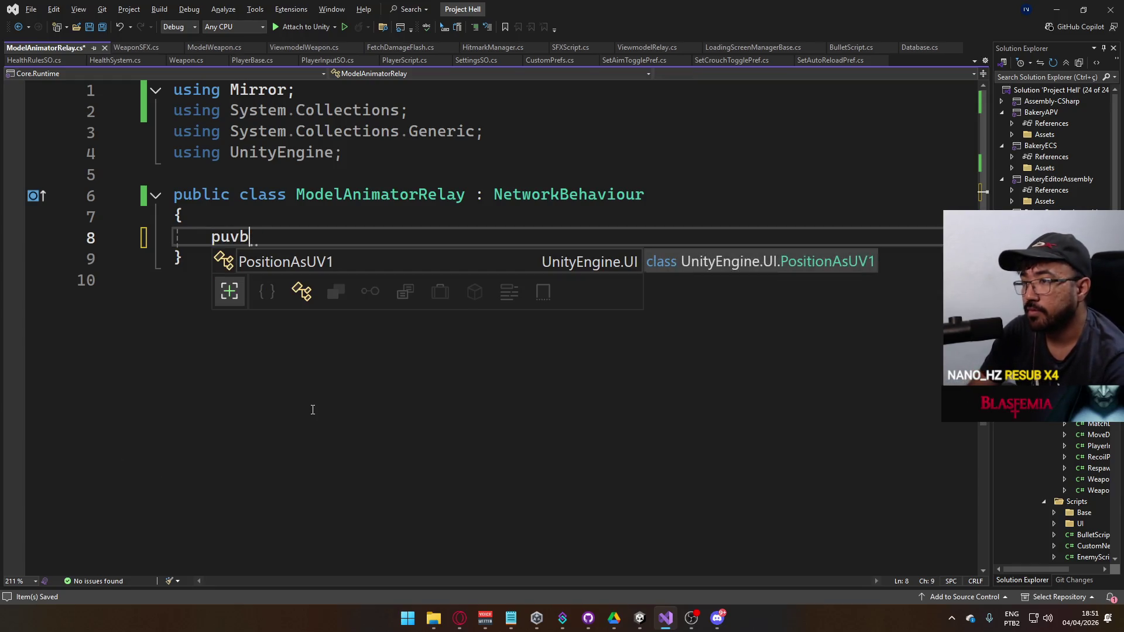
type("blic")
key("ctrl+v")
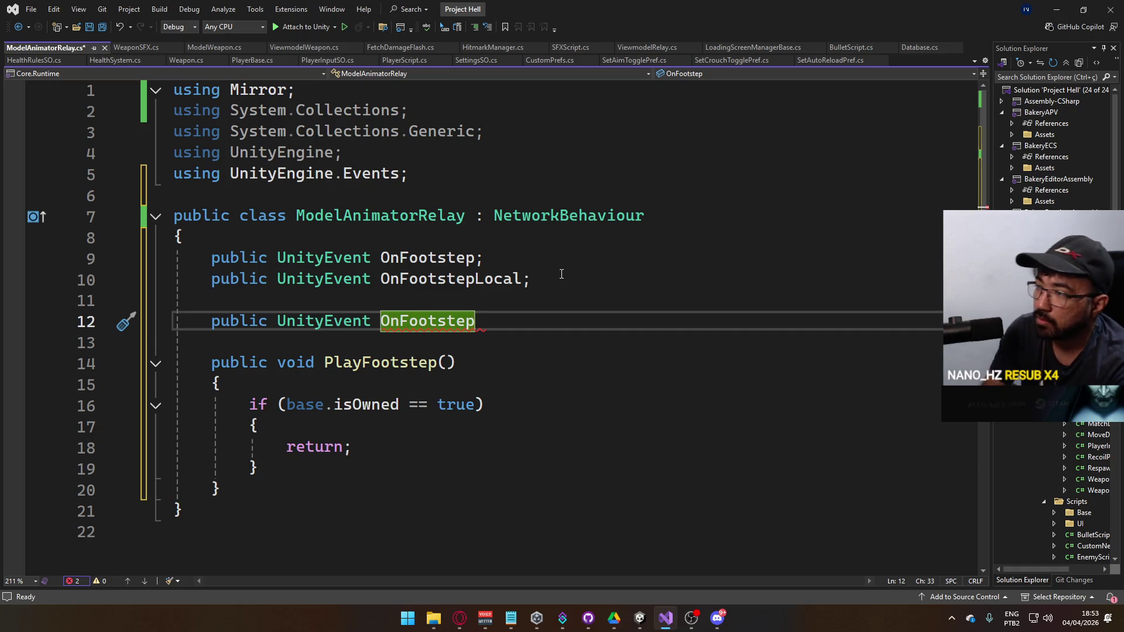
- Remove the extra OnFootstepLoud and OnFootstepLocal fields, keeping only OnFootstep
type("Loud")
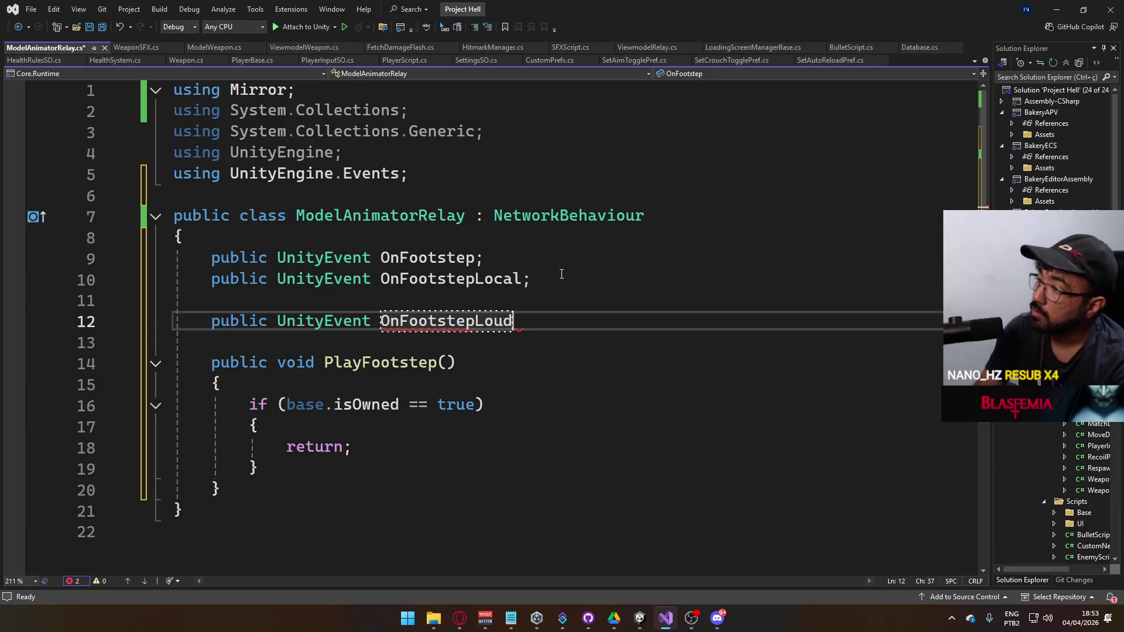
type(";")
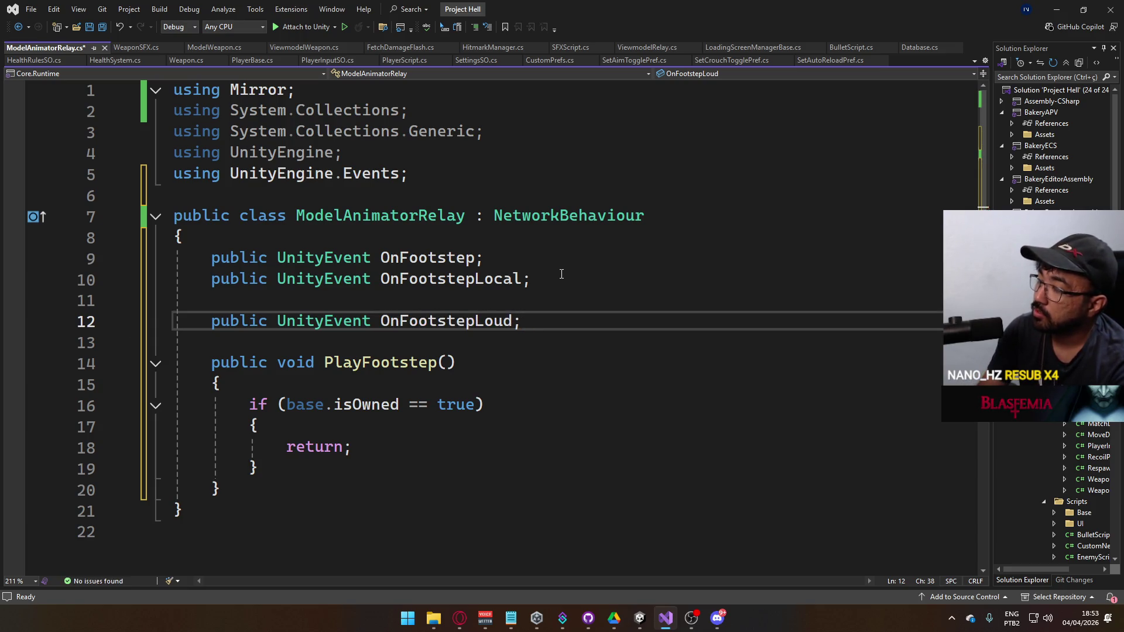
key("Return")
type("public UnityEvent")
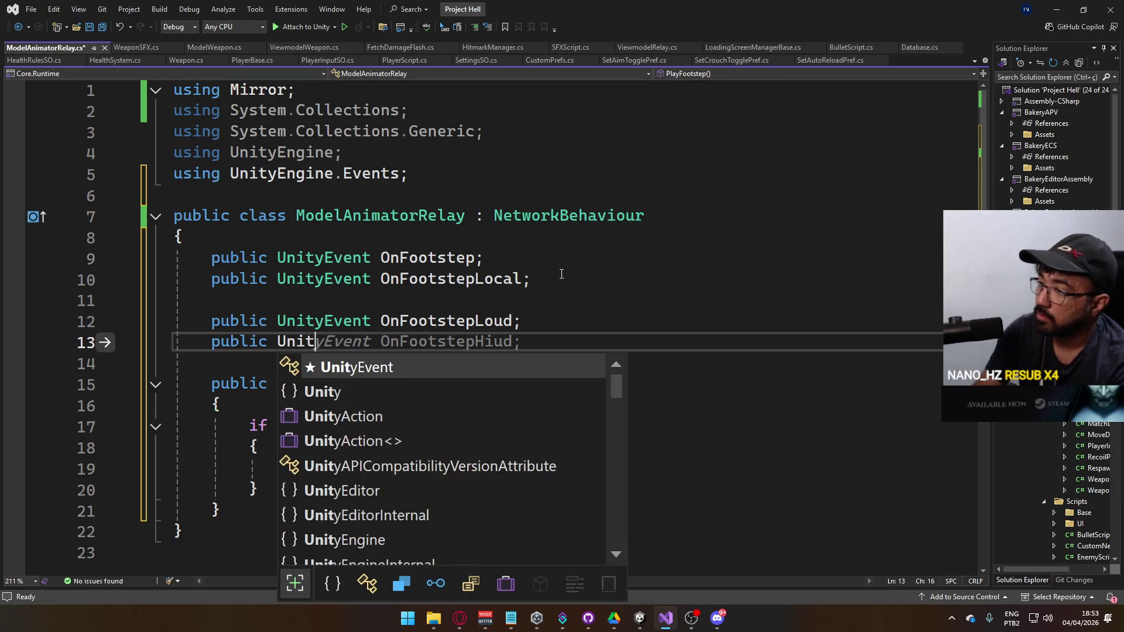
type(" OnFoo")
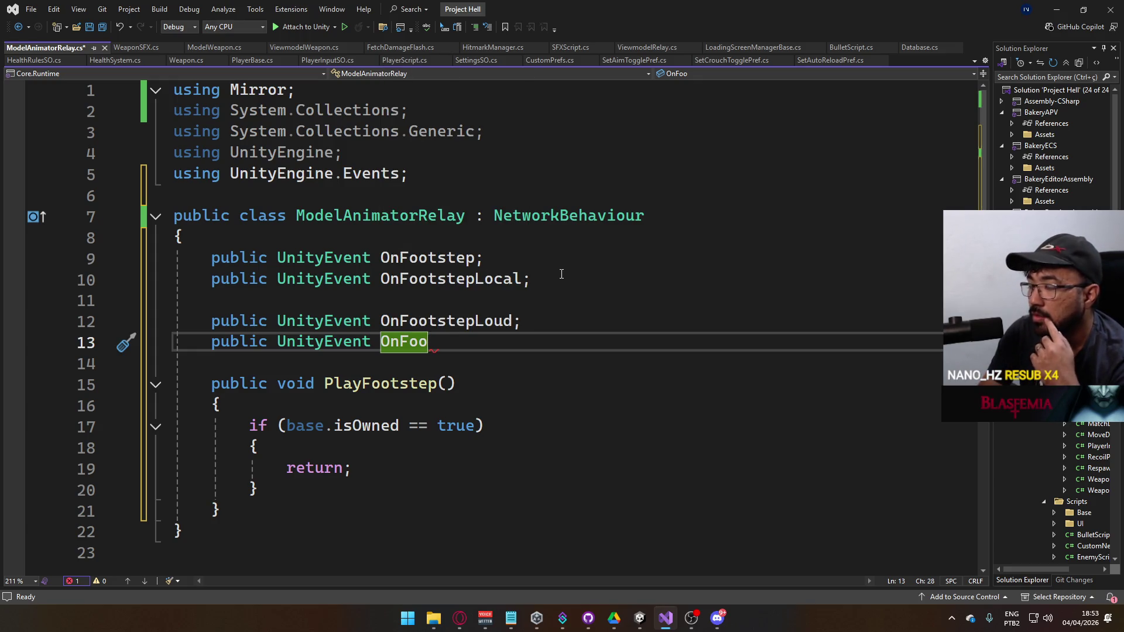
key("BackSpace")
key("BackSpace")
key("BackSpace")
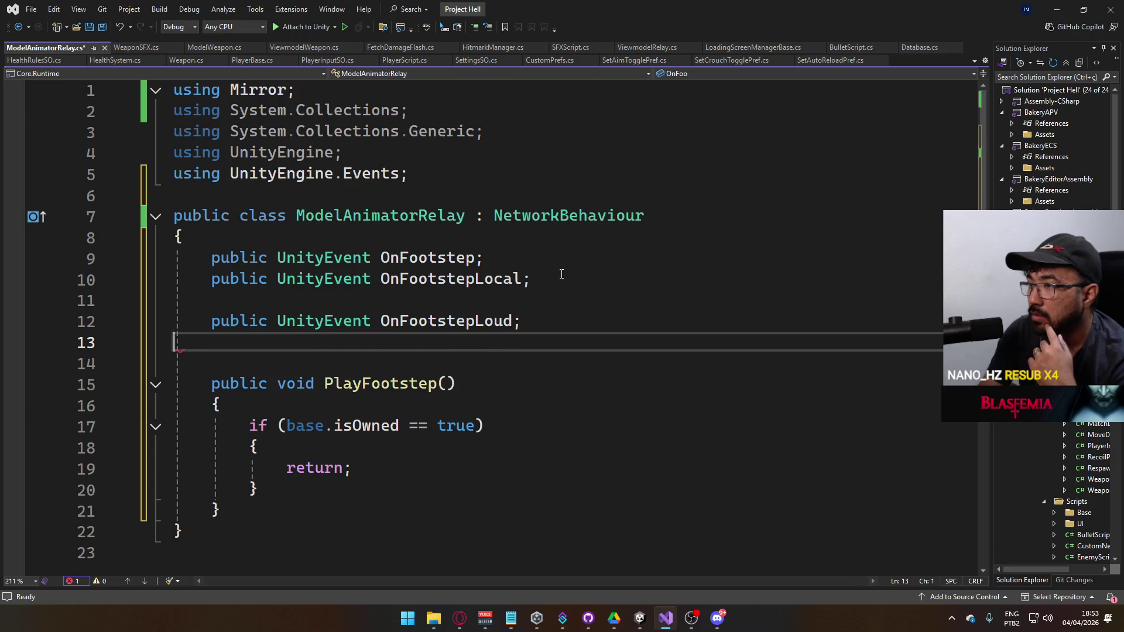
key("BackSpace")
key("BackSpace")
key("BackSpace")
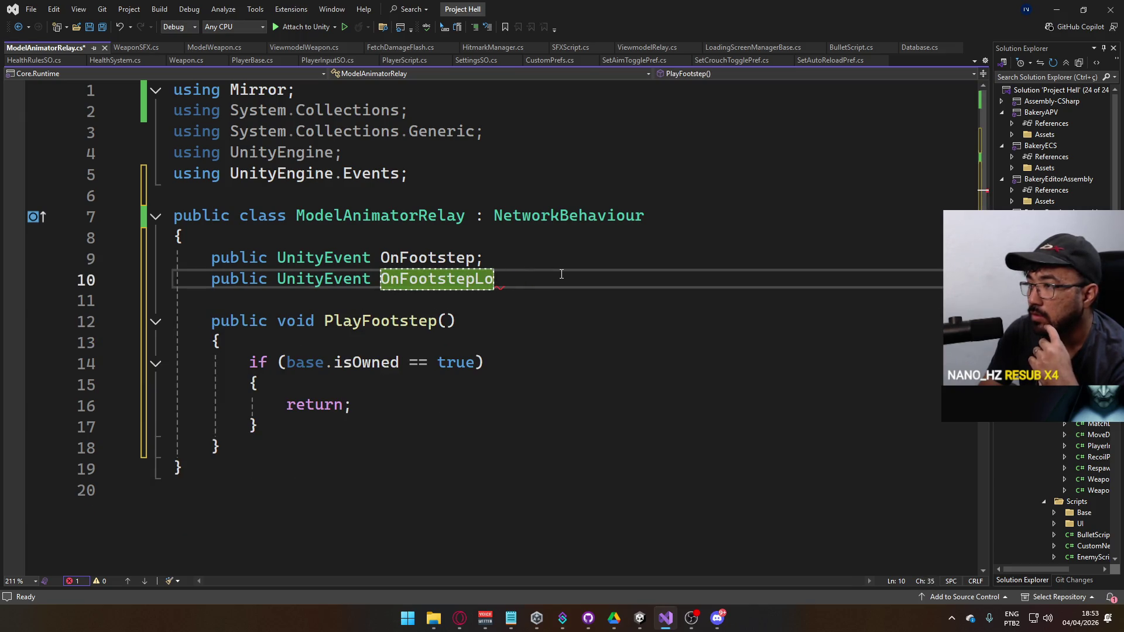
key("BackSpace")
key("BackSpace")
key("BackSpace")
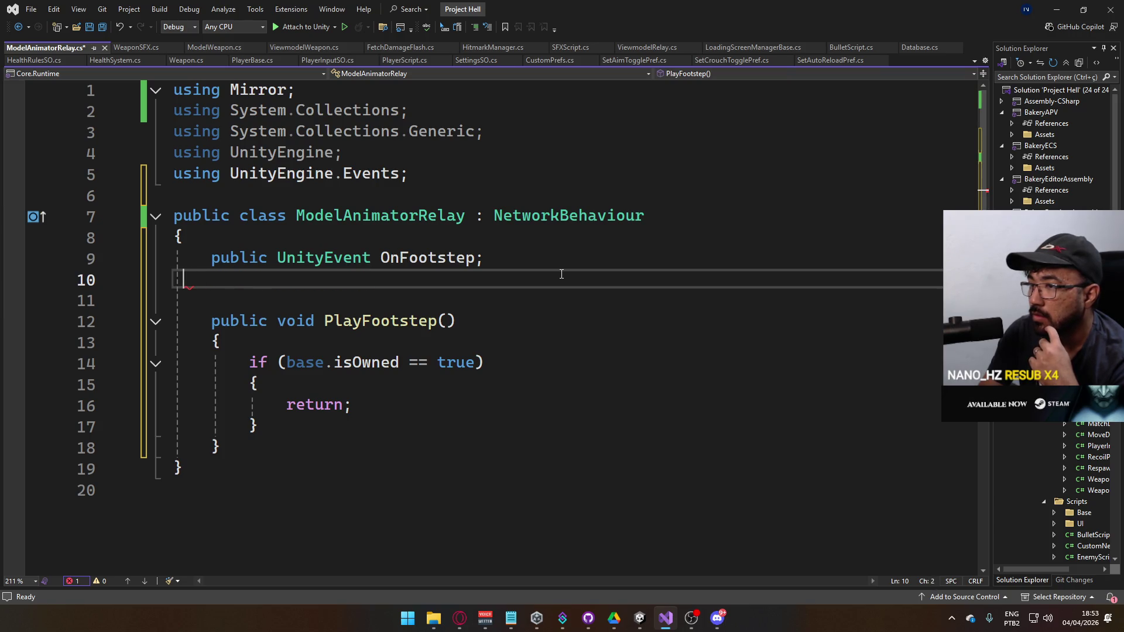
key("BackSpace")
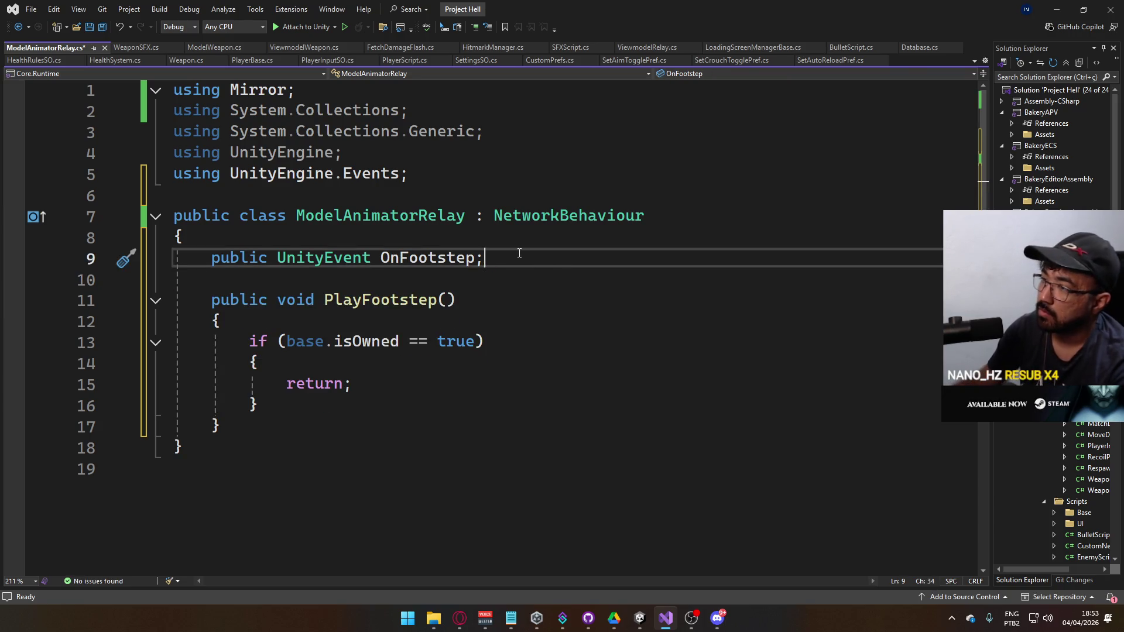
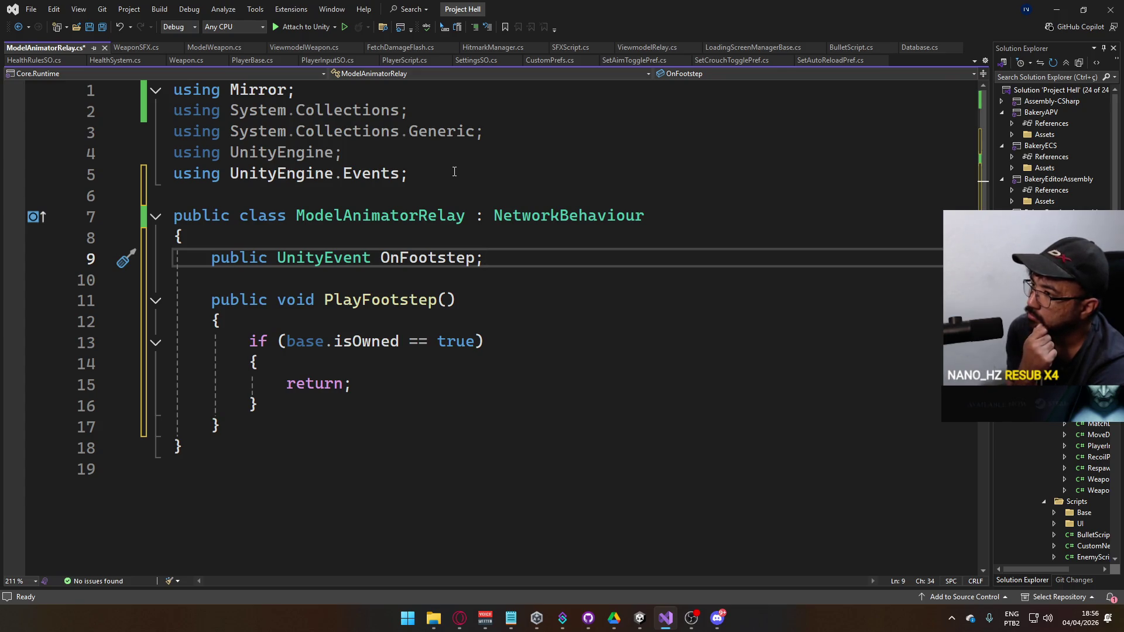
- Add a public FootstepType enum with Normal, Muffled and Loud after the using lines
left_click(448, 169)
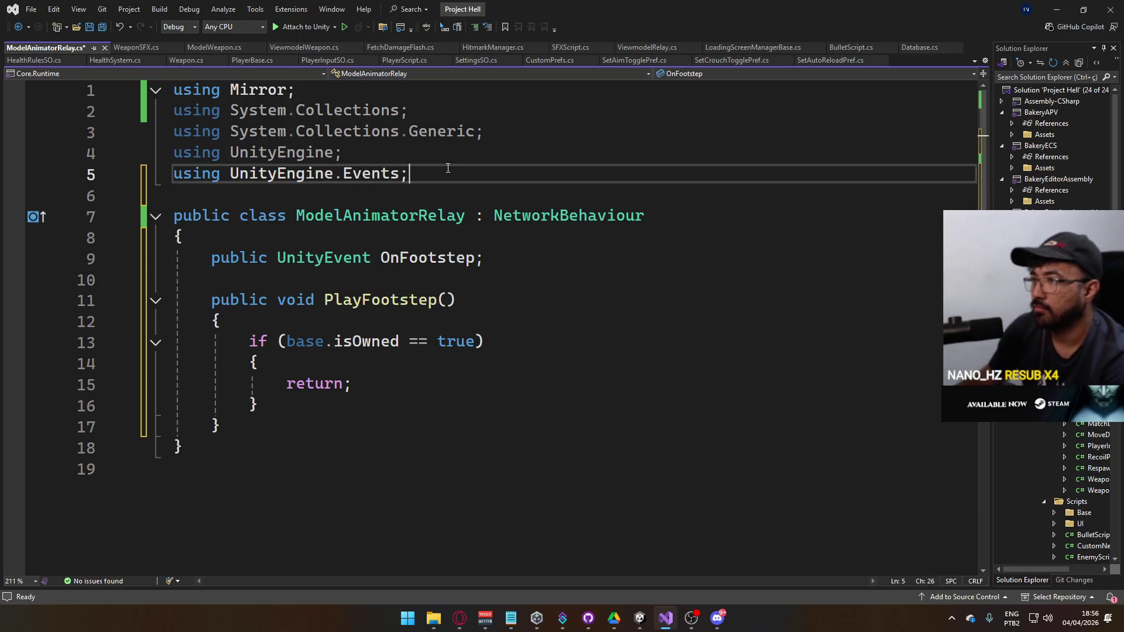
key("Return")
key("Return")
type("public enu")
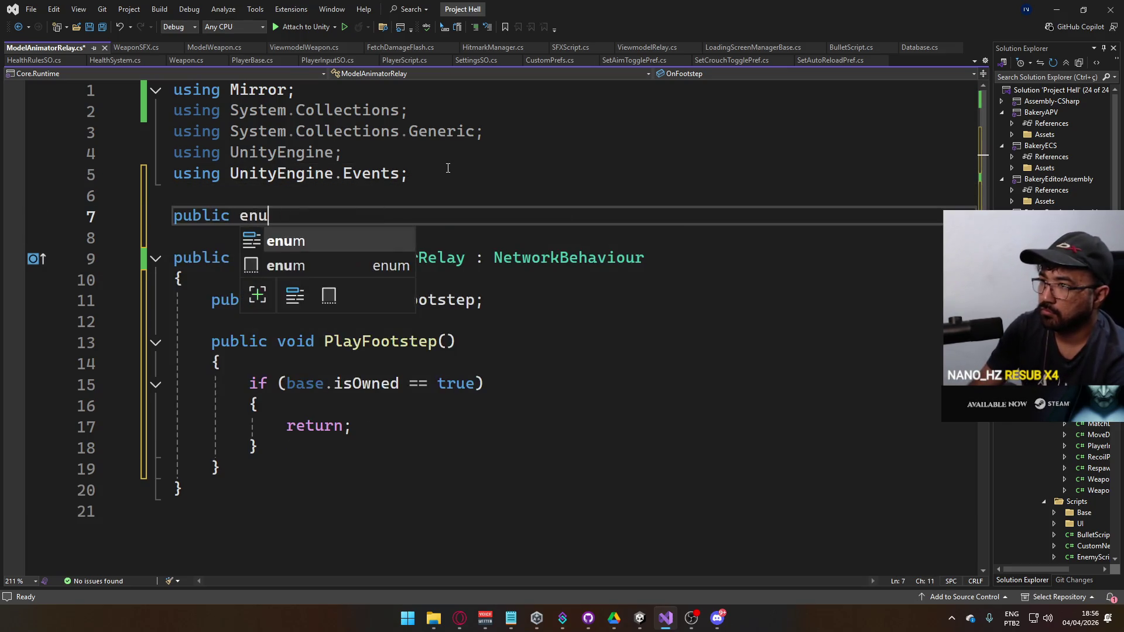
type("m FootstepType")
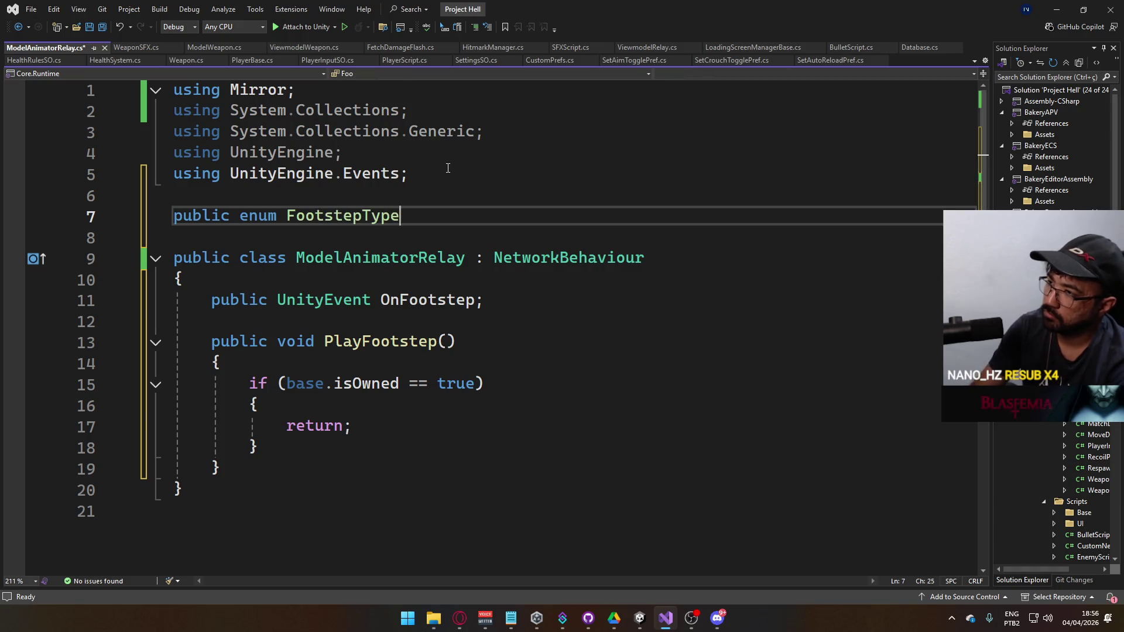
key("Return")
type("{")
key("Return")
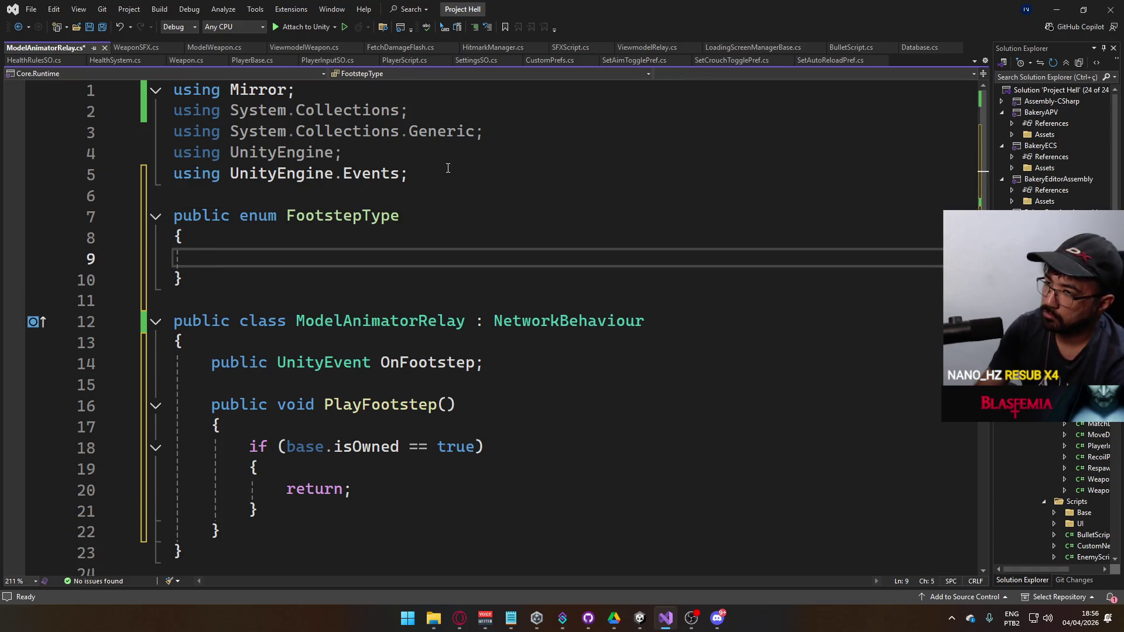
type("Normal,")
key("Return")
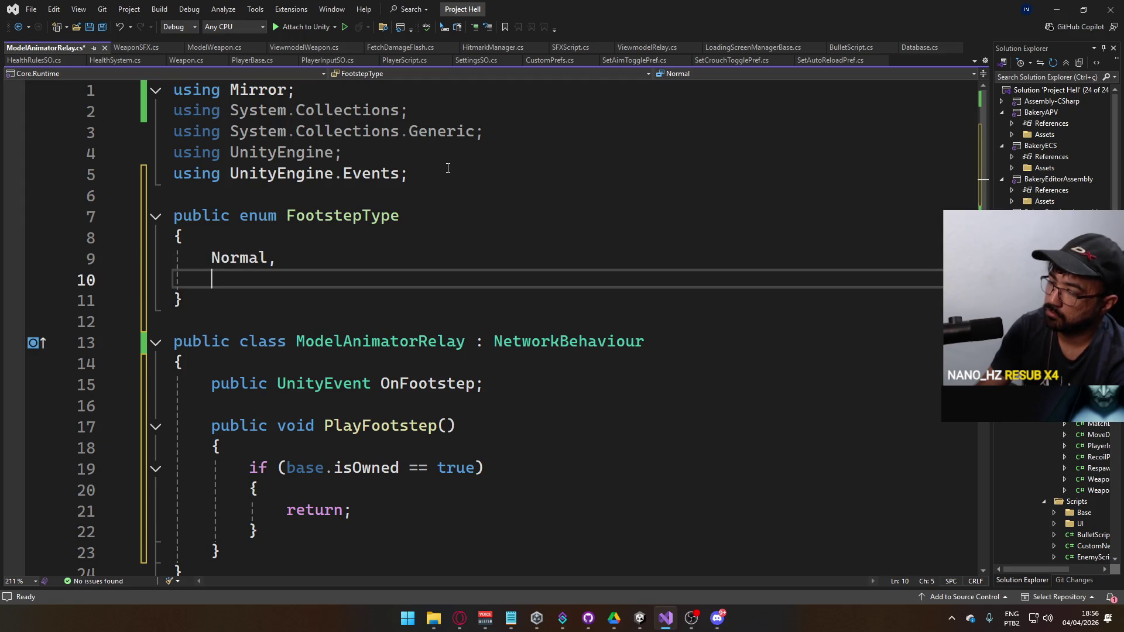
type("Muffled,")
key("Return")
type("Loud")
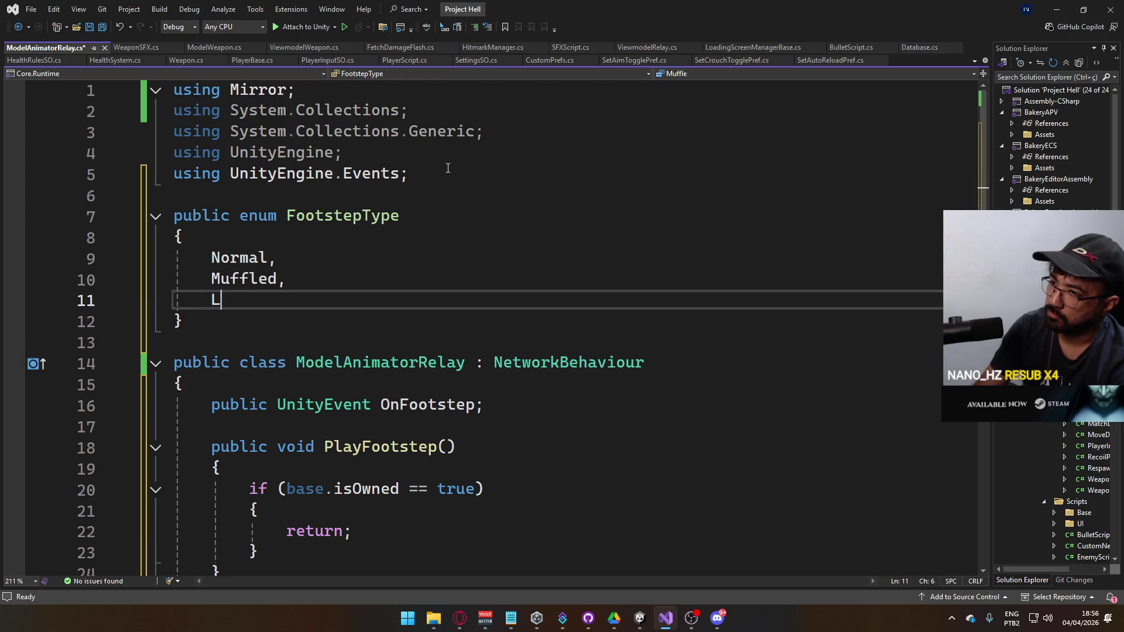
- Save ModelAnimatorRelay.cs and close the WeaponSFX.cs tab
left_click(276, 258)
key("ctrl+s")
key("Down")
key("Down")
key("Down")
scroll(494, 398, "down", 2)
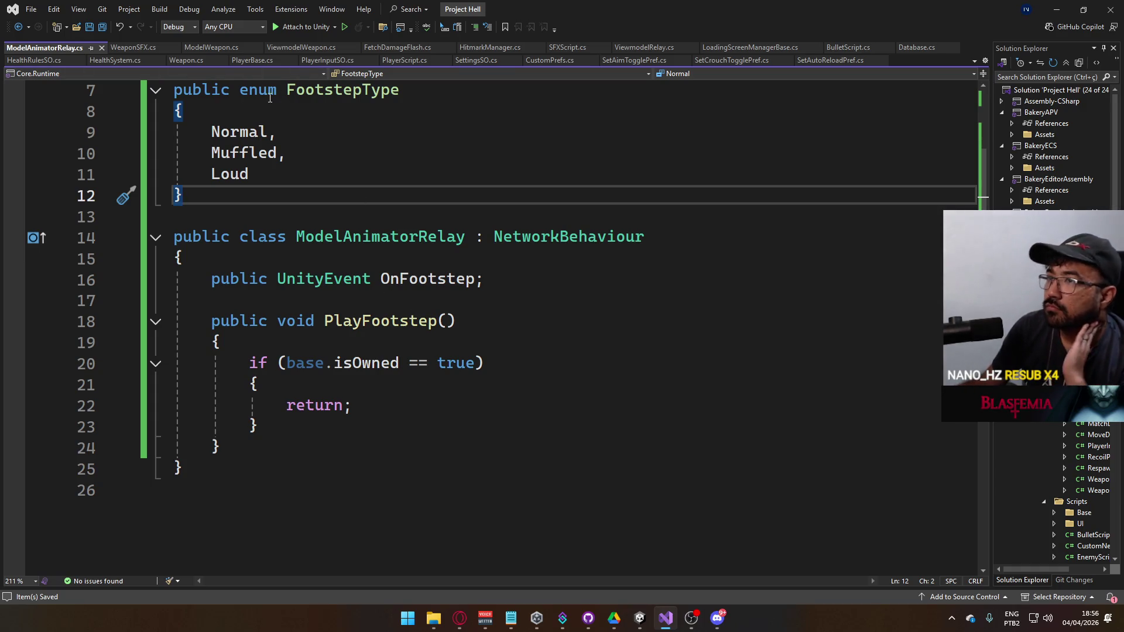
left_click(175, 47)
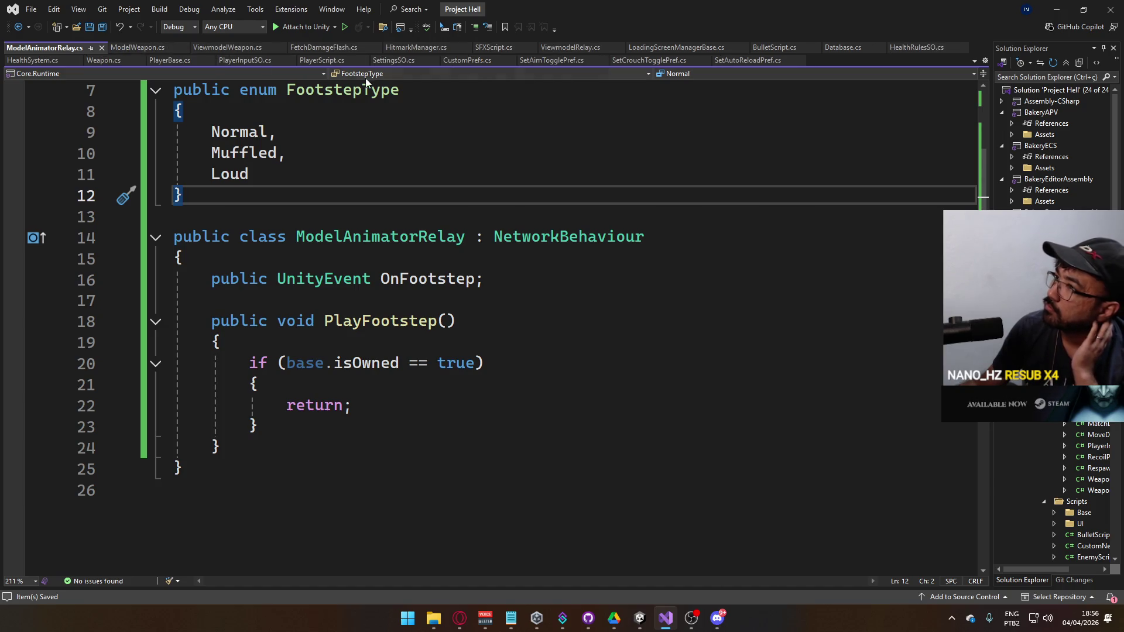
- Switch to SFXScript.cs to view its random-clip Play method
left_click(478, 50)
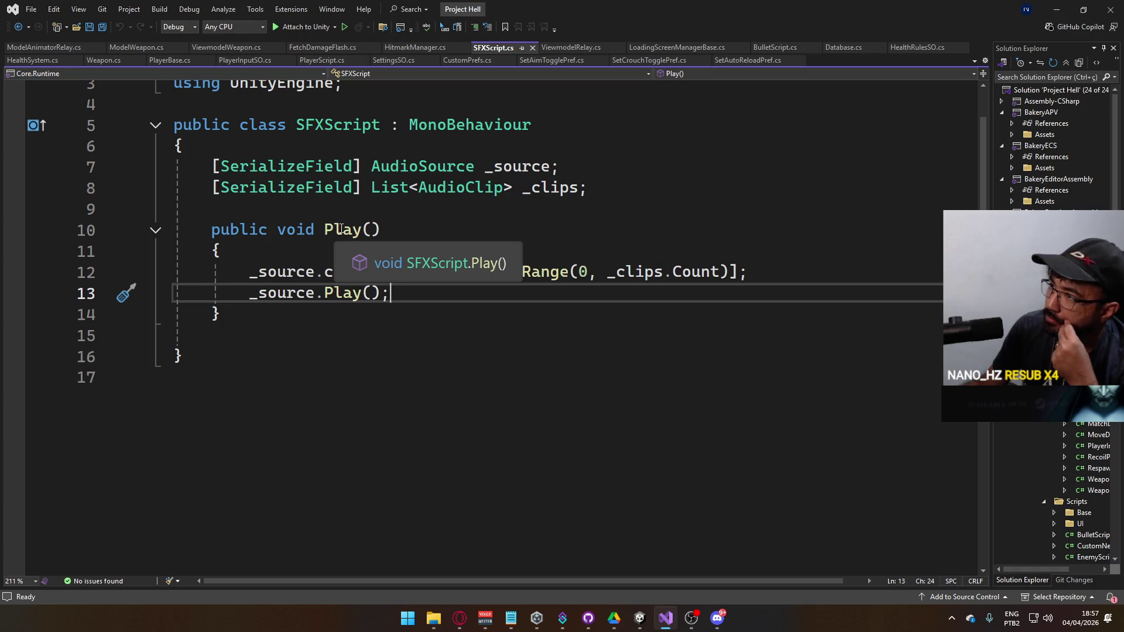
- Create a C# script named SFXPlusScript in Unity's Scripts folder and open it
left_click(640, 618)
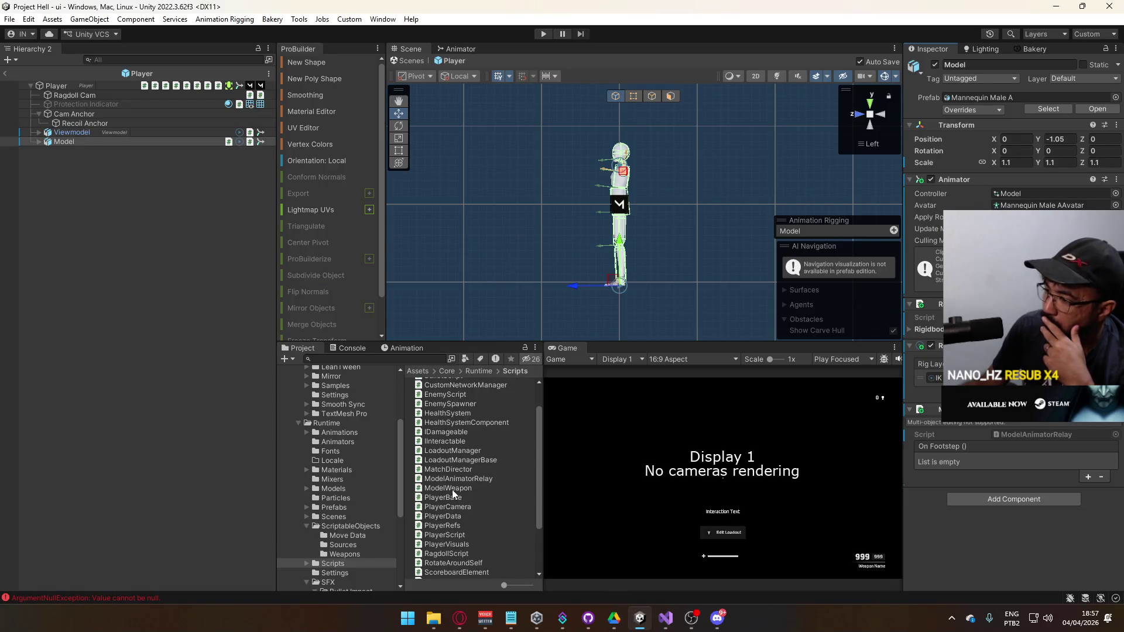
scroll(463, 509, "down", 3)
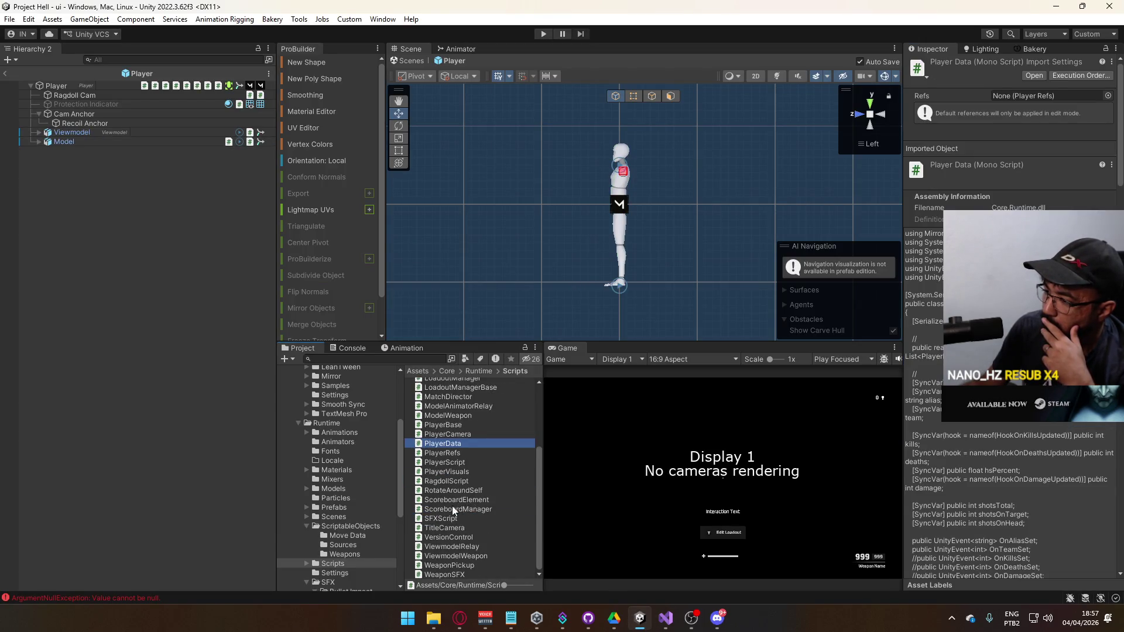
right_click(456, 509)
mouse_move(538, 148)
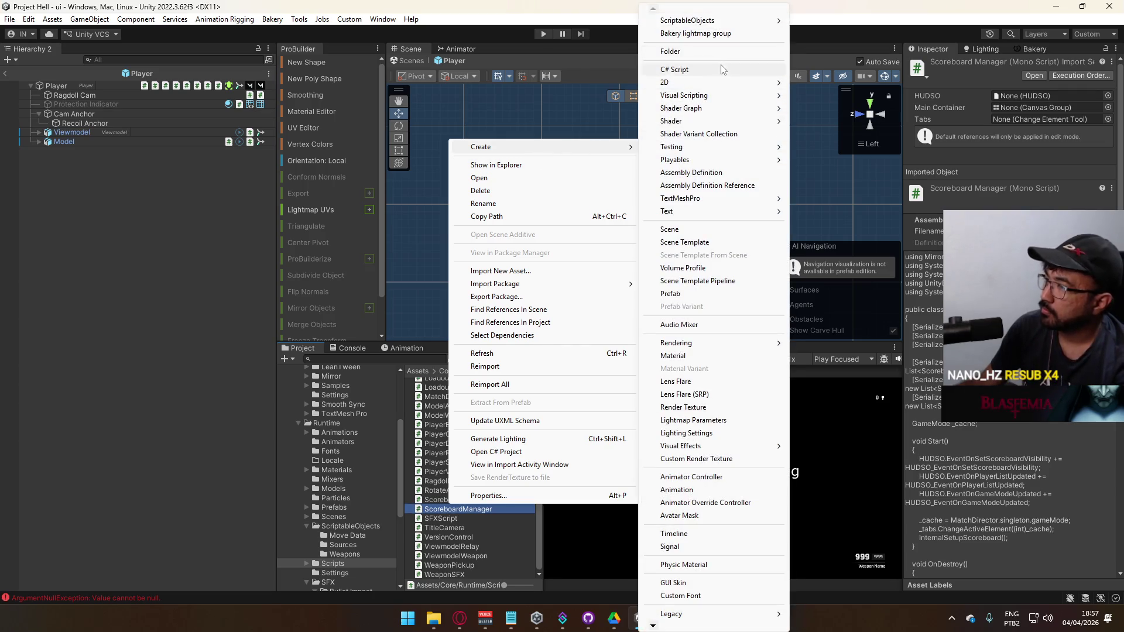
left_click(718, 67)
type("SFXPlus")
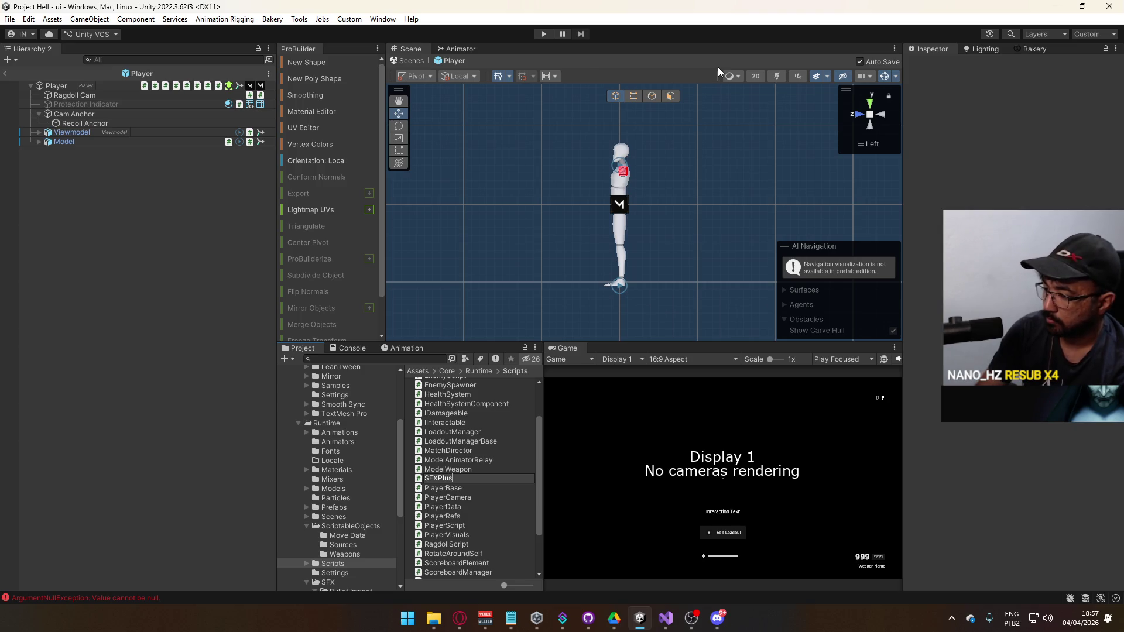
type("Script")
key("Return")
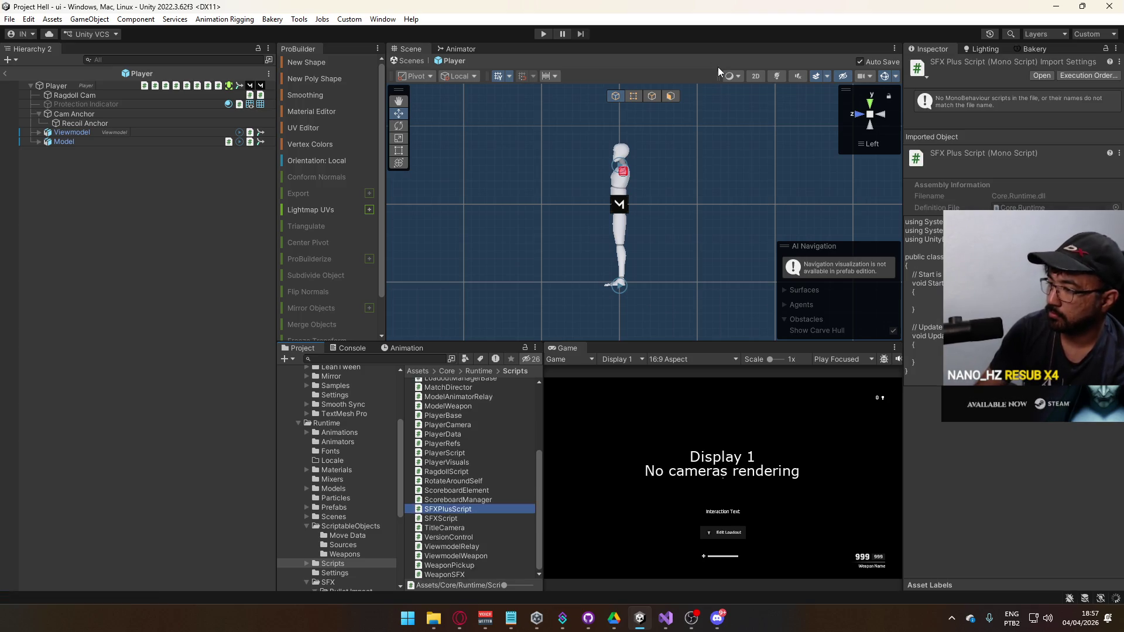
key("Return")
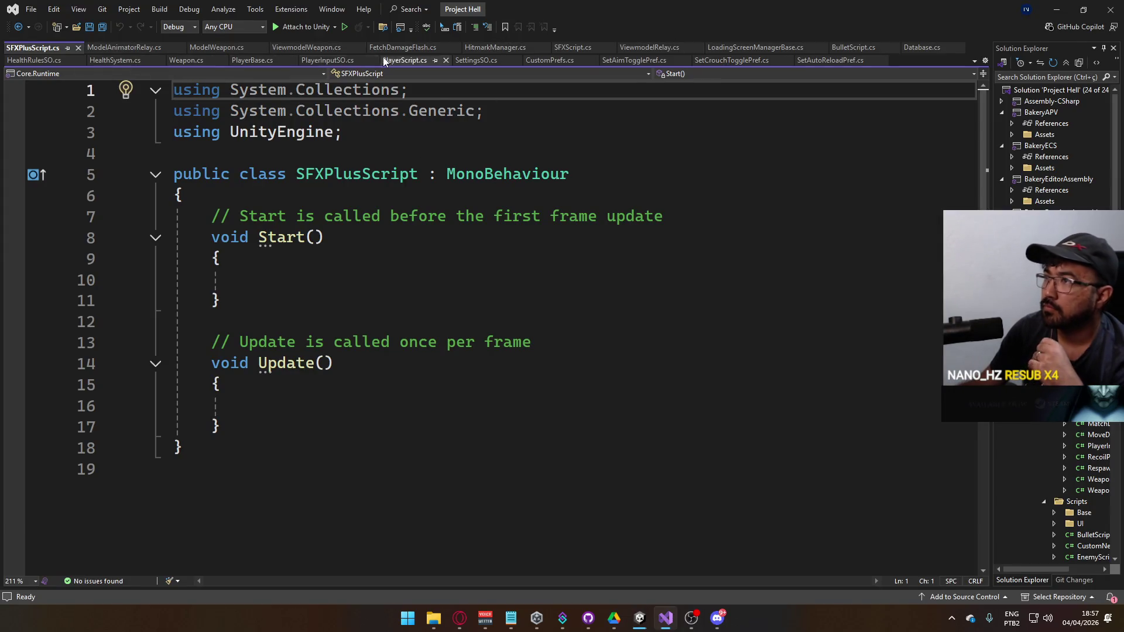
- Paste SFXScript's _source and _clips fields and Play method over SFXPlusScript's Start/Update template
left_click(576, 49)
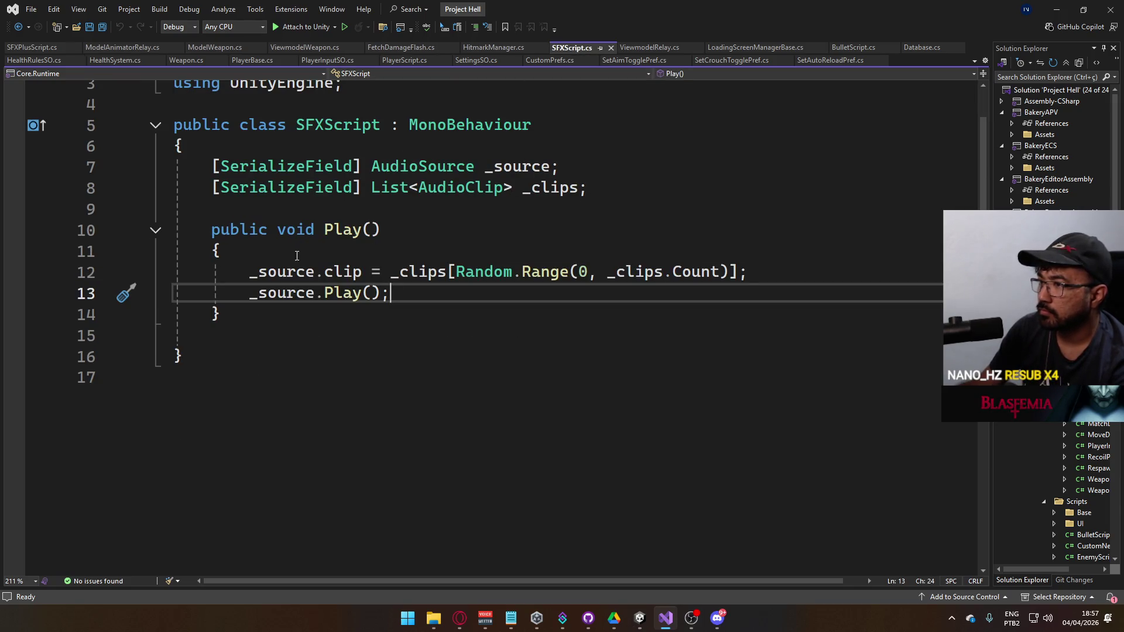
left_click_drag(292, 316, 212, 167)
key("ctrl+c")
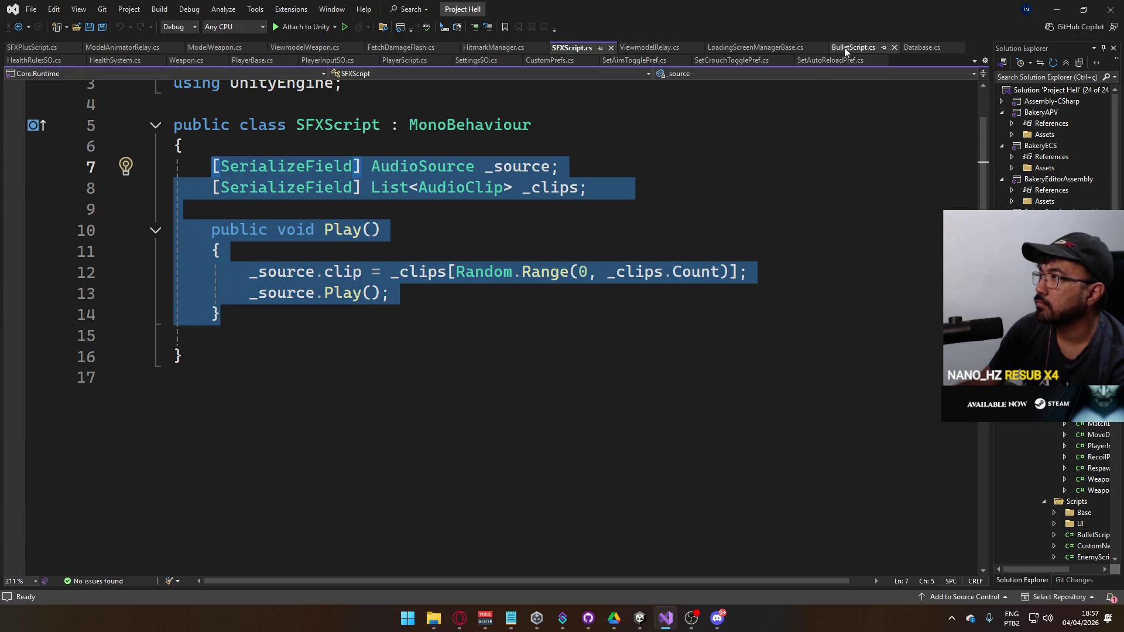
left_click(29, 47)
mouse_move(221, 427)
left_mouse_down()
mouse_move(248, 404)
mouse_move(201, 216)
left_mouse_up()
key("ctrl+v")
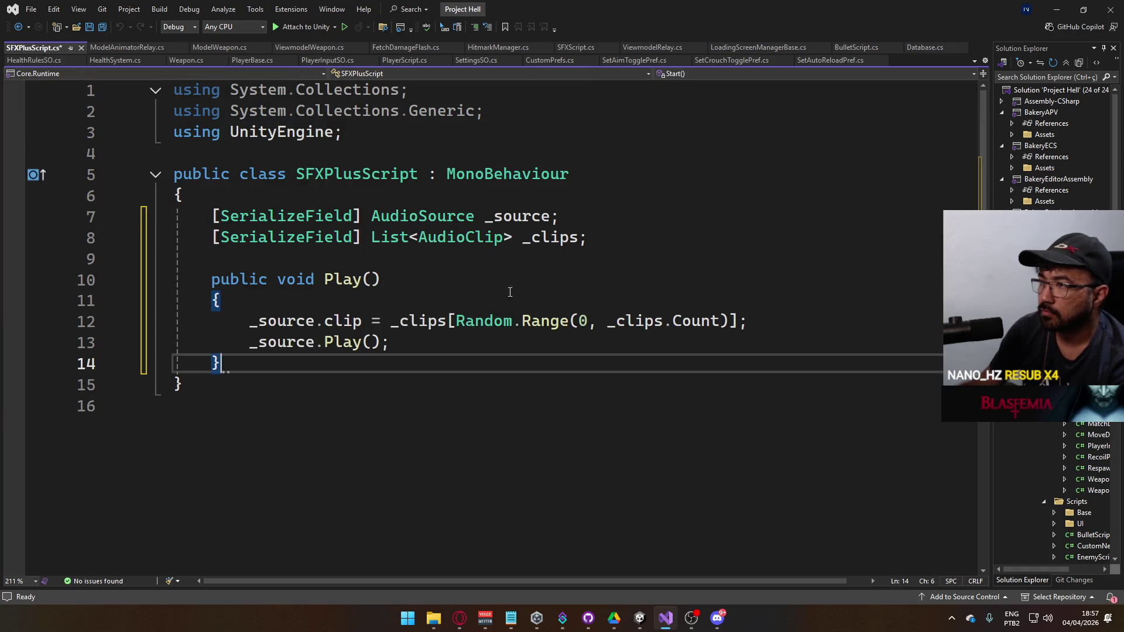
left_click(531, 293)
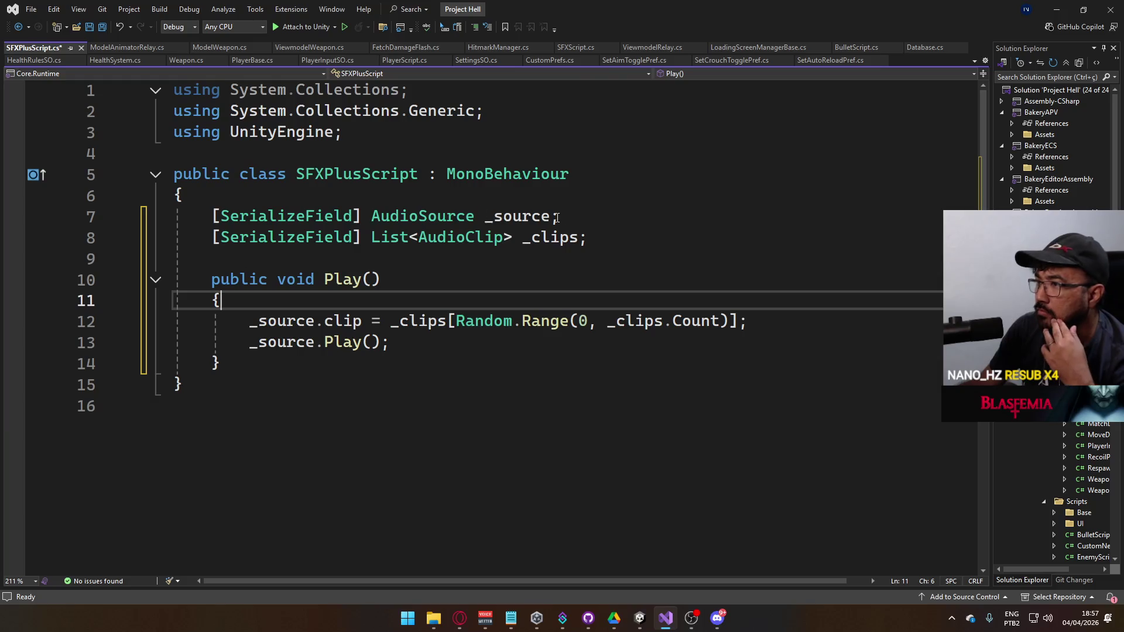
left_click(617, 237)
key("ctrl+shift+Left")
key("ctrl+shift+Left")
key("ctrl+shift+Left")
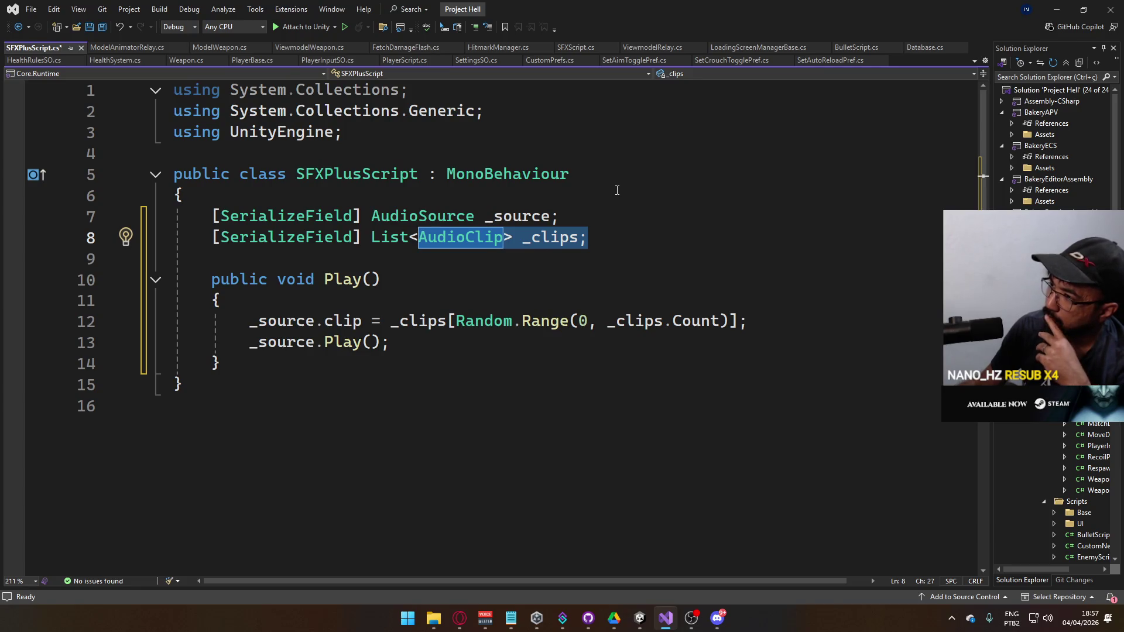
key("alt+Tab")
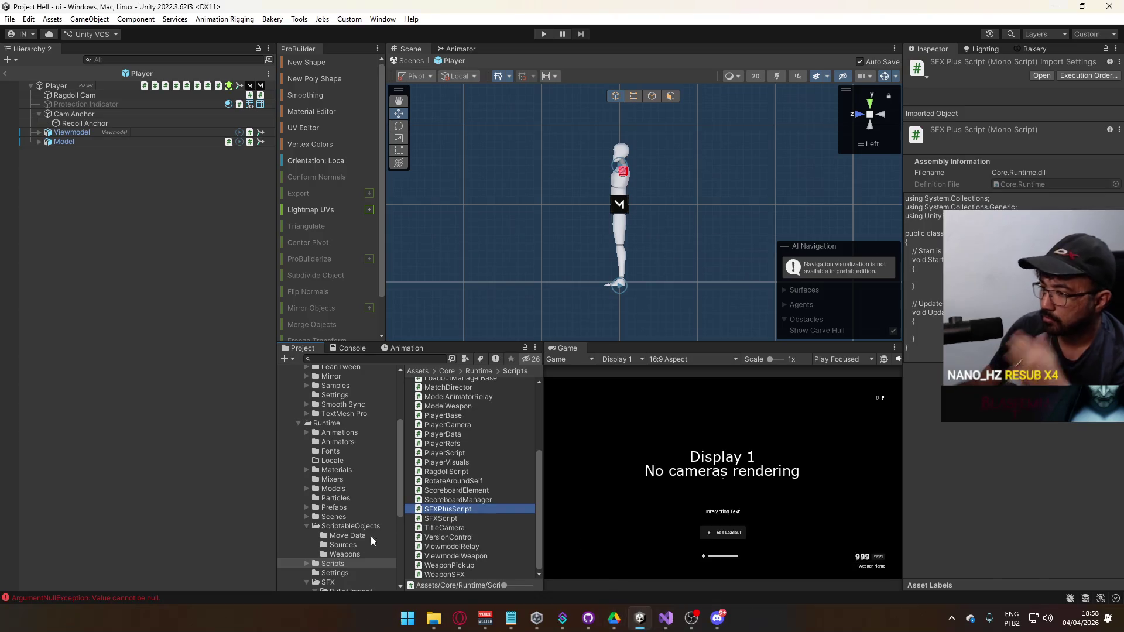
- In ScriptableObjects/Weapons/Sources, create a C# script named AudioClipCollection and open it in Visual Studio
left_click(362, 525)
left_click(343, 554)
left_click(345, 545)
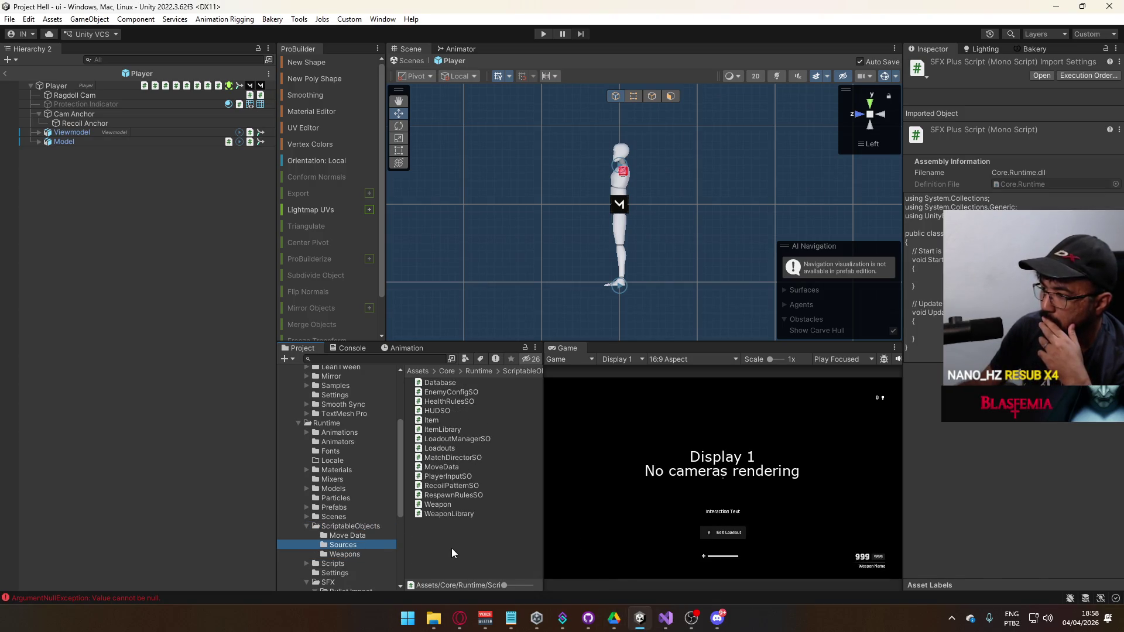
right_click(462, 544)
mouse_move(527, 186)
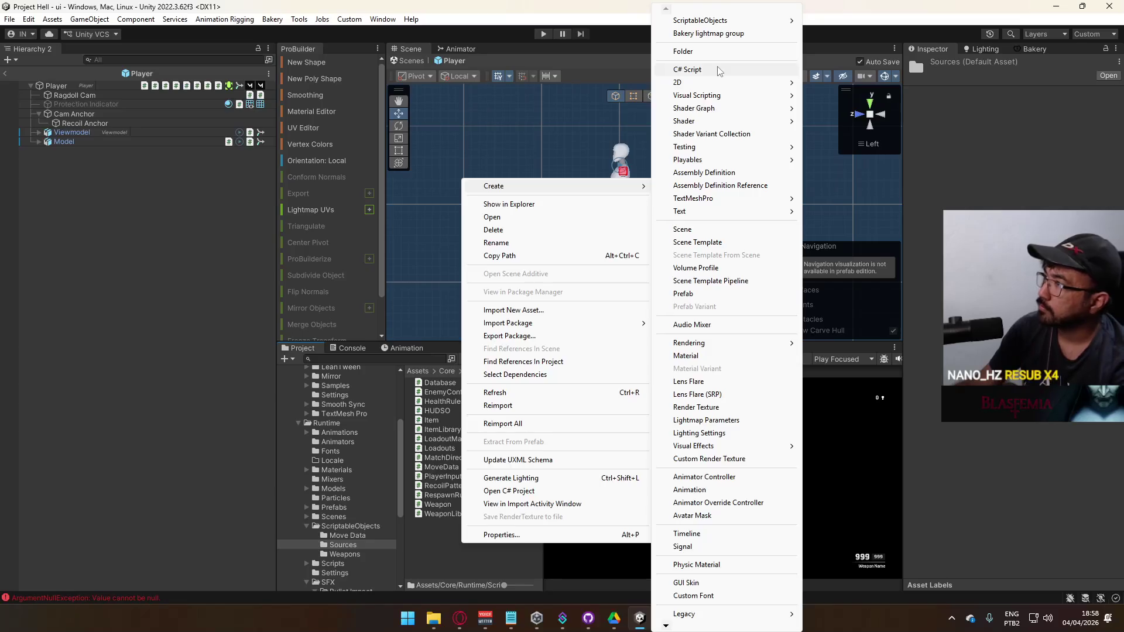
left_click(716, 71)
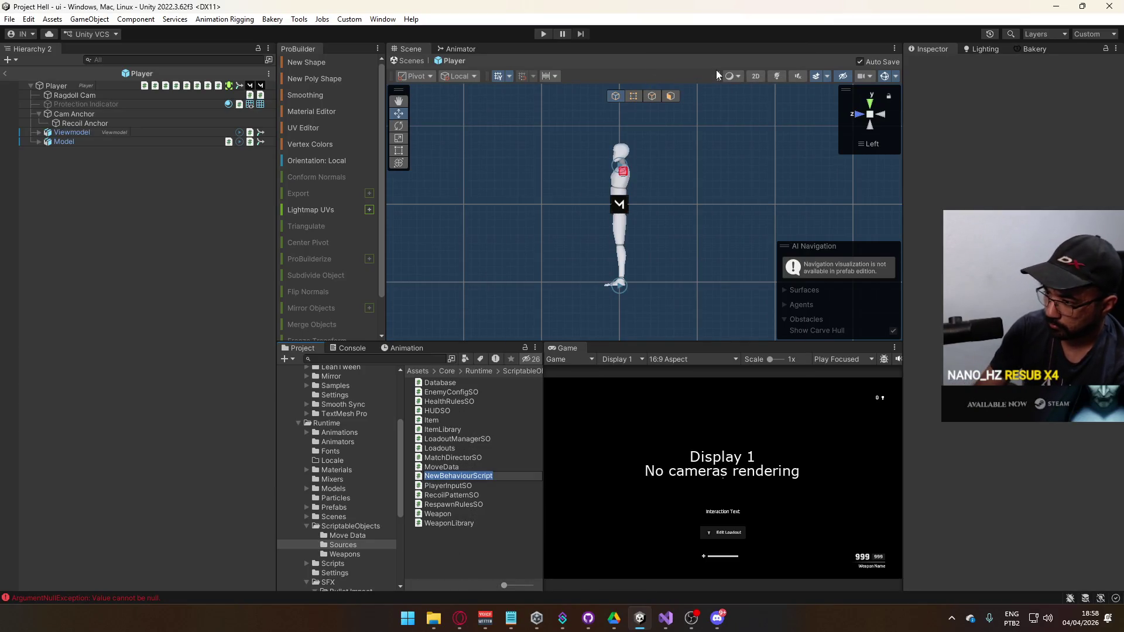
type("AudioC")
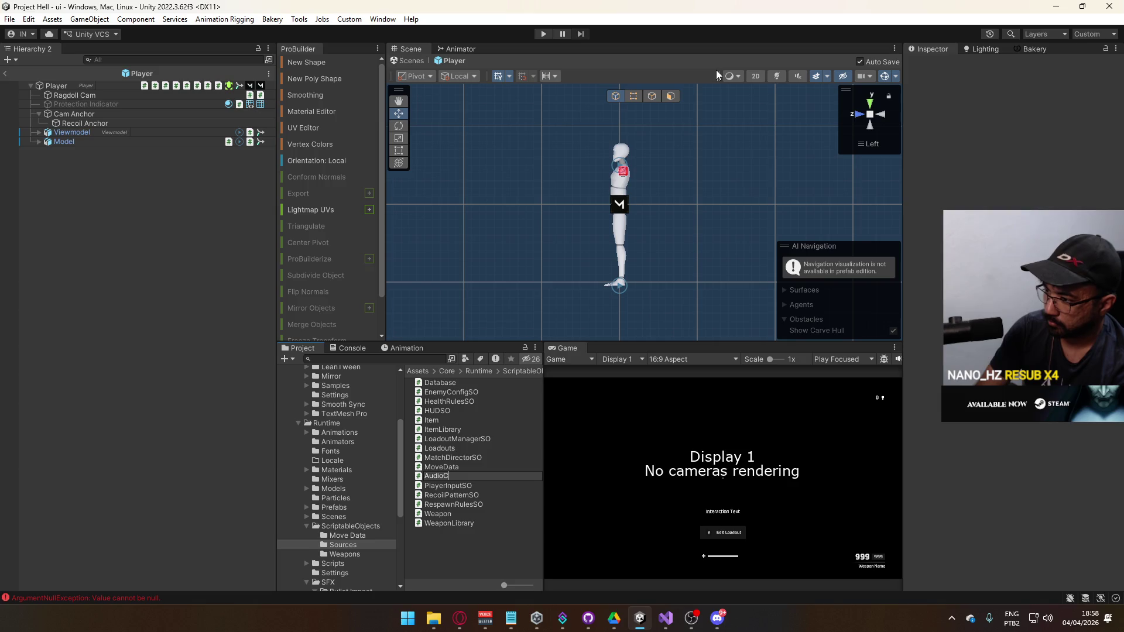
type("lipCollection")
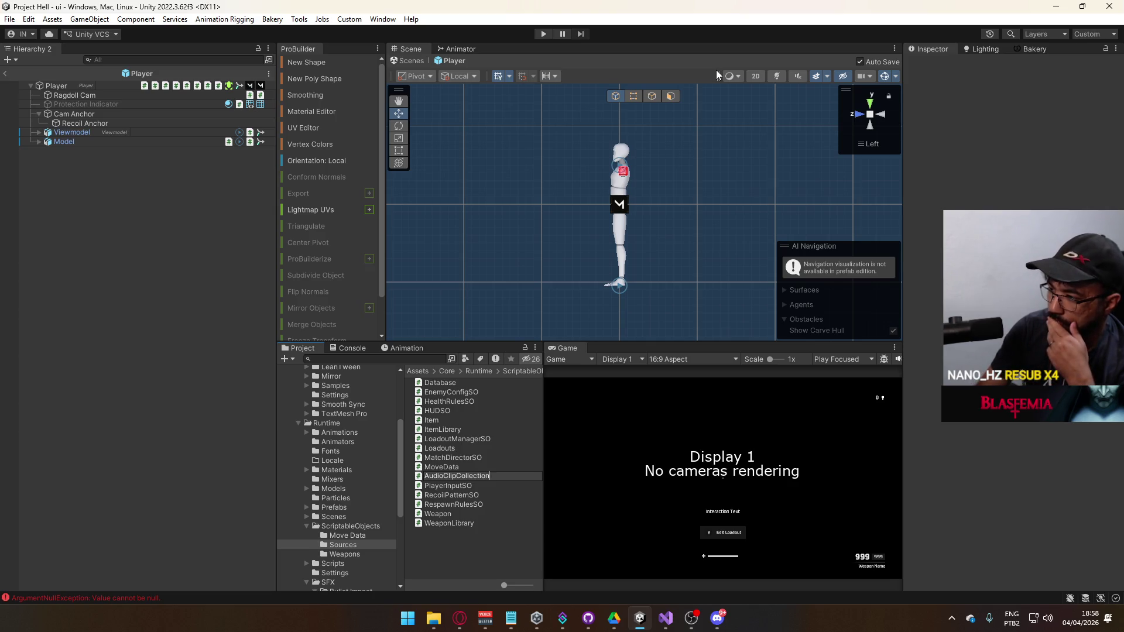
key("Return")
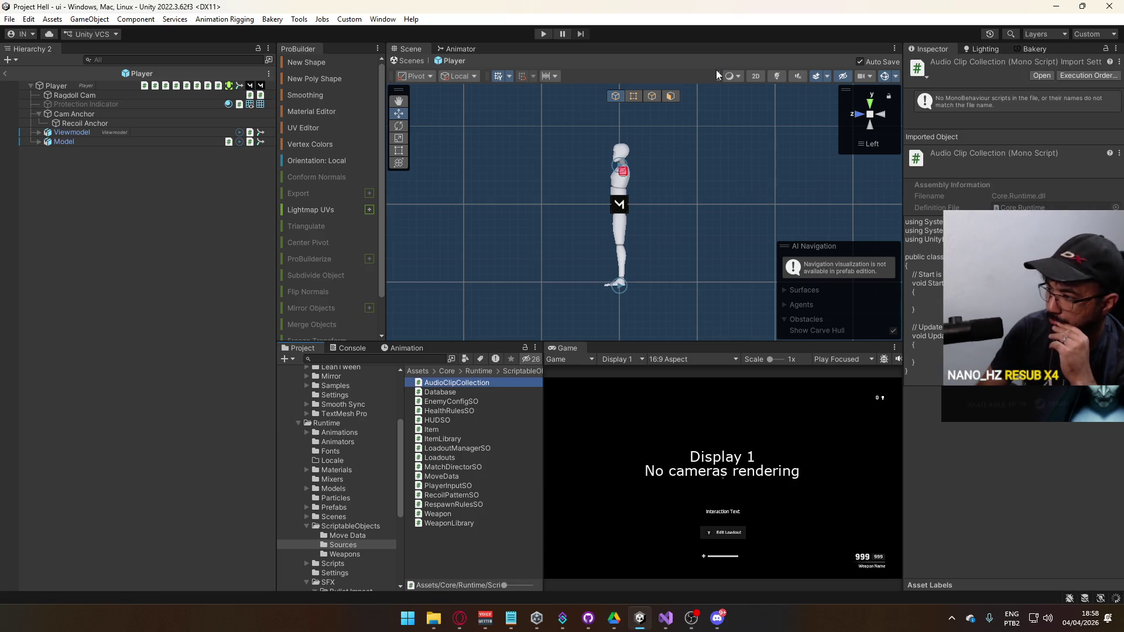
key("Return")
left_click_drag(222, 440, 205, 225)
- Replace the Start and Update methods with a public List<AudioClip> clips field and save
key("Delete")
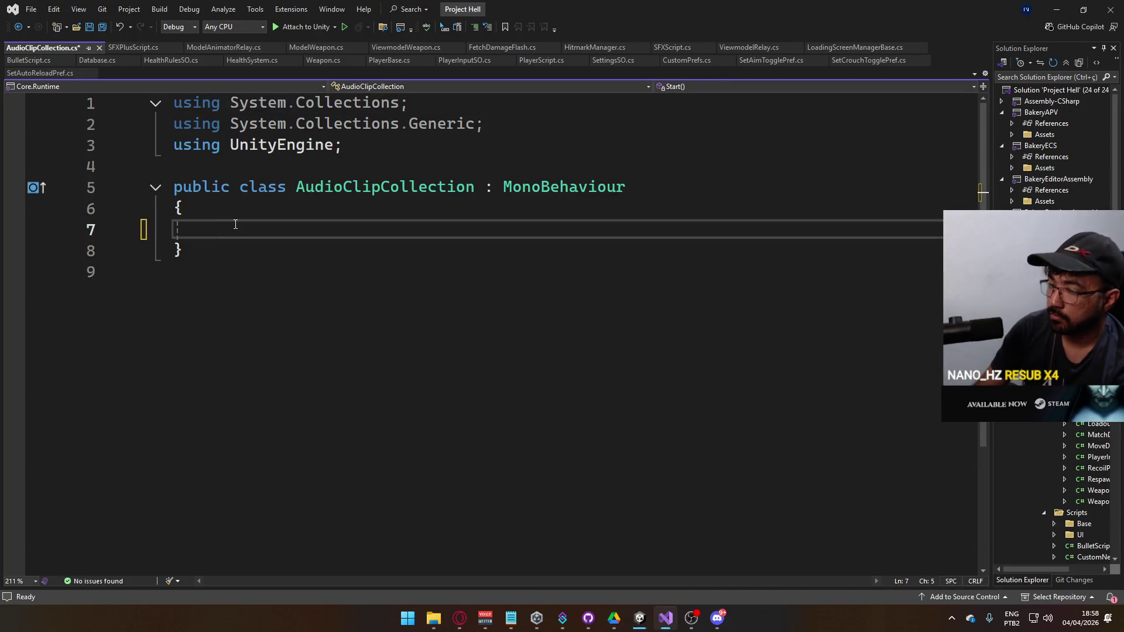
type("List<")
key("Tab")
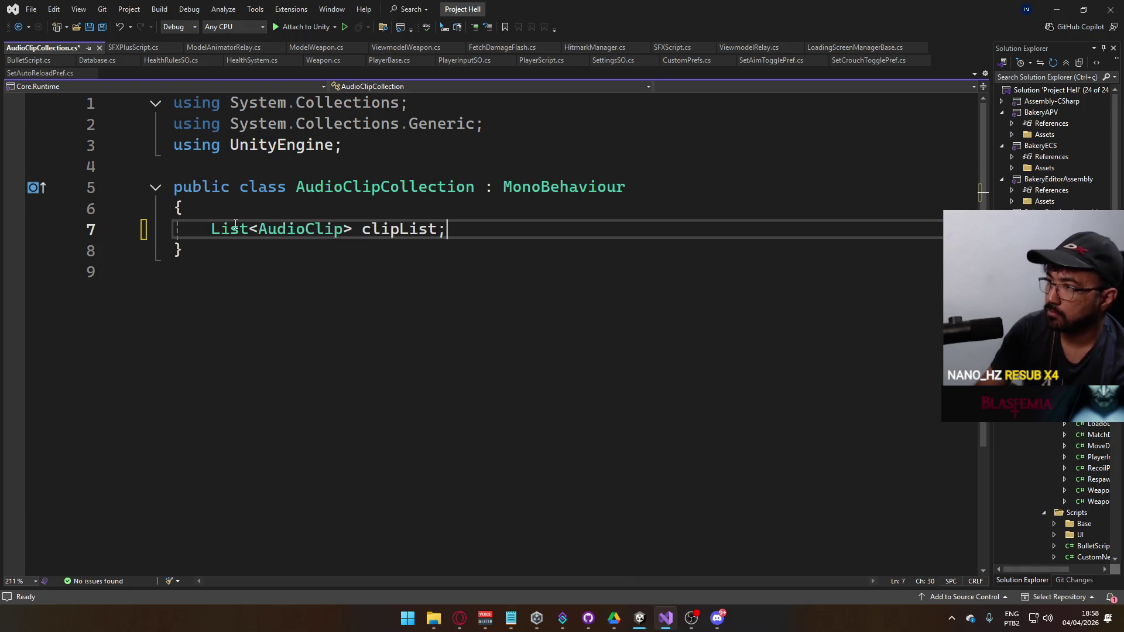
key("BackSpace")
key("BackSpace")
key("BackSpace")
key("BackSpace")
key("BackSpace")
type("s =")
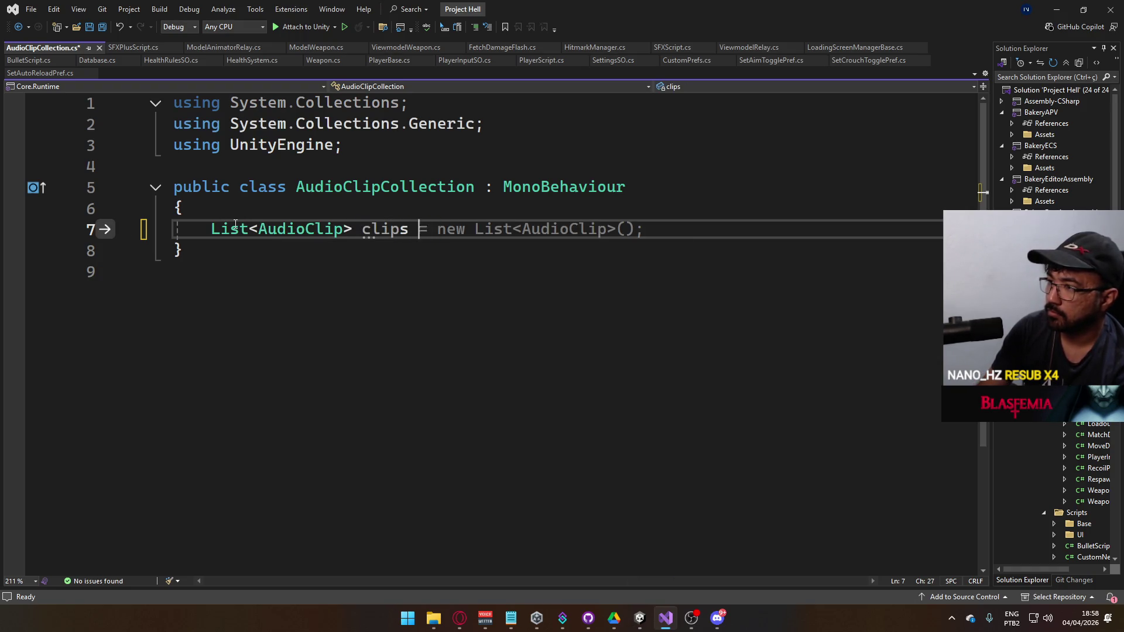
key("BackSpace")
key("BackSpace")
type(";")
key("Home")
type("public")
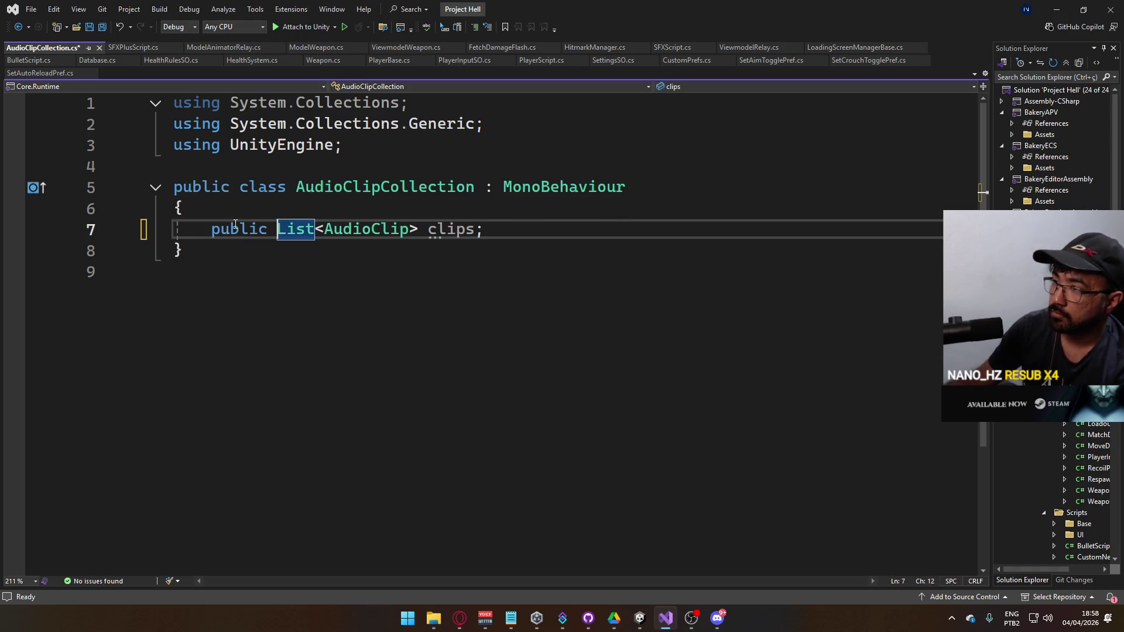
key("ctrl+s")
- Change the base class from MonoBehaviour to ScriptableObject and add a line above the class
double_click(528, 187)
type("Scrip")
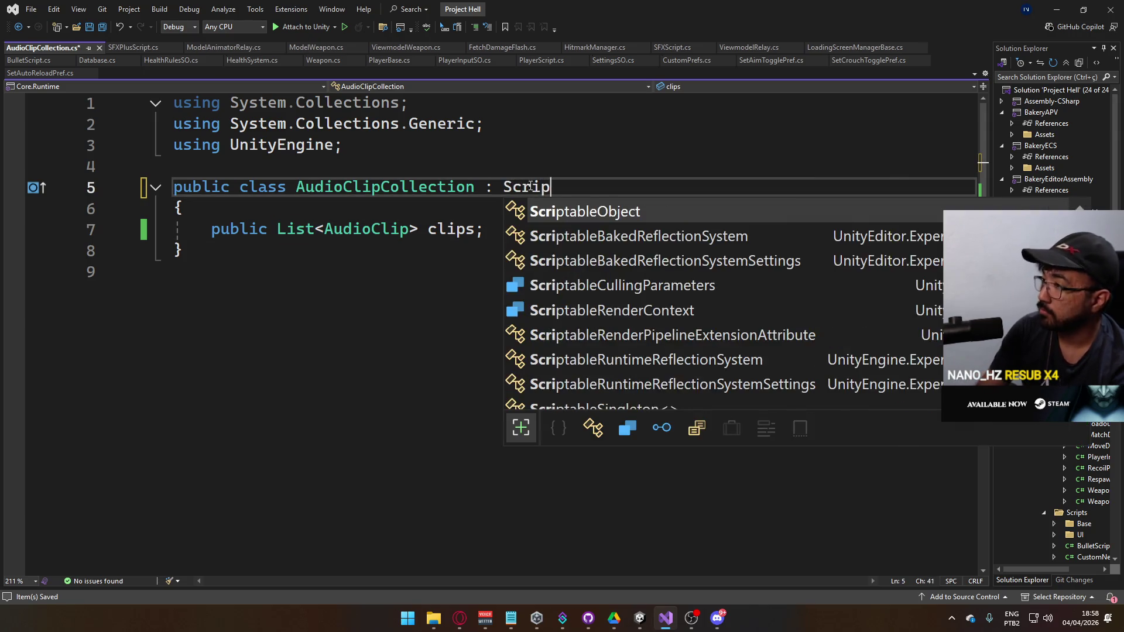
key("Tab")
key("ctrl+Return")
type("[S")
key("BackSpace")
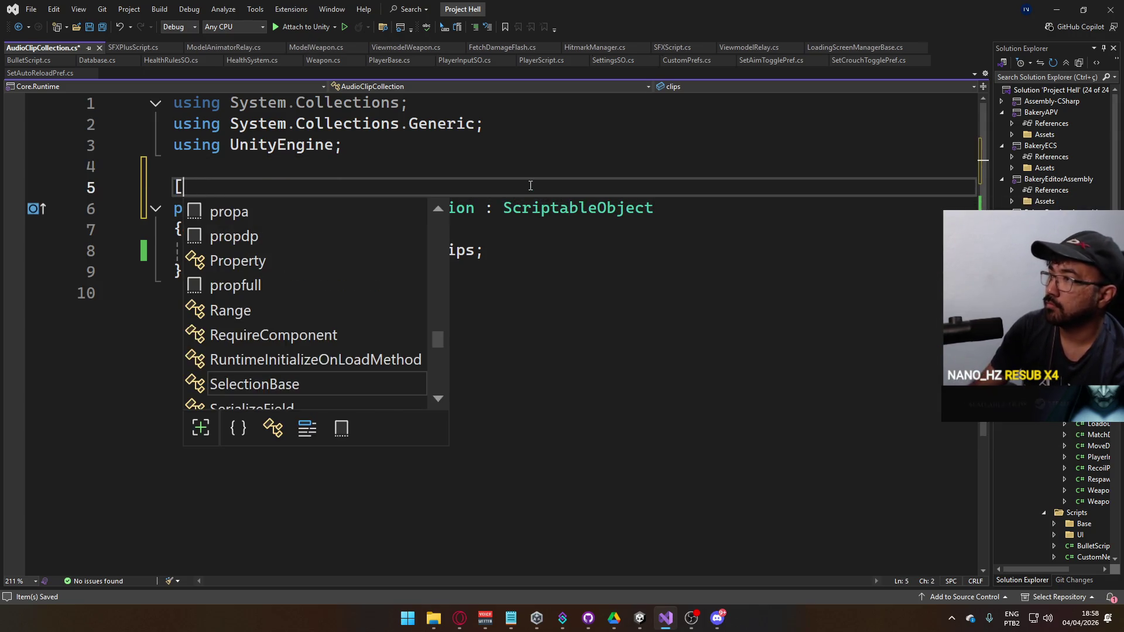
- Copy the CreateAssetMenu attribute from PlayerInputSO.cs and paste it above the class
left_click(468, 52)
left_click(460, 61)
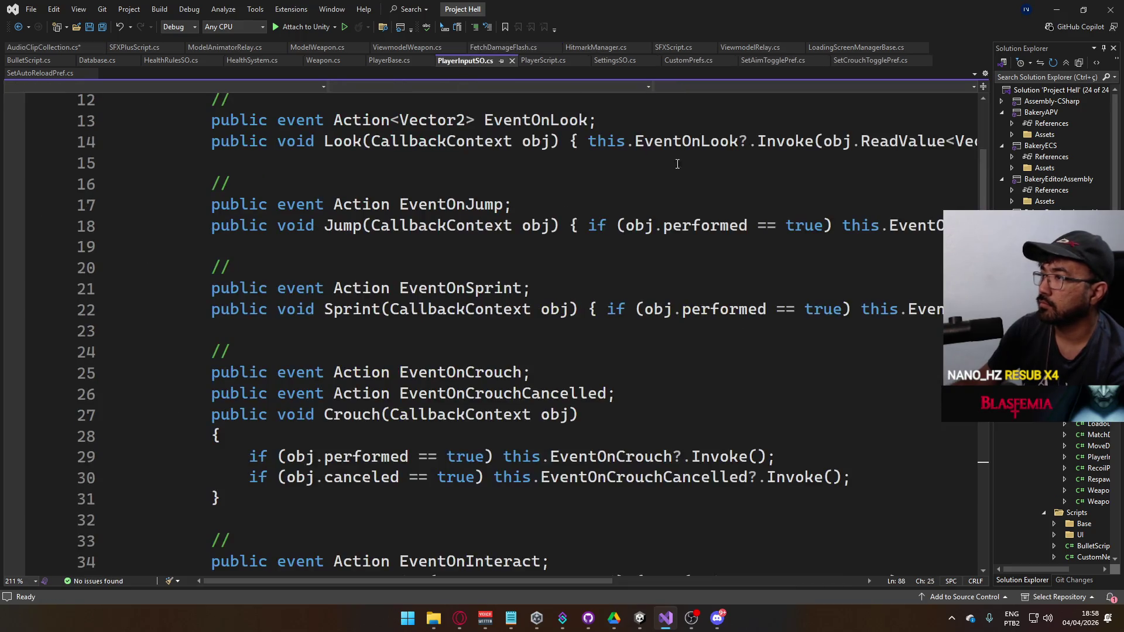
scroll(595, 283, "up", 4)
left_click(175, 187)
key("shift+End")
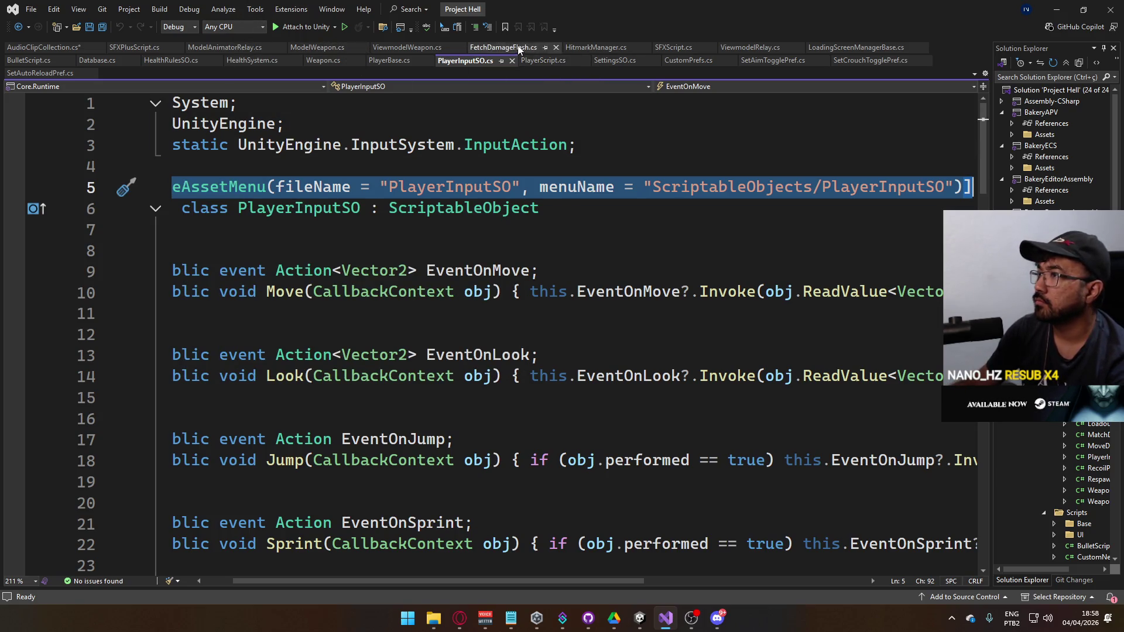
left_click(70, 46)
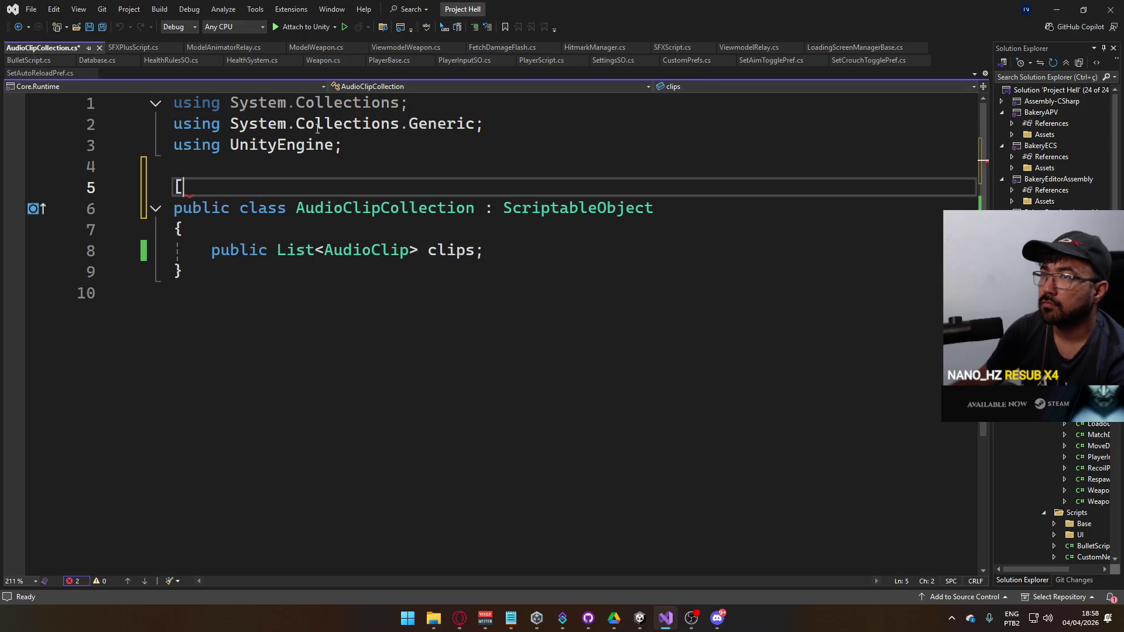
type("[CreateAssetMenu(fileName = \"PlayerInputSO\", menuName = \"ScriptableObjects/PlayerInputSO\")]")
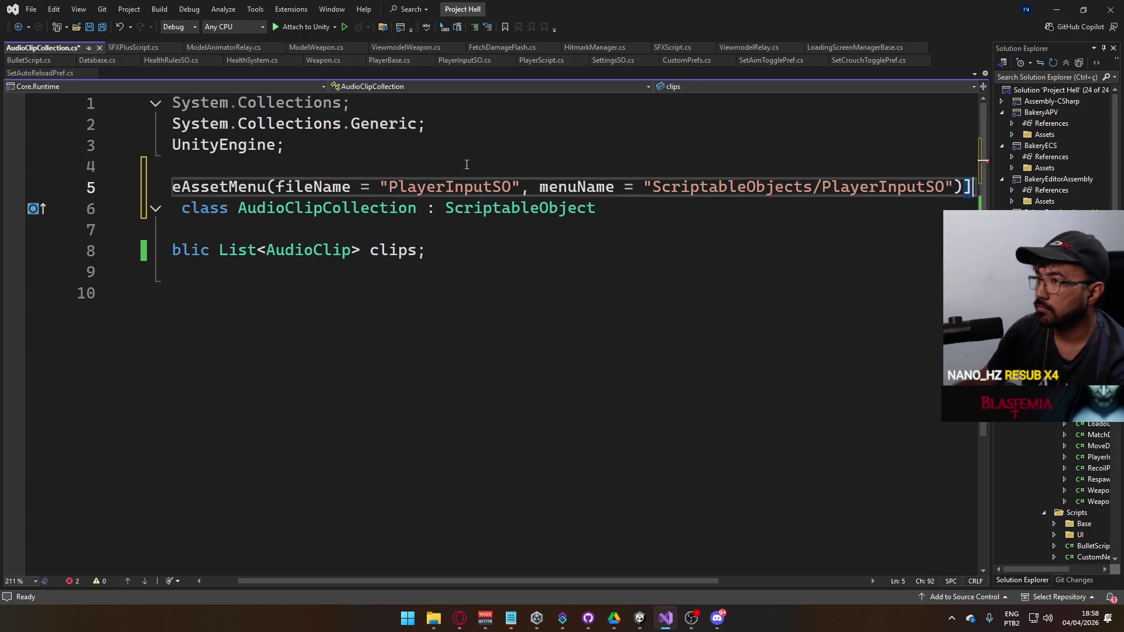
- Set the attribute's file name to 'New AudioClipCollection' and menu name to AudioClipCollection, then save
double_click(436, 186)
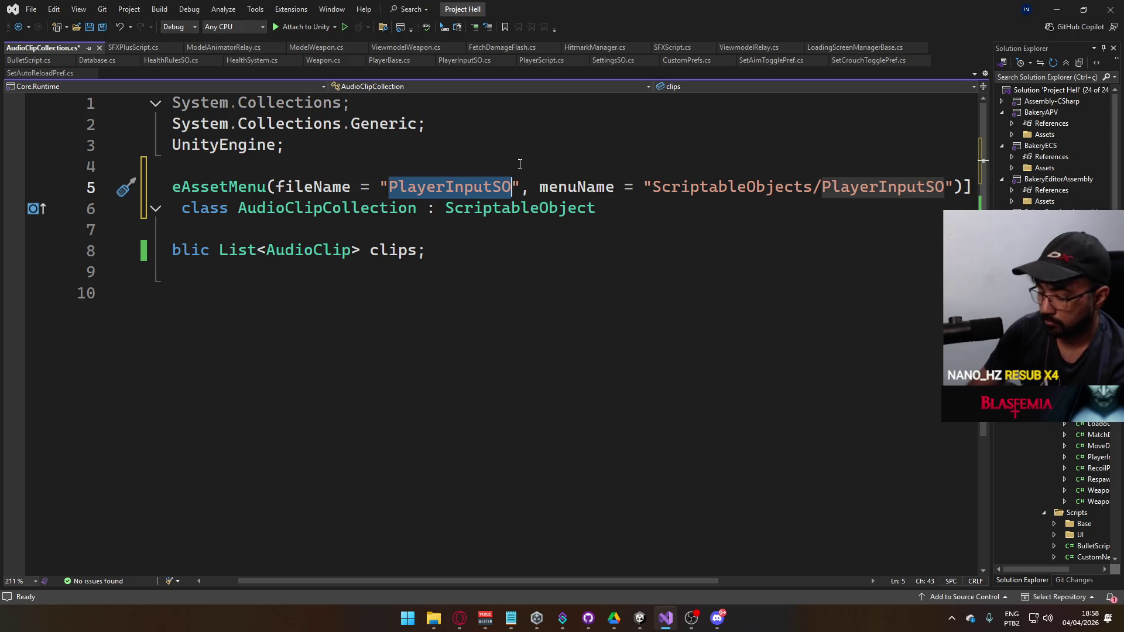
type("New A")
type("udioClipCollecti")
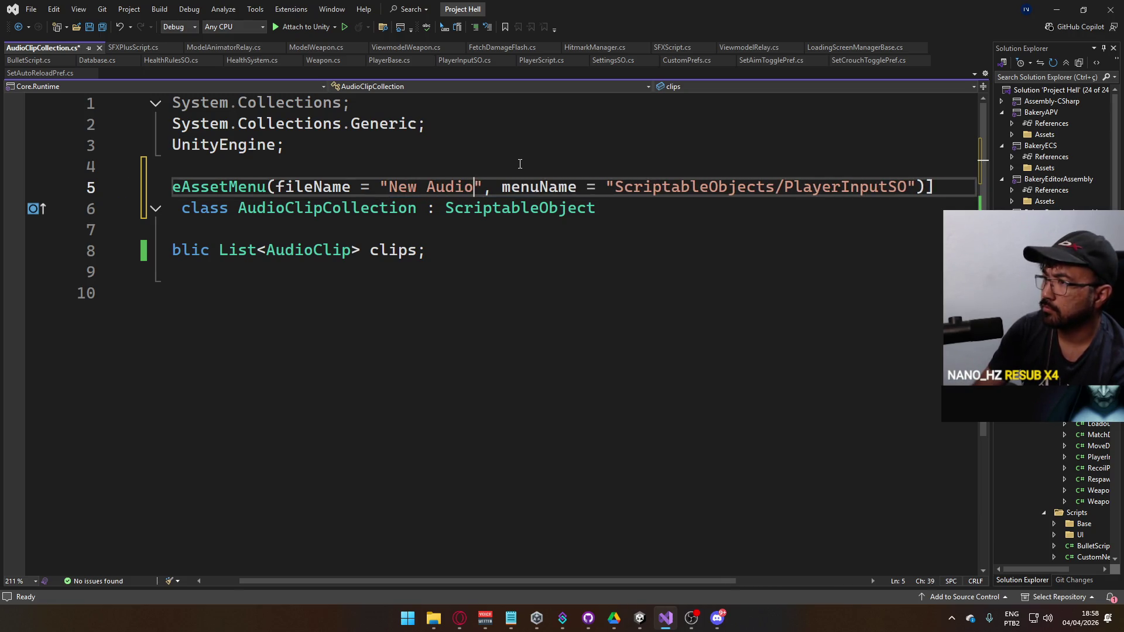
type("on")
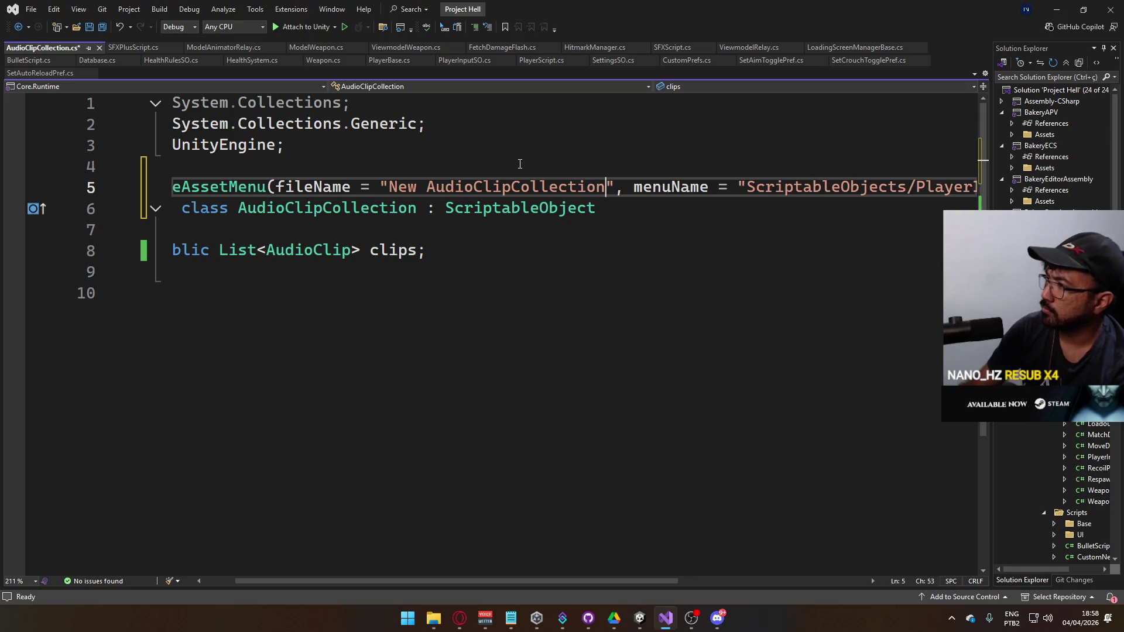
key("ctrl+shift+Left")
key("ctrl+c")
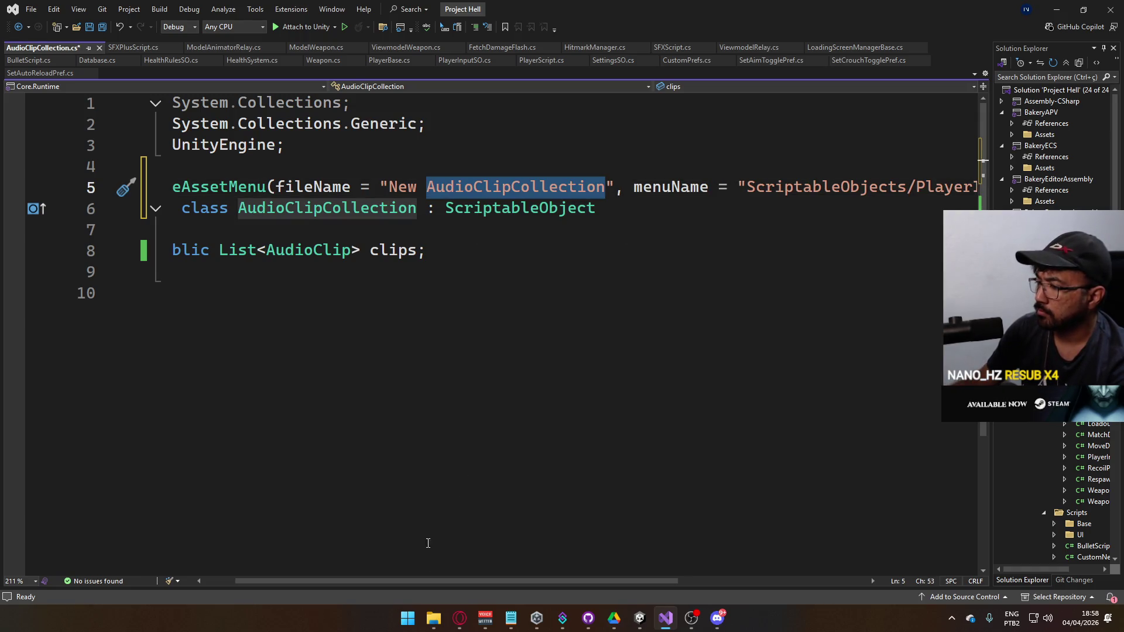
scroll(596, 569, "right", 5)
double_click(674, 186)
key("ctrl+v")
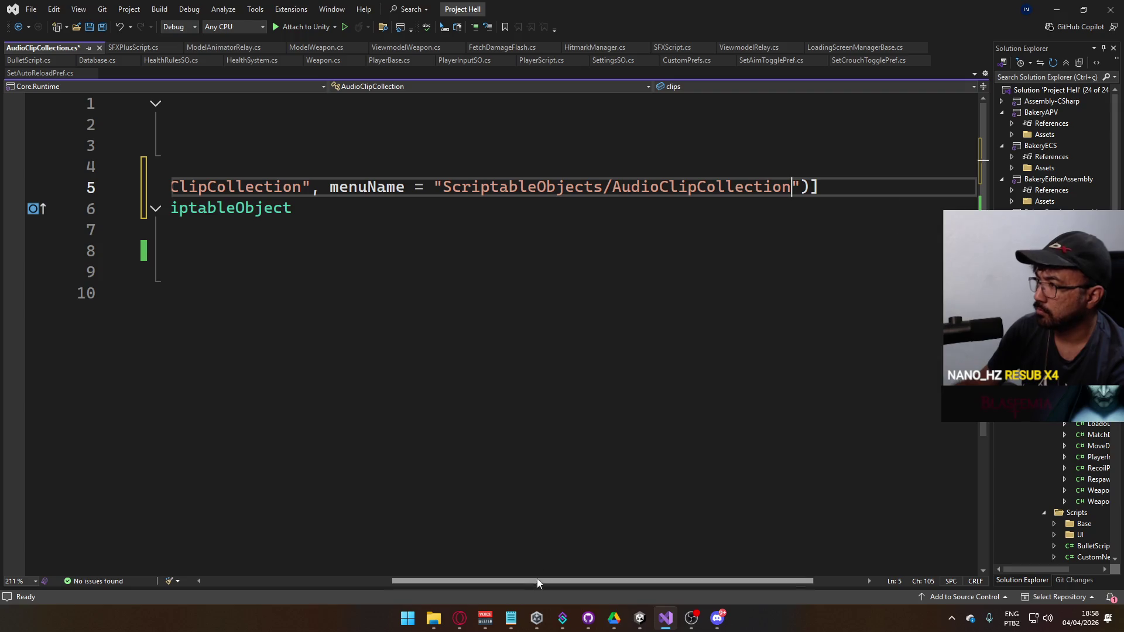
scroll(500, 583, "left", 5)
left_click(354, 272)
key("ctrl+s")
left_click(132, 47)
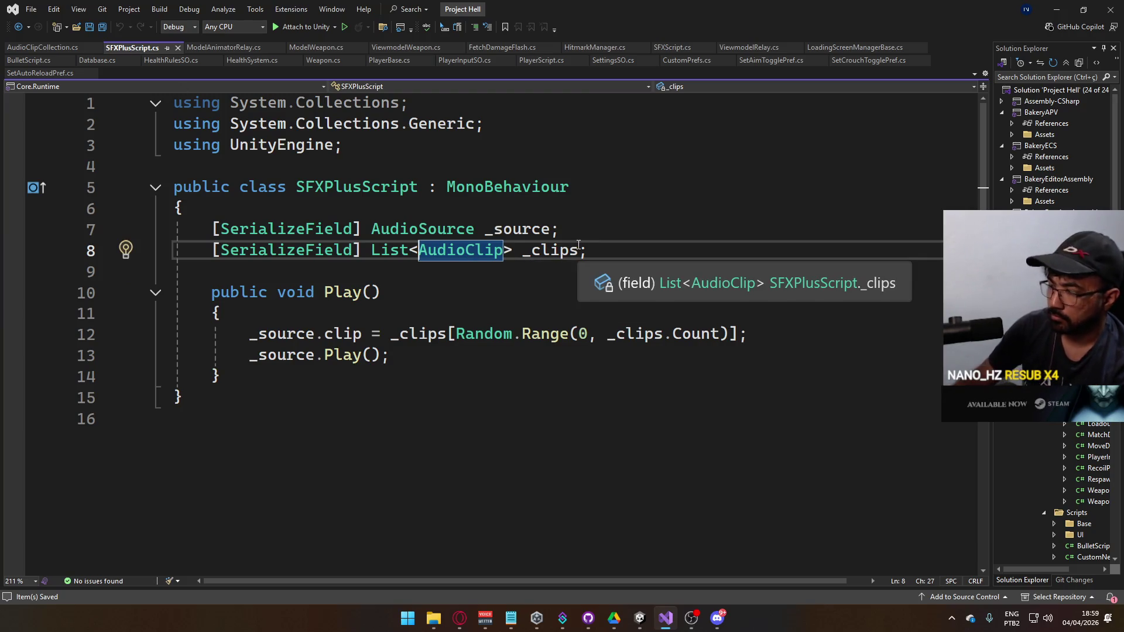
- Change the list field's element type from AudioClip to AudioClipCollection
type("A")
key("BackSpace")
key("ctrl+shift+Right")
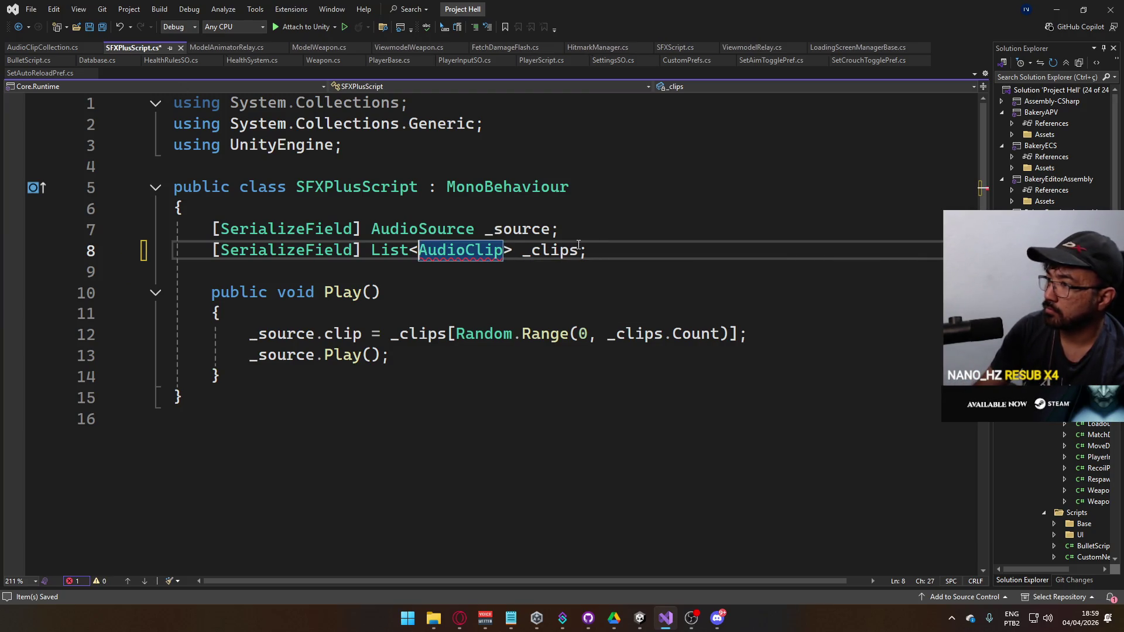
key("BackSpace")
type("List<")
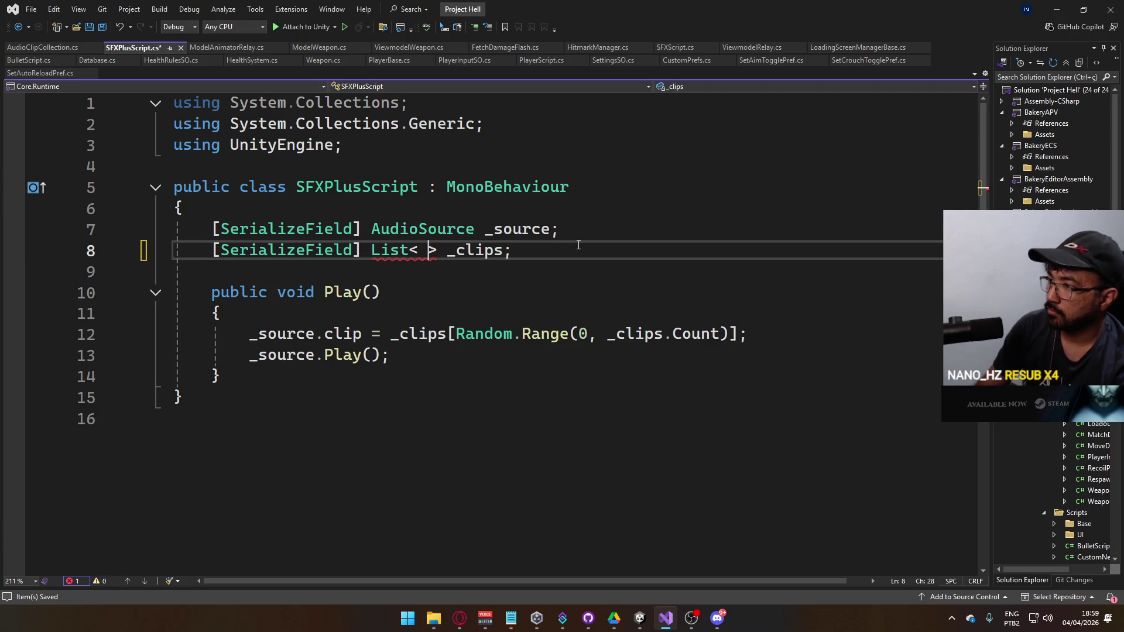
type("Audiocli")
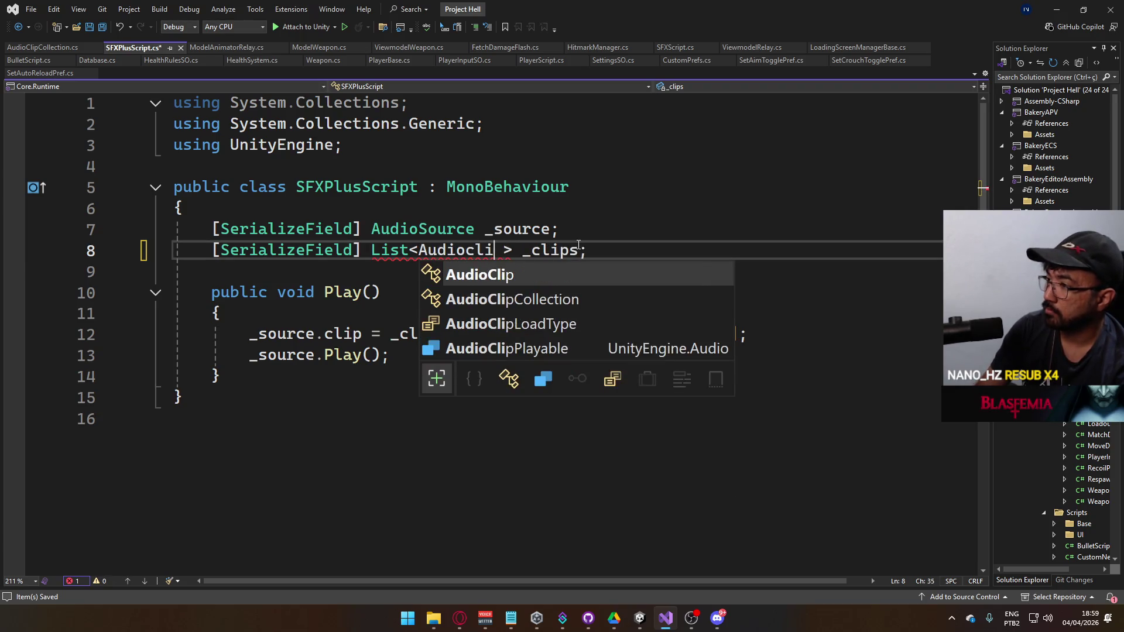
key("Down")
key("Tab")
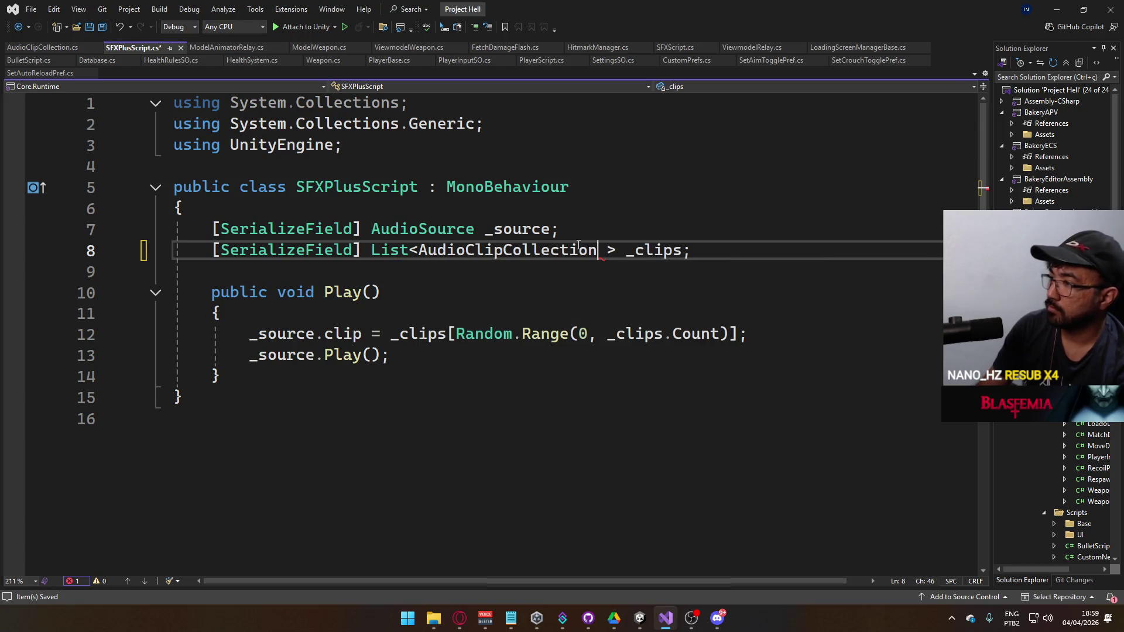
key("Delete")
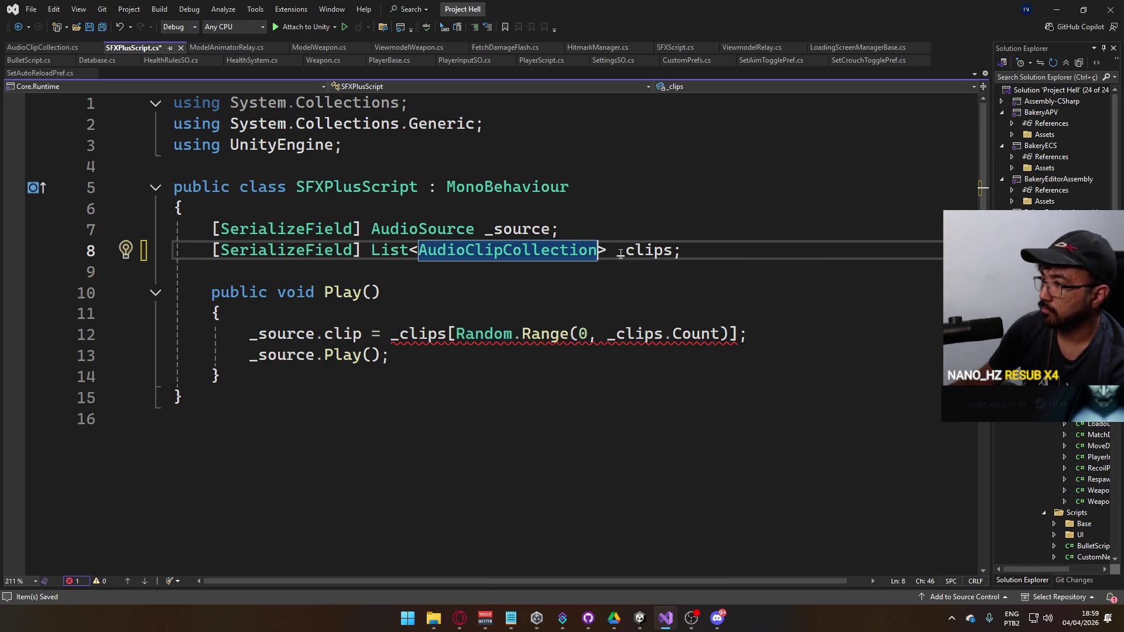
- Rename the _clips field to _collections, correcting the misspelling
left_click(672, 251)
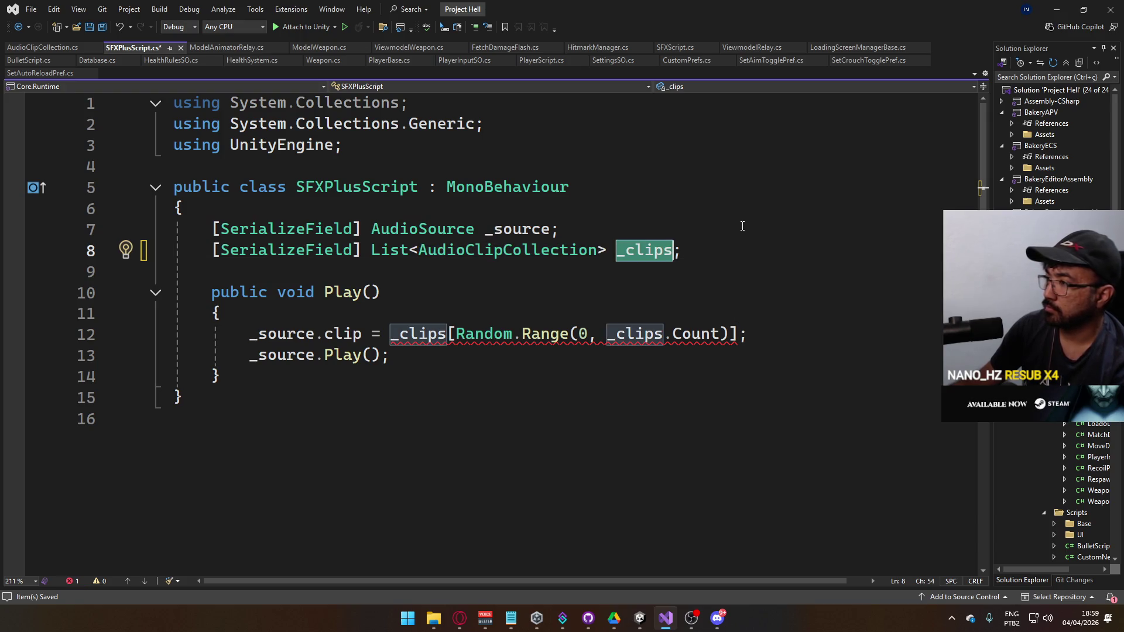
mouse_move(577, 181)
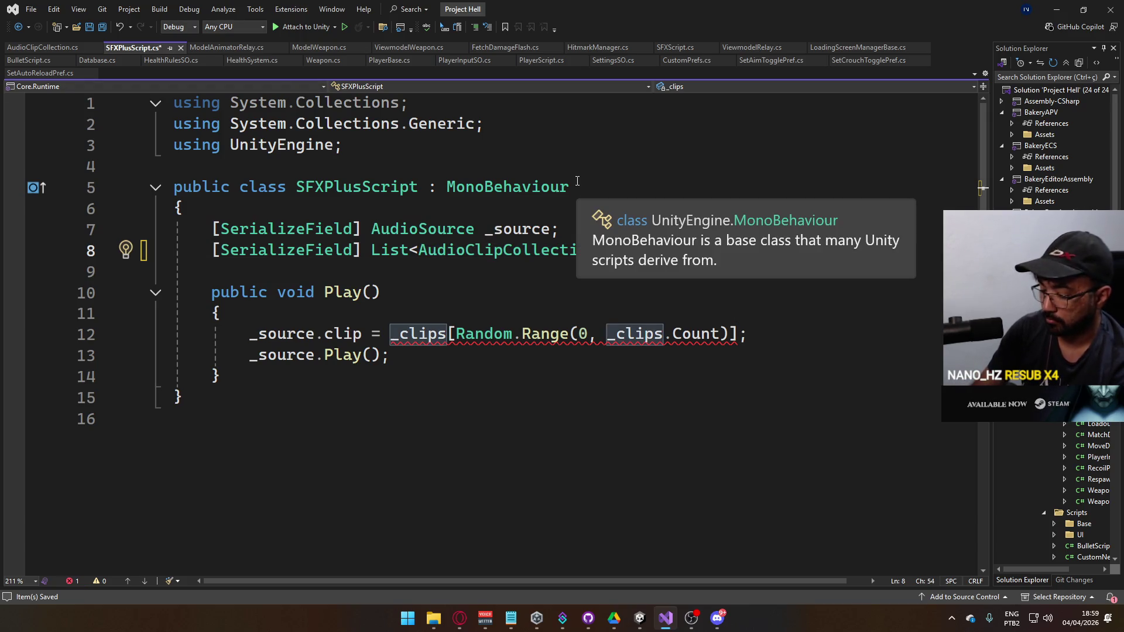
key("ctrl+BackSpace")
type("_collectons")
key("BackSpace")
key("BackSpace")
key("BackSpace")
type("ions")
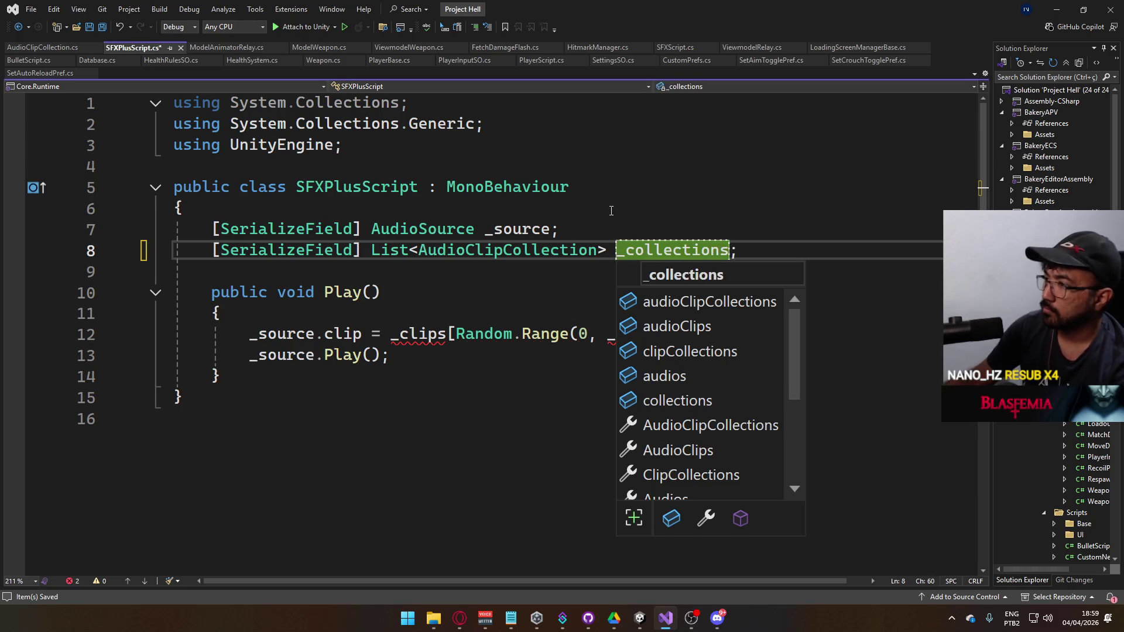
left_click(610, 210)
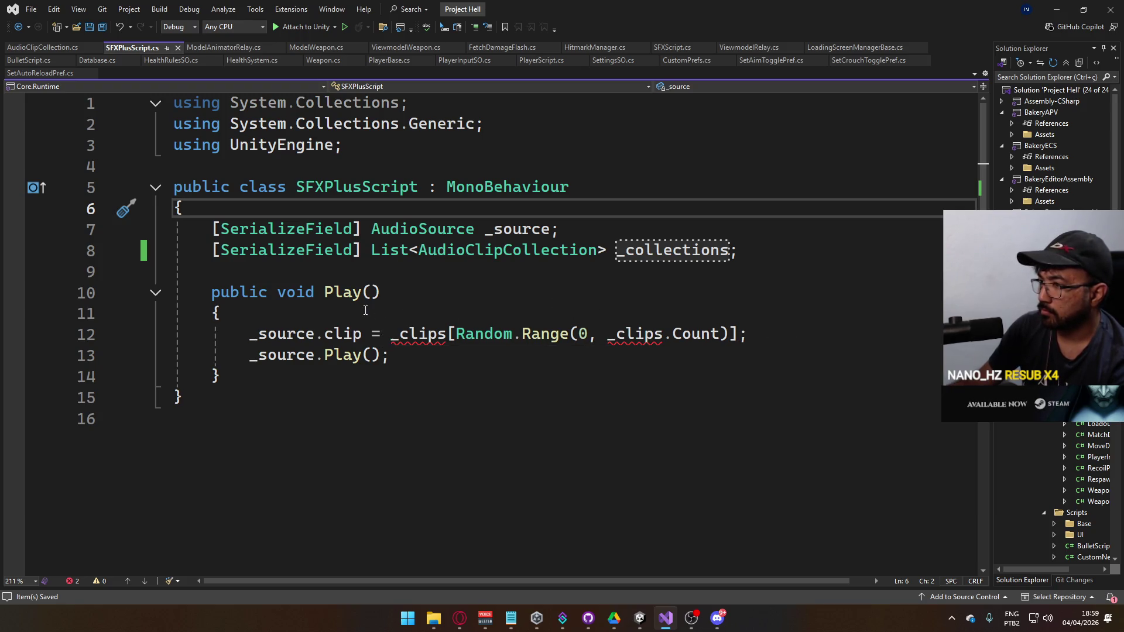
left_click(362, 291)
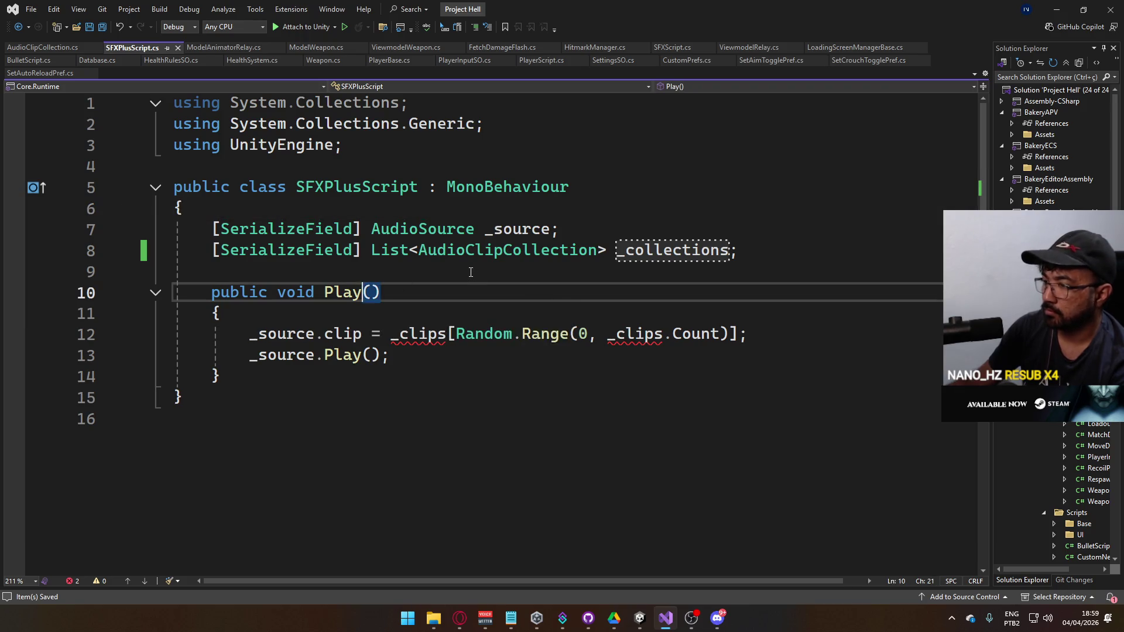
- Rename Play to PlayById(int id) and index the clip from _collection[id].clips
type("ById")
key("Right")
type("int id")
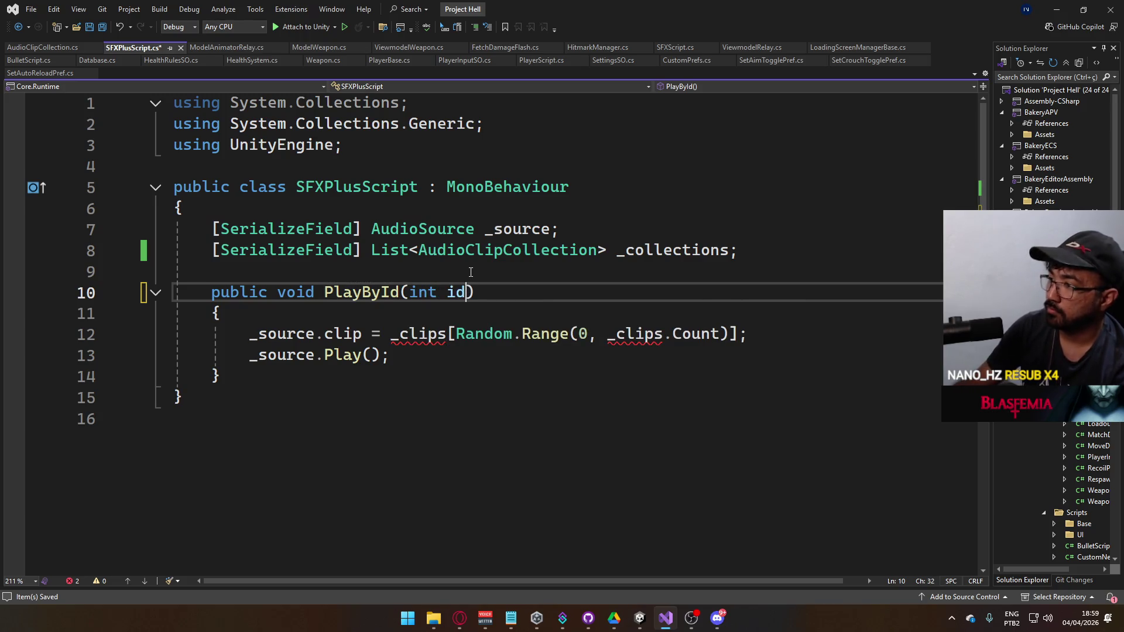
left_click(422, 355)
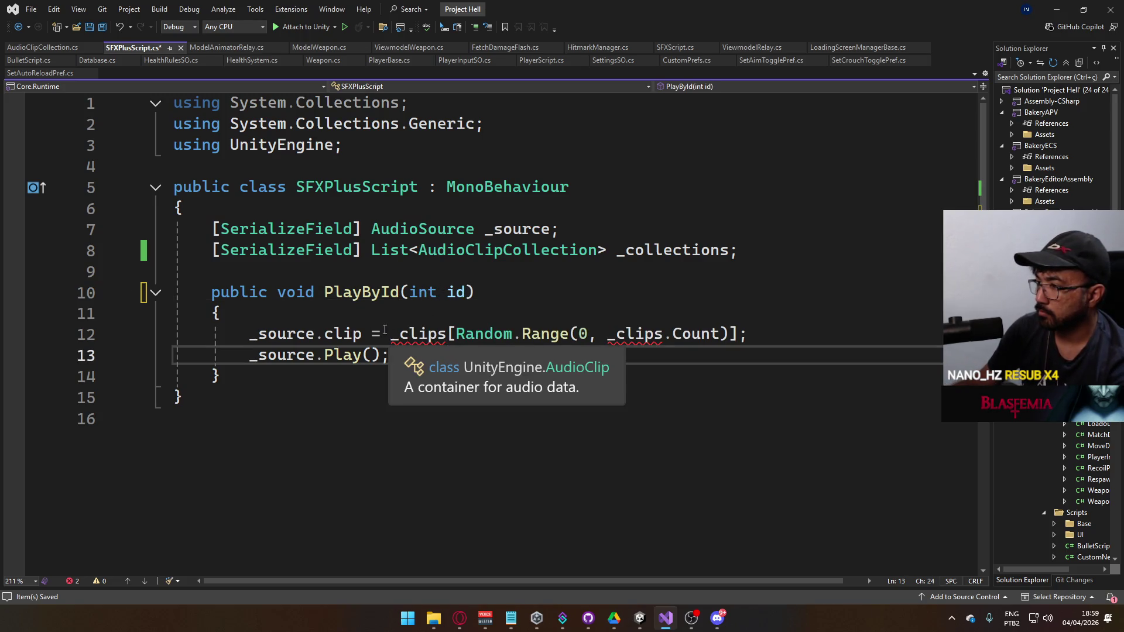
left_click(393, 332)
type("_colle")
type("ction[id")
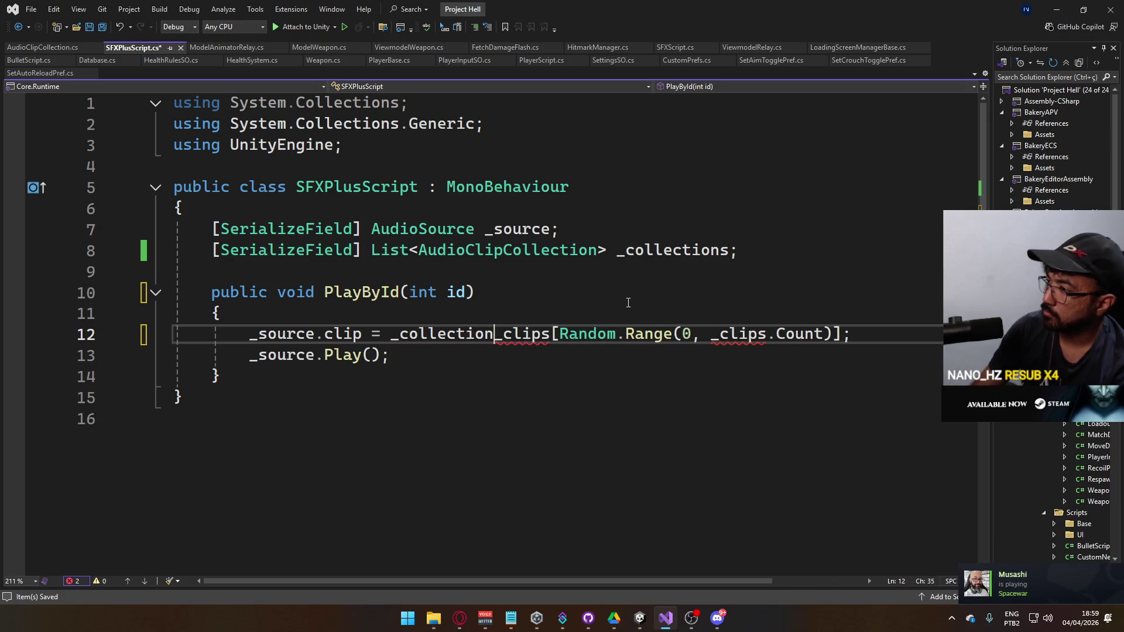
type("]")
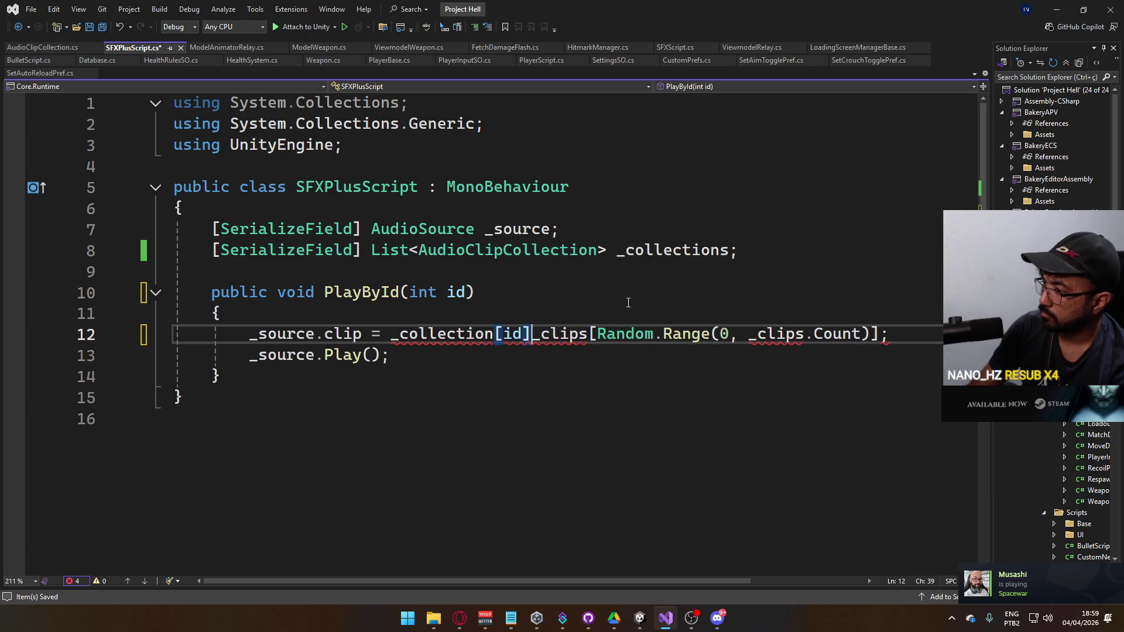
type(".")
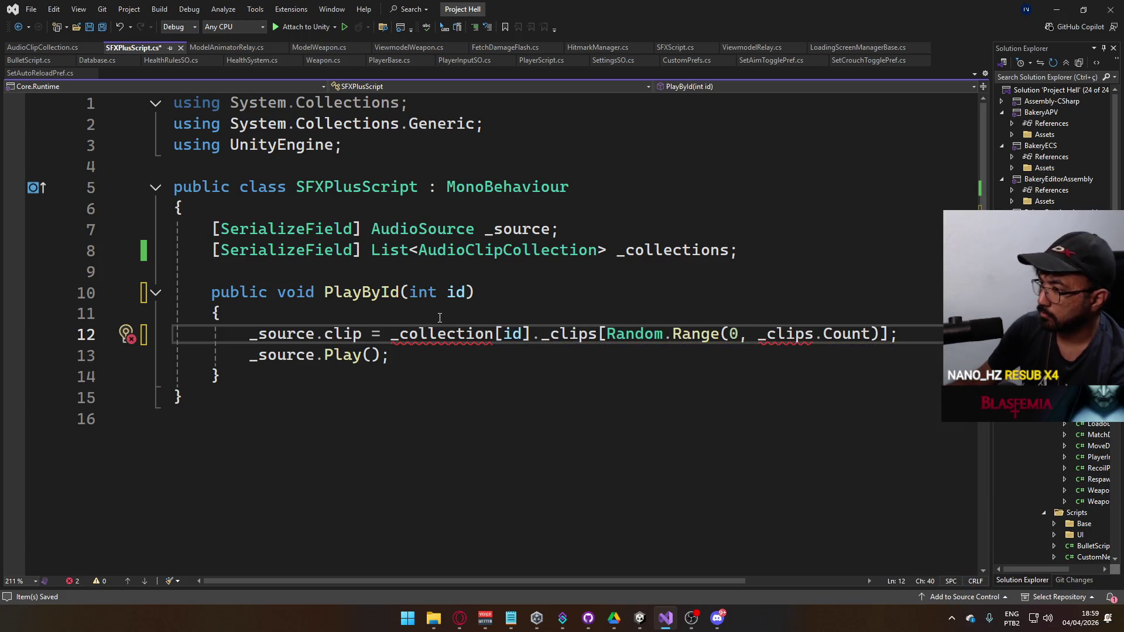
double_click(578, 336)
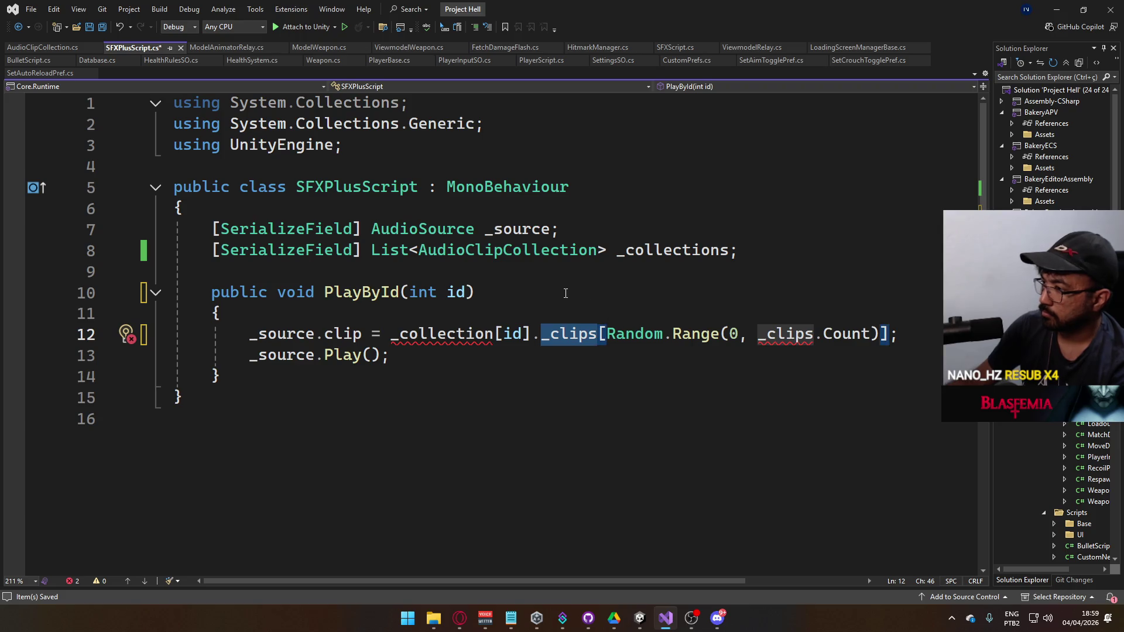
type("cli")
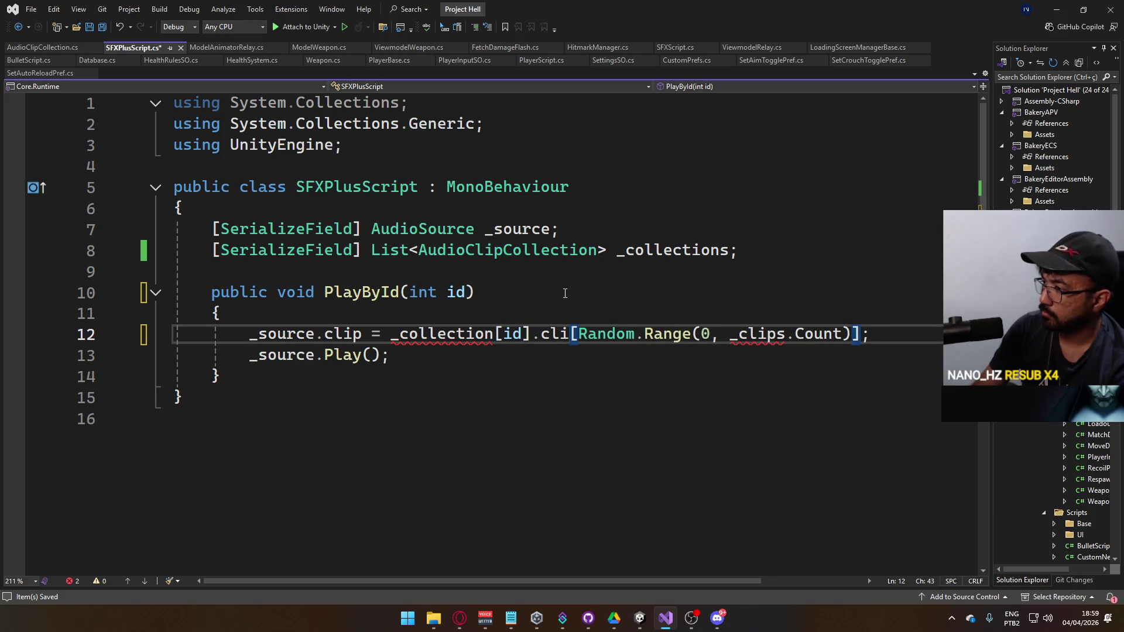
type("ps")
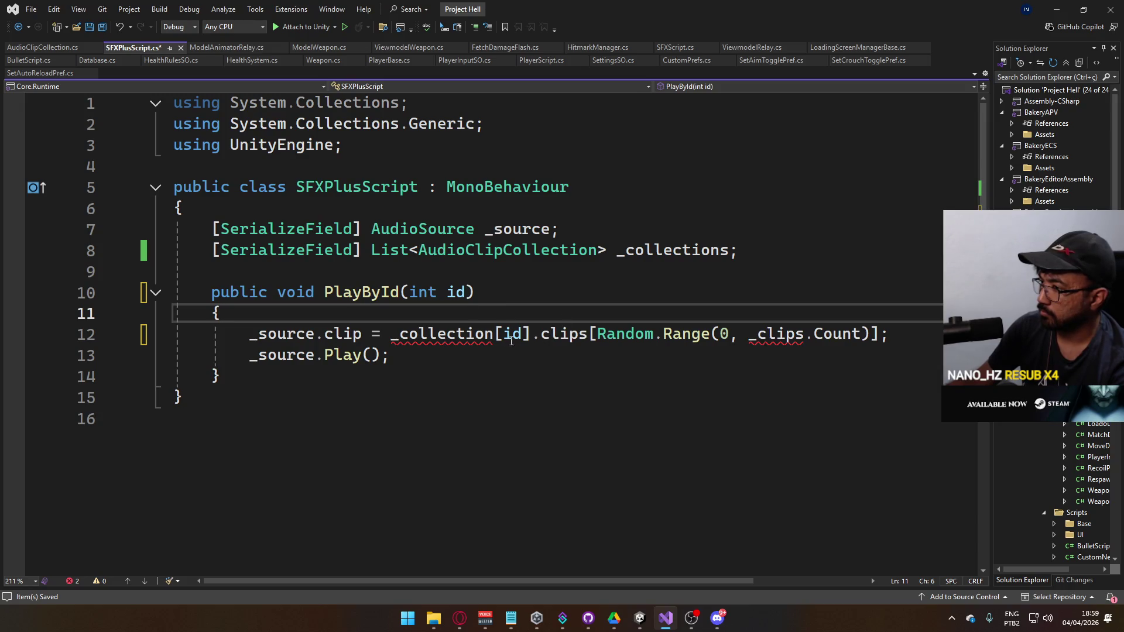
- Add 'int count = _collections[id].clips.Count;' as the method's first line
key("Return")
type("int count ")
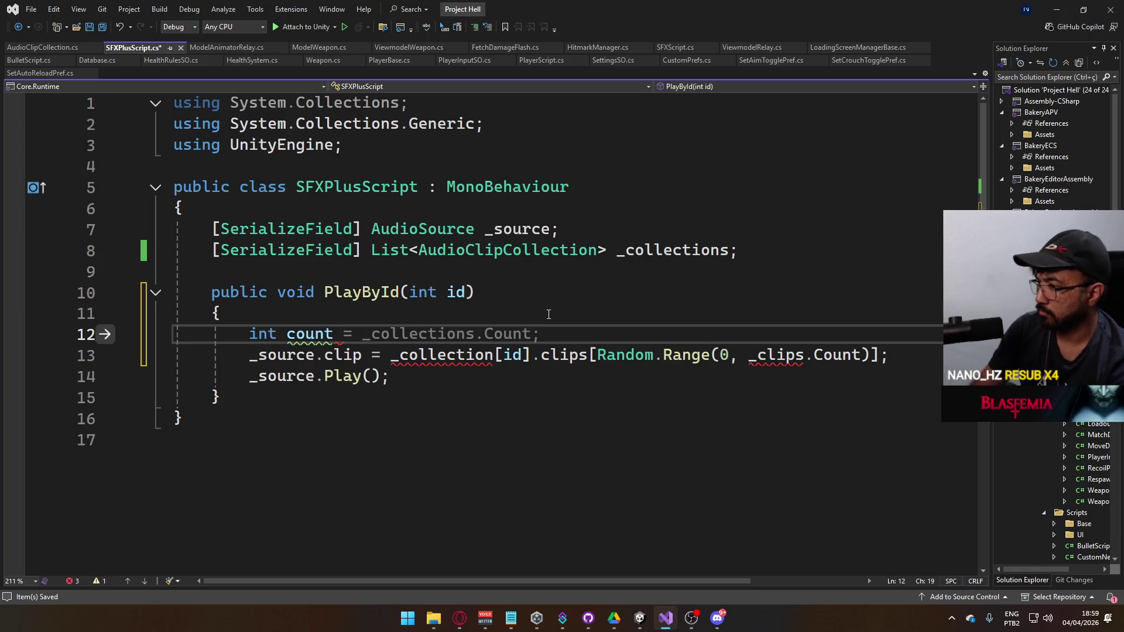
type("= _")
key("Tab")
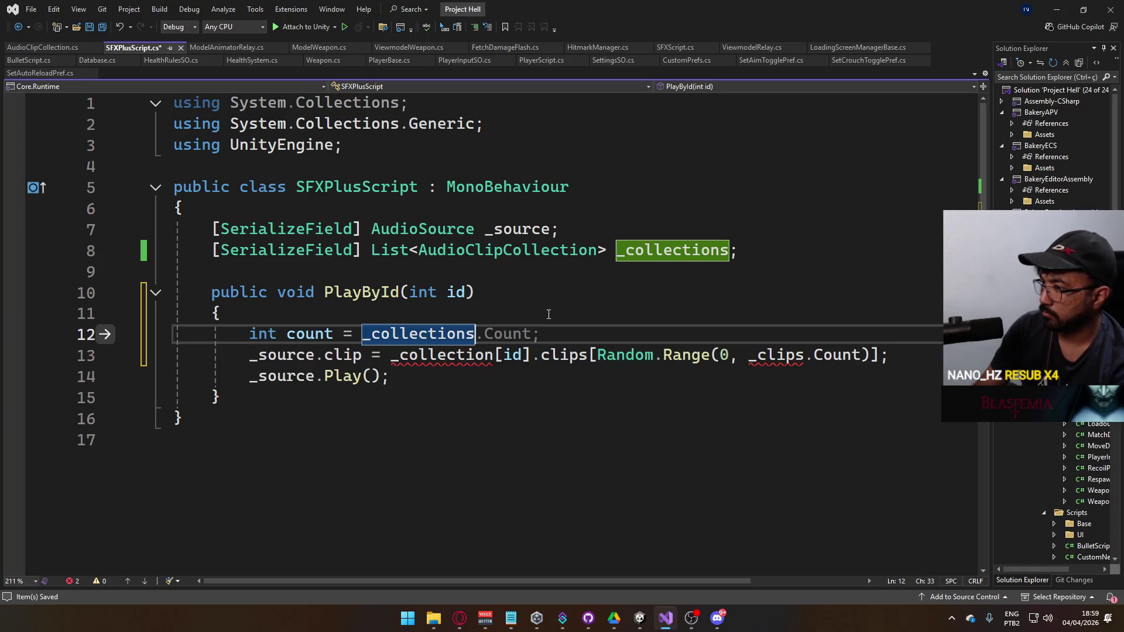
type("[id],c")
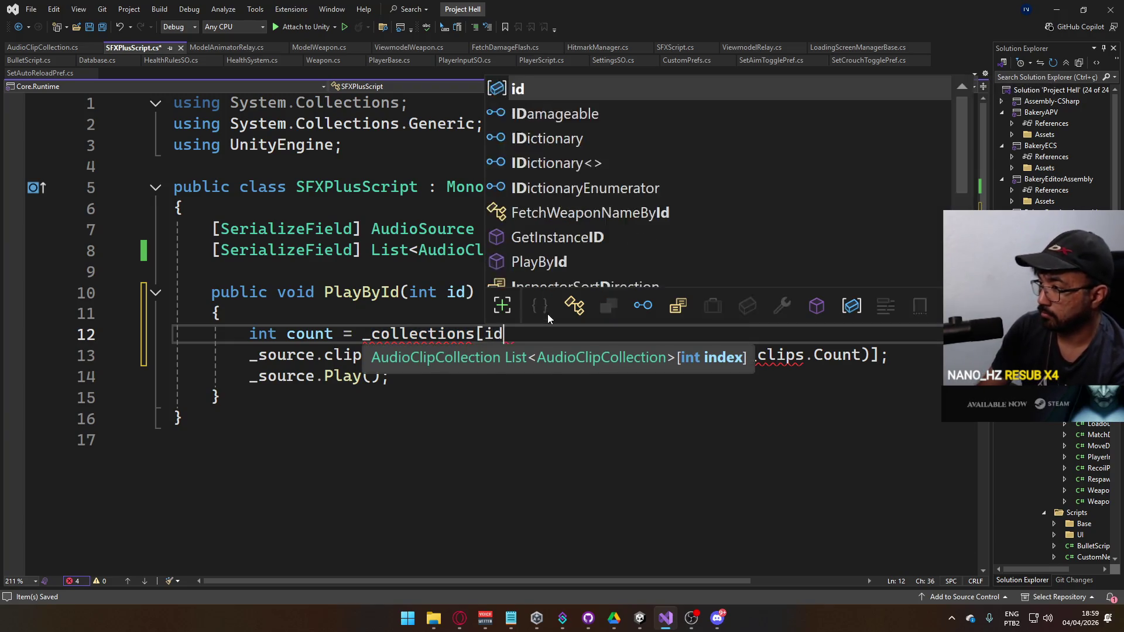
key("BackSpace")
key("BackSpace")
type(".clips.Count;")
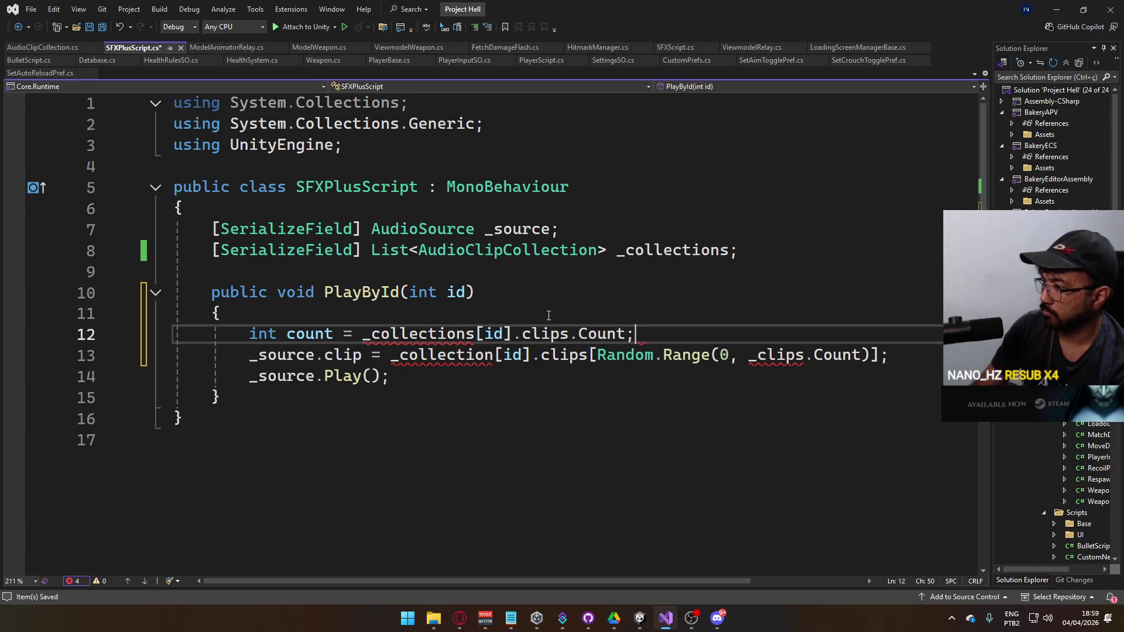
- Use count as the Random.Range upper bound, fix _collection to _collections, and save
left_click_drag(750, 354, 864, 355)
left_click(740, 355)
type("count")
left_click(507, 313)
key("ctrl+s")
left_click(494, 355)
type("s")
left_click_drag(616, 293, 616, 276)
key("ctrl+s")
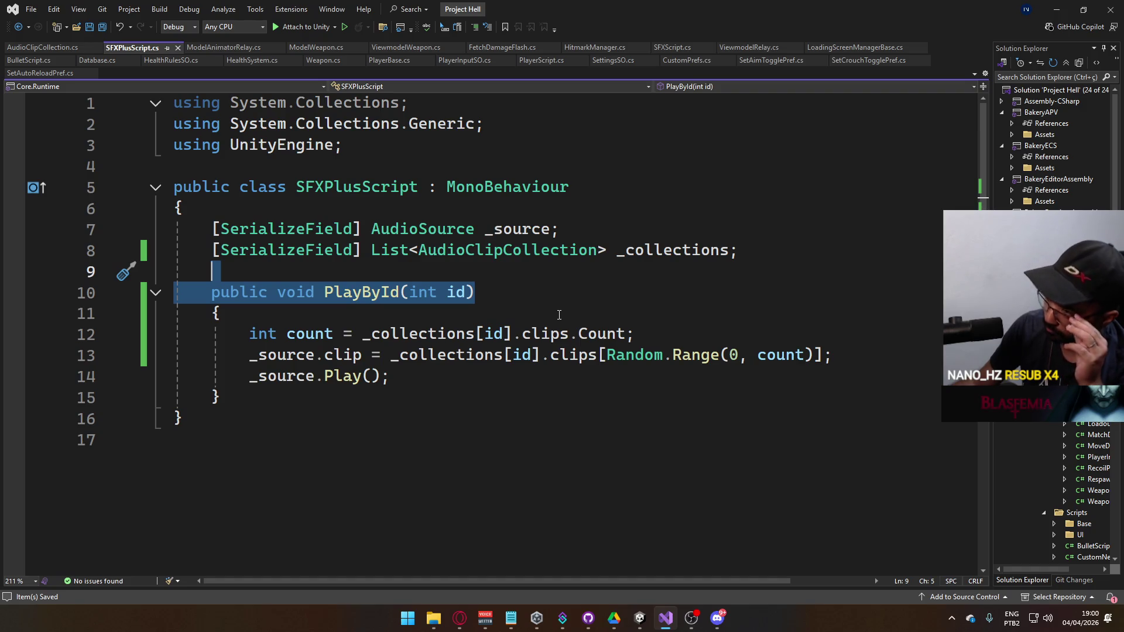
mouse_move(550, 325)
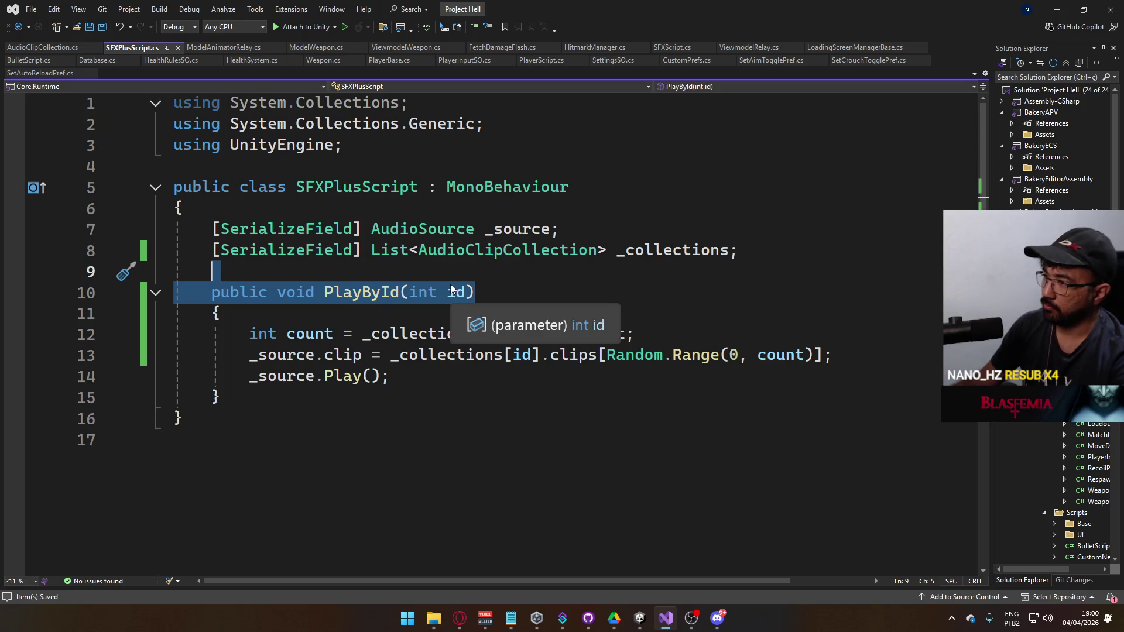
left_click(629, 271)
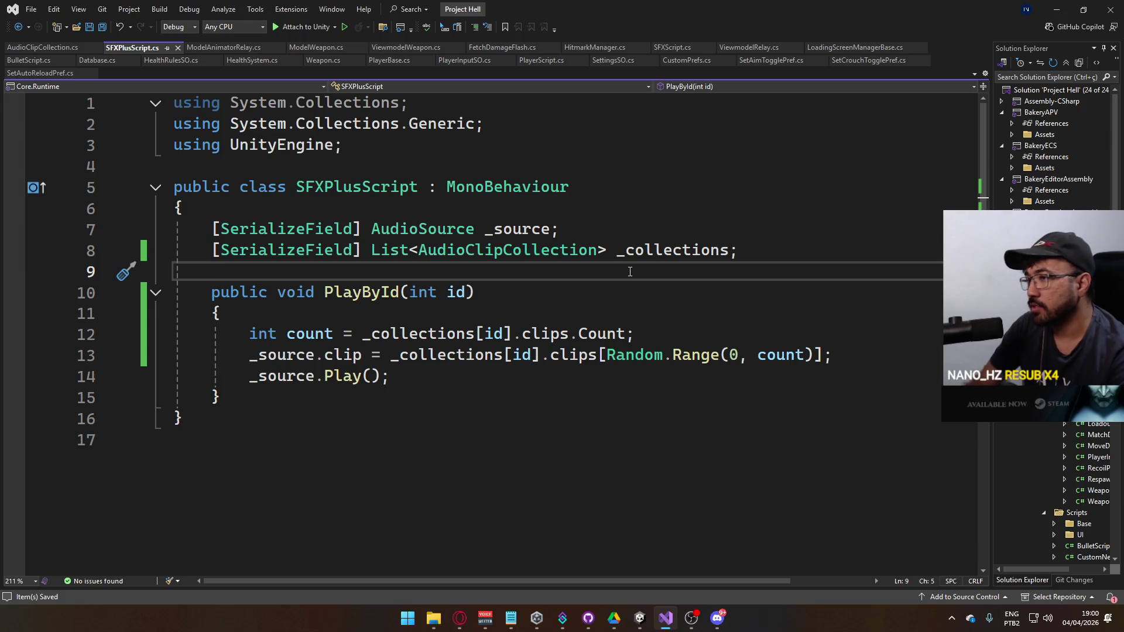
- Insert the comment '//add a nother list as a subvariant, use like a matrix' on a new line
key("ctrl+Return")
type("//add a ")
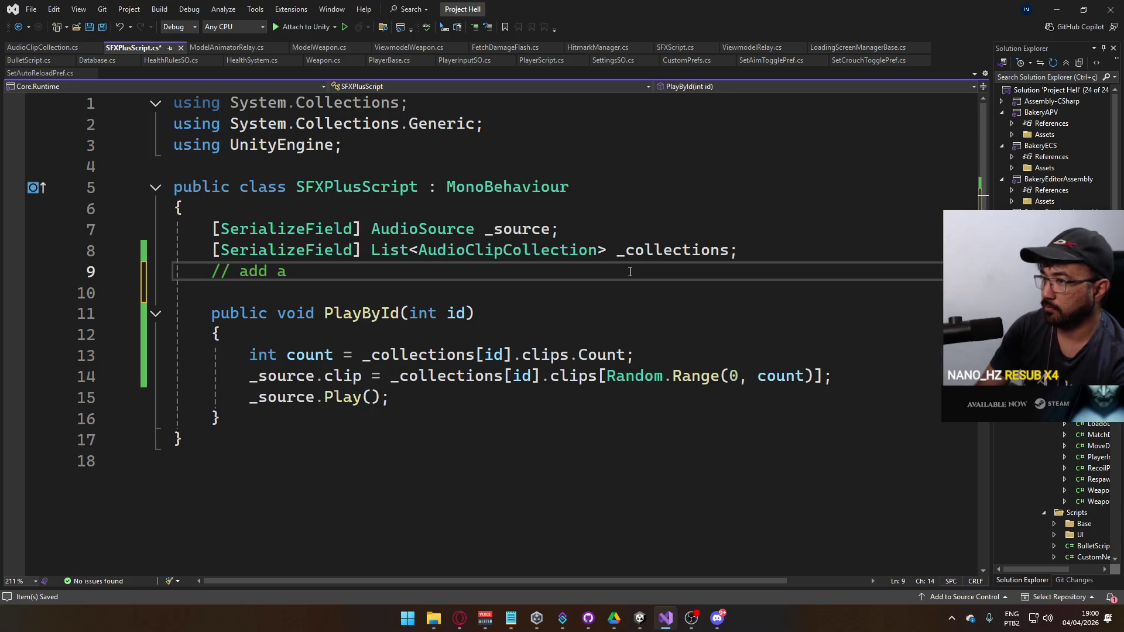
type("nother list a")
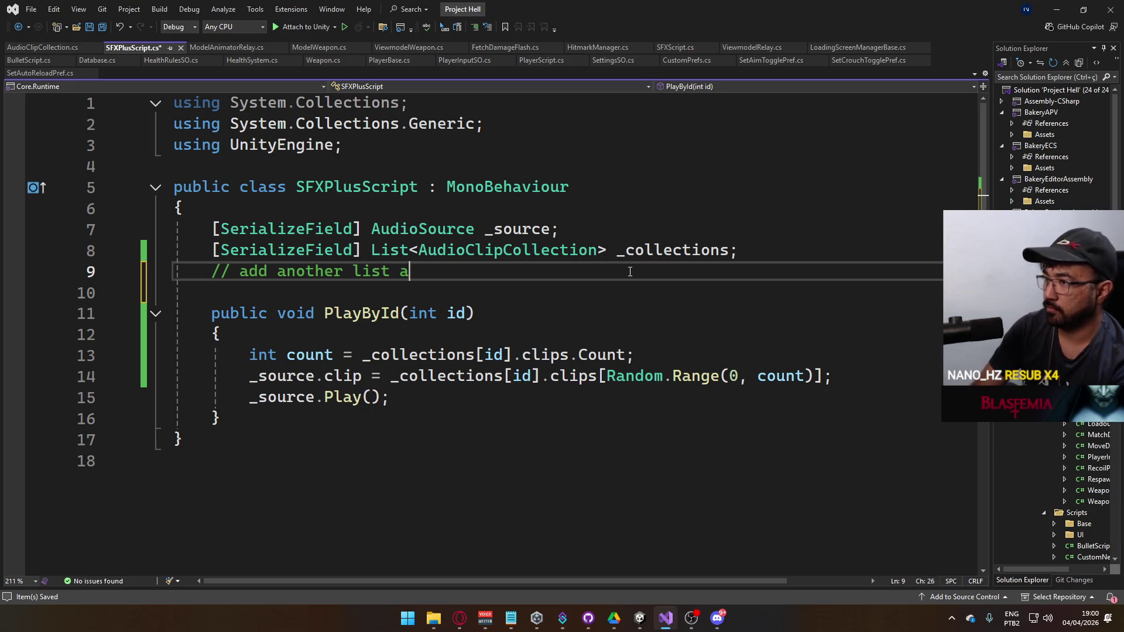
type("s a subvariant")
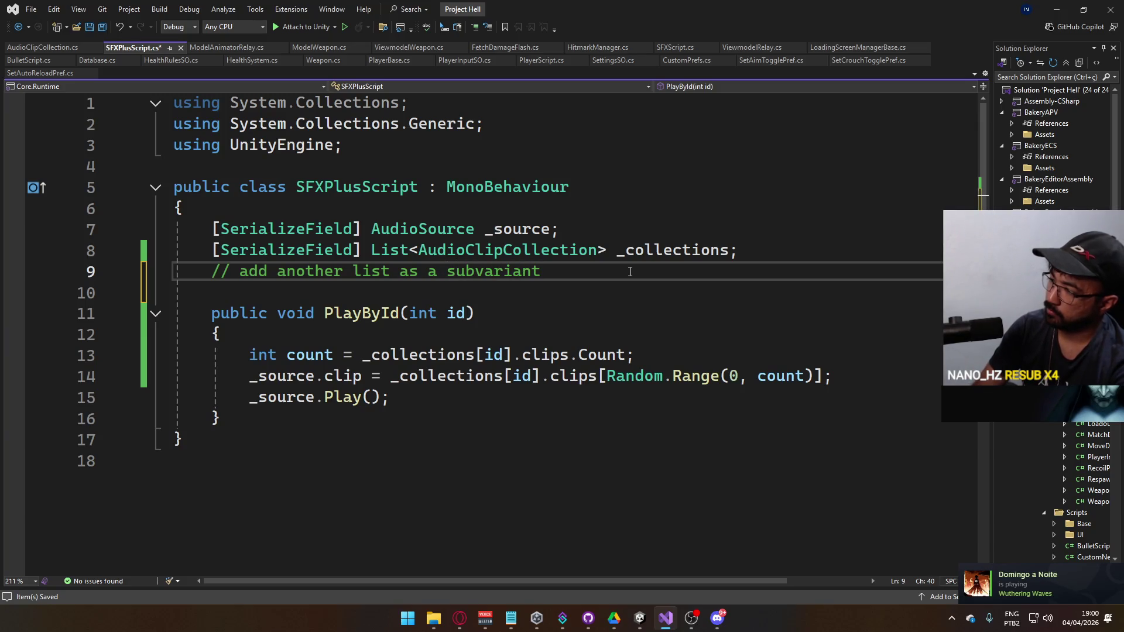
type(", use like ")
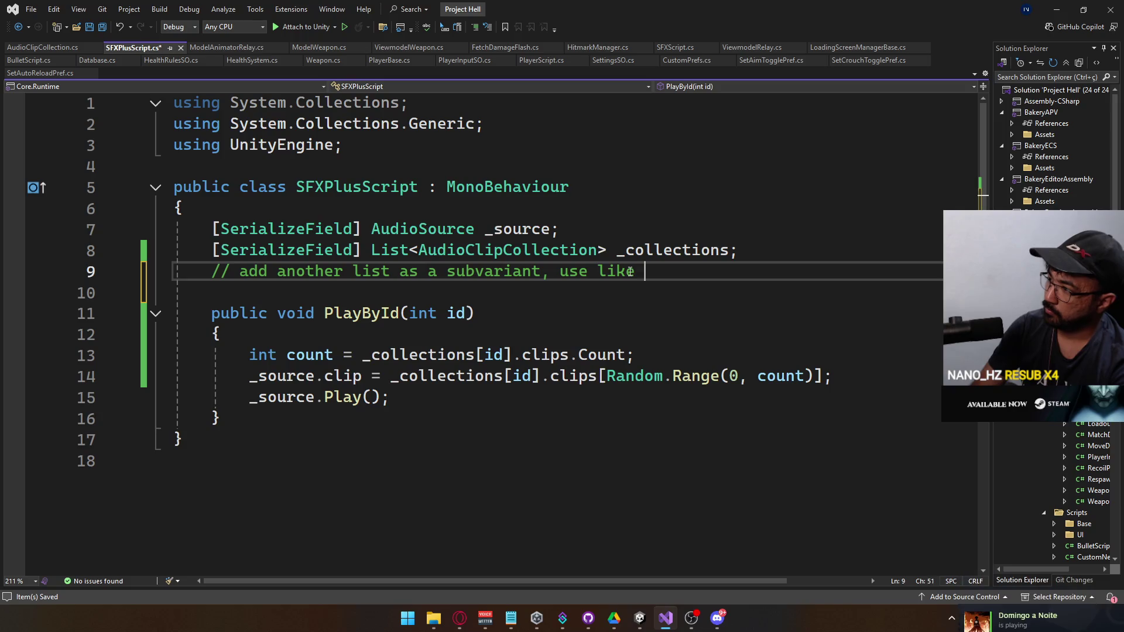
type("a matrix ")
type("[]")
key("BackSpace")
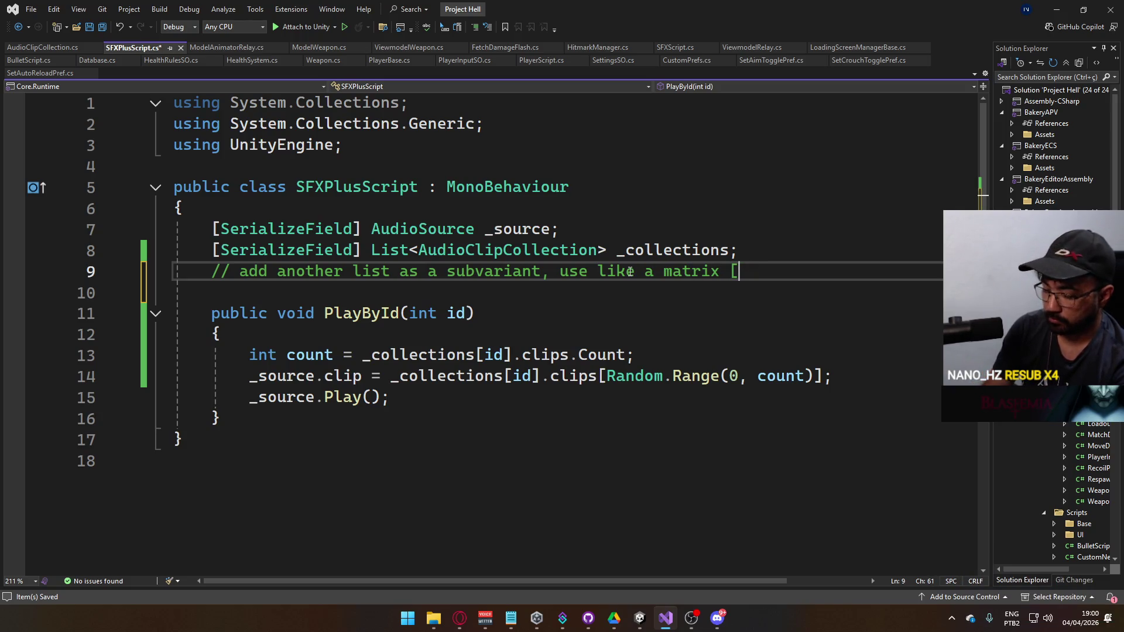